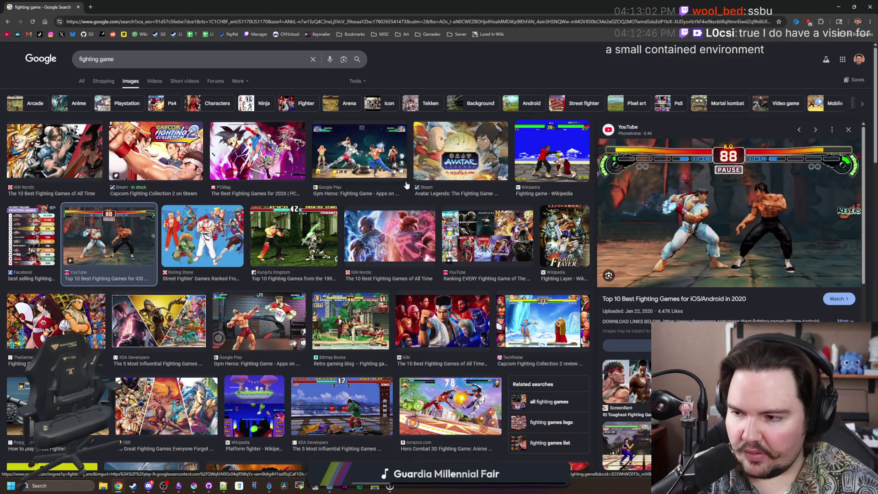
# Scroll through the current search results page.
pyautogui.scroll(-5, 265, 231)
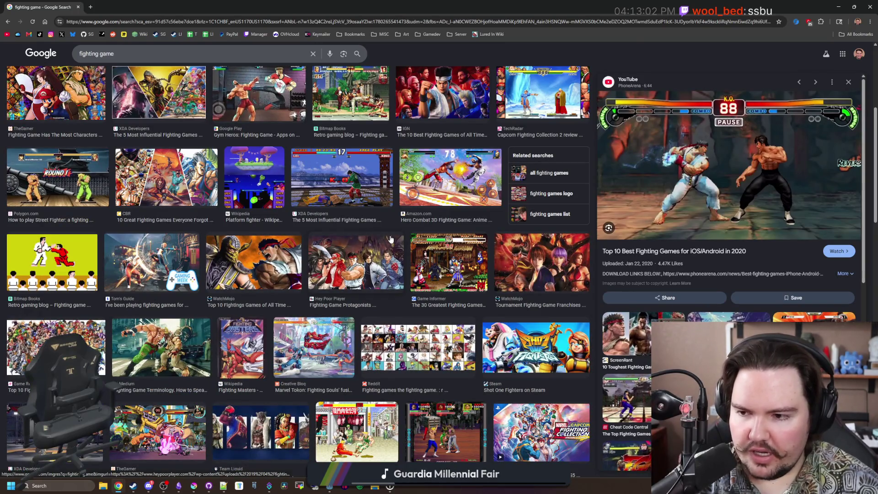
pyautogui.scroll(-1, 390, 239)
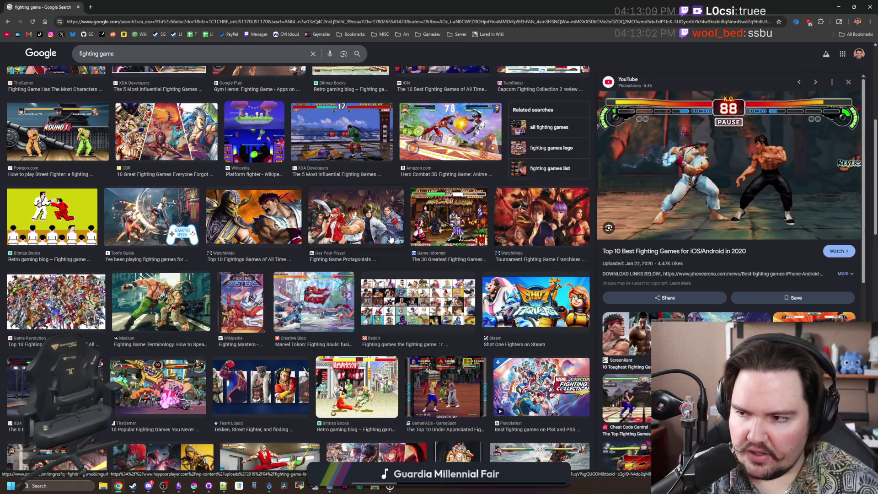
pyautogui.scroll(-2, 387, 238)
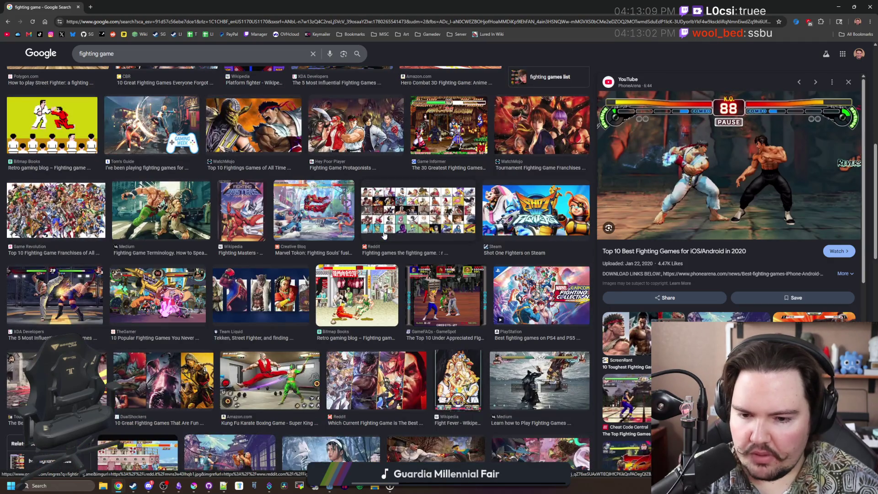
pyautogui.scroll(-4, 384, 236)
pyautogui.scroll(-5, 384, 235)
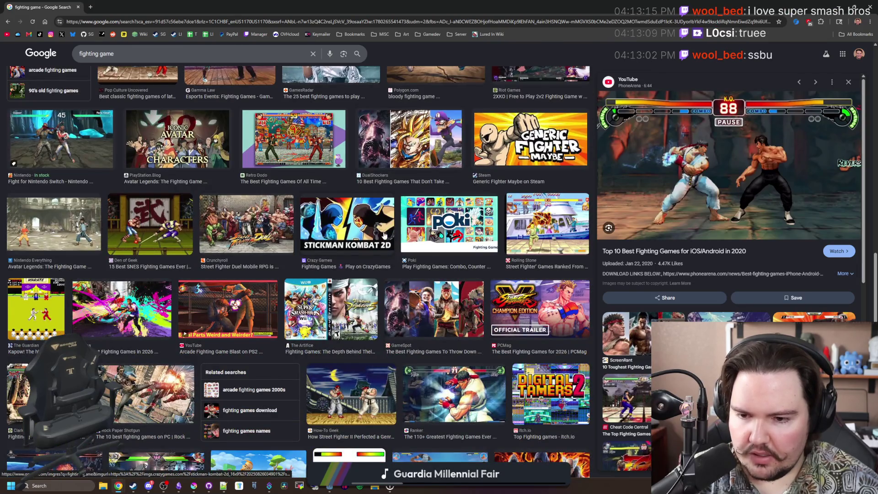
pyautogui.scroll(-3, 384, 235)
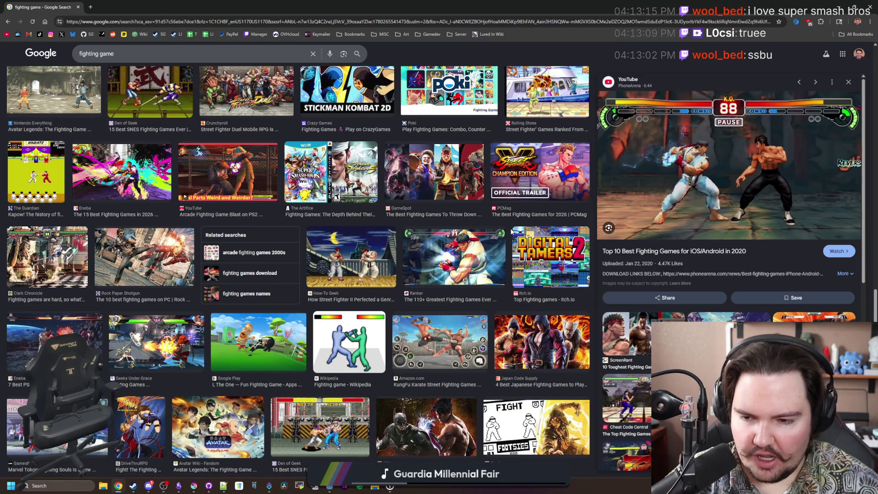
pyautogui.scroll(10, 507, 238)
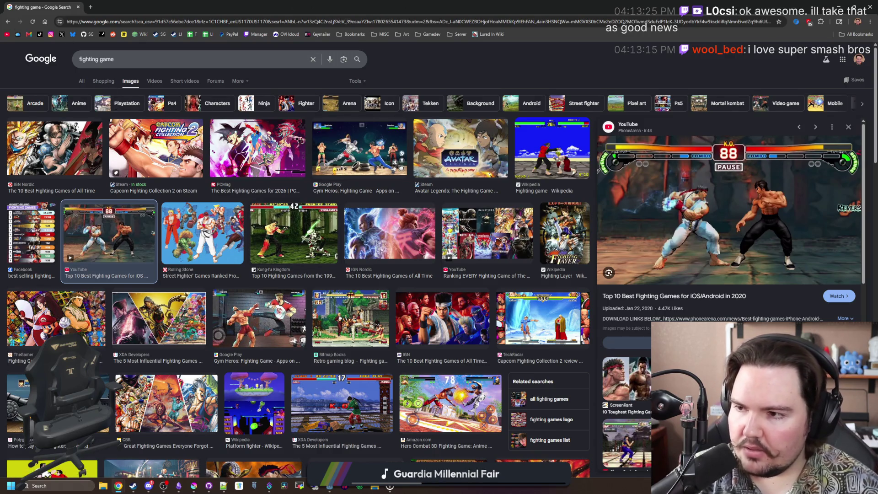
# Search Google for 'mmorpg' and show only image results.
pyautogui.click(317, 22)
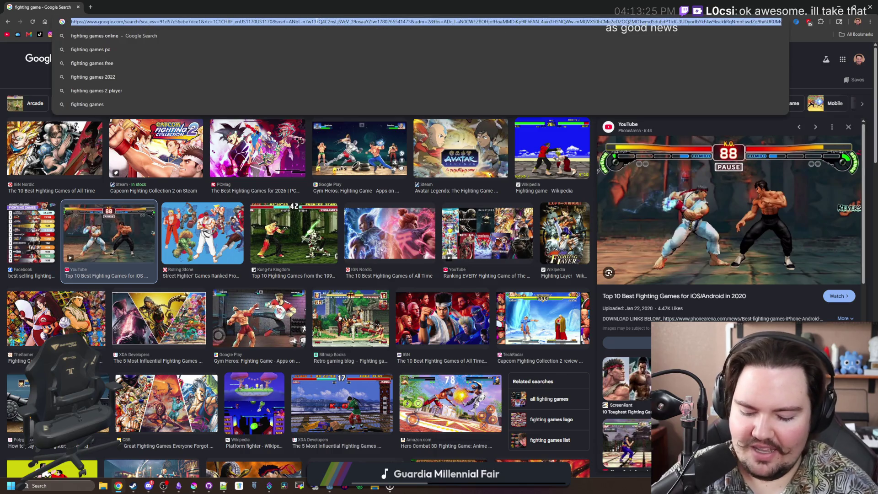
pyautogui.write('mmorpg')
pyautogui.press('Return')
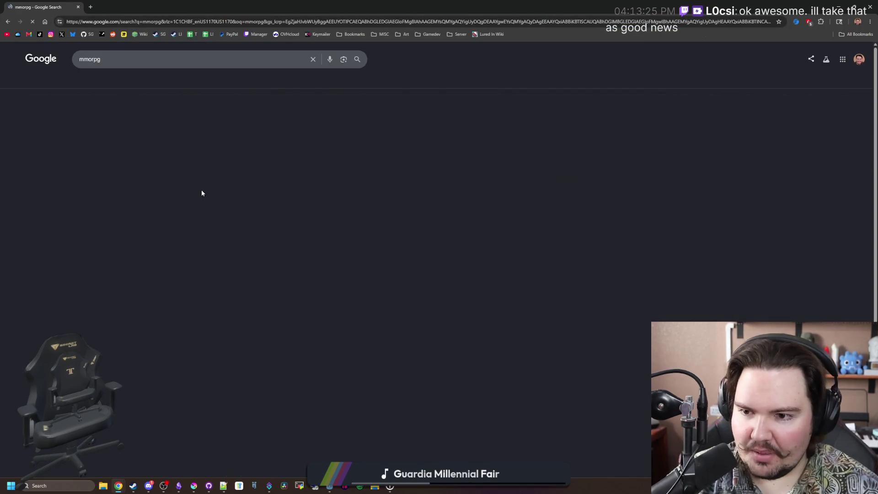
pyautogui.click(127, 81)
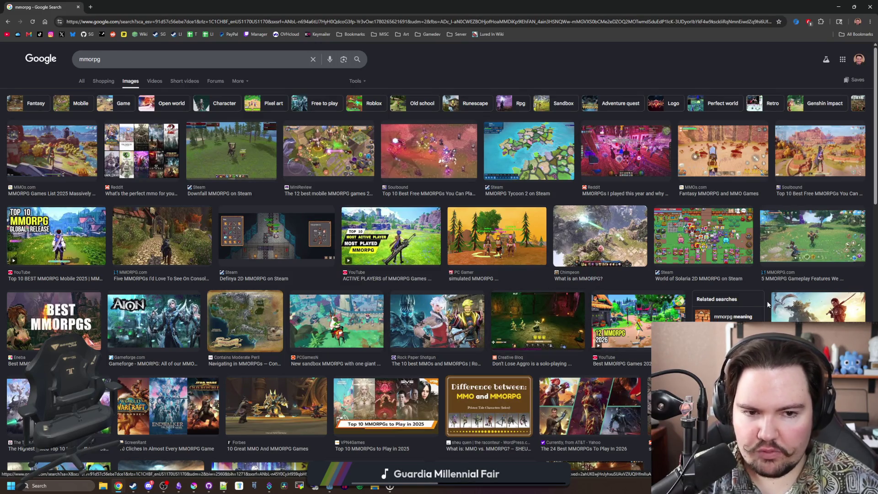
# Browse the mmorpg images, then shrink the browser and move it up to reveal Krita.
pyautogui.scroll(-4, 382, 244)
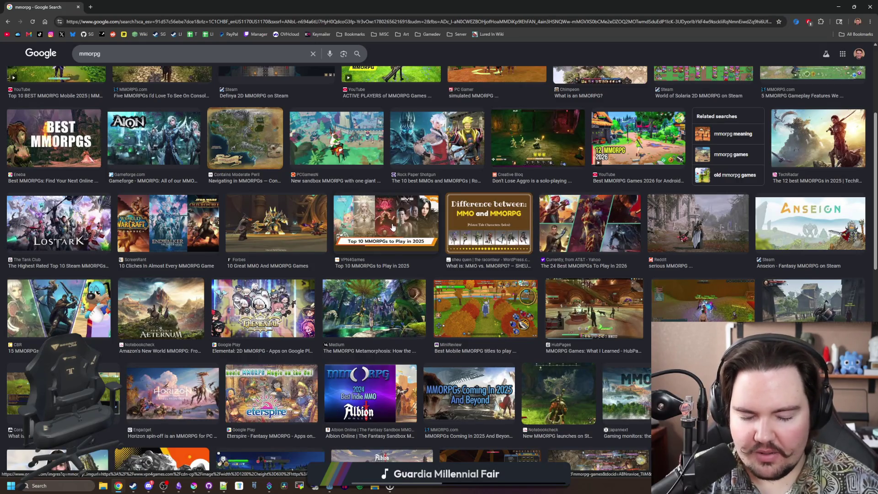
pyautogui.scroll(-4, 394, 228)
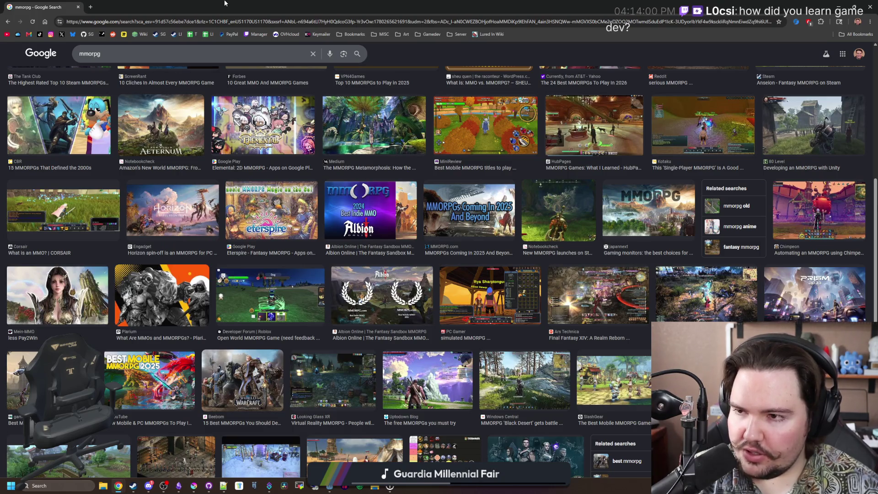
pyautogui.moveTo(226, 4); pyautogui.dragTo(427, 245)
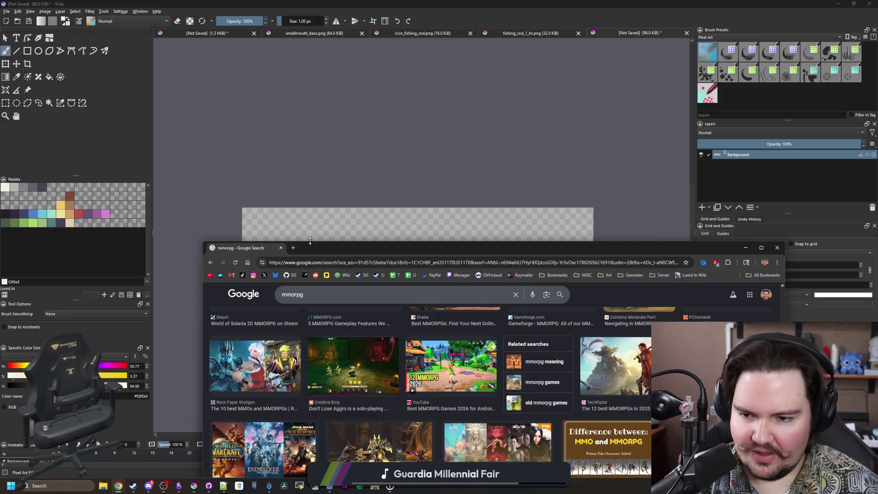
pyautogui.moveTo(322, 246); pyautogui.dragTo(306, 80)
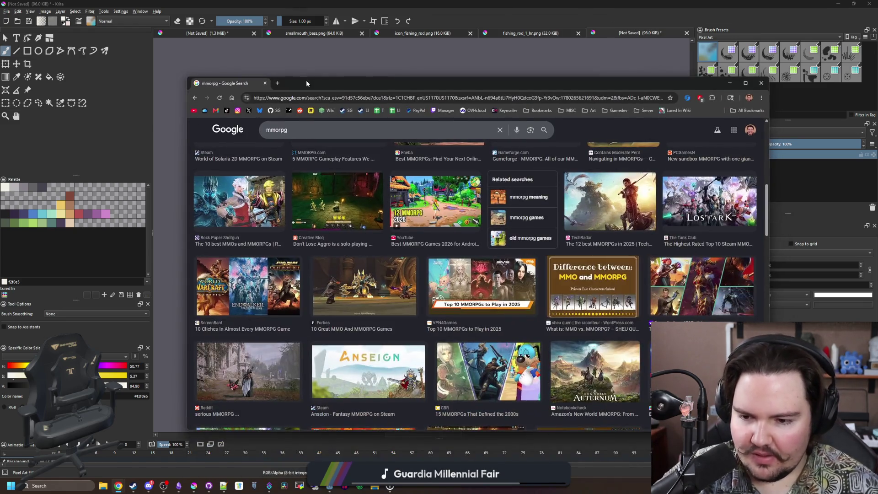
# Close the browser and select a 16×16 px square at the canvas's top-left corner.
pyautogui.click(265, 83)
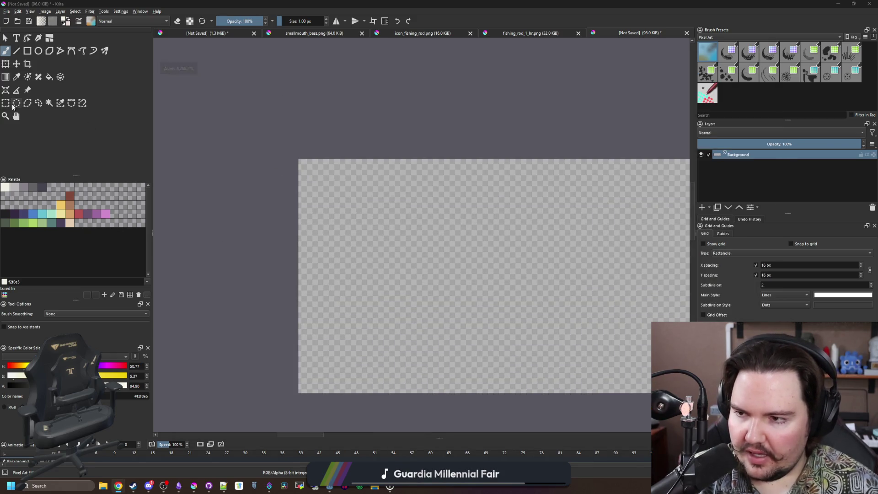
pyautogui.click(8, 105)
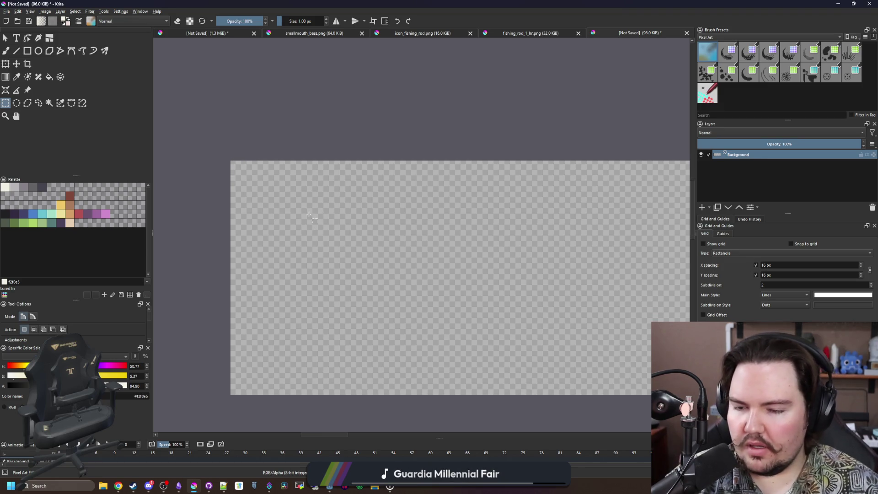
pyautogui.scroll(-1, 301, 247)
pyautogui.press('b')
pyautogui.scroll(1, 297, 260)
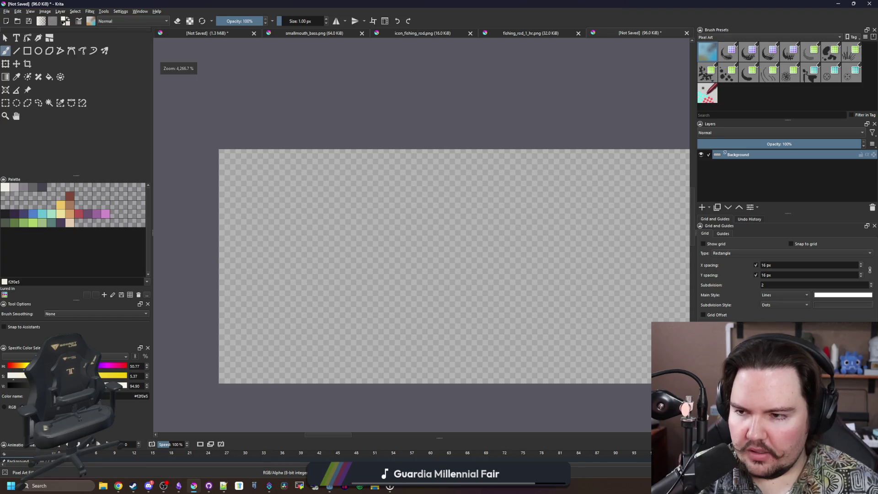
pyautogui.hotkey('ctrl', 'r')
pyautogui.moveTo(219, 150)
pyautogui.mouseDown()
pyautogui.moveTo(502, 394)
pyautogui.moveTo(502, 386)
pyautogui.moveTo(454, 386)
pyautogui.mouseUp()
# Keep the selection, return to the brush, and pick pink as the painting colour.
pyautogui.press('b')
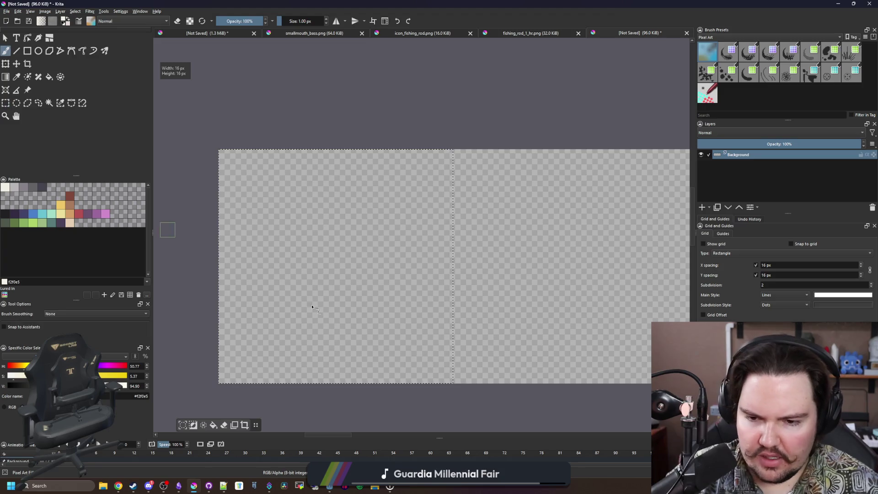
pyautogui.scroll(-1, 313, 307)
pyautogui.click(105, 214)
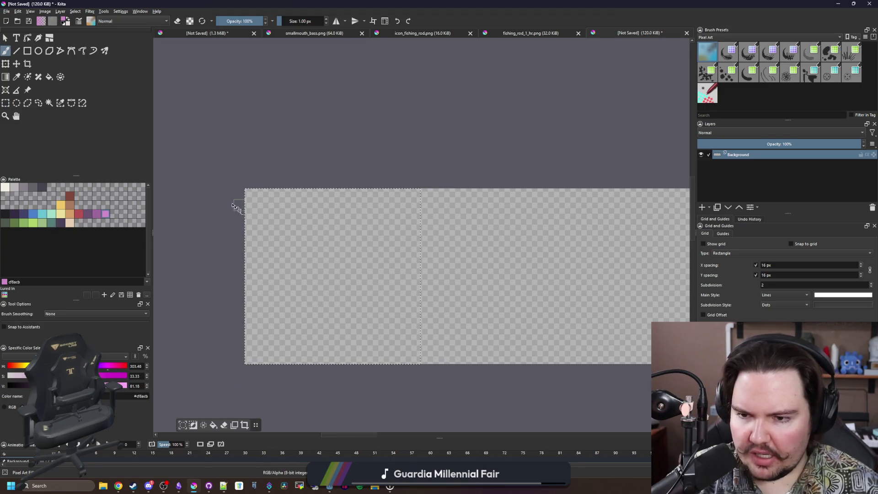
# Fill the first 16-px frame with a solid pink rectangle.
pyautogui.press('r')
pyautogui.moveTo(245, 188)
pyautogui.mouseDown()
pyautogui.moveTo(467, 369)
pyautogui.moveTo(421, 364)
pyautogui.mouseUp()
pyautogui.scroll(1, 289, 299)
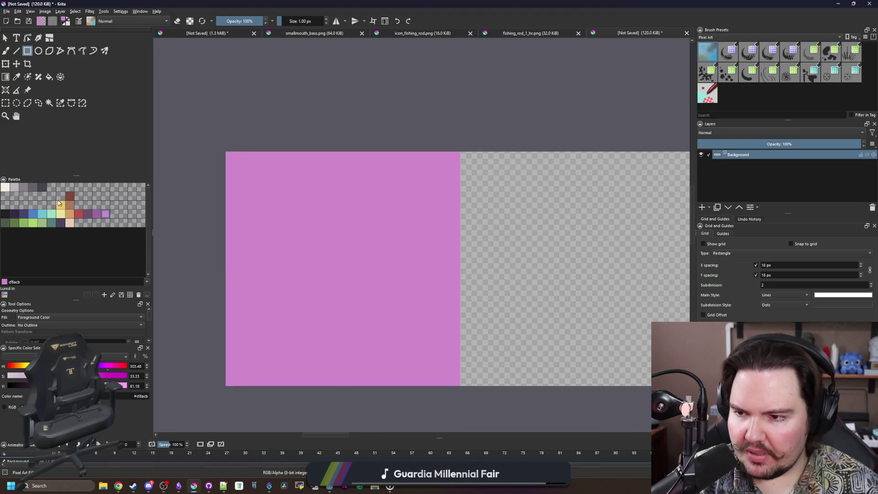
# Switch to the brush with red as the painting colour.
pyautogui.click(79, 213)
pyautogui.press('b')
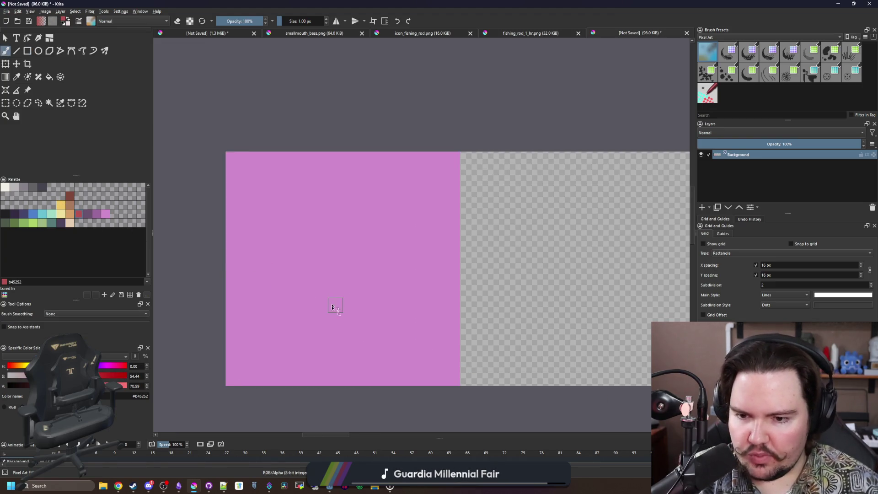
pyautogui.scroll(2, 338, 311)
pyautogui.scroll(-4, 378, 304)
pyautogui.scroll(3, 377, 305)
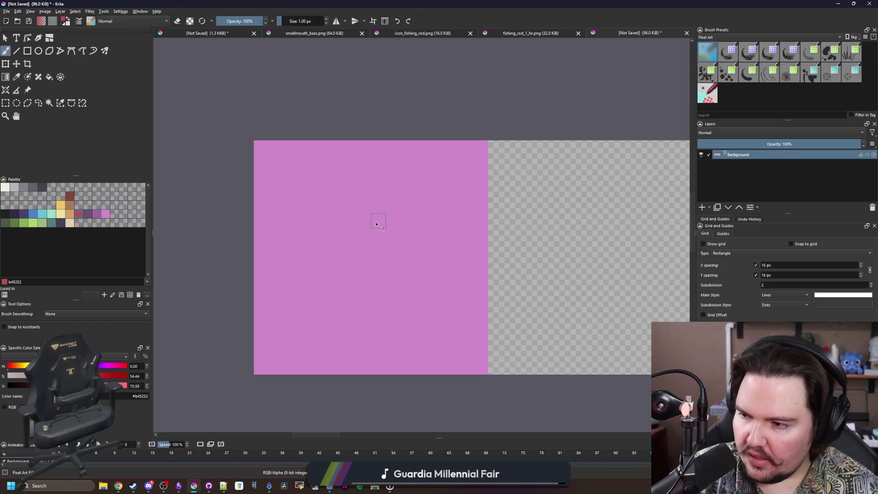
pyautogui.moveTo(349, 235); pyautogui.dragTo(365, 249)
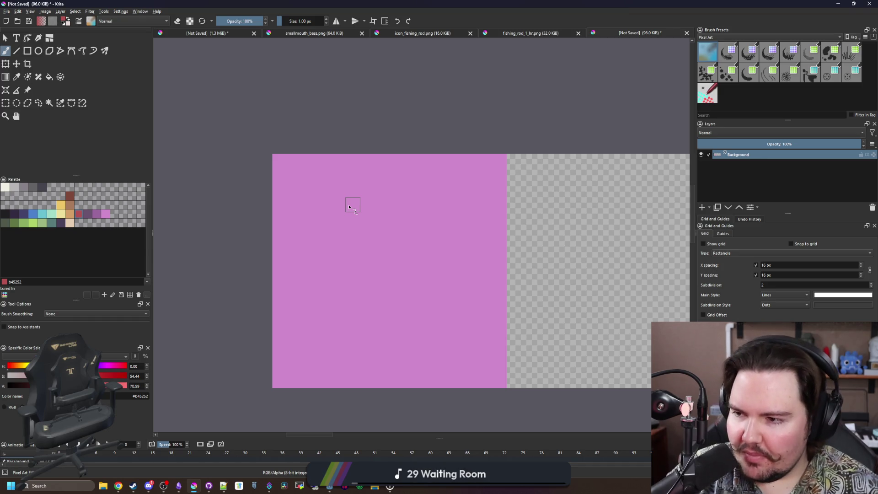
pyautogui.moveTo(349, 207); pyautogui.dragTo(322, 209)
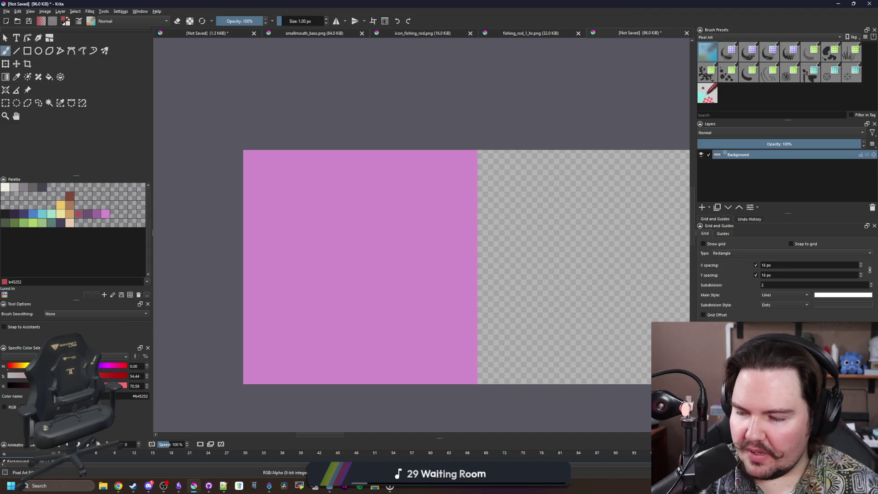
pyautogui.moveTo(343, 253); pyautogui.dragTo(353, 262)
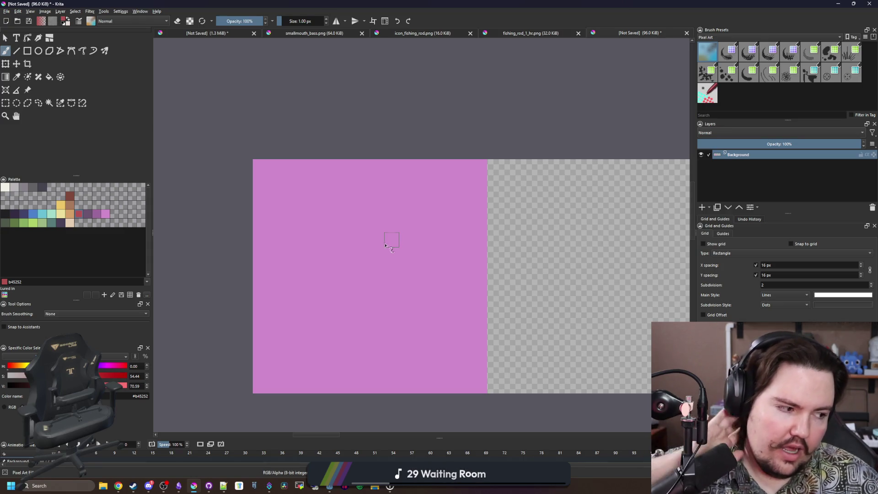
pyautogui.scroll(1, 403, 250)
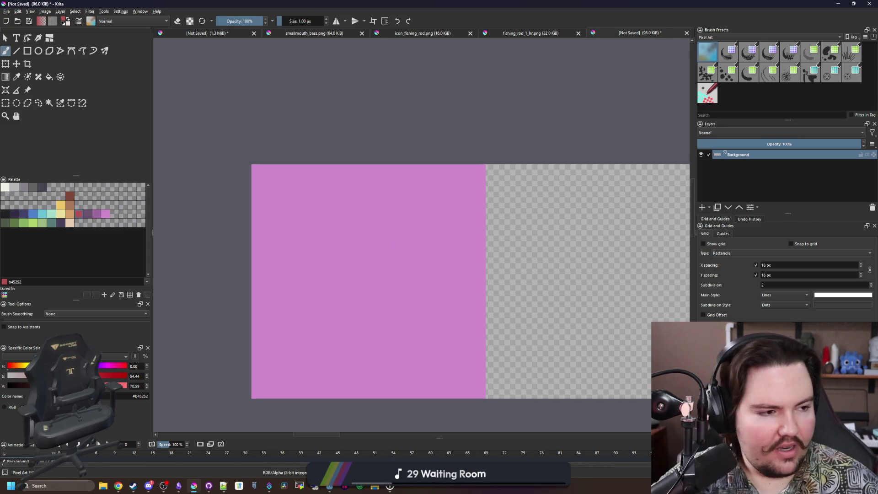
# Open the Lured In store page in a new, maximized browser window.
pyautogui.press('super+shift+2')
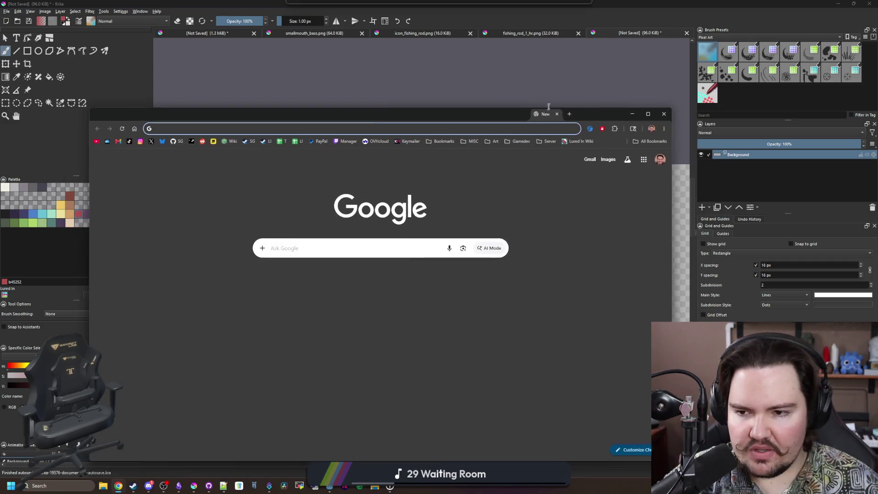
pyautogui.click(267, 134)
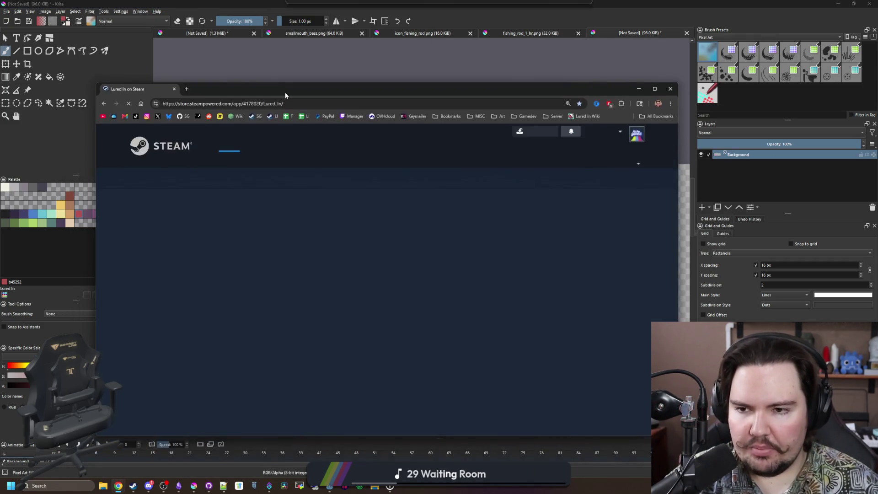
pyautogui.doubleClick(285, 91)
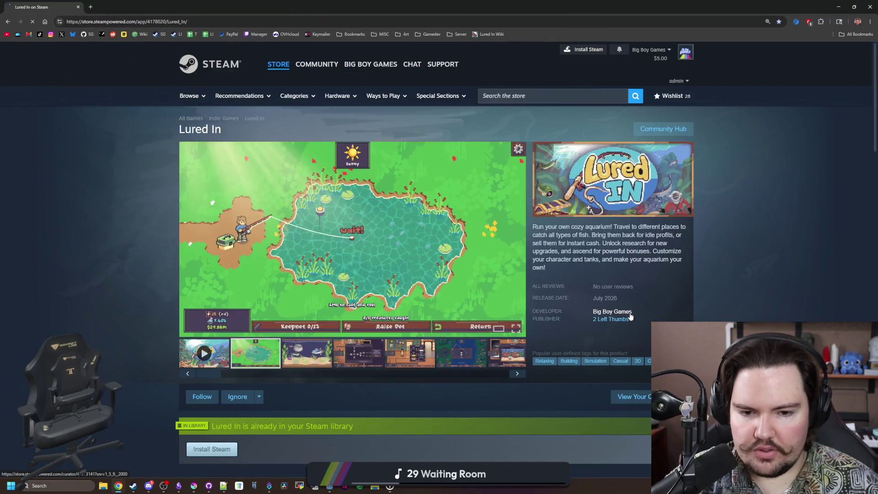
# Go to the Big Boy Games developer page and open the Pogo Rocket store page.
pyautogui.click(631, 314)
pyautogui.scroll(-7, 353, 261)
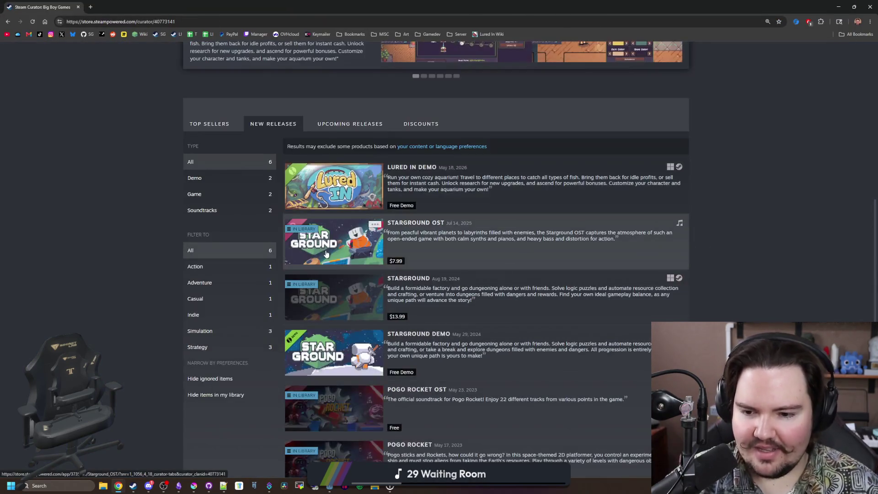
pyautogui.scroll(-3, 326, 254)
pyautogui.moveTo(336, 286)
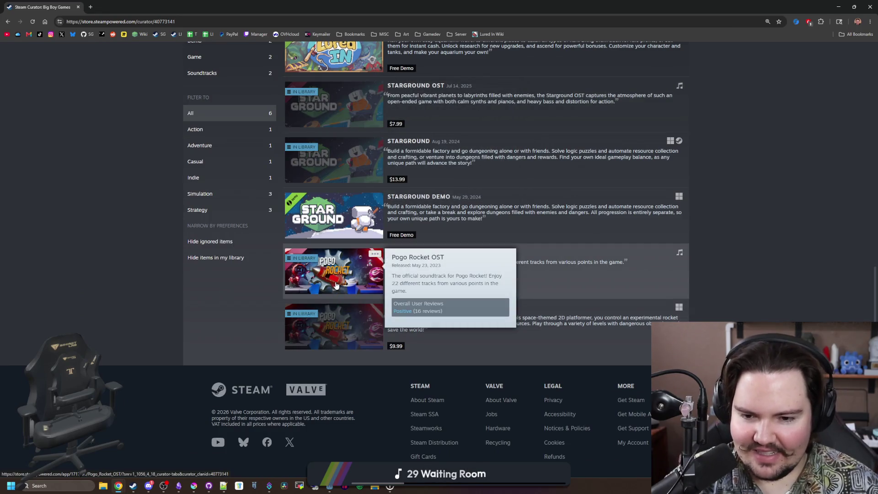
pyautogui.moveTo(342, 332)
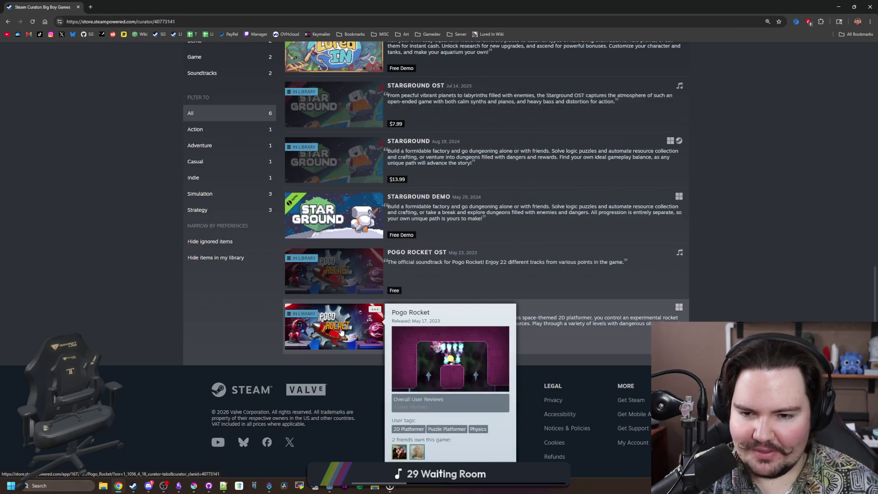
pyautogui.scroll(1, 340, 333)
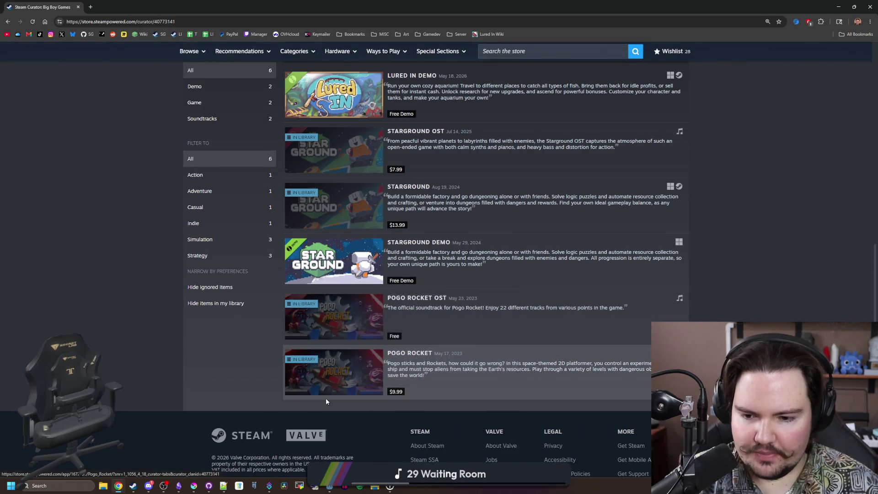
pyautogui.click(326, 397)
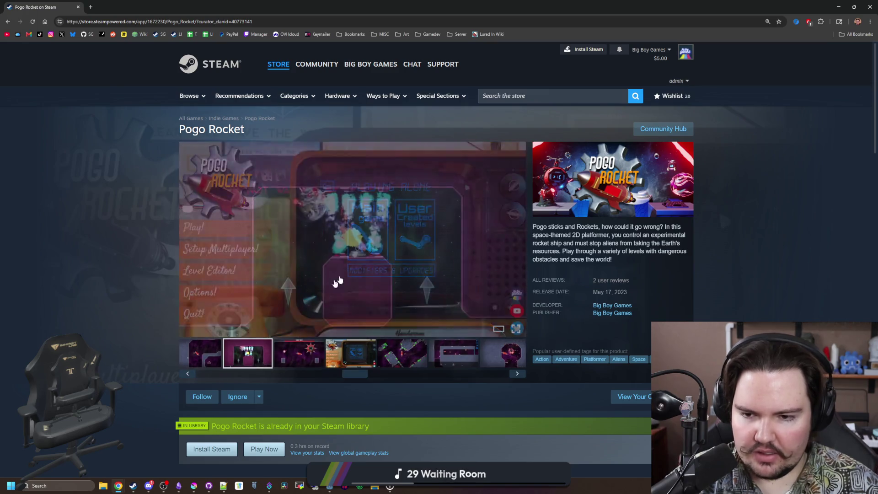
# View the Pogo Rocket screenshots full-size and step through them.
pyautogui.click(337, 283)
pyautogui.click(749, 258)
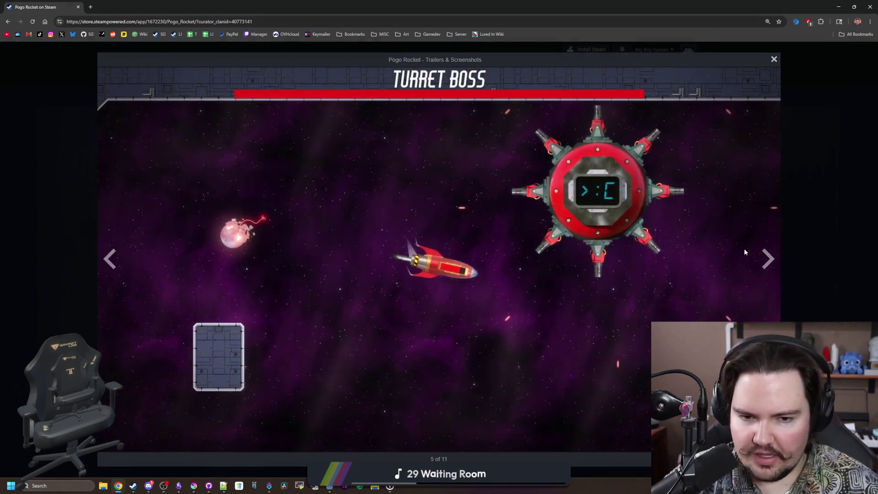
pyautogui.click(772, 254)
pyautogui.click(772, 255)
pyautogui.click(772, 254)
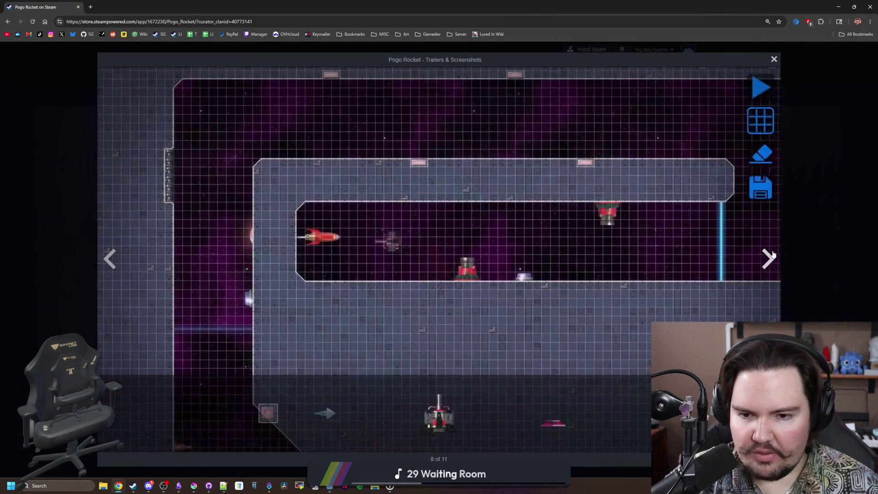
pyautogui.click(772, 254)
pyautogui.click(772, 255)
pyautogui.click(772, 254)
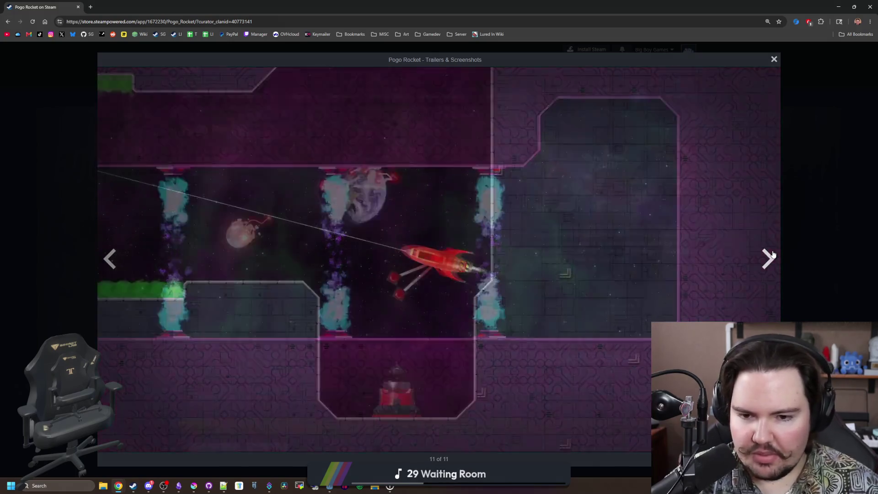
pyautogui.click(773, 255)
pyautogui.click(773, 254)
pyautogui.click(772, 254)
pyautogui.click(772, 254)
# Continue to the Turret Boss shot, close the viewer, and select 'platformer' in the description.
pyautogui.click(773, 255)
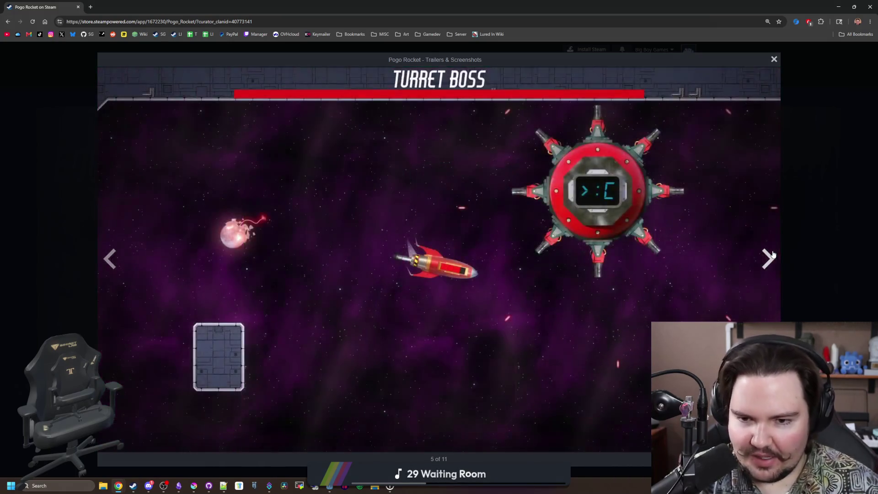
pyautogui.click(772, 254)
pyautogui.click(772, 255)
pyautogui.click(772, 254)
pyautogui.click(772, 254)
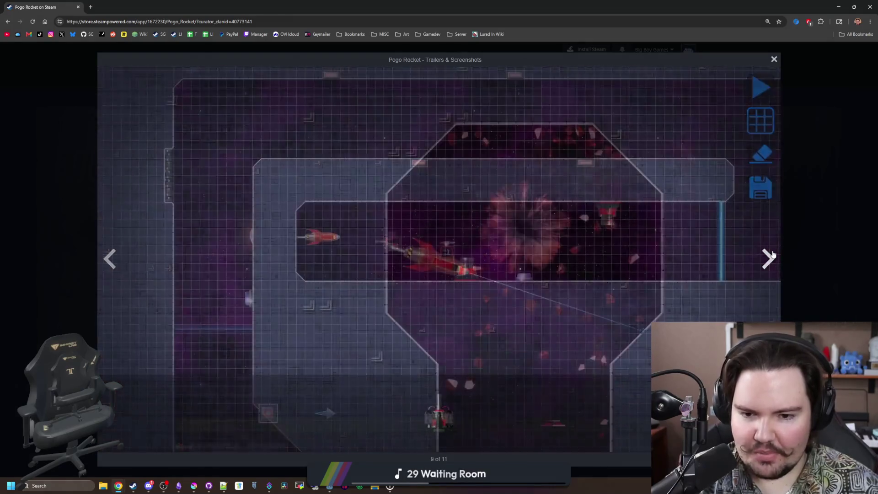
pyautogui.click(772, 254)
pyautogui.click(772, 254)
pyautogui.click(772, 255)
pyautogui.click(772, 255)
pyautogui.click(772, 254)
pyautogui.click(773, 254)
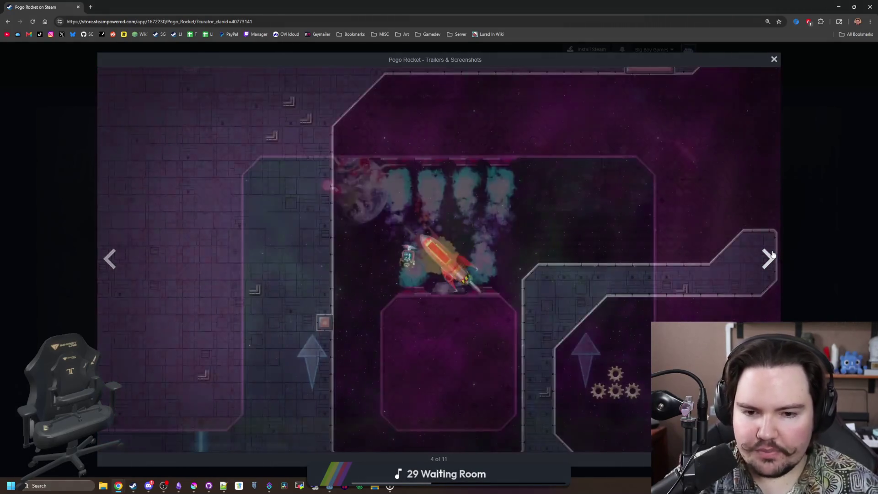
pyautogui.click(772, 255)
pyautogui.click(808, 235)
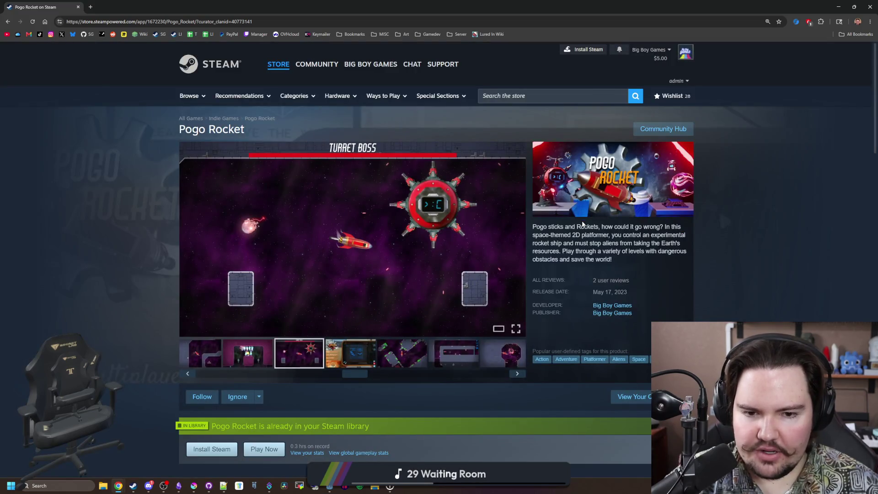
pyautogui.moveTo(581, 235); pyautogui.dragTo(610, 240)
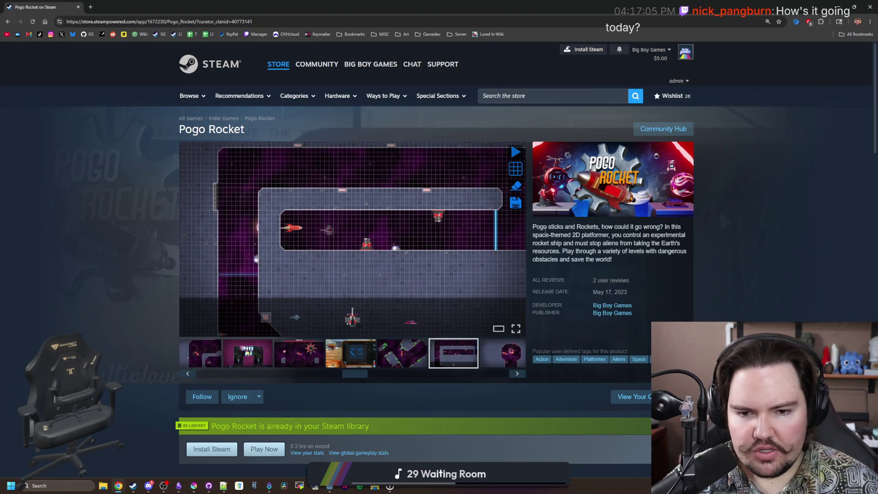
# Select and clear several phrases in the Pogo Rocket description.
pyautogui.moveTo(545, 230); pyautogui.dragTo(661, 267)
pyautogui.click(661, 267)
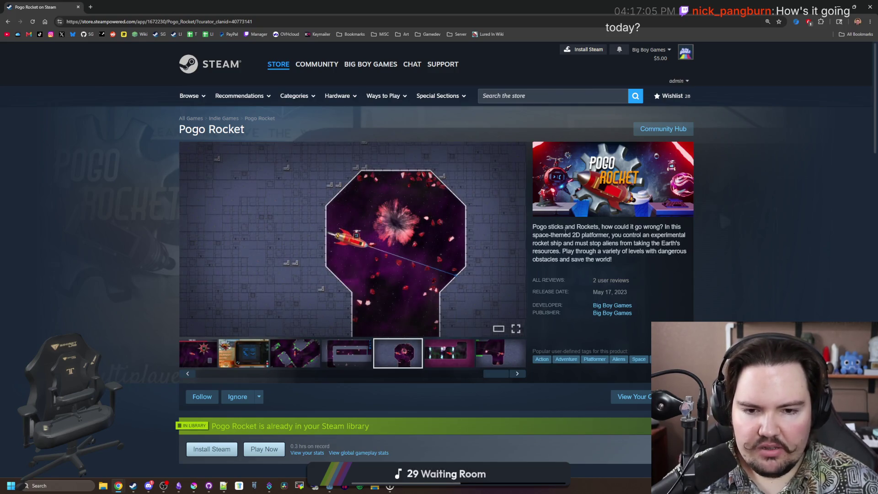
pyautogui.moveTo(558, 234)
pyautogui.mouseDown()
pyautogui.moveTo(629, 235)
pyautogui.moveTo(658, 251)
pyautogui.mouseUp()
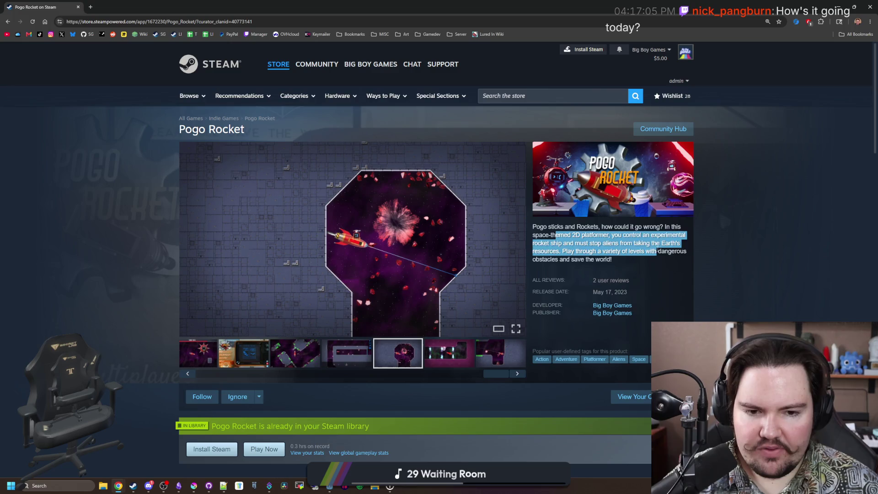
pyautogui.click(657, 249)
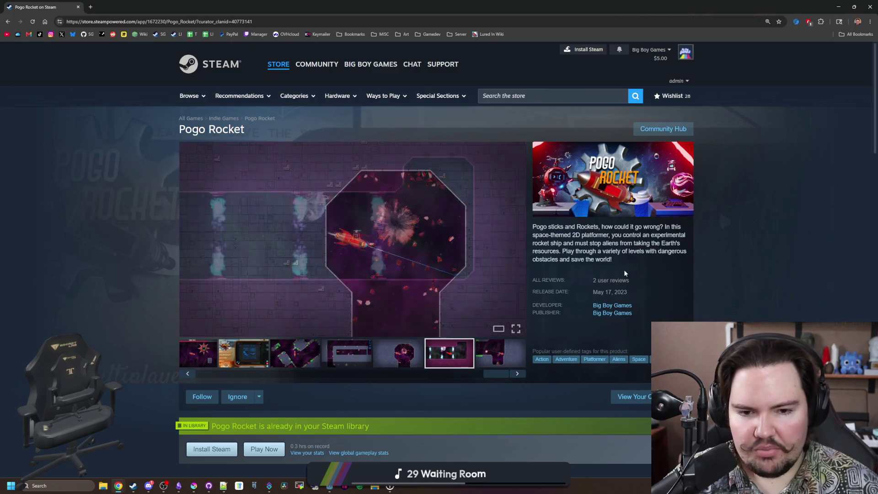
pyautogui.moveTo(649, 251); pyautogui.dragTo(610, 260)
pyautogui.click(610, 260)
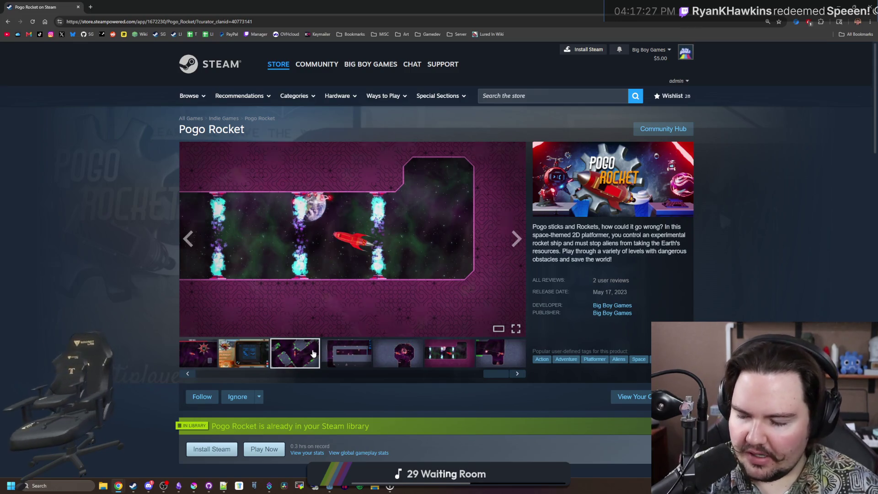
# Feature the third and Turret Boss thumbnails, then open the screenshots full-size.
pyautogui.click(296, 353)
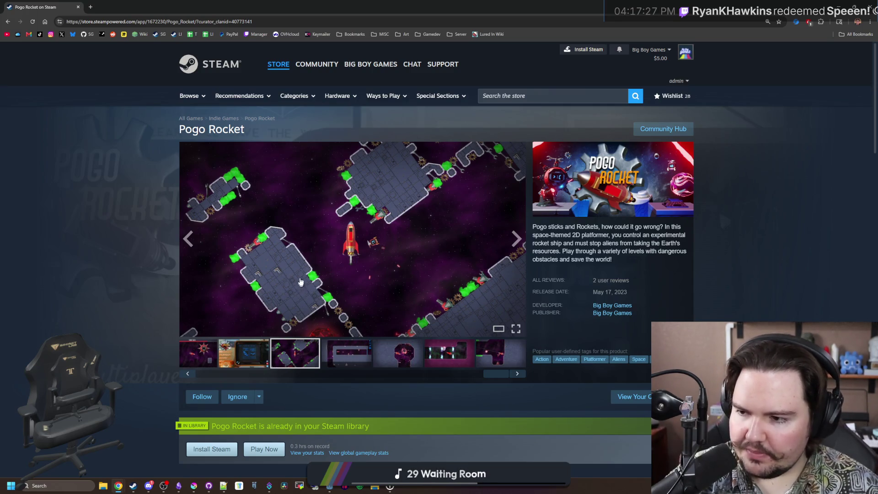
pyautogui.click(262, 358)
pyautogui.click(188, 373)
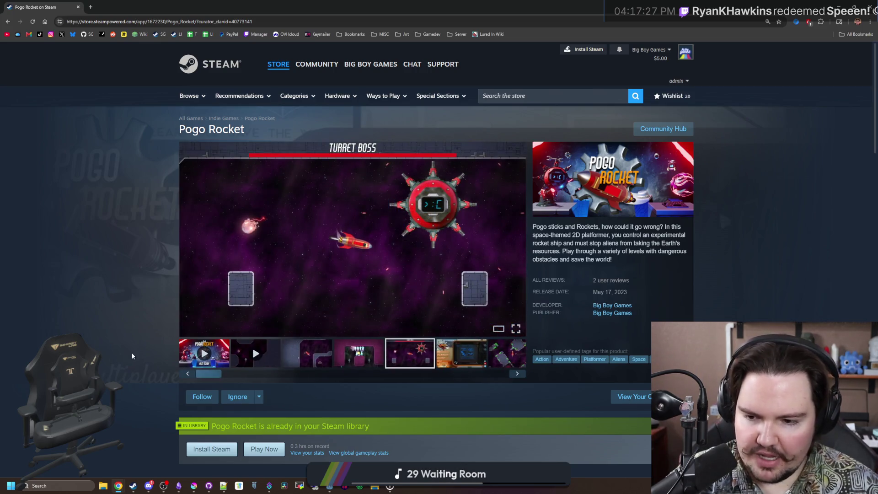
pyautogui.click(366, 292)
pyautogui.click(768, 259)
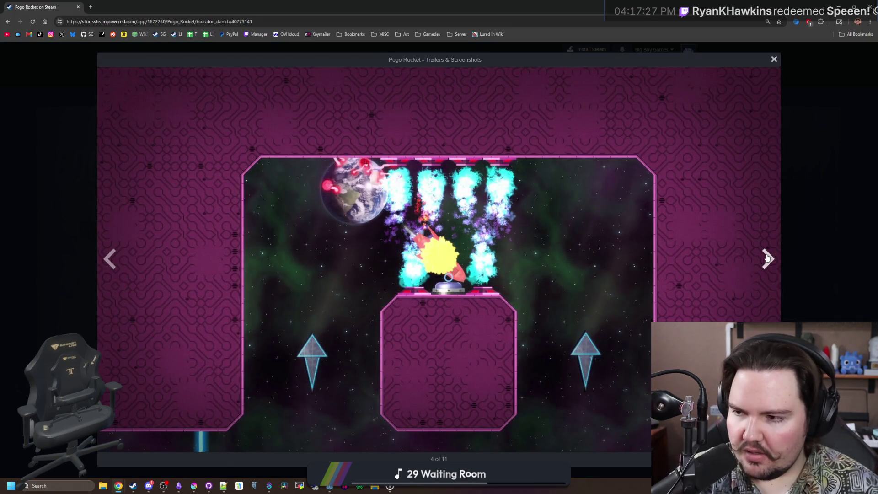
# Cycle through the Pogo Rocket screenshots, then go back to the Turret Boss shot.
pyautogui.click(767, 258)
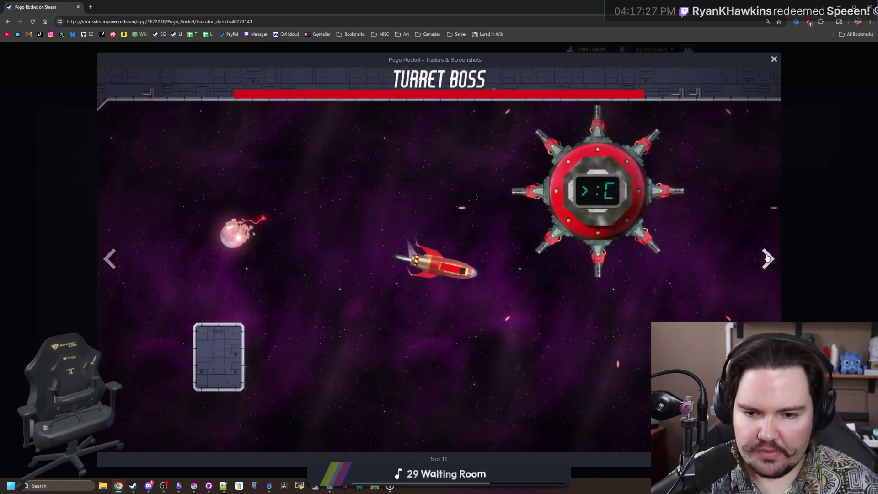
pyautogui.click(766, 270)
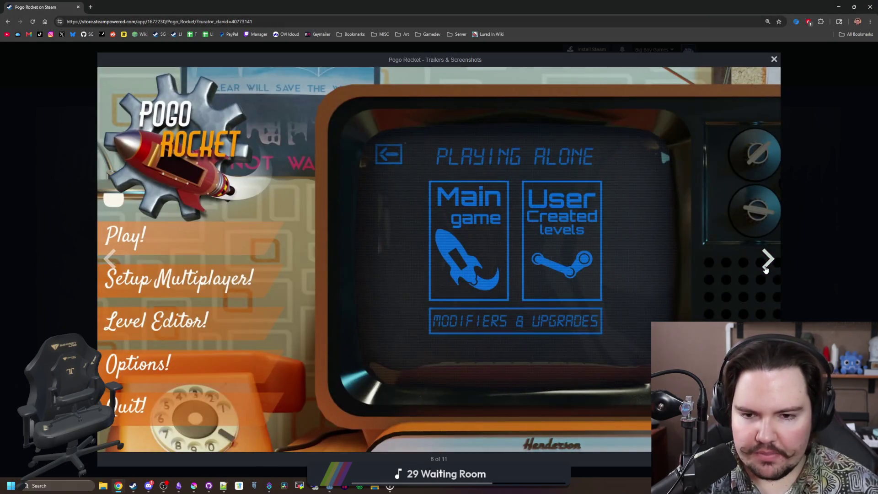
pyautogui.click(766, 270)
pyautogui.click(765, 270)
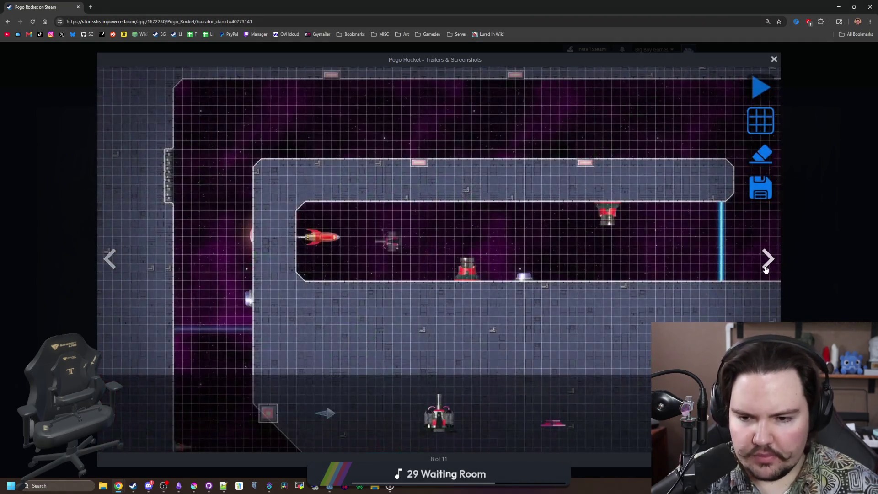
pyautogui.click(766, 270)
pyautogui.click(766, 270)
pyautogui.click(765, 269)
pyautogui.click(766, 270)
pyautogui.click(765, 270)
pyautogui.click(766, 270)
pyautogui.click(766, 270)
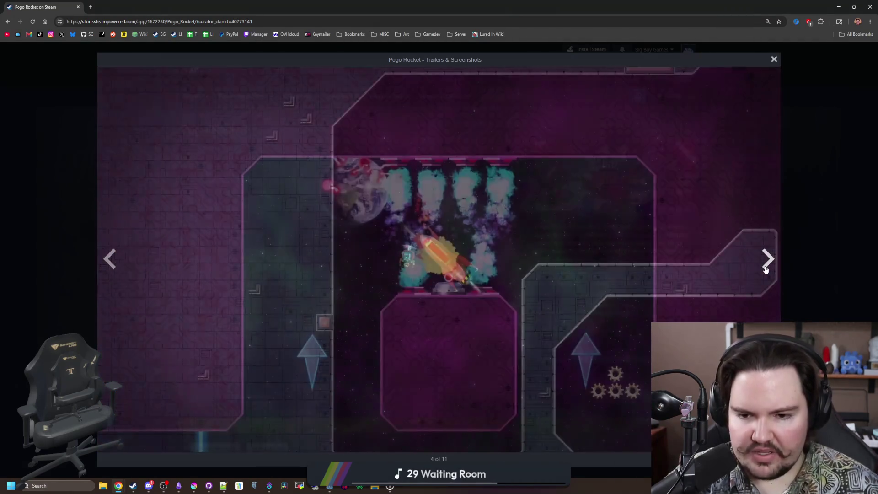
pyautogui.click(766, 270)
pyautogui.click(766, 270)
pyautogui.click(766, 269)
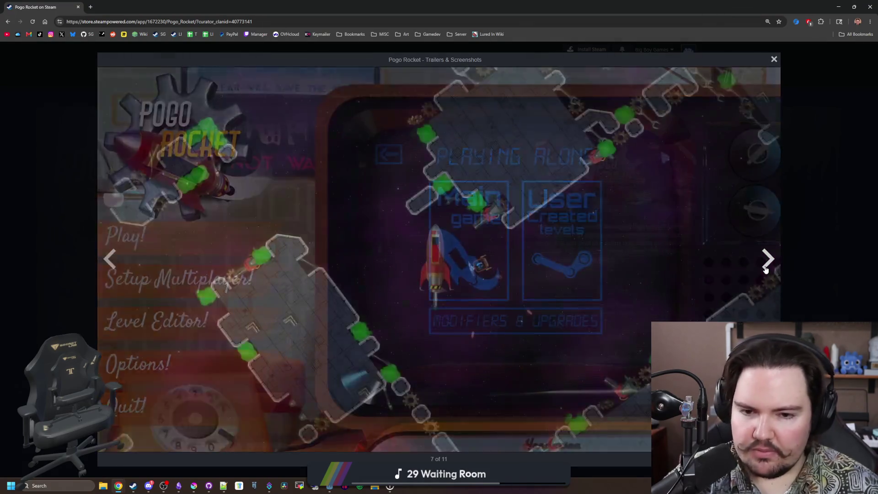
pyautogui.click(768, 274)
pyautogui.click(767, 274)
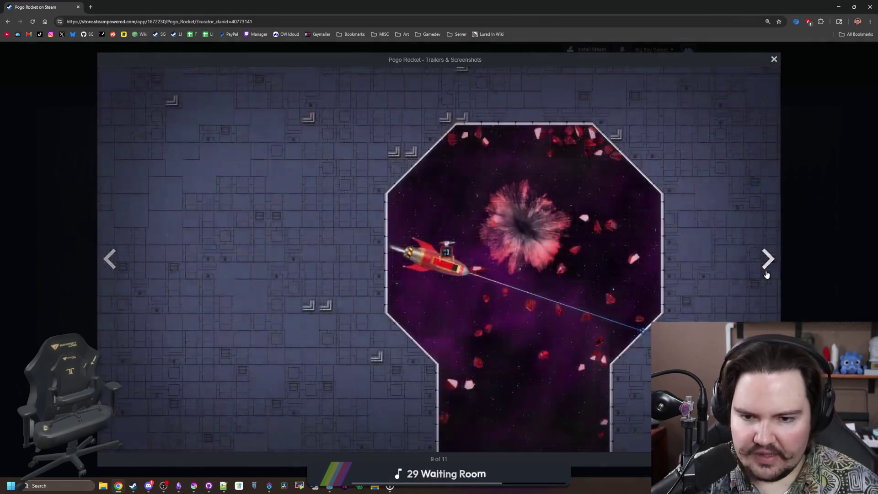
pyautogui.click(118, 257)
pyautogui.click(776, 273)
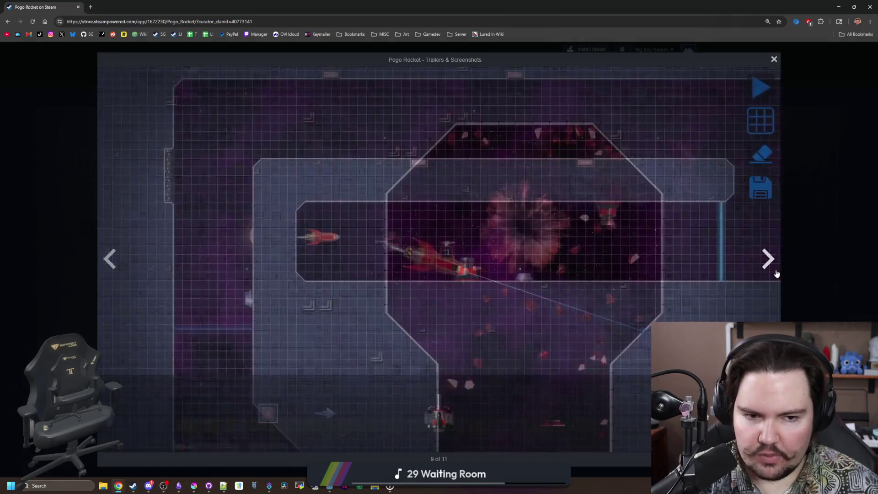
pyautogui.click(776, 273)
pyautogui.click(776, 273)
pyautogui.click(775, 273)
pyautogui.click(776, 273)
pyautogui.click(775, 273)
pyautogui.click(776, 273)
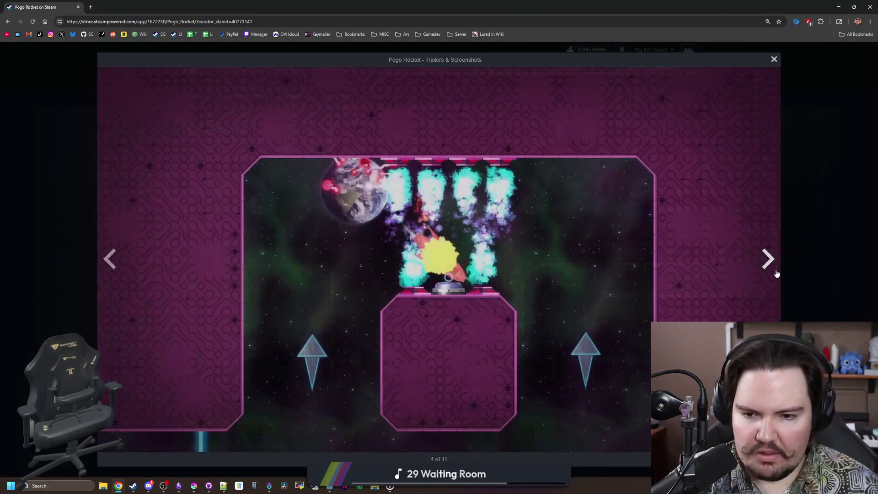
pyautogui.click(775, 273)
pyautogui.click(776, 273)
pyautogui.click(776, 273)
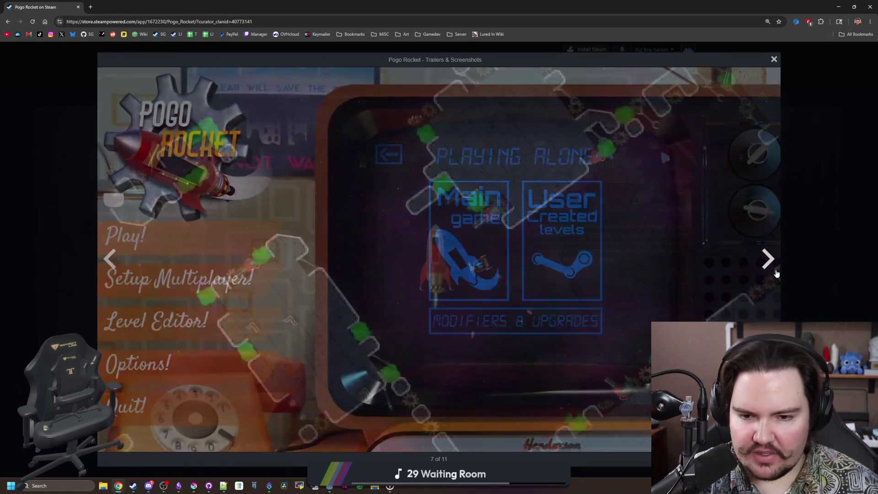
pyautogui.click(776, 273)
pyautogui.click(775, 273)
pyautogui.click(776, 273)
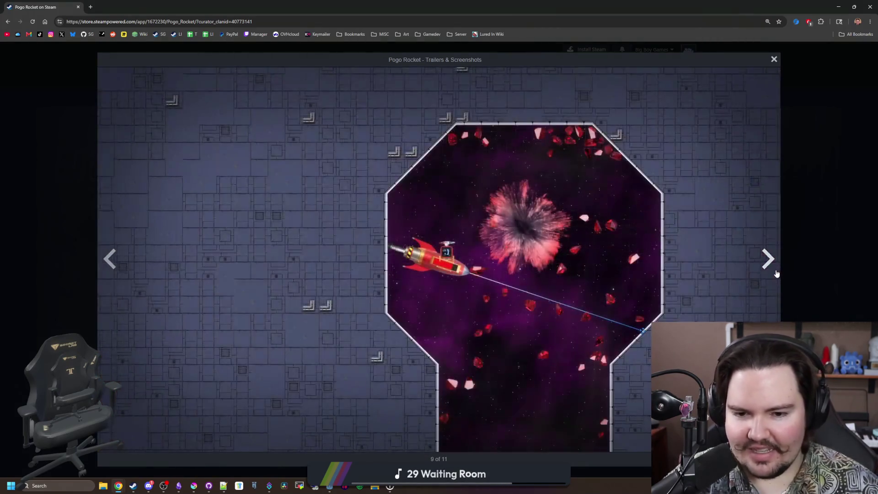
pyautogui.click(776, 273)
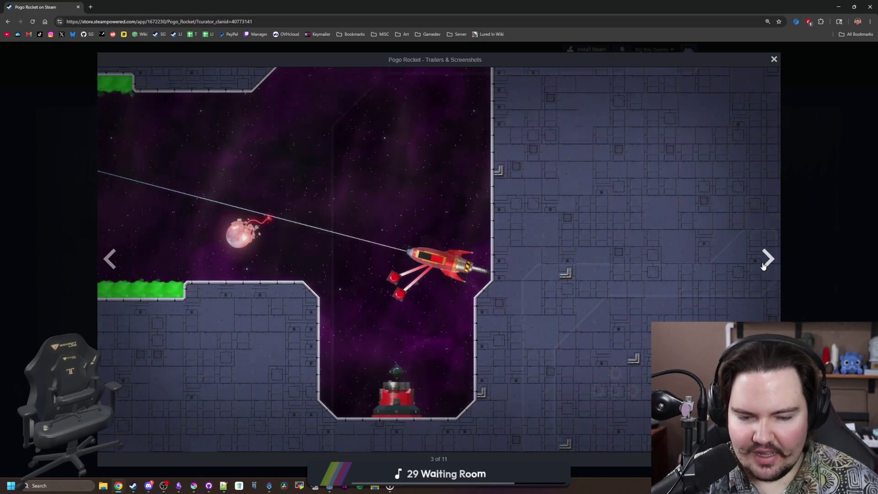
pyautogui.click(766, 261)
pyautogui.click(766, 260)
pyautogui.click(763, 265)
pyautogui.click(764, 265)
pyautogui.click(763, 266)
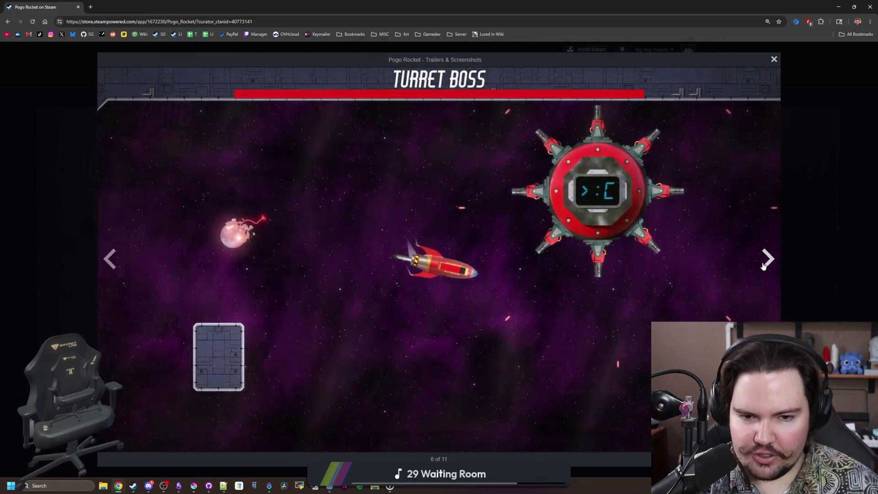
pyautogui.click(763, 266)
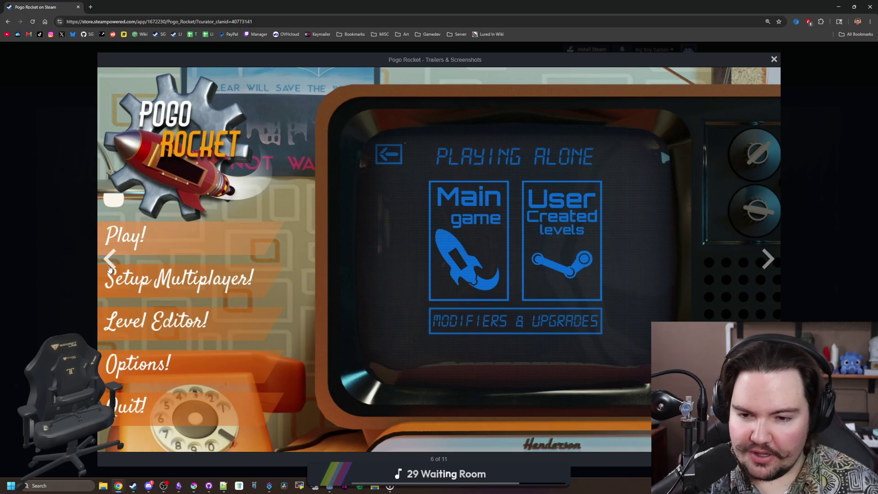
pyautogui.click(110, 267)
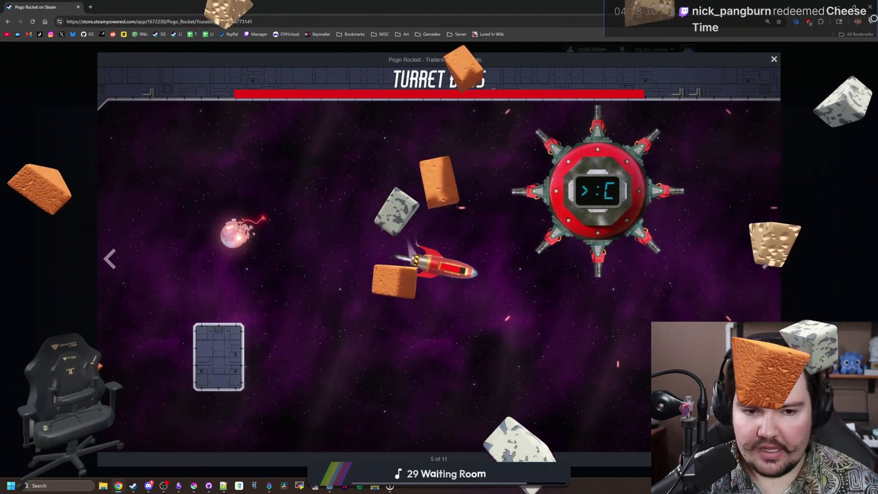
# Page around the screenshots again to Turret Boss and close the viewer.
pyautogui.click(767, 259)
pyautogui.click(767, 259)
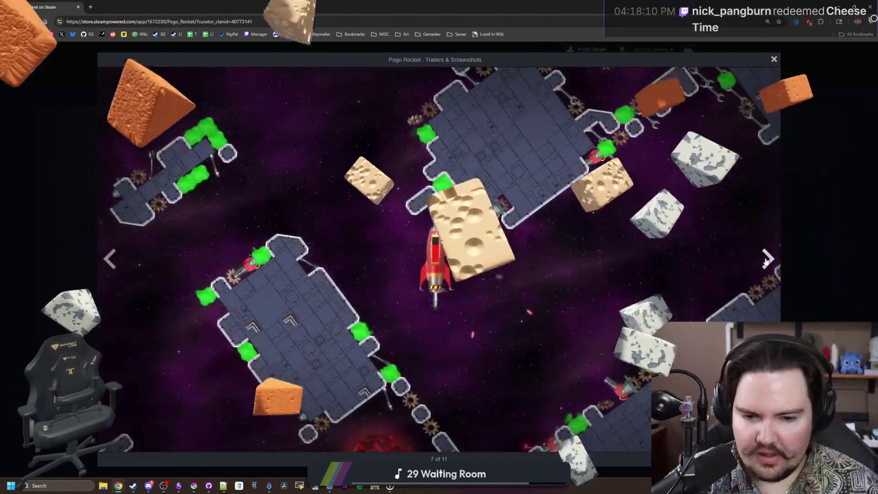
pyautogui.click(767, 259)
pyautogui.click(767, 259)
pyautogui.click(767, 260)
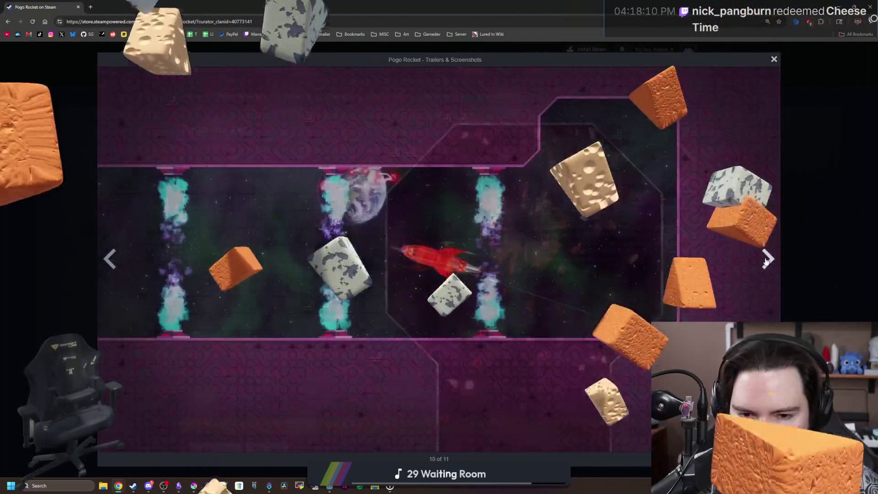
pyautogui.click(767, 259)
pyautogui.click(767, 259)
pyautogui.click(767, 259)
pyautogui.click(767, 259)
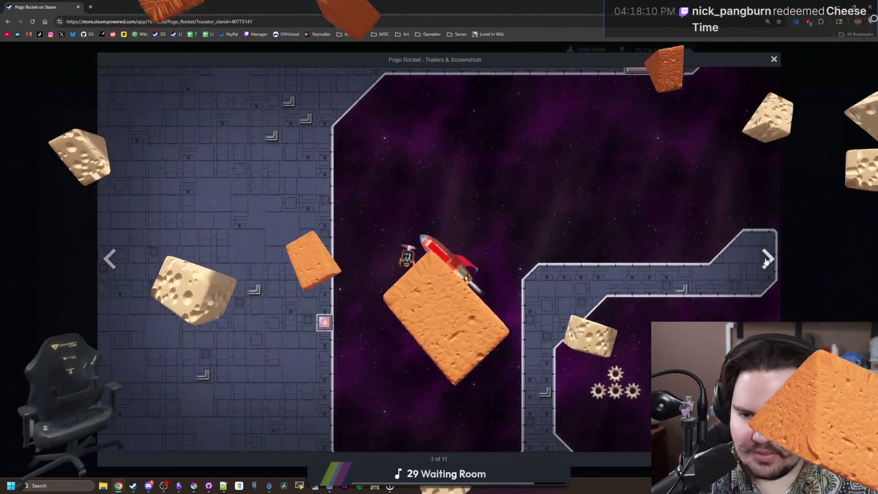
pyautogui.click(767, 260)
pyautogui.click(767, 259)
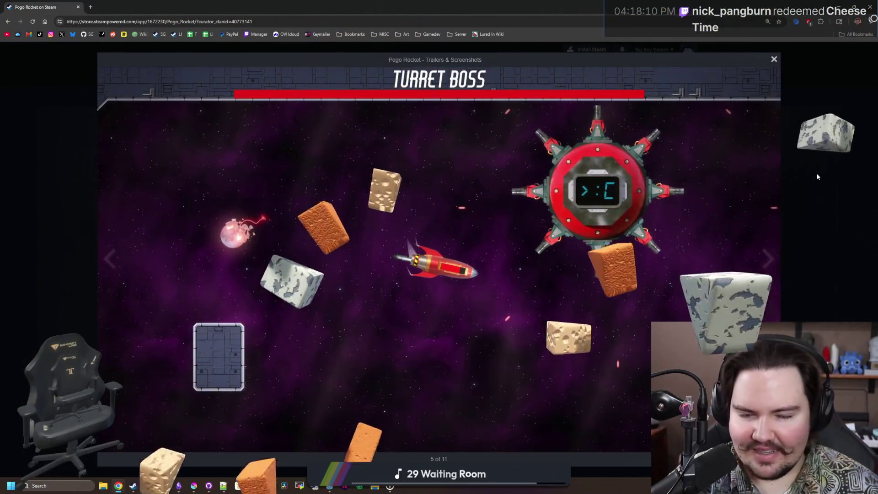
pyautogui.click(817, 177)
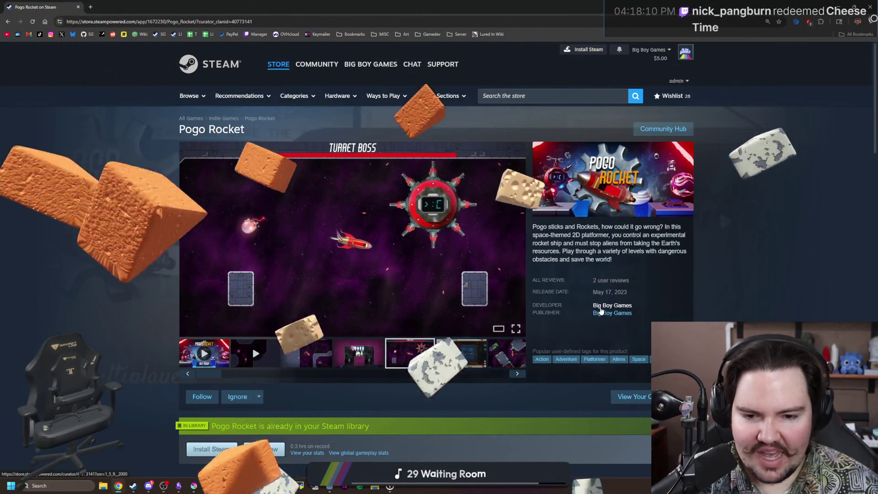
# Open Starground from Big Boy Games' new releases and enlarge its Starlauncher screenshot.
pyautogui.click(600, 308)
pyautogui.scroll(-8, 498, 311)
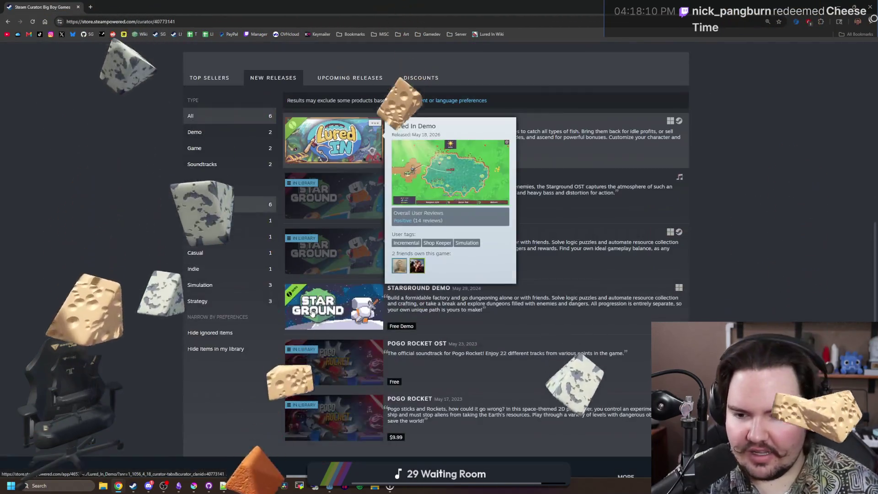
pyautogui.click(331, 256)
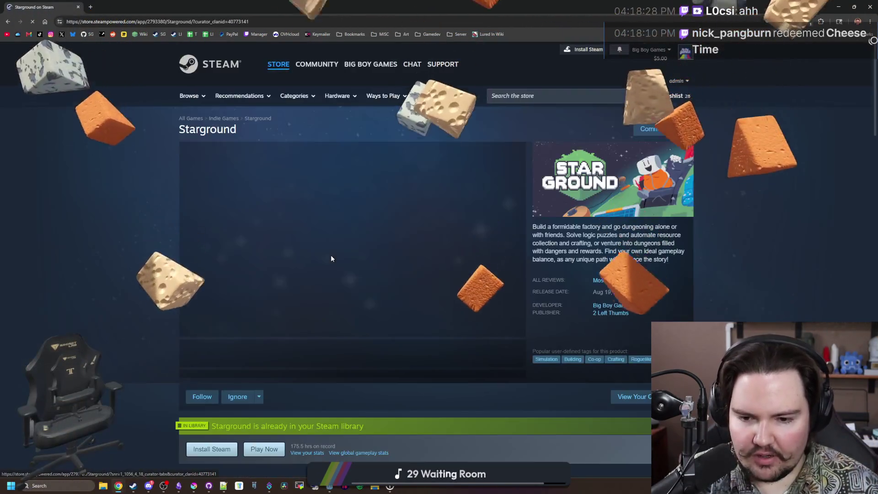
pyautogui.moveTo(624, 284)
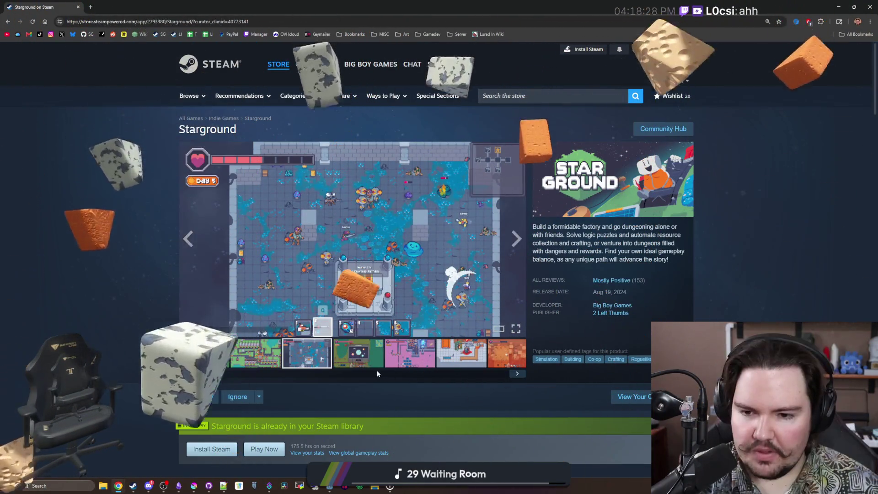
pyautogui.click(377, 354)
pyautogui.click(377, 286)
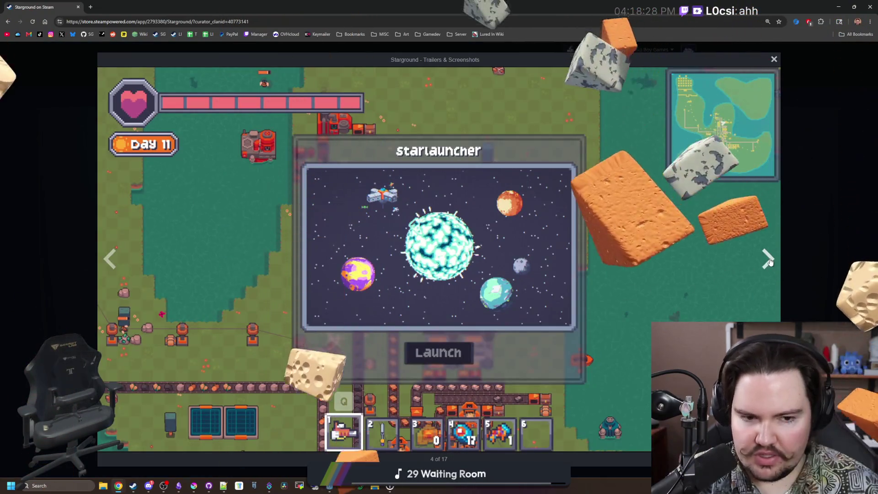
pyautogui.click(767, 259)
pyautogui.click(768, 259)
pyautogui.click(768, 260)
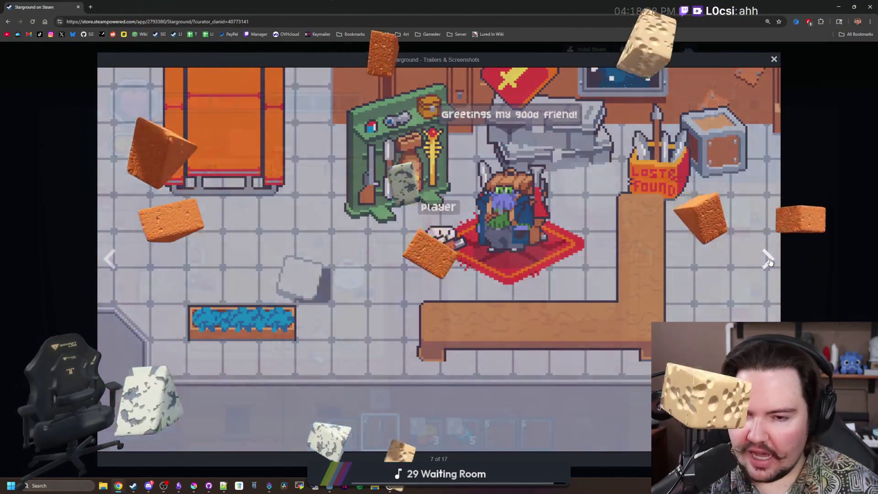
pyautogui.click(767, 260)
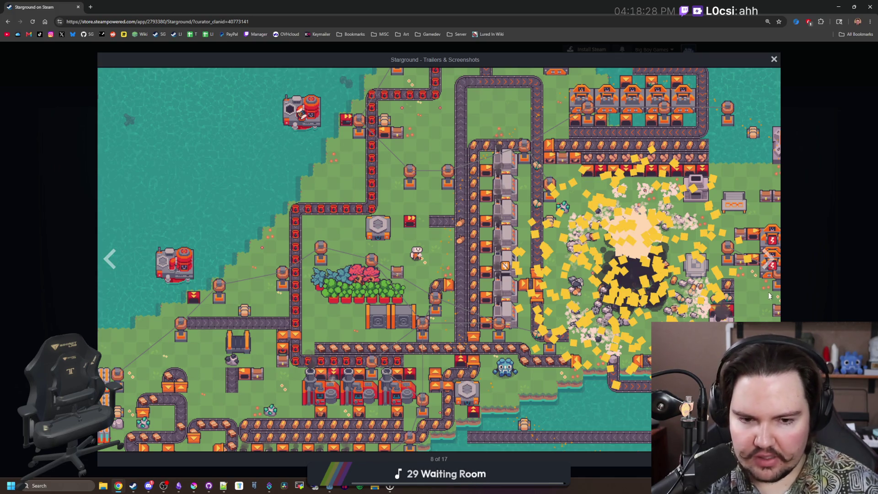
pyautogui.click(768, 260)
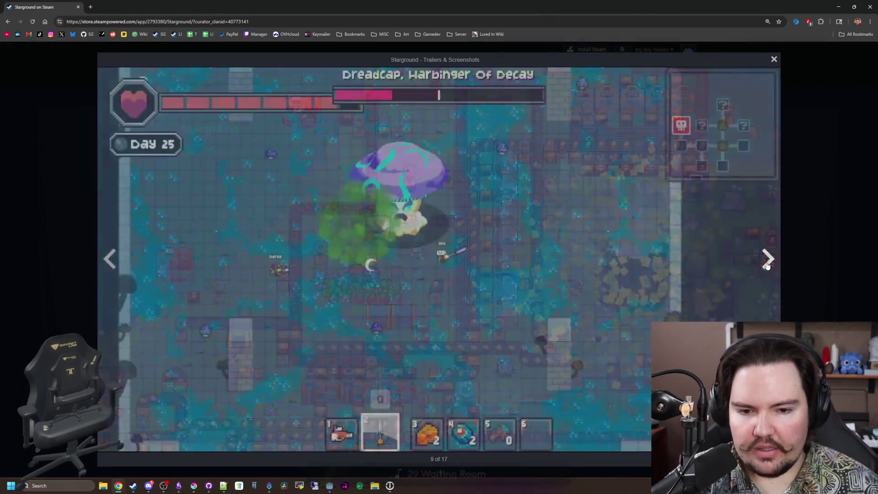
pyautogui.click(768, 261)
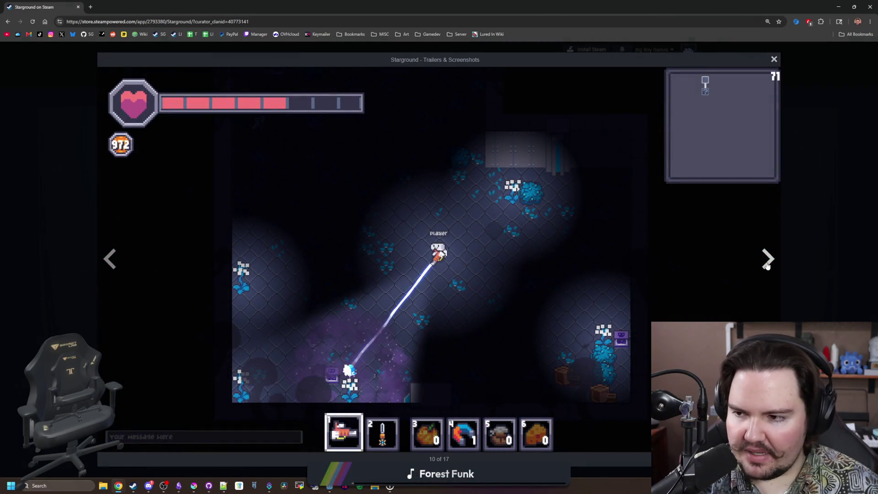
pyautogui.click(768, 260)
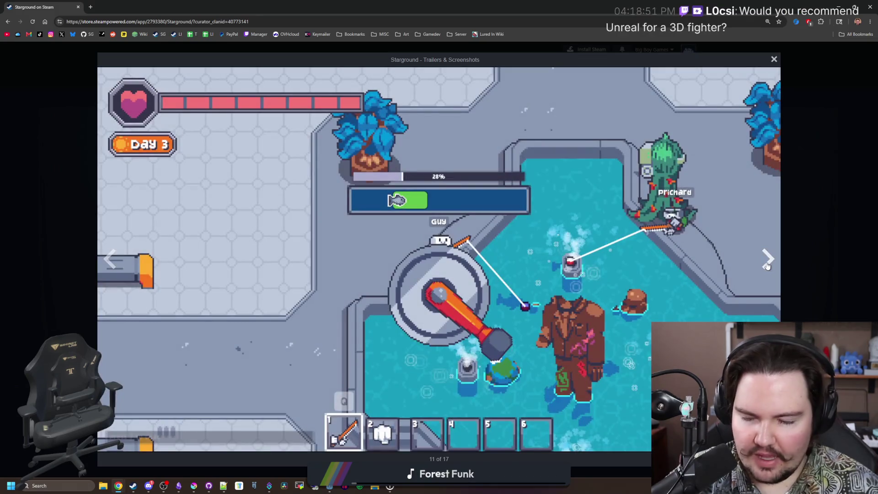
pyautogui.click(768, 265)
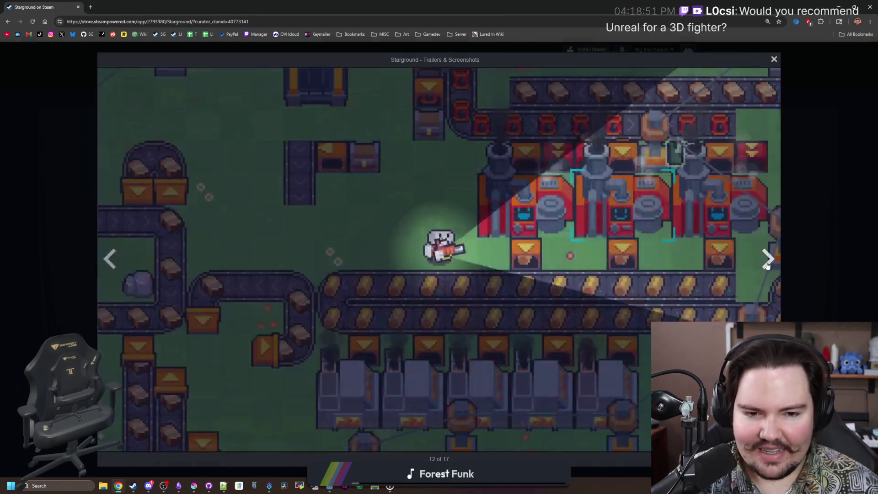
pyautogui.click(768, 264)
pyautogui.click(767, 266)
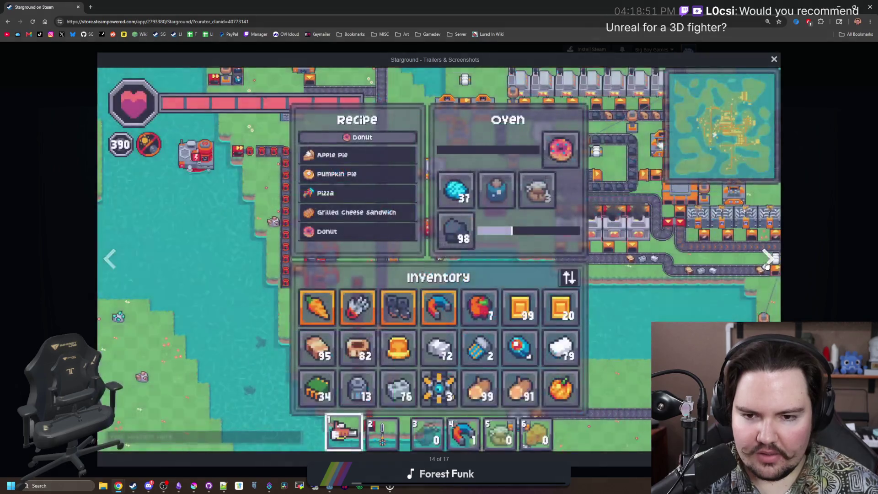
pyautogui.click(766, 266)
pyautogui.click(767, 266)
pyautogui.click(767, 267)
pyautogui.click(767, 267)
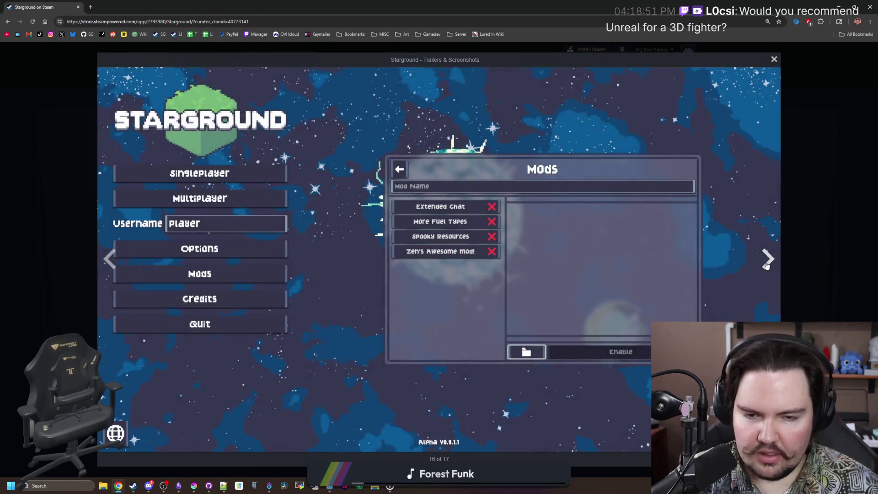
pyautogui.click(766, 266)
pyautogui.click(767, 266)
pyautogui.click(767, 266)
pyautogui.click(766, 266)
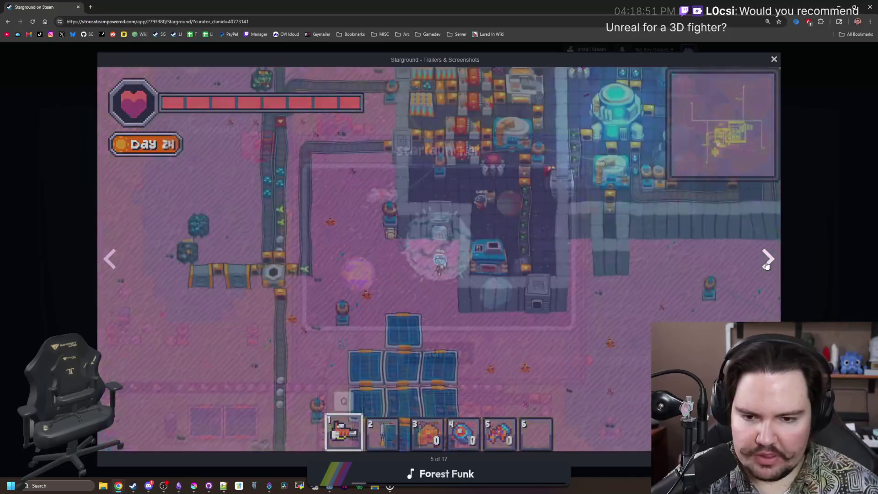
pyautogui.click(767, 266)
pyautogui.click(766, 267)
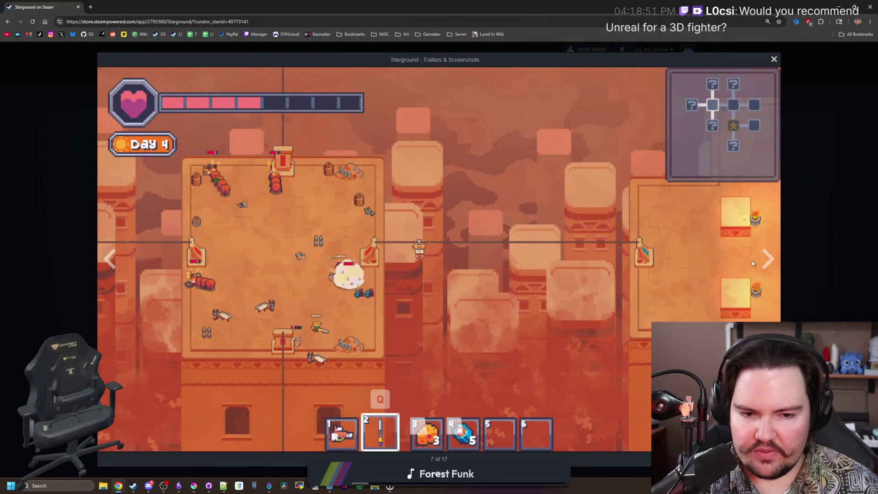
pyautogui.click(775, 260)
pyautogui.click(775, 259)
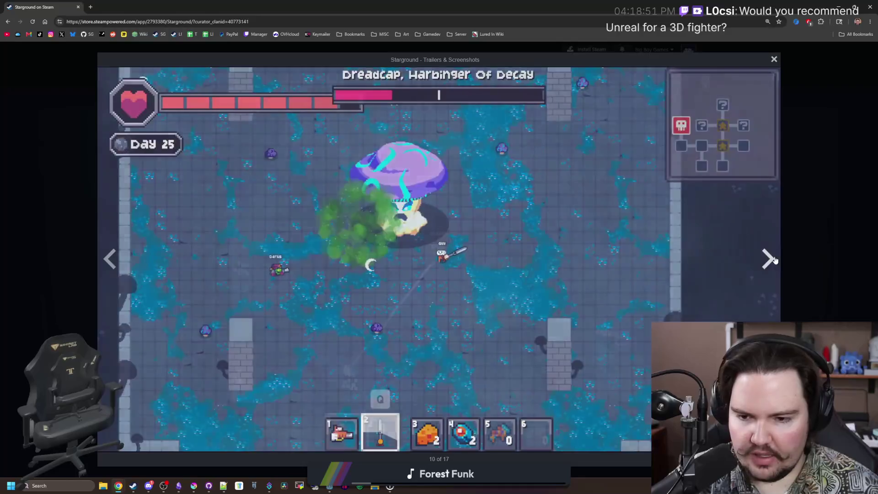
pyautogui.click(775, 260)
pyautogui.click(775, 260)
pyautogui.click(774, 259)
pyautogui.click(775, 260)
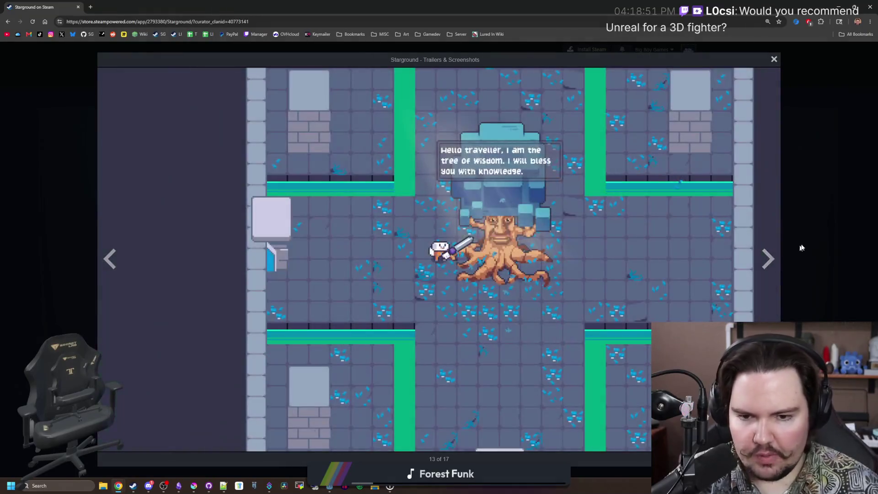
pyautogui.press('Escape')
pyautogui.scroll(-9, 332, 226)
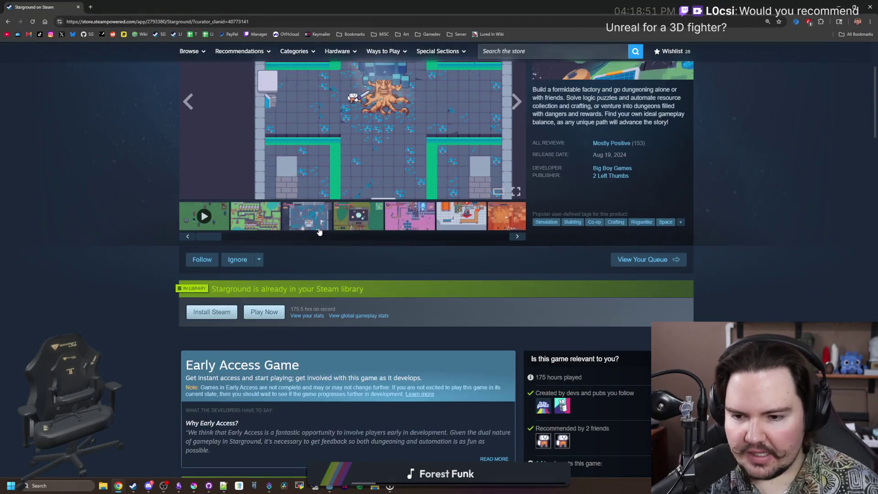
pyautogui.scroll(-11, 332, 226)
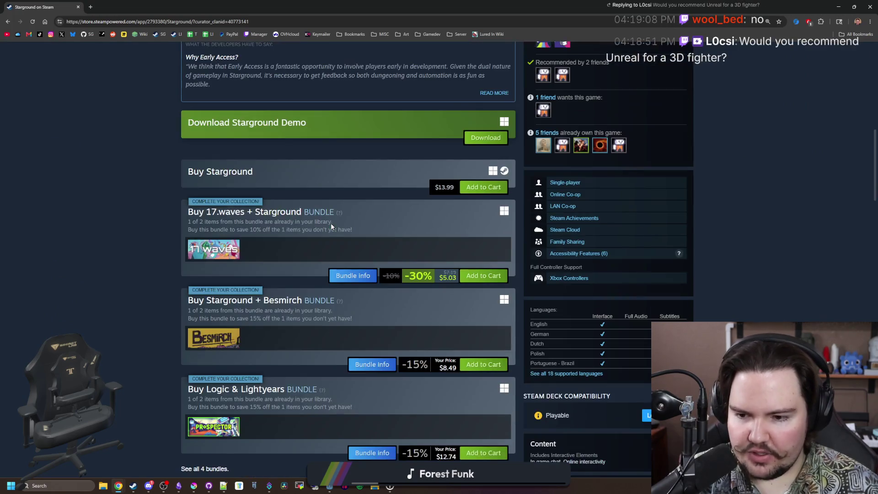
pyautogui.scroll(-15, 331, 226)
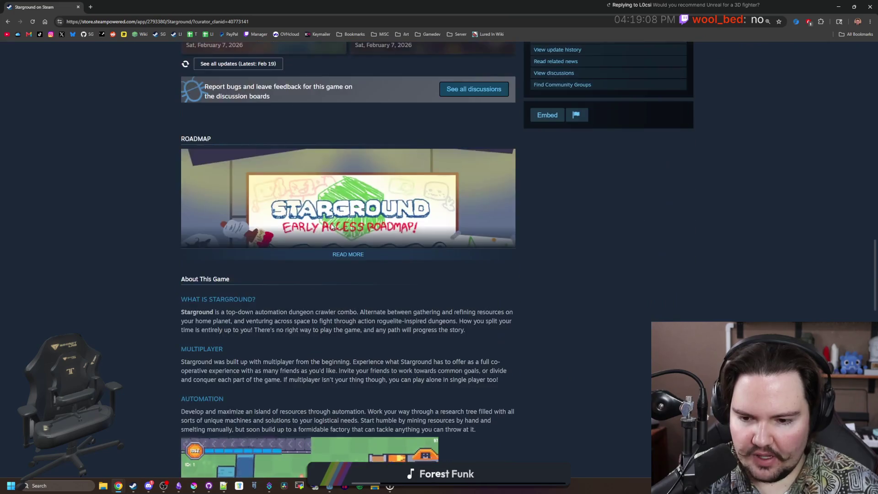
pyautogui.scroll(-5, 332, 226)
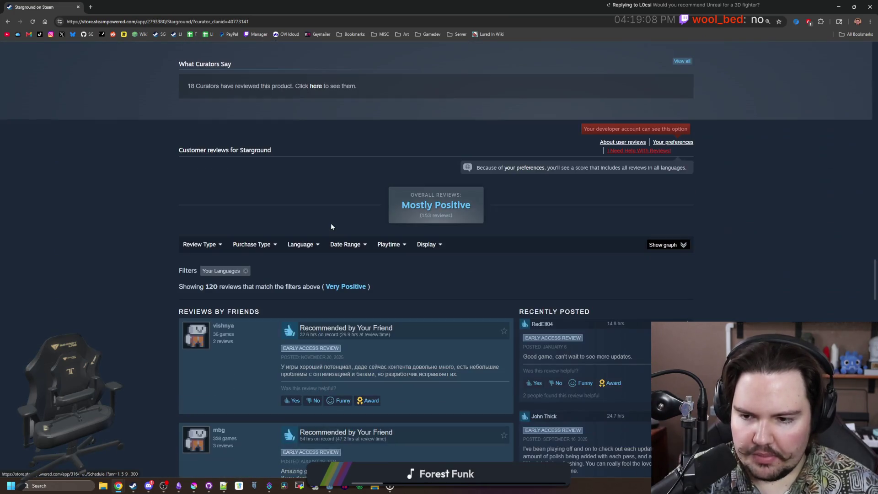
pyautogui.scroll(6, 183, 281)
pyautogui.scroll(20, 182, 284)
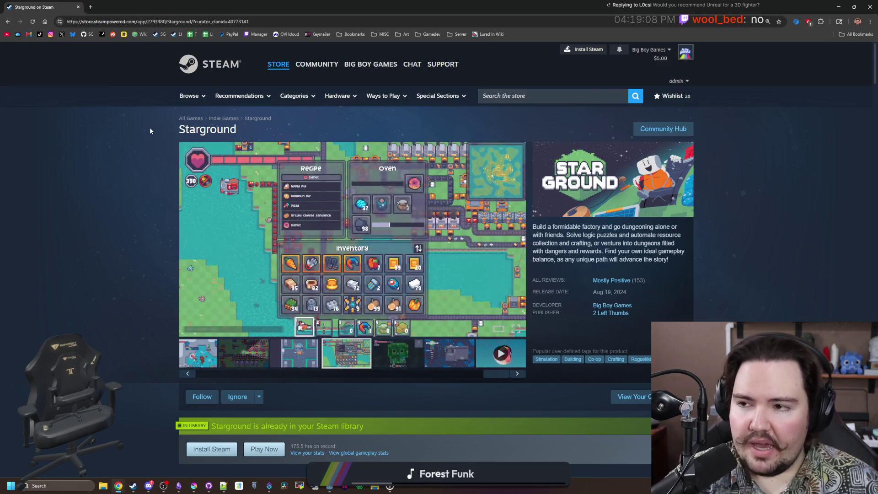
pyautogui.moveTo(311, 7)
pyautogui.mouseDown()
pyautogui.moveTo(363, 88)
pyautogui.moveTo(462, 296)
pyautogui.moveTo(457, 3)
pyautogui.mouseUp()
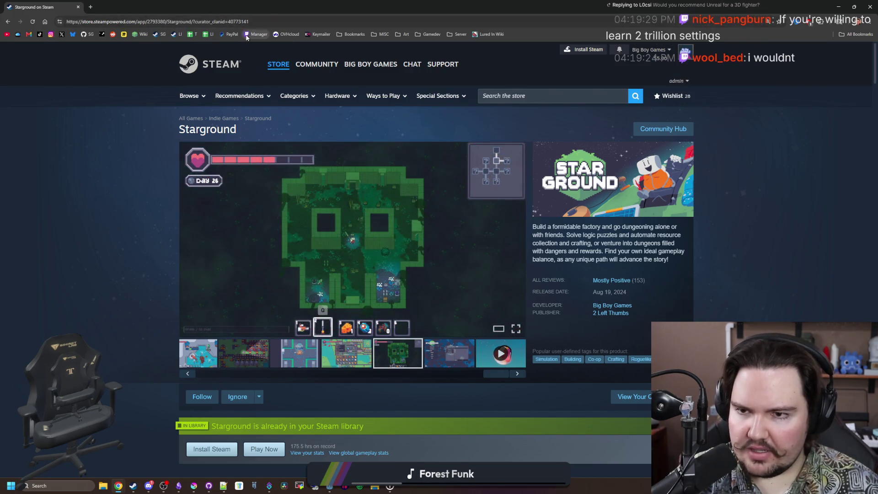
# Search Google for 'mortal kombat' and scroll through the results.
pyautogui.click(256, 22)
pyautogui.write('morta')
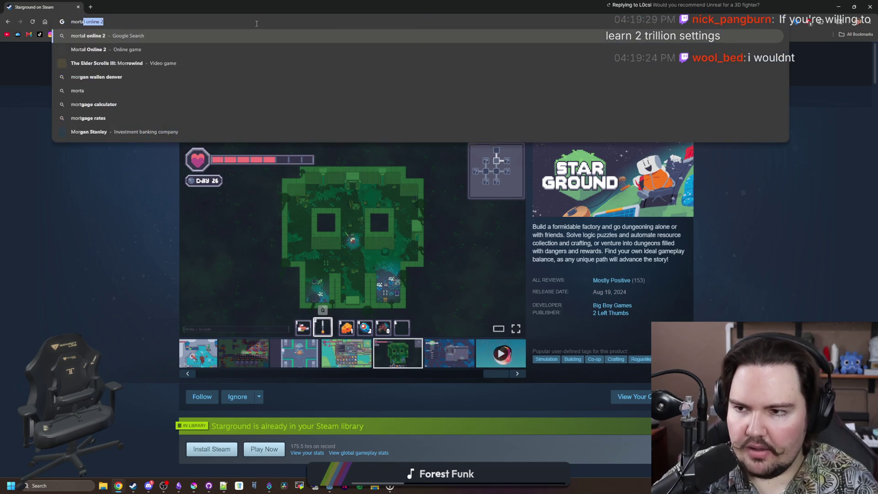
pyautogui.write('l kombat')
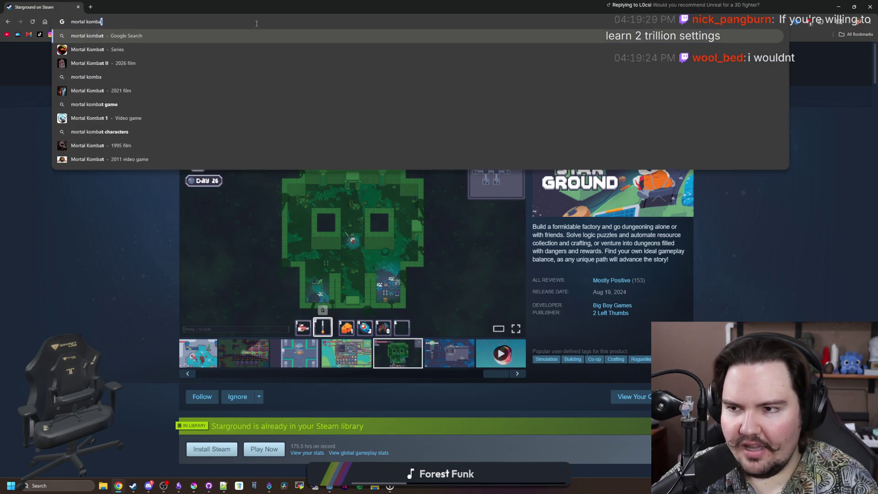
pyautogui.press('Return')
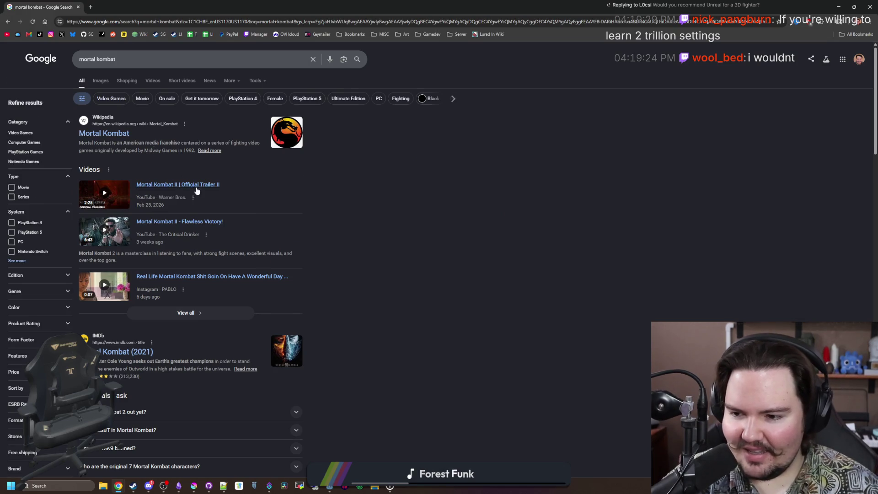
pyautogui.scroll(-15, 196, 190)
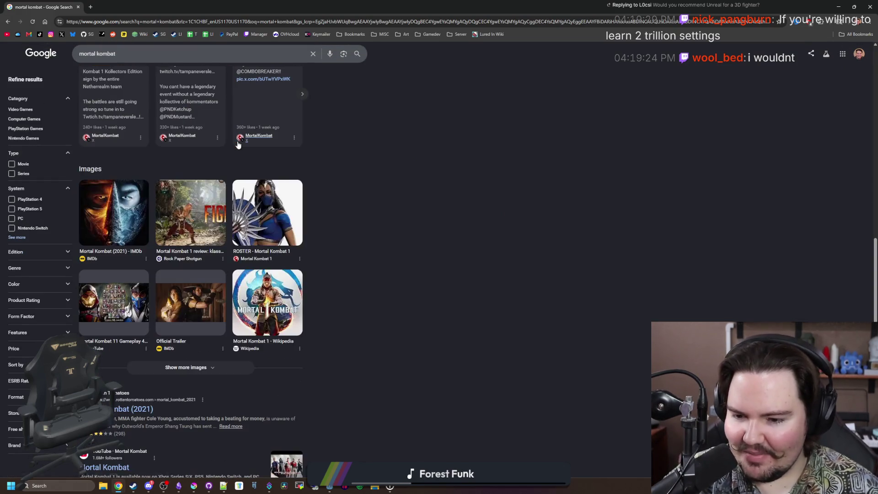
pyautogui.scroll(-8, 238, 145)
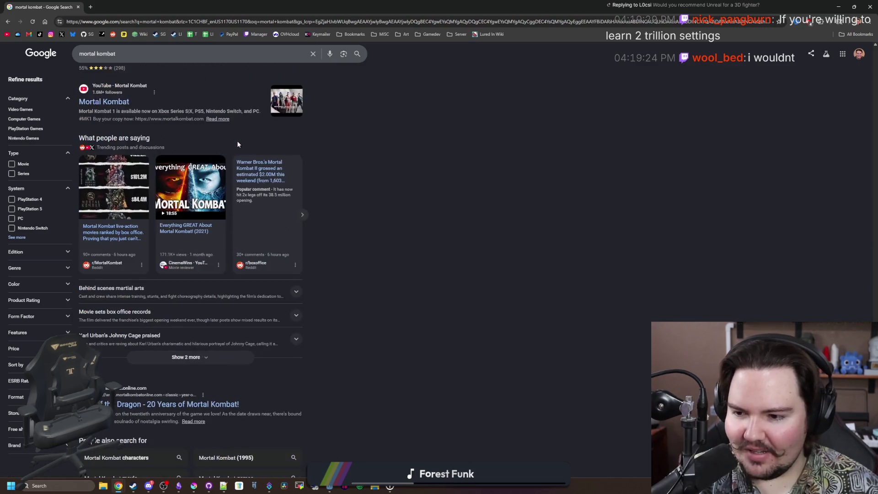
pyautogui.scroll(-4, 215, 183)
pyautogui.scroll(20, 183, 215)
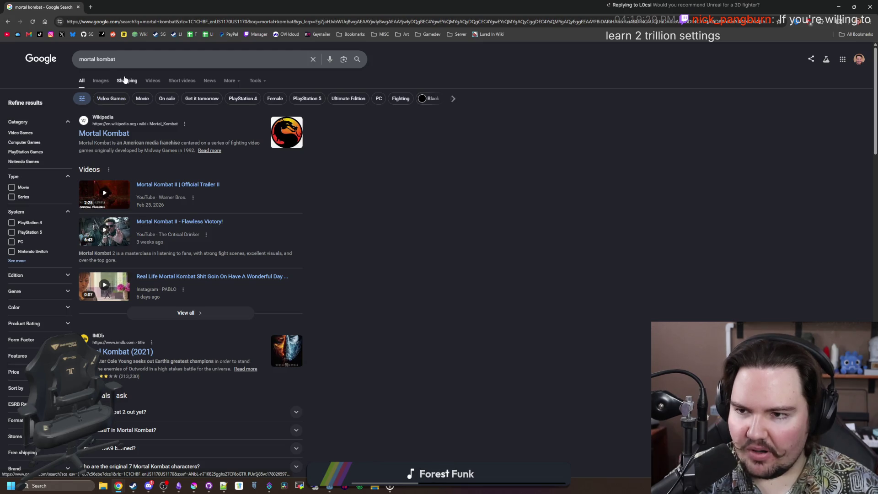
# Enter 'starg' in the address bar to open the suggested Starground Steam page.
pyautogui.click(132, 23)
pyautogui.write('starg')
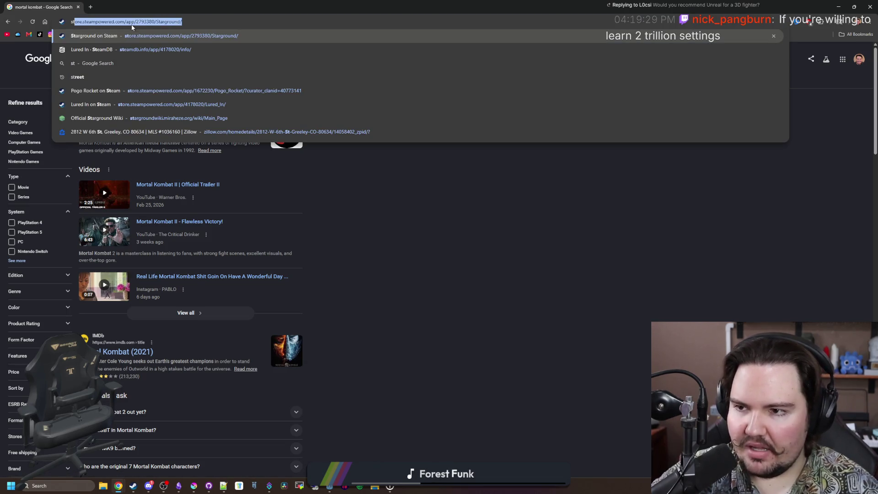
pyautogui.press('Return')
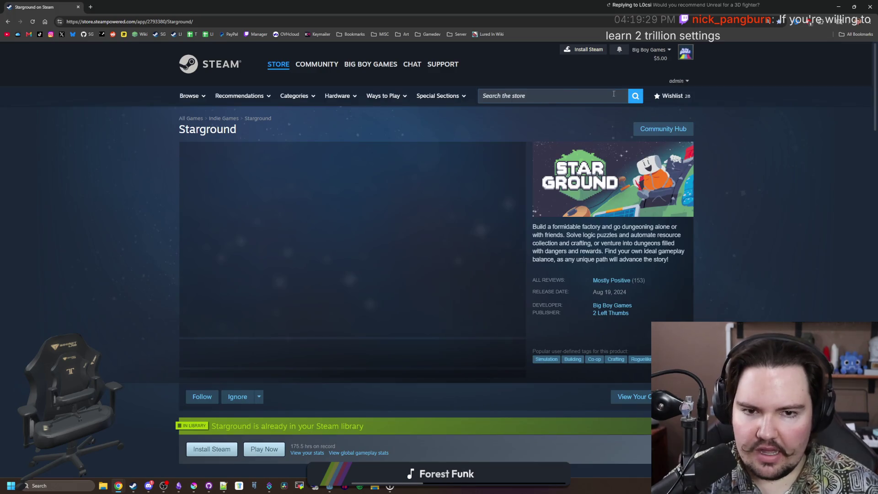
# Search the Steam store for 'mortal' and open the Mortal Kombat 1 result.
pyautogui.click(611, 95)
pyautogui.write('mortal')
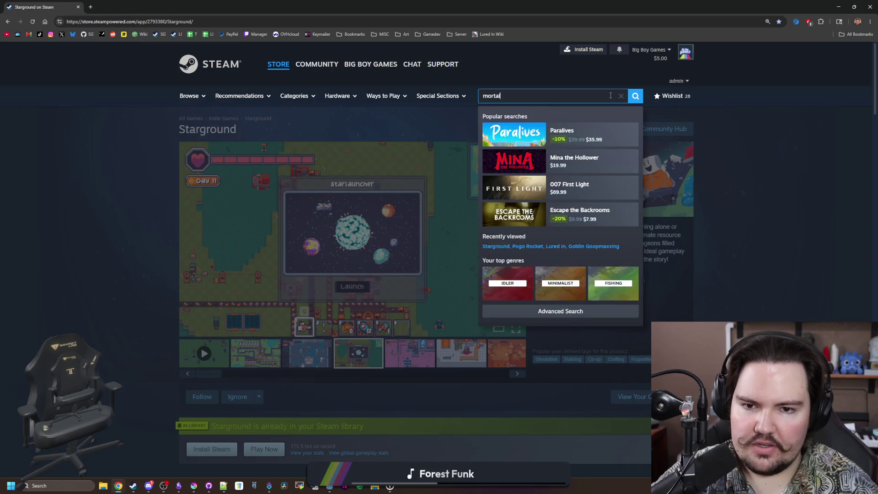
pyautogui.click(596, 135)
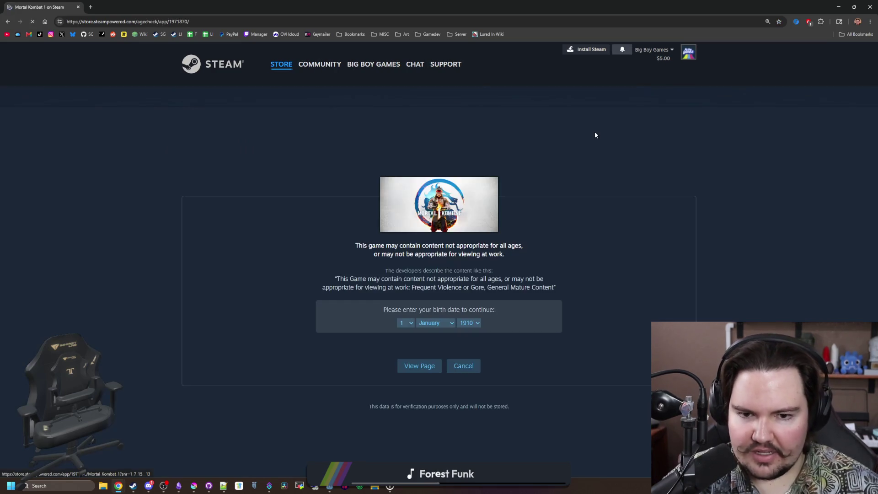
# Pass the Mortal Kombat 1 age check and view the later screenshots in the carousel.
pyautogui.click(420, 367)
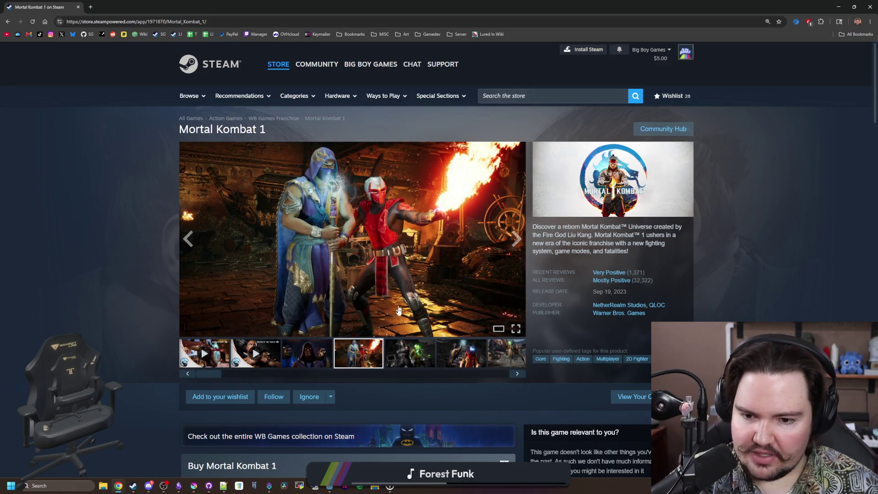
pyautogui.click(405, 344)
pyautogui.click(450, 346)
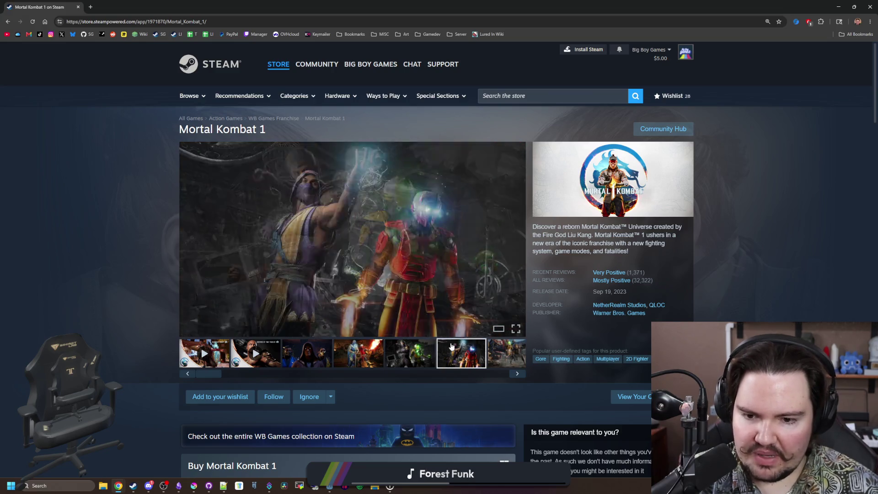
pyautogui.click(513, 351)
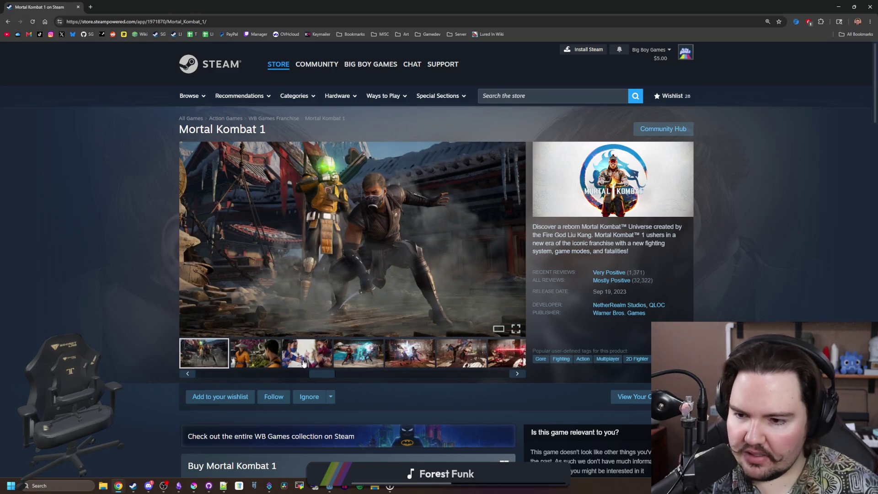
# Step through the screenshots from the second one to the red-laser fight shot.
pyautogui.click(258, 364)
pyautogui.click(288, 352)
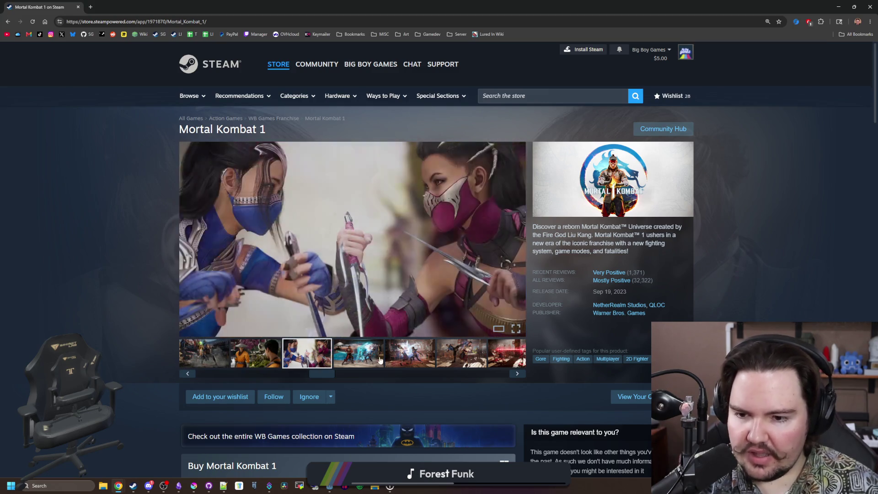
pyautogui.click(356, 355)
pyautogui.click(411, 358)
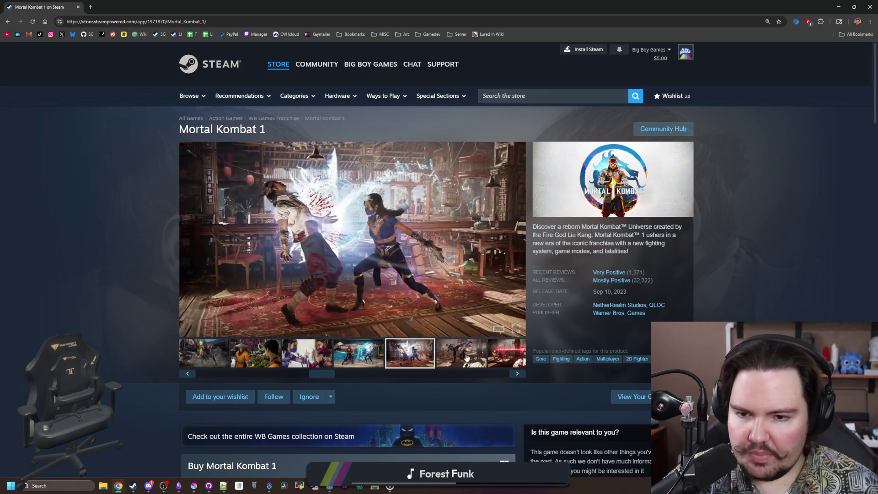
pyautogui.click(462, 356)
pyautogui.click(496, 348)
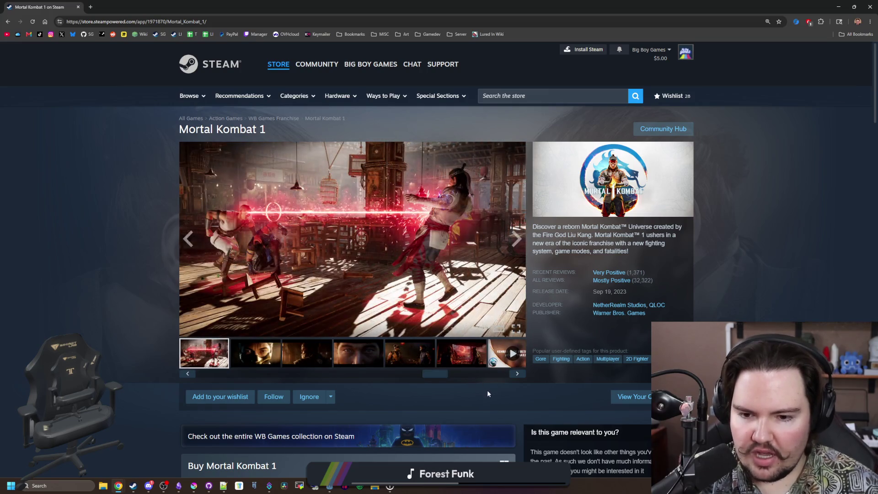
pyautogui.scroll(-20, 426, 382)
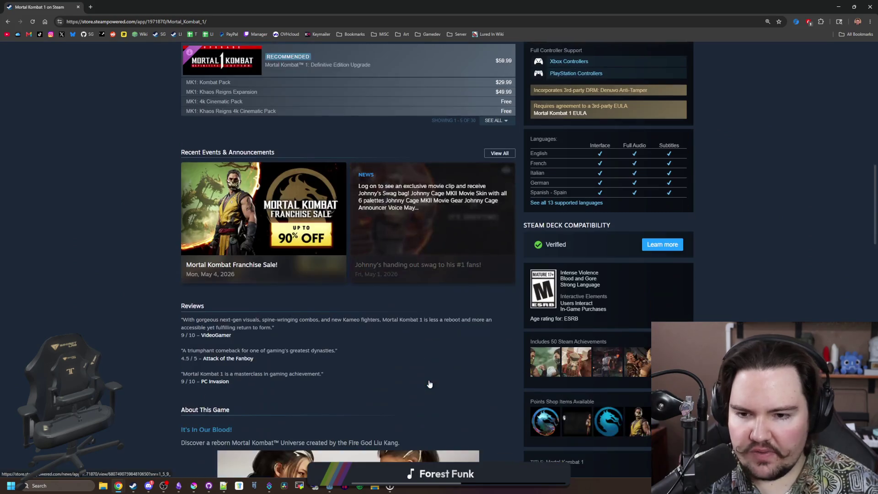
pyautogui.scroll(-15, 90, 314)
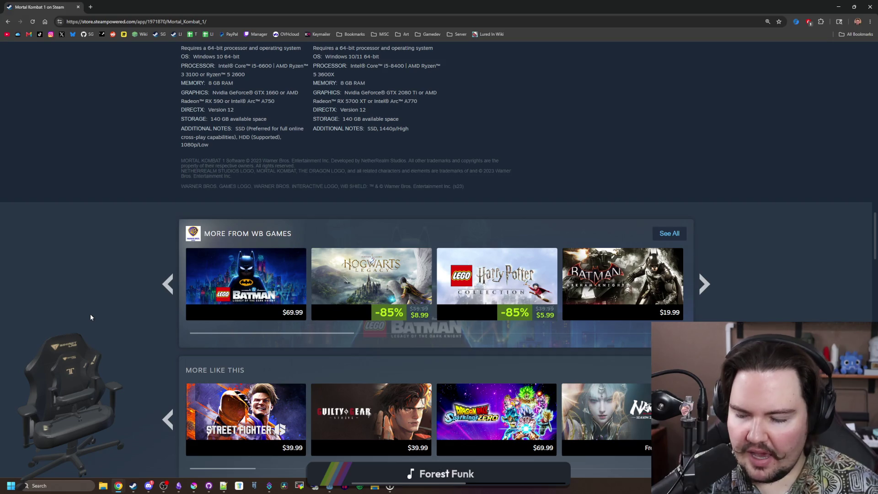
pyautogui.scroll(-2, 90, 316)
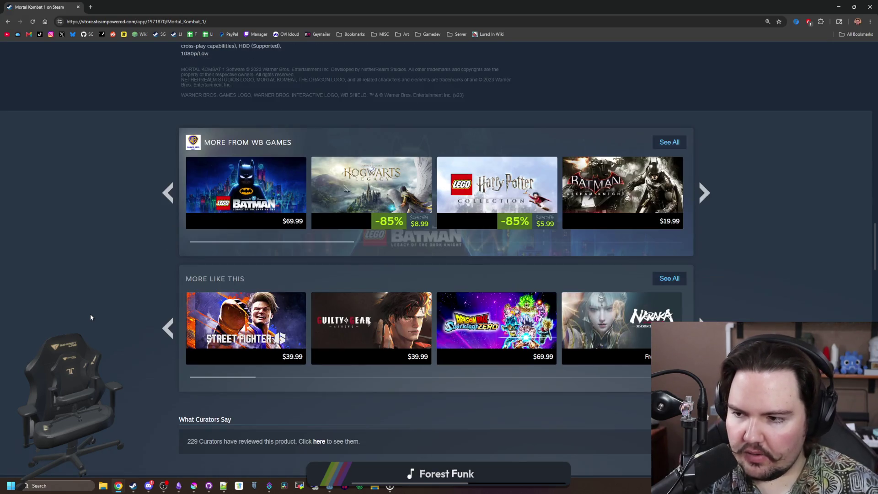
pyautogui.scroll(-4, 91, 316)
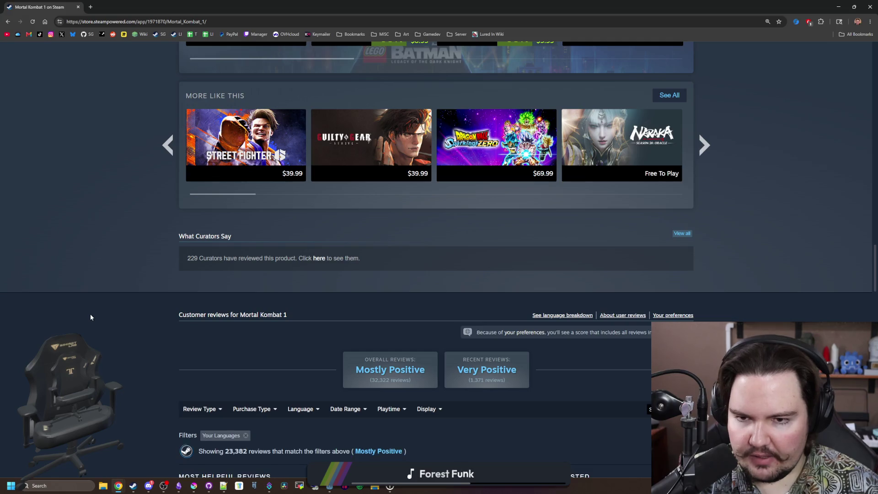
pyautogui.scroll(-6, 90, 316)
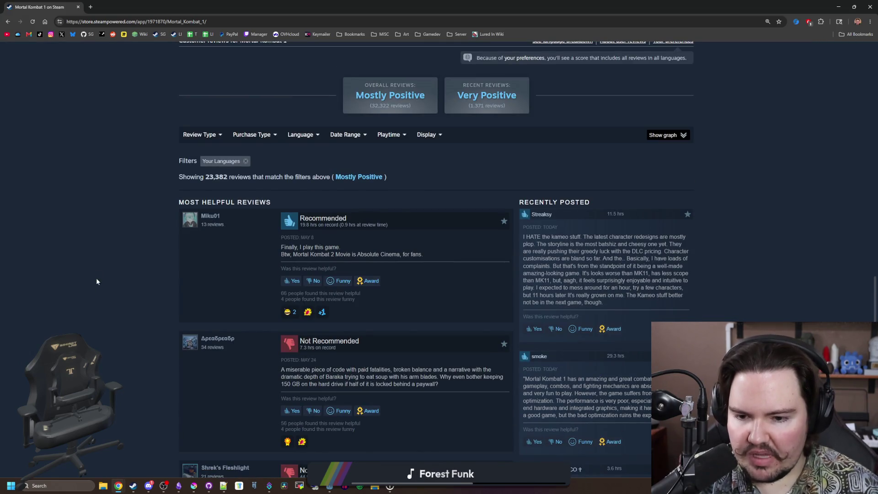
pyautogui.scroll(15, 111, 306)
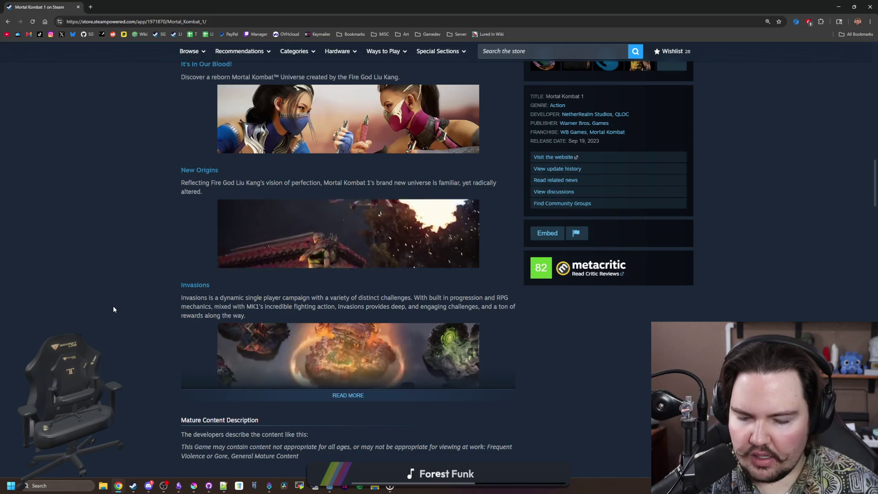
pyautogui.scroll(4, 113, 309)
pyautogui.scroll(15, 347, 256)
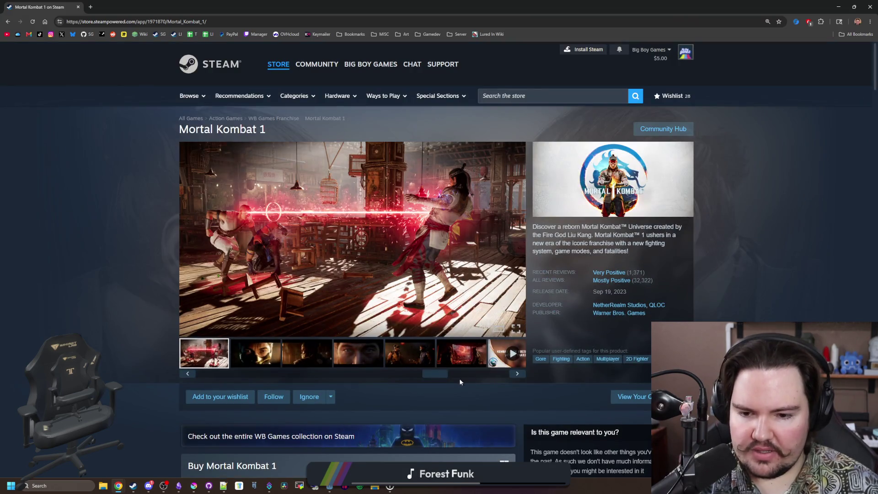
# Browse the Mortal Kombat 1 media, from the face close-up video to the red-sky courtyard scene.
pyautogui.click(364, 351)
pyautogui.click(426, 356)
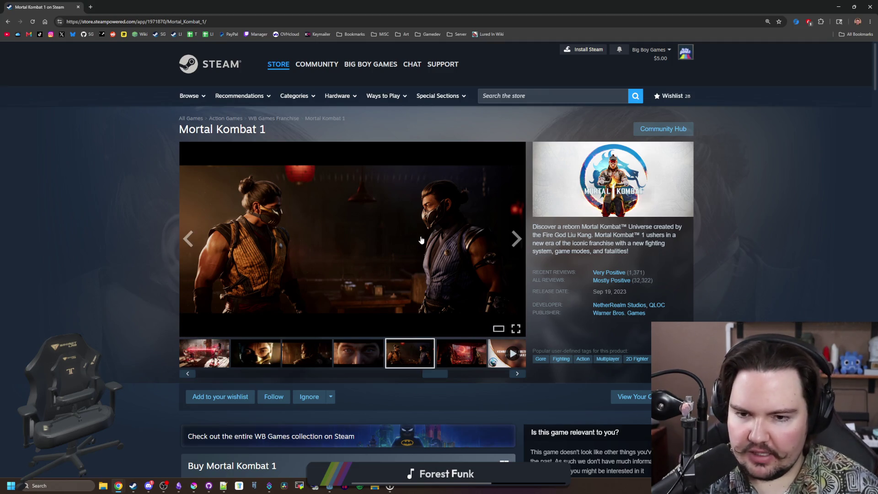
pyautogui.click(466, 357)
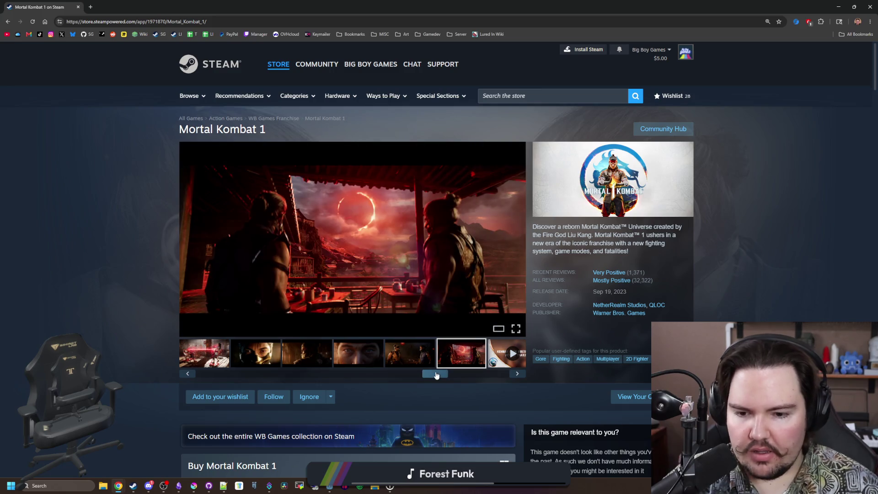
pyautogui.moveTo(434, 373)
pyautogui.mouseDown()
pyautogui.moveTo(365, 361)
pyautogui.moveTo(220, 370)
pyautogui.mouseUp()
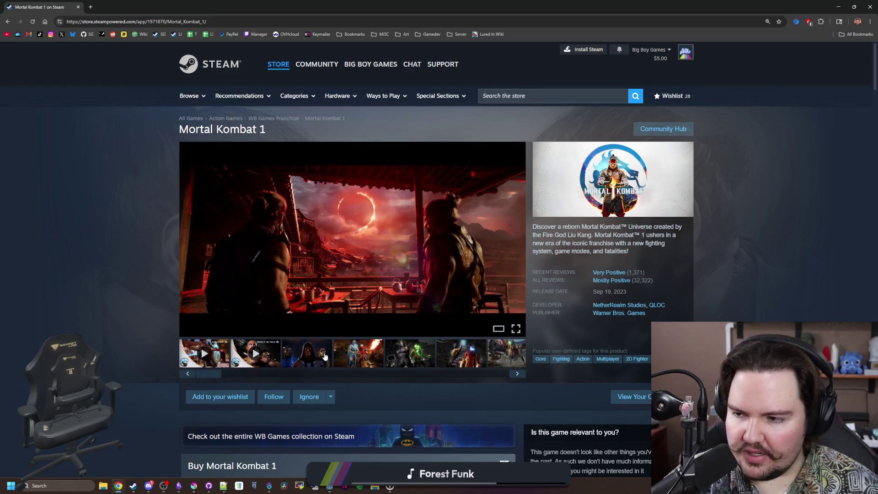
pyautogui.click(306, 355)
pyautogui.click(385, 355)
pyautogui.click(516, 374)
pyautogui.click(517, 374)
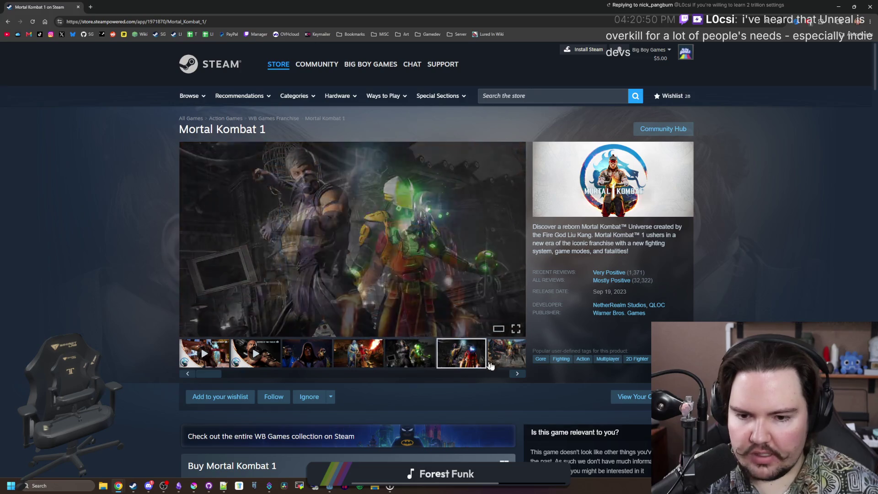
pyautogui.click(517, 373)
pyautogui.click(516, 374)
pyautogui.click(517, 373)
pyautogui.click(516, 373)
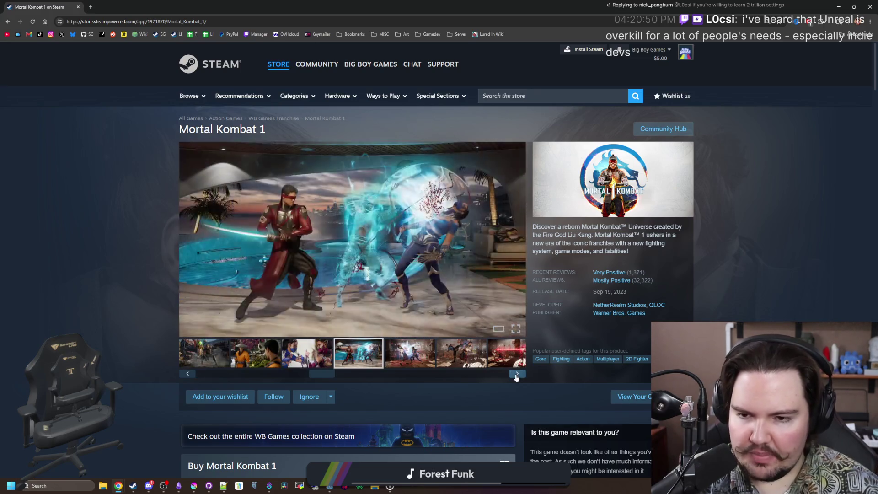
pyautogui.click(516, 373)
pyautogui.click(517, 373)
pyautogui.click(517, 373)
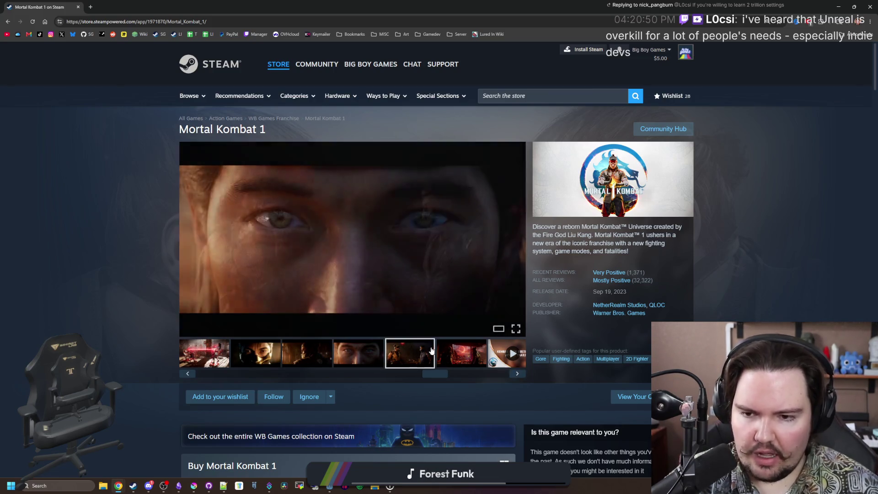
pyautogui.click(454, 358)
# Cycle through the whole screenshot gallery again, ending on the hooded figure screenshot.
pyautogui.moveTo(435, 373)
pyautogui.mouseDown()
pyautogui.moveTo(505, 373)
pyautogui.moveTo(201, 376)
pyautogui.mouseUp()
pyautogui.click(307, 354)
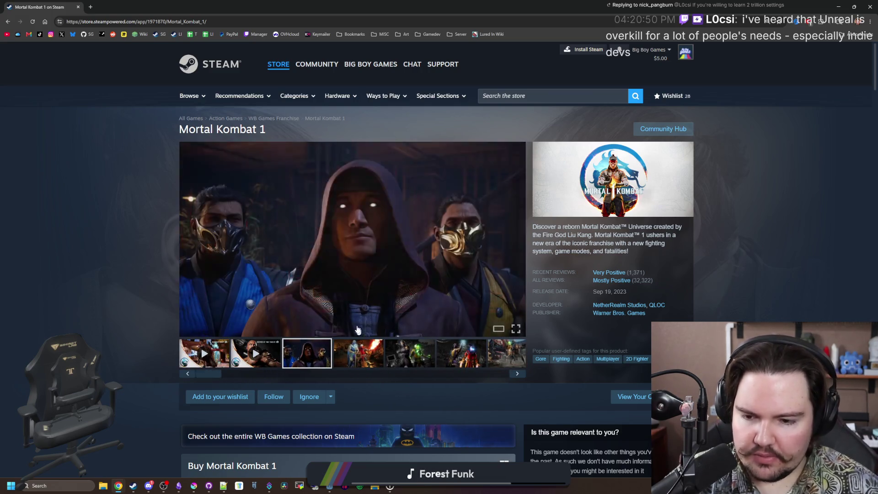
pyautogui.click(373, 352)
pyautogui.click(517, 373)
pyautogui.click(517, 374)
pyautogui.click(517, 374)
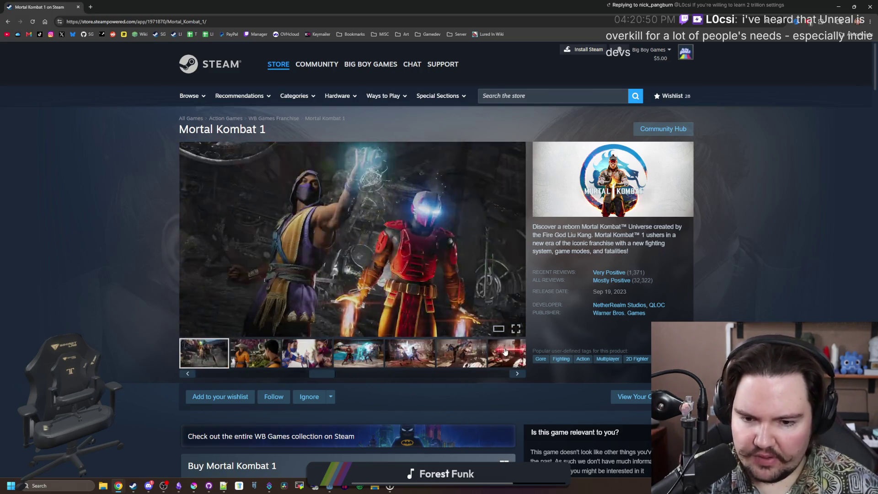
pyautogui.click(517, 373)
pyautogui.click(517, 374)
pyautogui.click(517, 373)
pyautogui.click(517, 373)
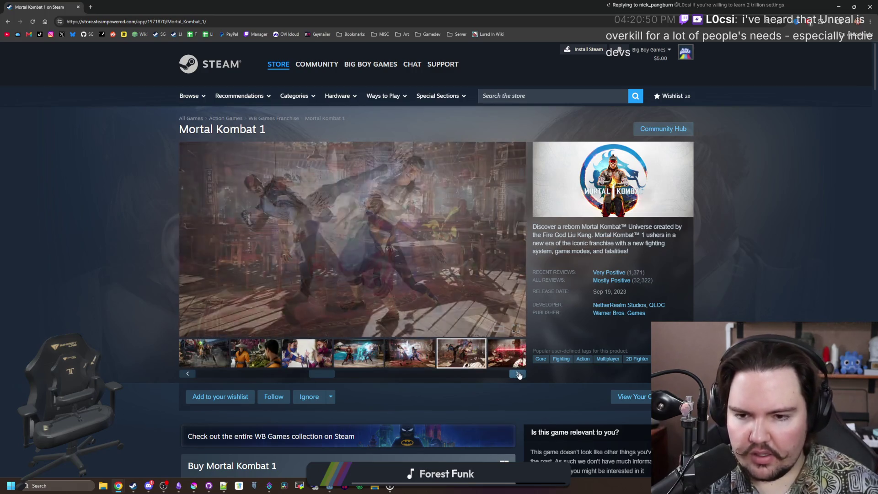
pyautogui.click(517, 374)
pyautogui.click(517, 373)
pyautogui.click(517, 373)
pyautogui.click(517, 373)
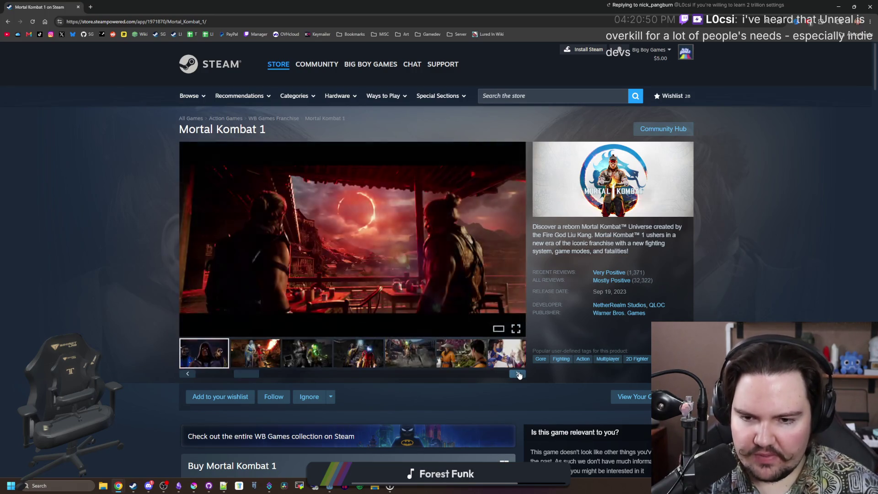
pyautogui.click(517, 374)
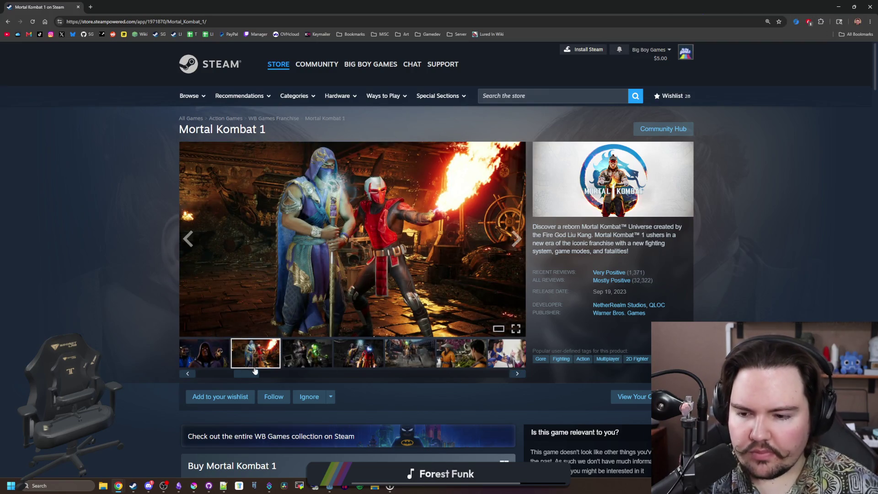
pyautogui.moveTo(246, 373); pyautogui.dragTo(210, 376)
pyautogui.click(316, 360)
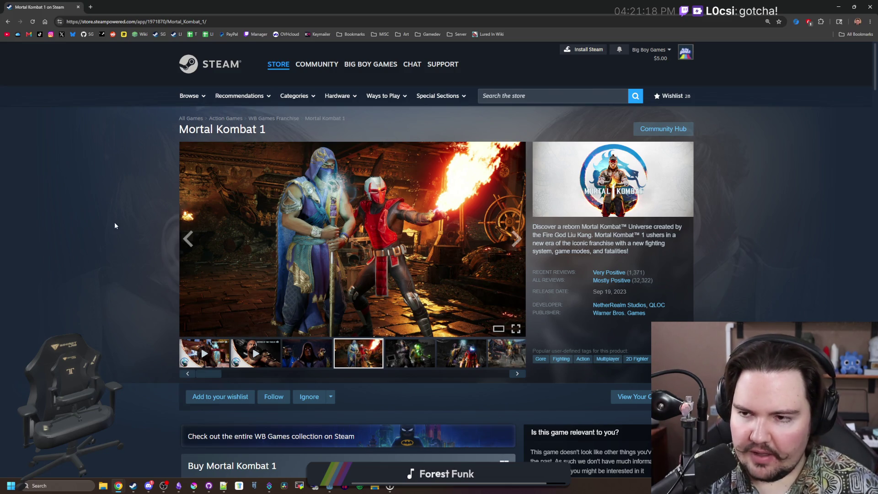
# Shrink the browser window to reveal Krita, then close the store page.
pyautogui.moveTo(220, 7)
pyautogui.mouseDown()
pyautogui.moveTo(221, 37)
pyautogui.moveTo(572, 254)
pyautogui.mouseUp()
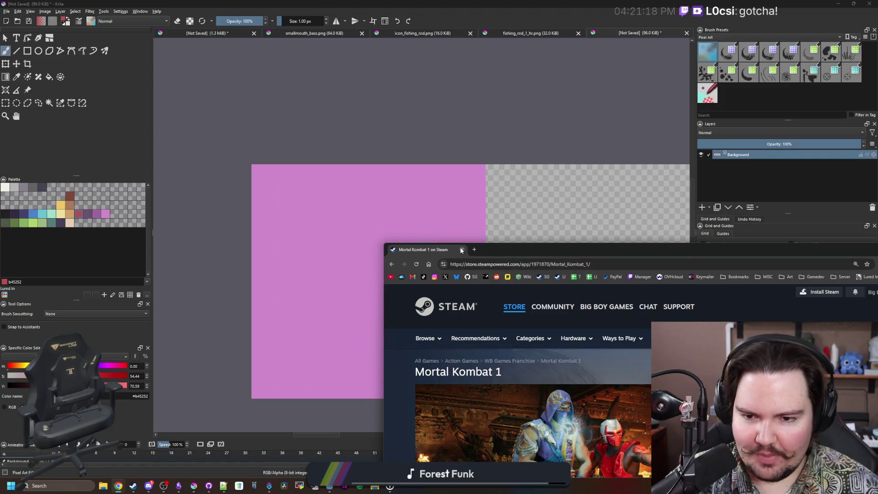
pyautogui.click(462, 249)
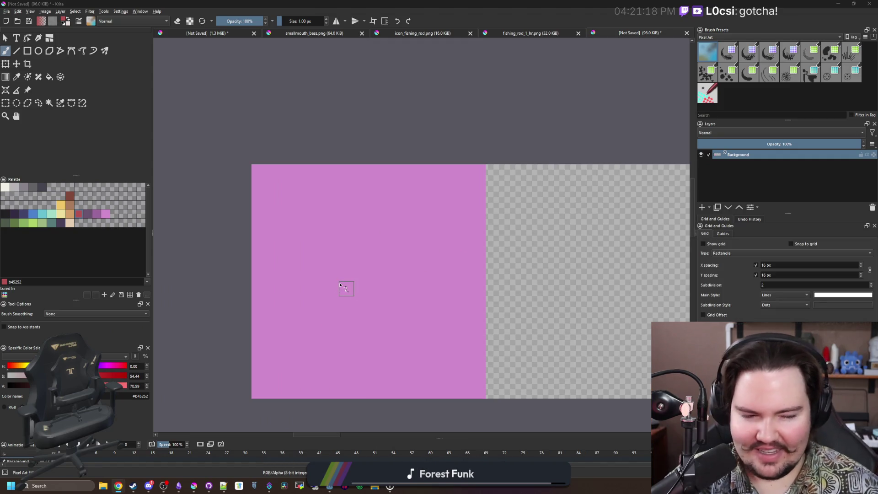
# Zoom and pan around the pink canvas and set the foreground colour to blue 4b80ca.
pyautogui.scroll(-4, 355, 301)
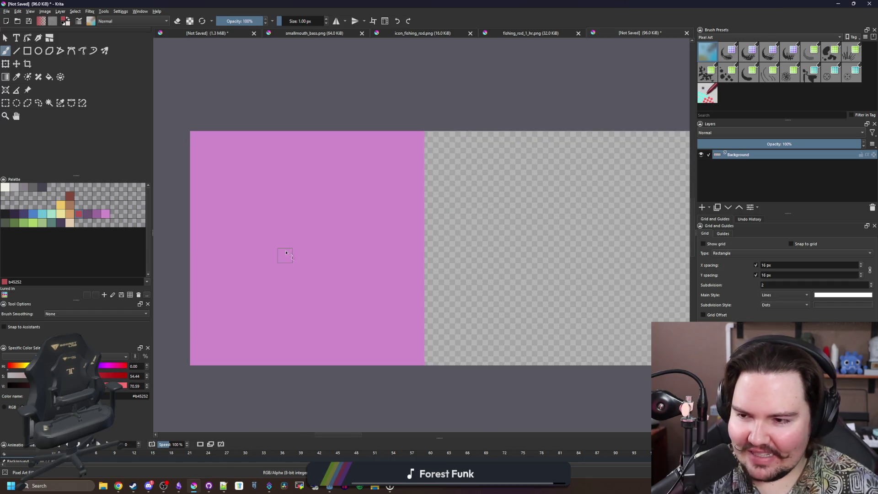
pyautogui.scroll(1, 254, 276)
pyautogui.scroll(2, 257, 279)
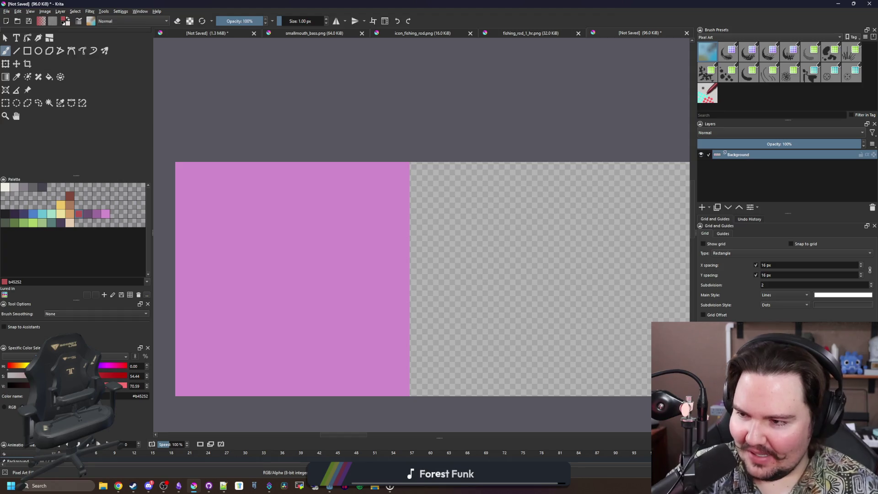
pyautogui.scroll(-1, 349, 286)
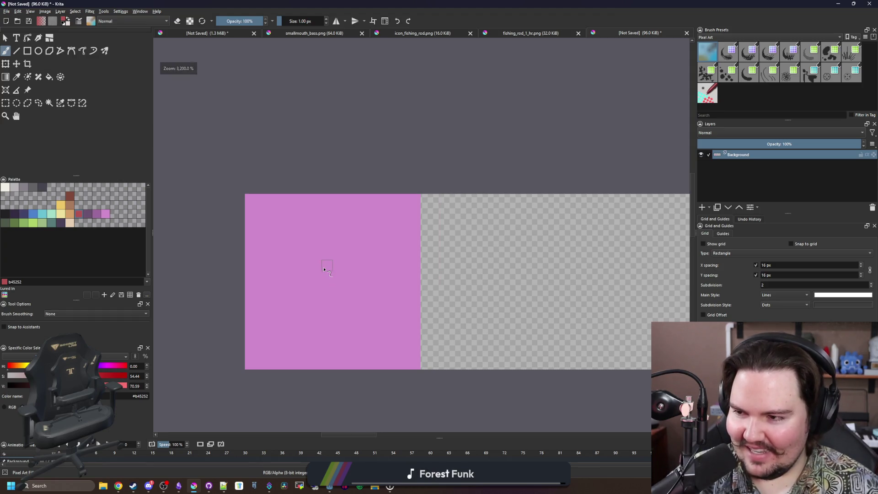
pyautogui.scroll(1, 317, 290)
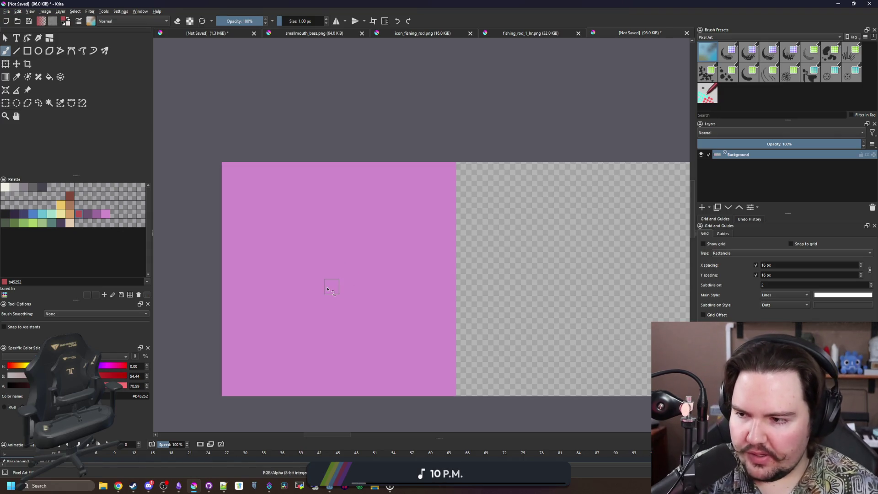
pyautogui.moveTo(347, 239); pyautogui.dragTo(396, 187)
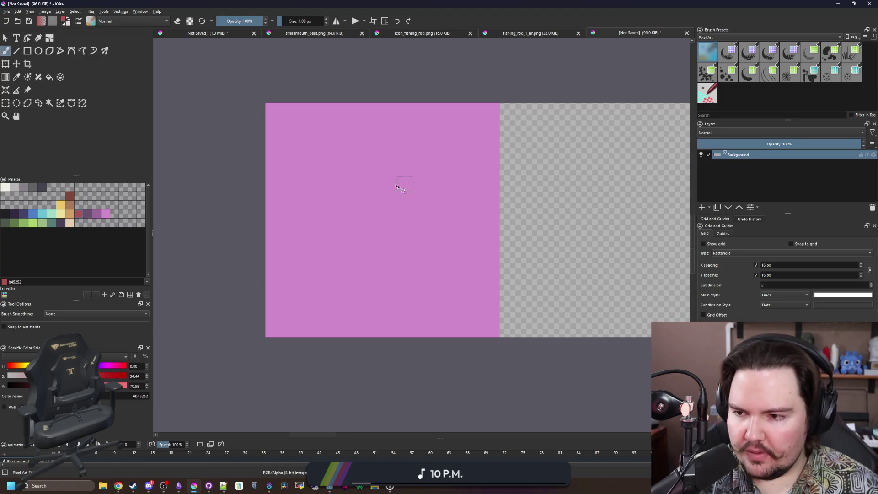
pyautogui.click(33, 215)
pyautogui.scroll(2, 284, 235)
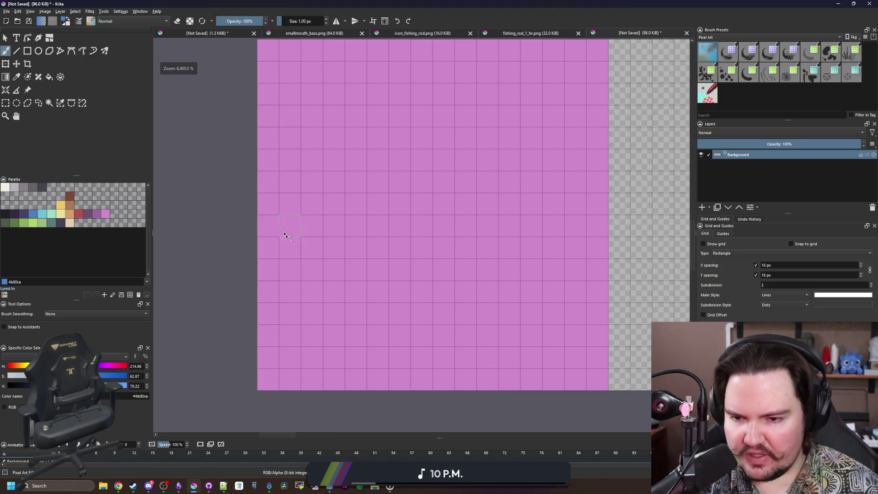
pyautogui.moveTo(546, 302)
pyautogui.mouseDown()
pyautogui.moveTo(489, 333)
pyautogui.moveTo(485, 290)
pyautogui.moveTo(494, 316)
pyautogui.mouseUp()
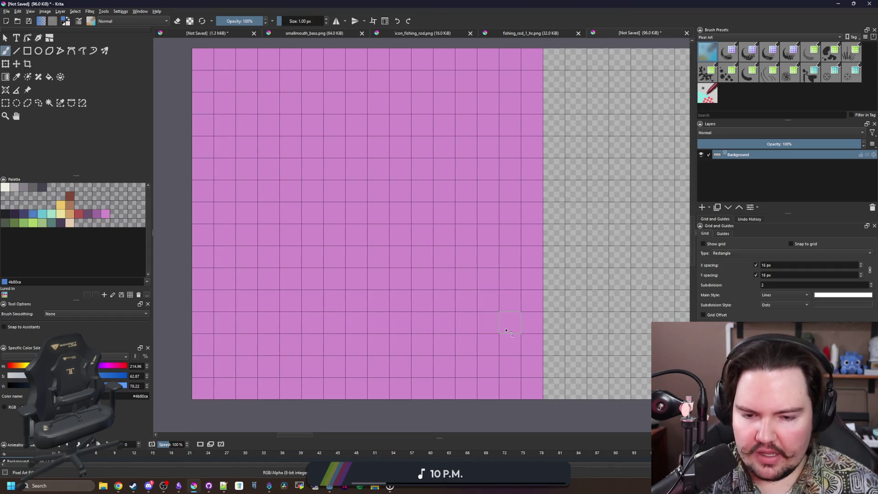
pyautogui.hotkey('alt', 'Tab')
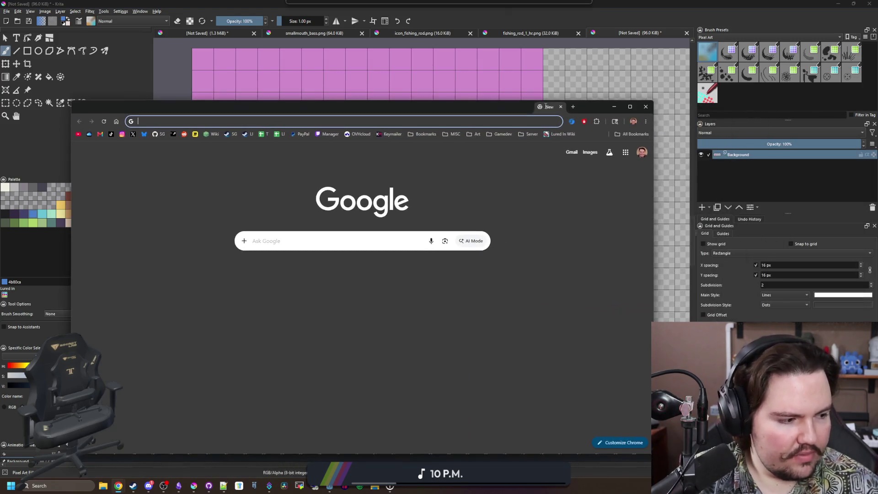
# Search Google Images for 'fish splash gif'.
pyautogui.moveTo(322, 110); pyautogui.dragTo(389, 92)
pyautogui.write('fish splash gif')
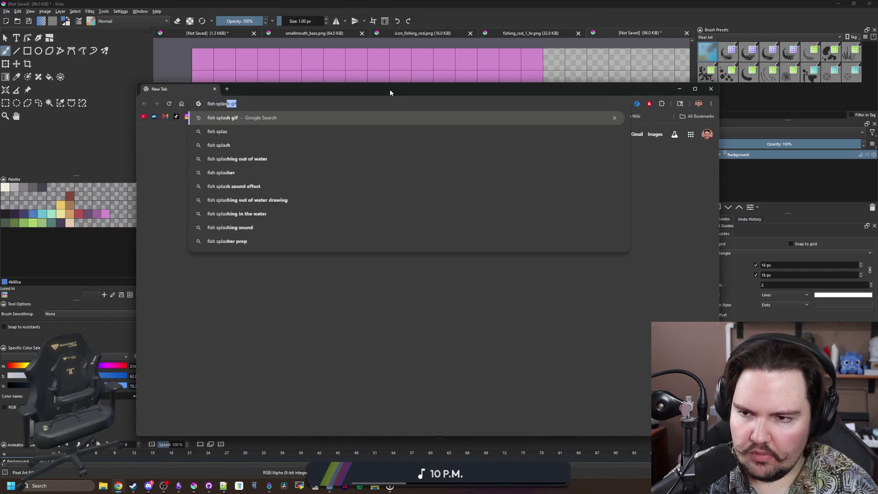
pyautogui.press('Return')
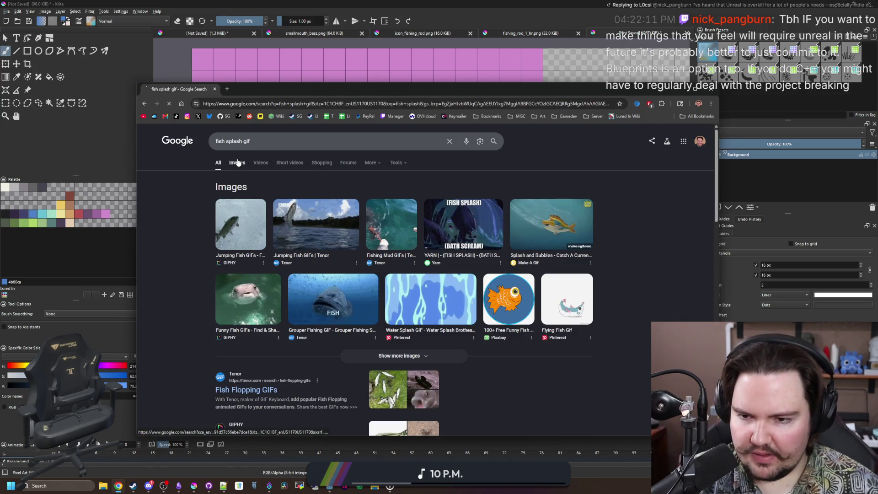
pyautogui.click(237, 163)
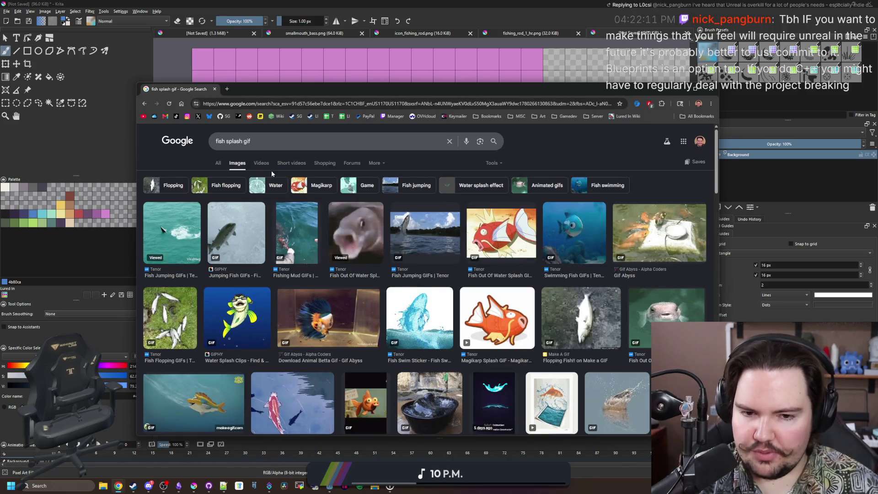
# Preview the Tenor and GIPHY jumping-fish GIF results.
pyautogui.click(436, 225)
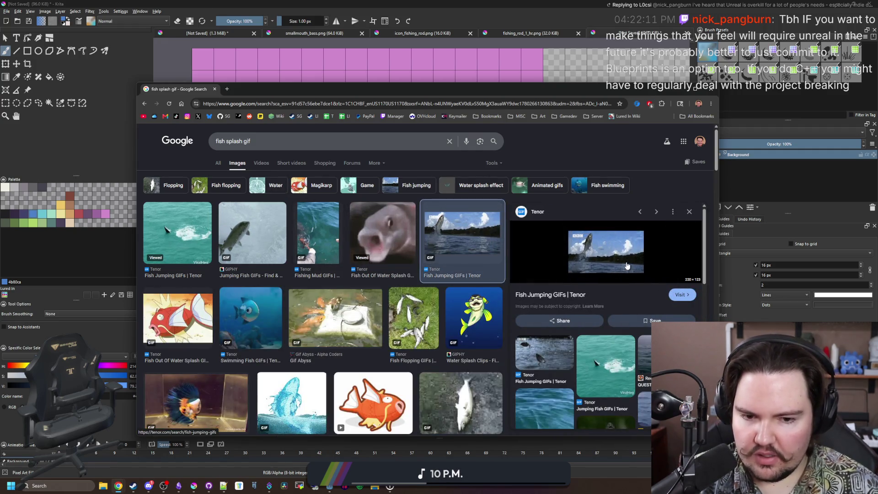
pyautogui.click(178, 232)
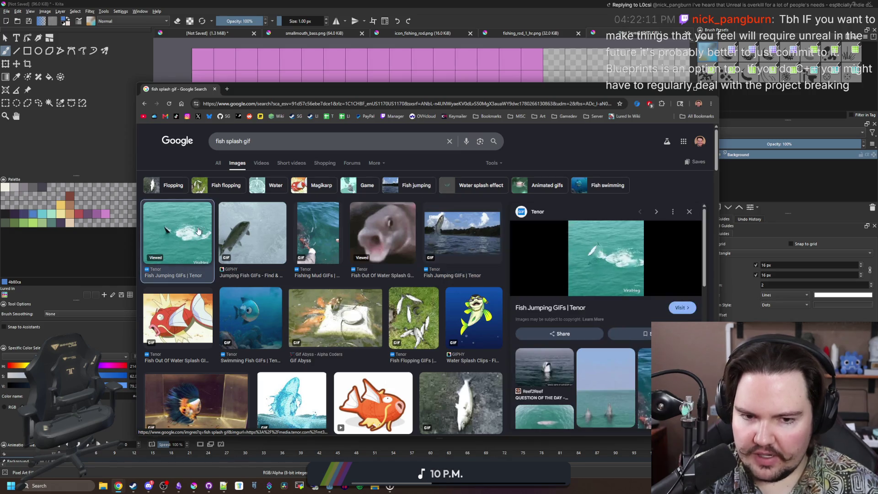
pyautogui.click(240, 241)
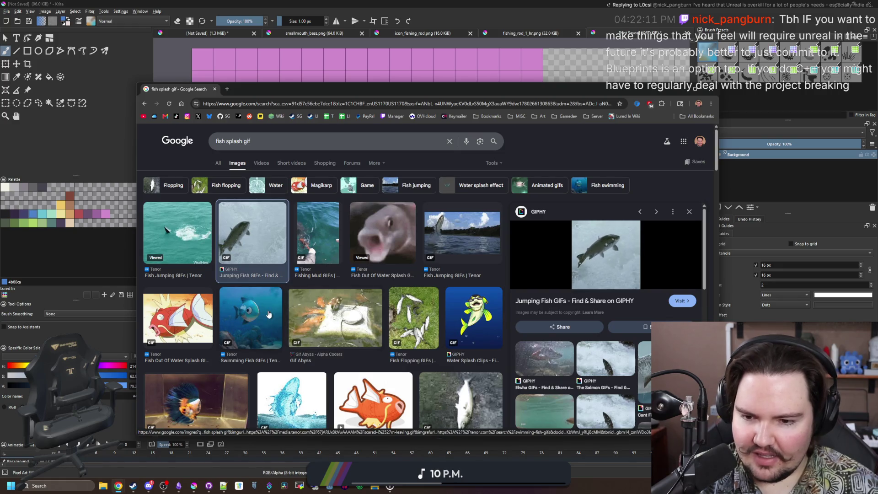
pyautogui.scroll(-3, 281, 302)
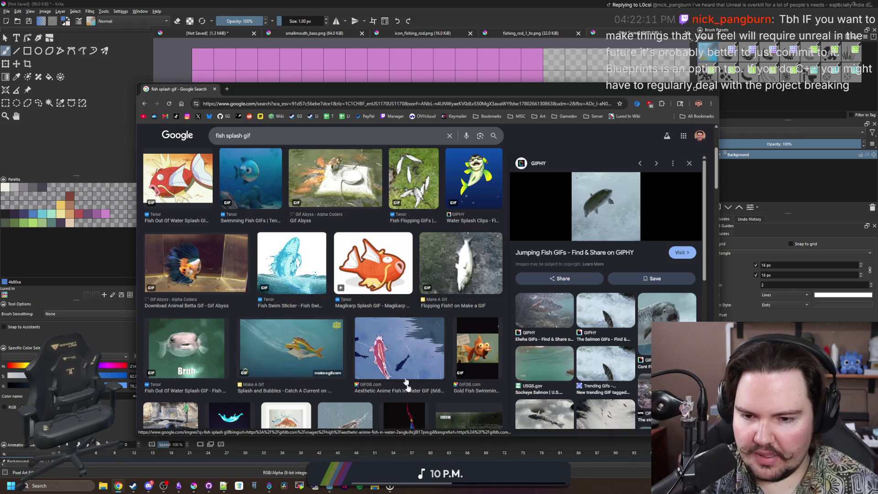
pyautogui.scroll(-2, 408, 384)
pyautogui.scroll(-2, 407, 383)
pyautogui.click(469, 253)
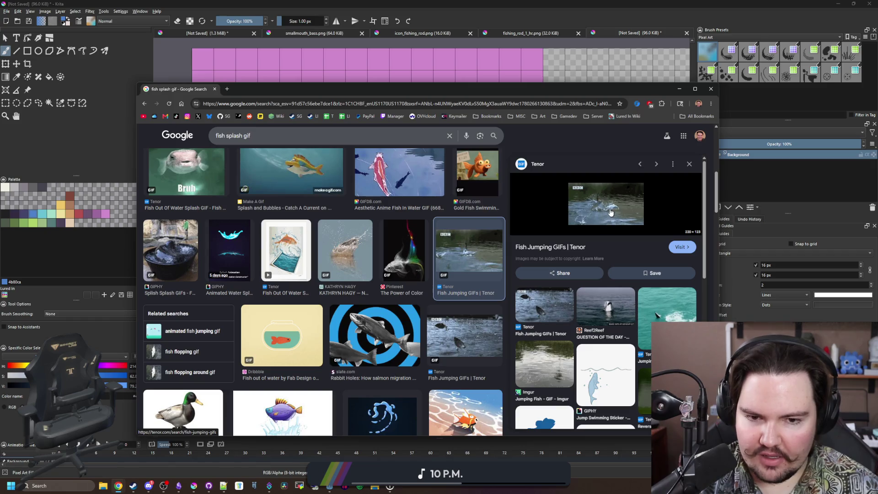
pyautogui.click(455, 343)
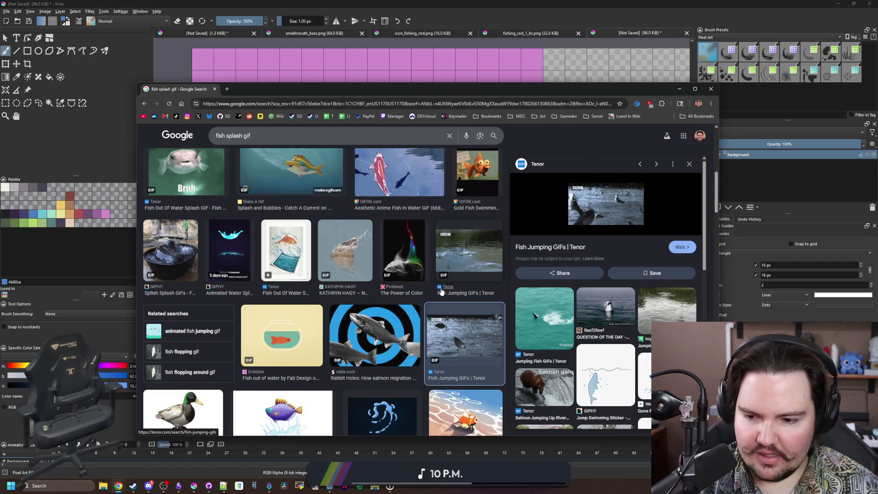
pyautogui.scroll(-2, 442, 302)
pyautogui.scroll(-2, 442, 301)
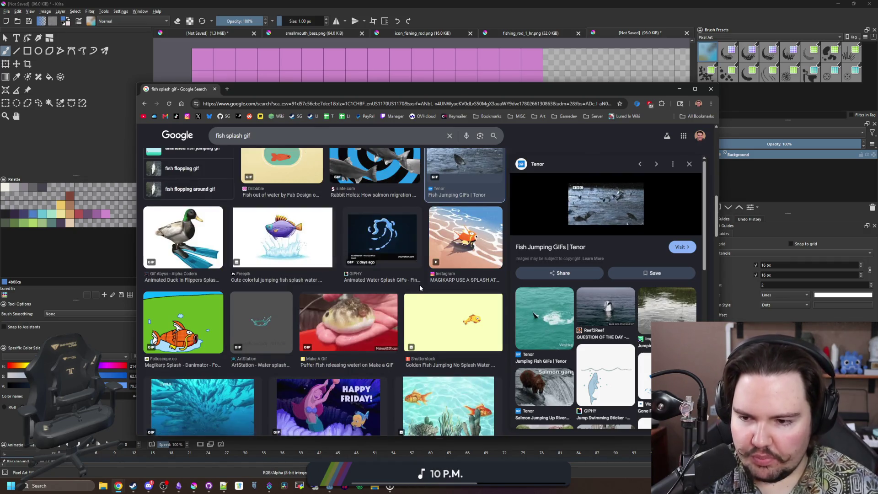
pyautogui.scroll(-2, 276, 241)
pyautogui.scroll(-2, 277, 241)
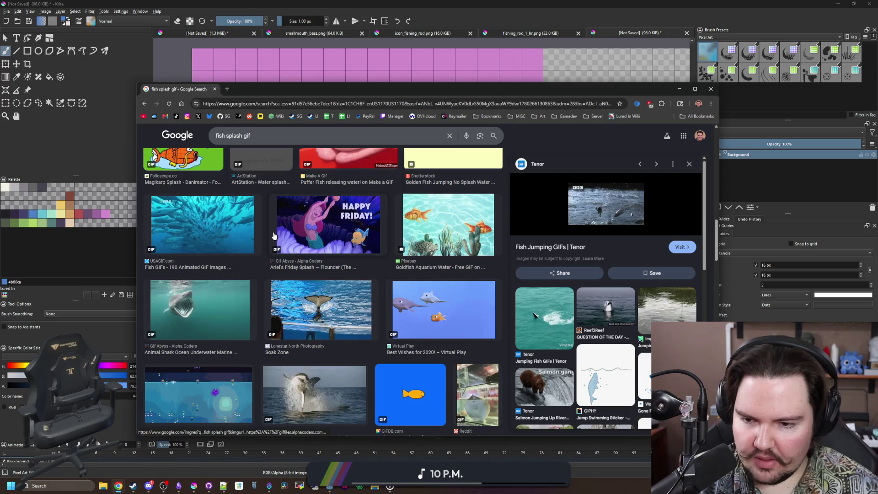
pyautogui.click(342, 309)
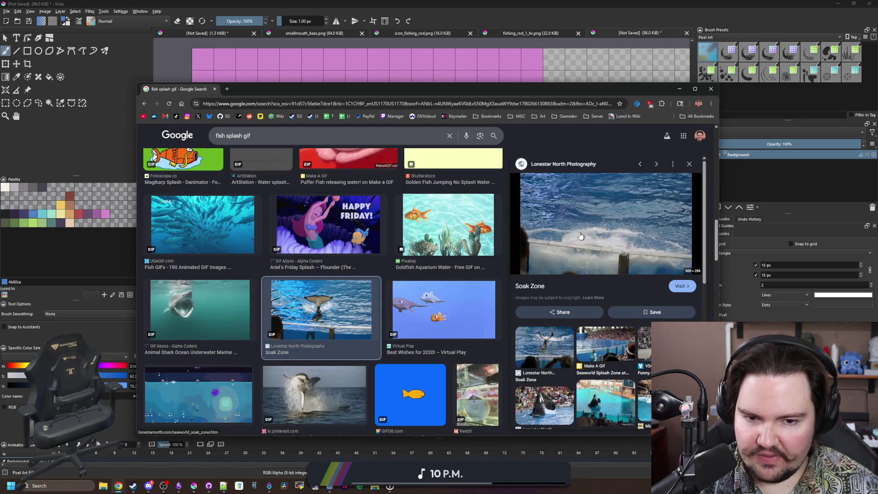
pyautogui.scroll(-2, 328, 270)
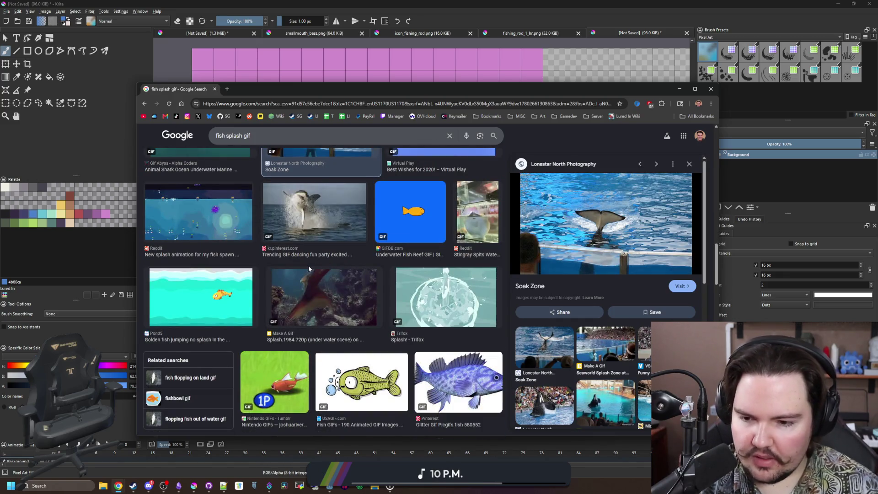
pyautogui.scroll(-4, 315, 274)
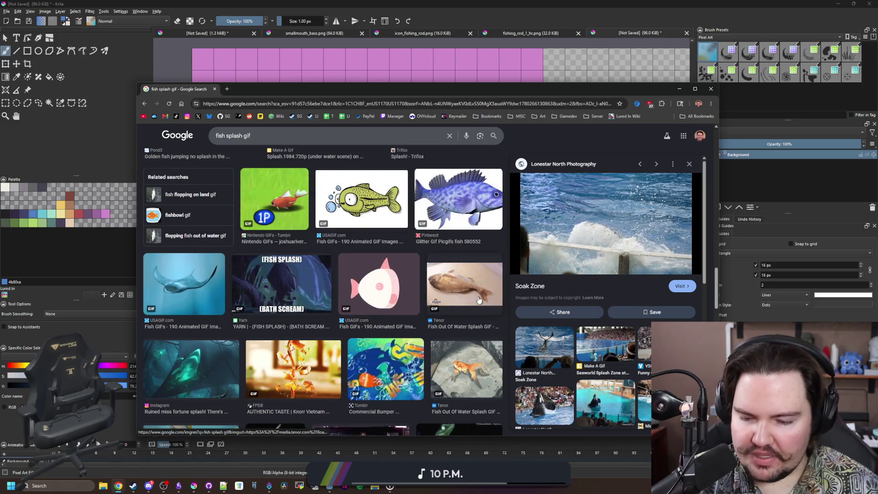
pyautogui.scroll(-4, 295, 292)
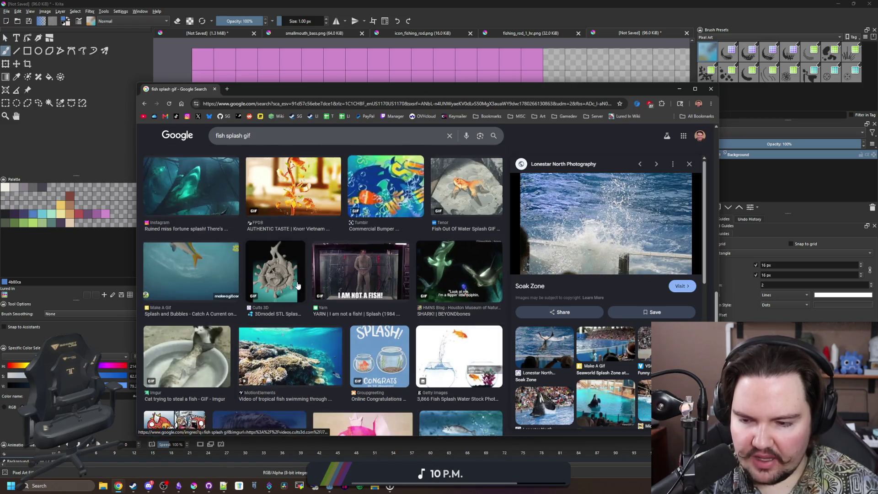
pyautogui.scroll(-2, 224, 286)
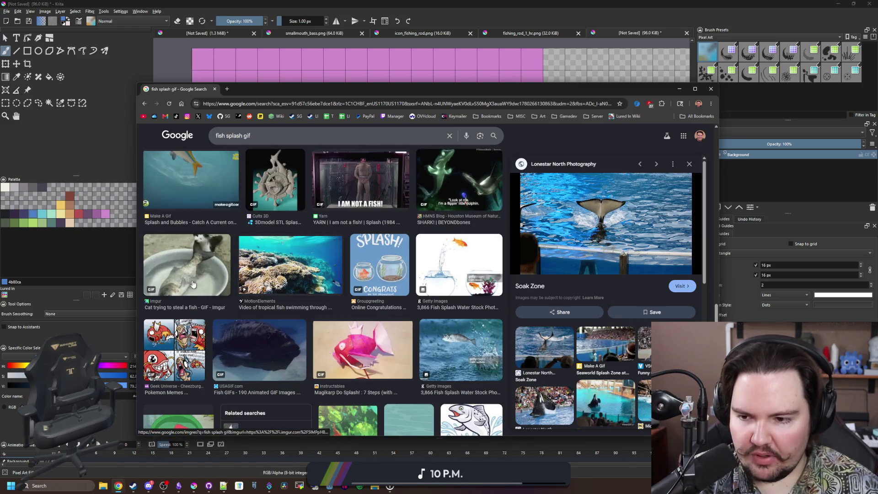
pyautogui.scroll(-3, 379, 269)
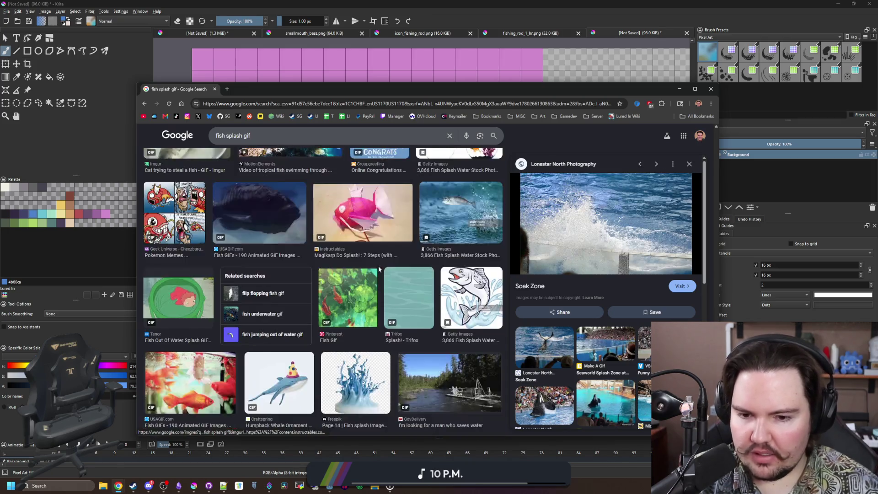
pyautogui.scroll(-1, 379, 269)
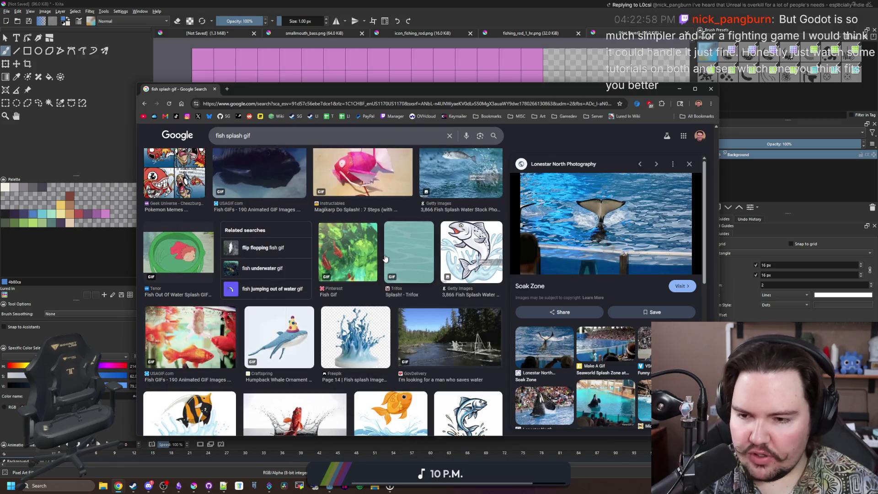
pyautogui.scroll(-2, 385, 258)
pyautogui.scroll(-2, 385, 259)
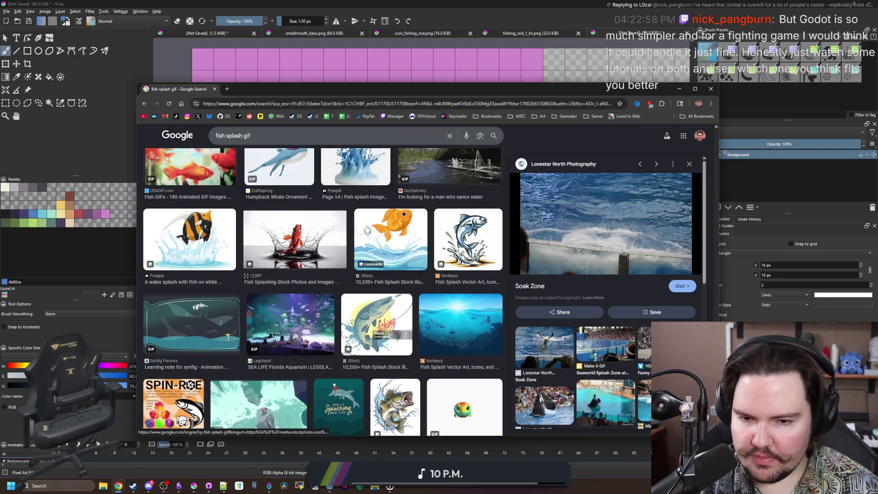
pyautogui.scroll(-2, 381, 233)
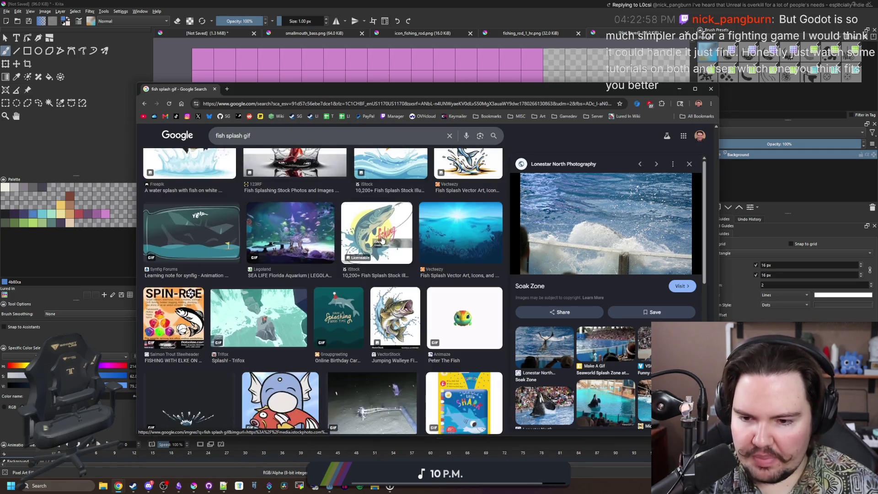
pyautogui.scroll(-1, 382, 235)
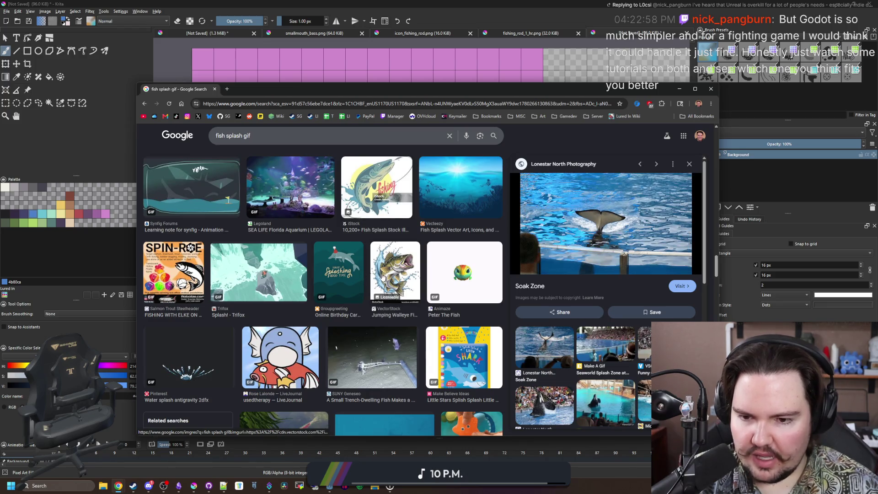
pyautogui.scroll(-2, 383, 279)
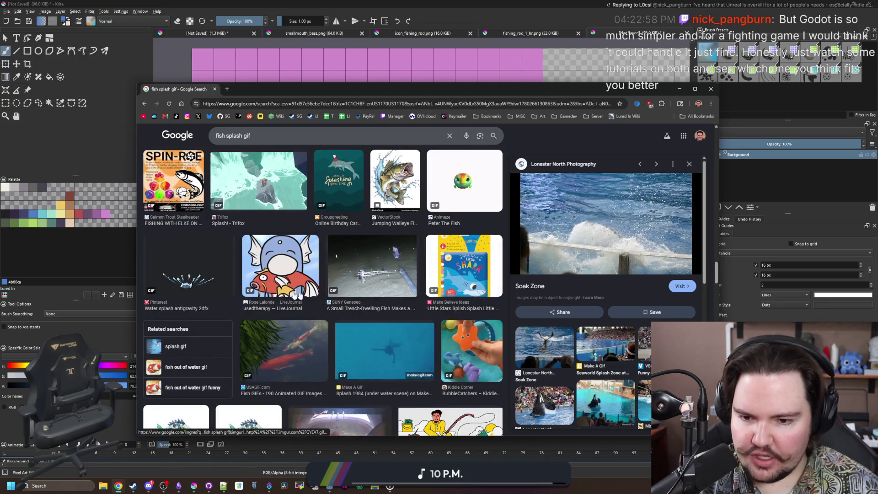
pyautogui.scroll(-4, 384, 278)
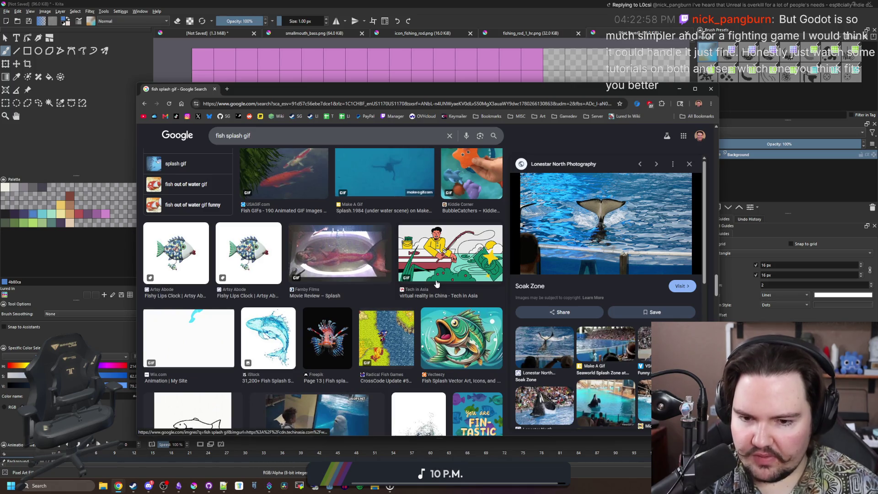
pyautogui.scroll(-4, 347, 255)
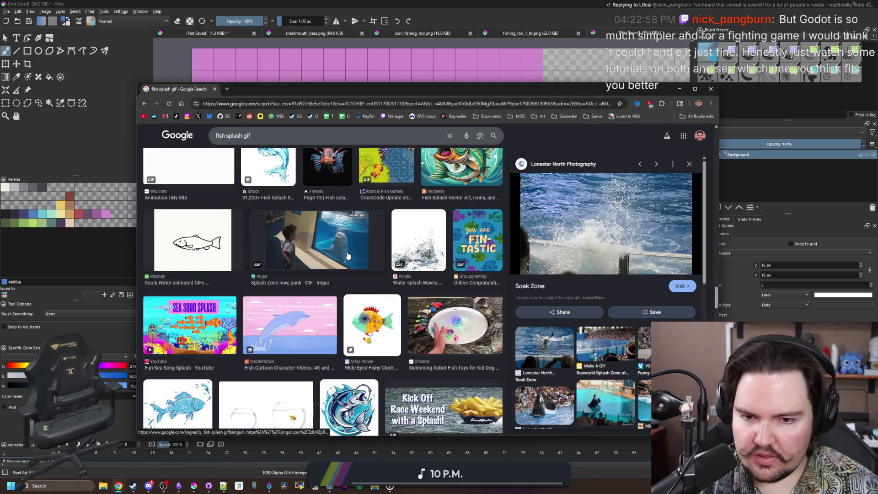
pyautogui.scroll(-3, 348, 255)
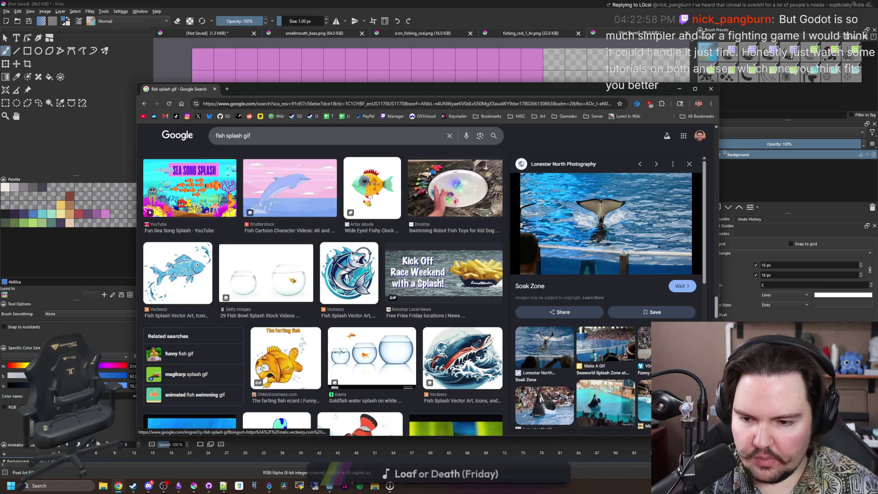
pyautogui.scroll(-4, 361, 254)
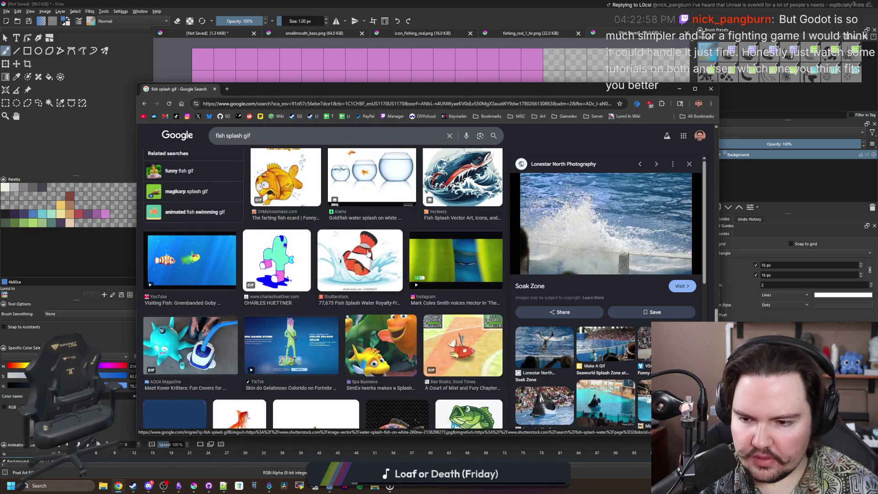
pyautogui.scroll(-7, 368, 253)
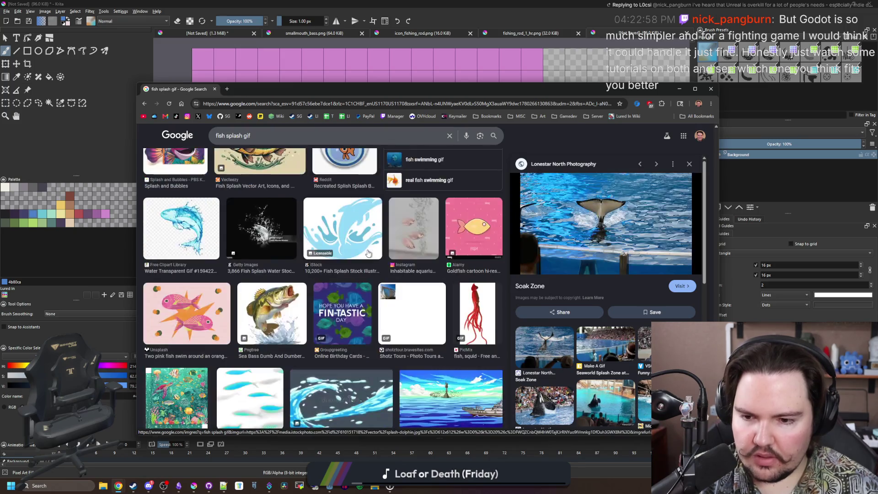
pyautogui.scroll(-3, 283, 238)
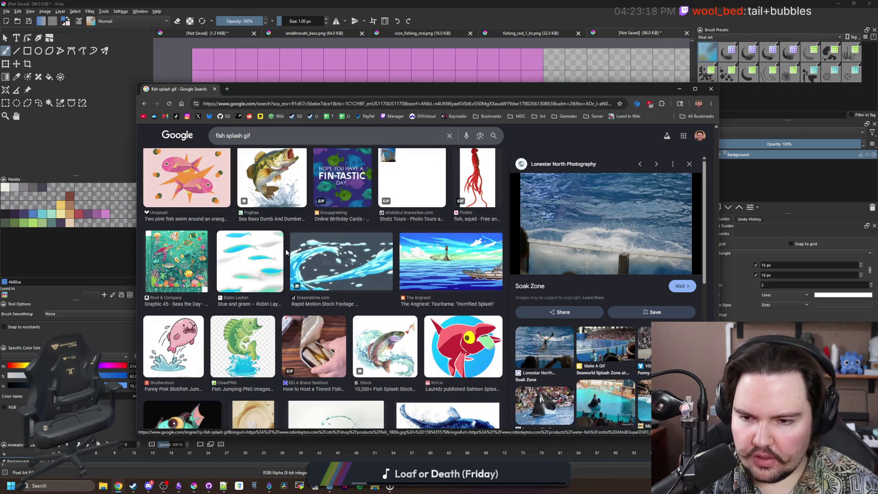
pyautogui.scroll(15, 287, 252)
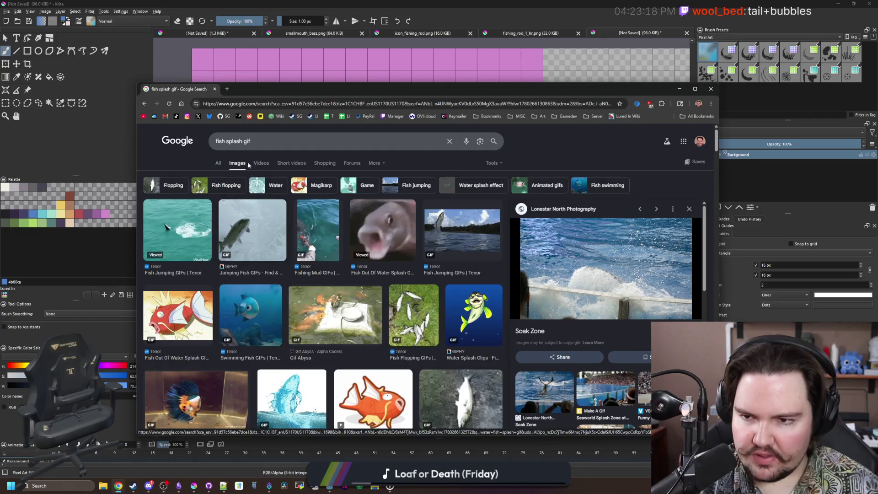
pyautogui.moveTo(232, 141); pyautogui.dragTo(226, 140)
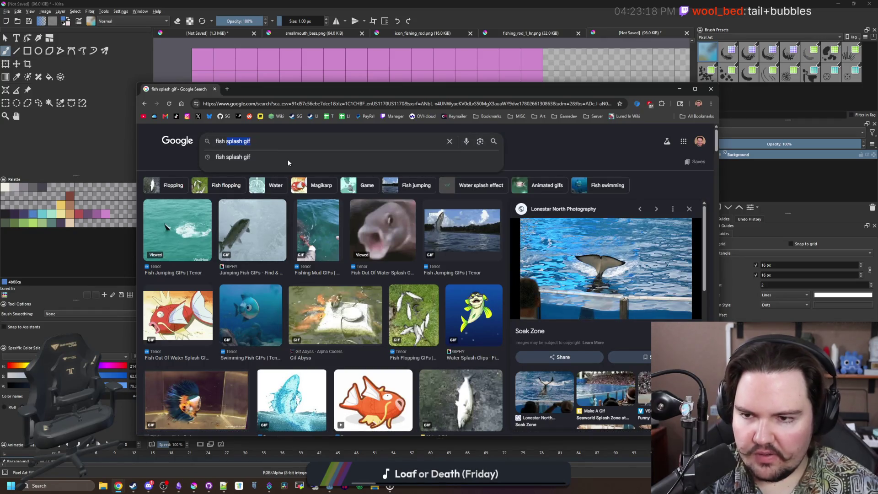
# Search 'fish tail splash' and preview the Shutterstock and Adobe Stock splash photos.
pyautogui.write('tail splash')
pyautogui.press('Return')
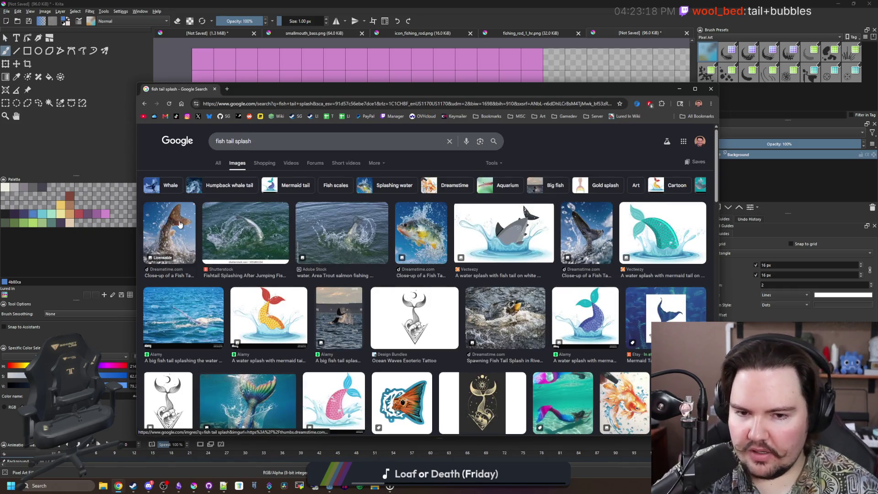
pyautogui.click(169, 233)
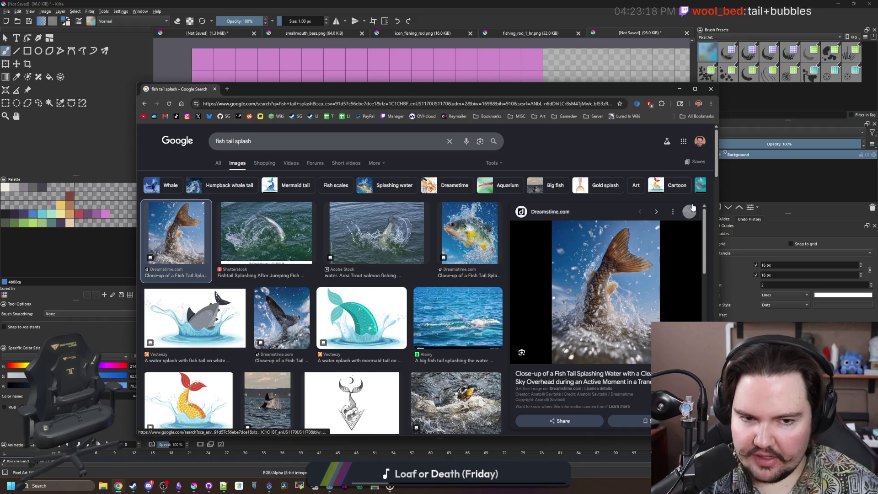
pyautogui.click(689, 211)
pyautogui.click(252, 230)
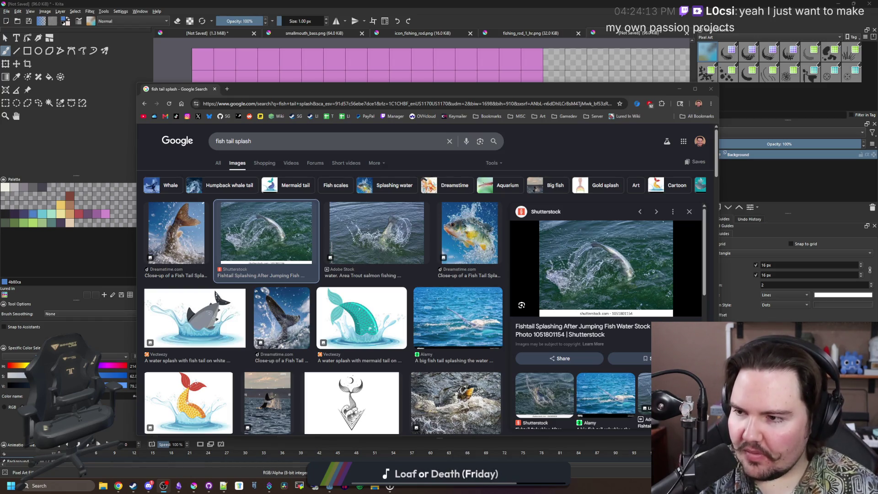
pyautogui.click(378, 250)
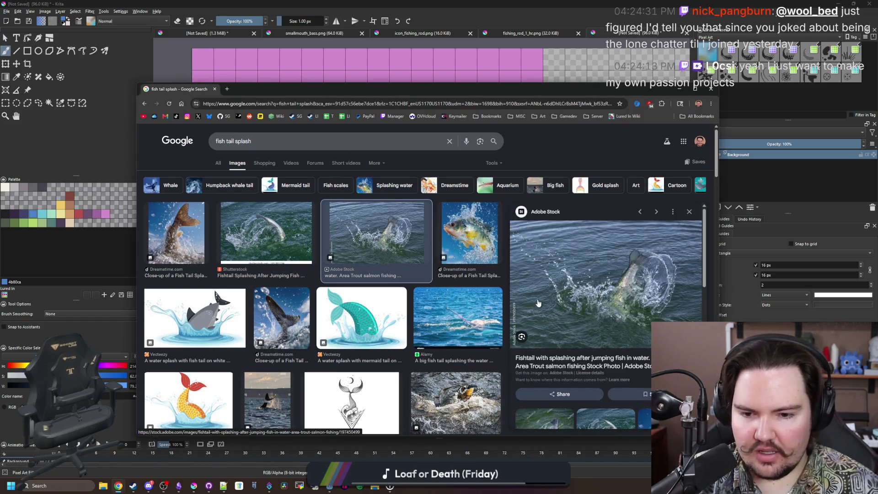
pyautogui.scroll(-2, 538, 303)
pyautogui.scroll(-3, 356, 280)
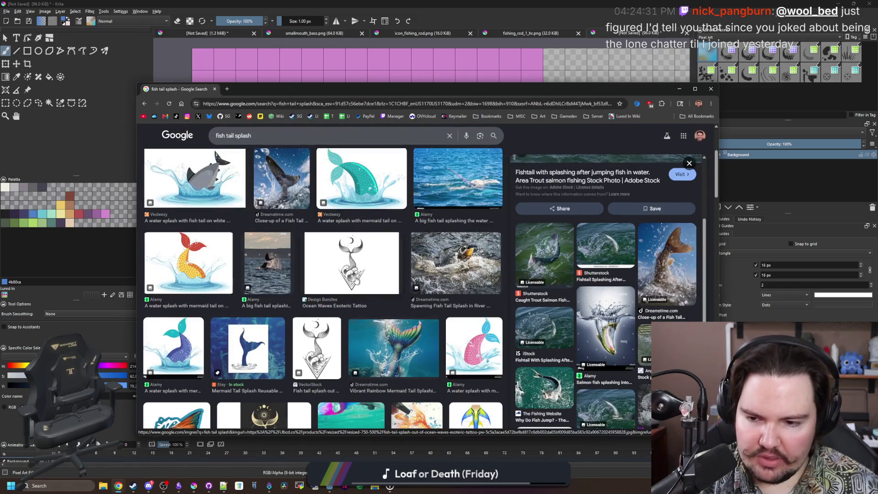
pyautogui.scroll(3, 355, 278)
# Append 'gif' to the query to search 'fish tail splash gif'.
pyautogui.click(285, 146)
pyautogui.write('gif')
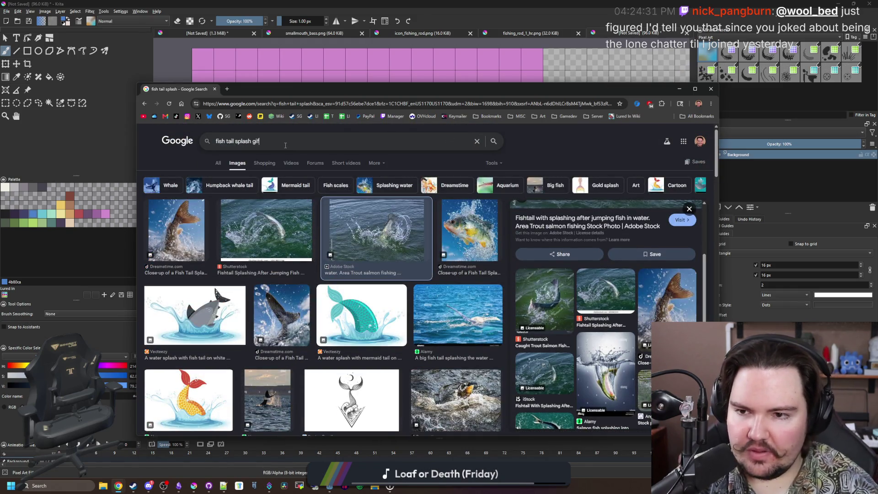
pyautogui.press('Return')
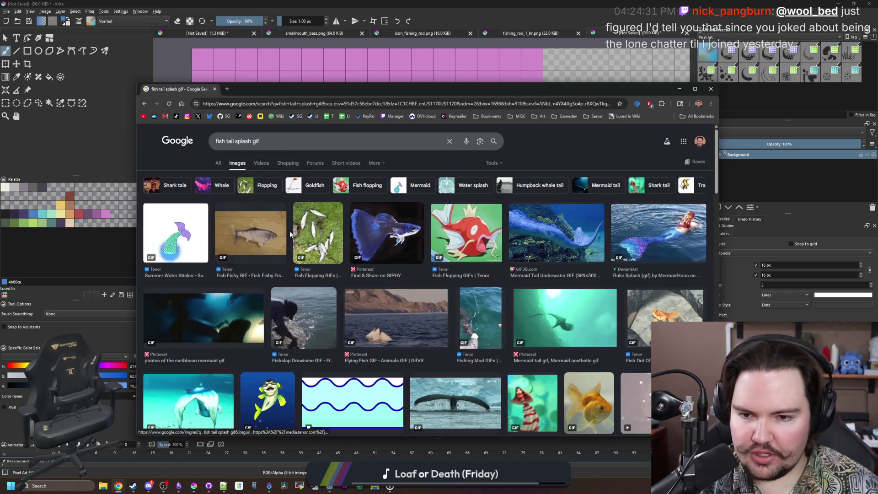
# Preview and close the mermaid tail sticker and Flying Fish GIFs.
pyautogui.click(185, 249)
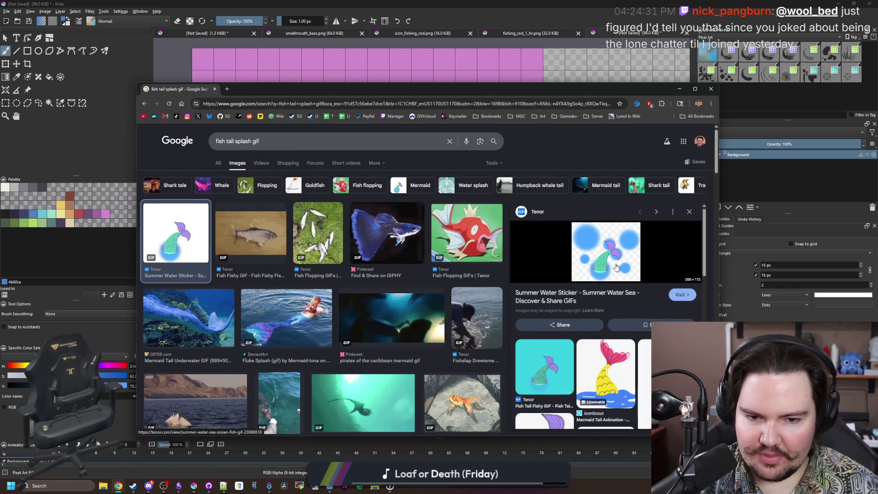
pyautogui.click(689, 212)
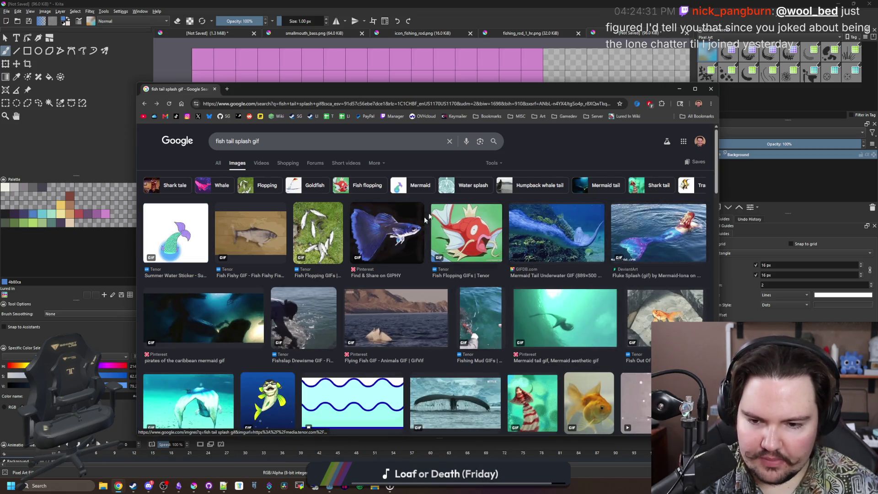
pyautogui.click(397, 305)
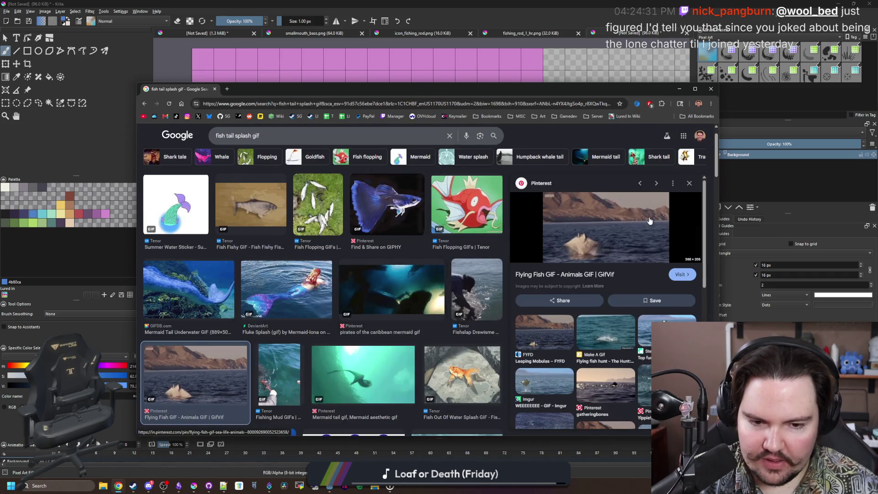
pyautogui.click(696, 183)
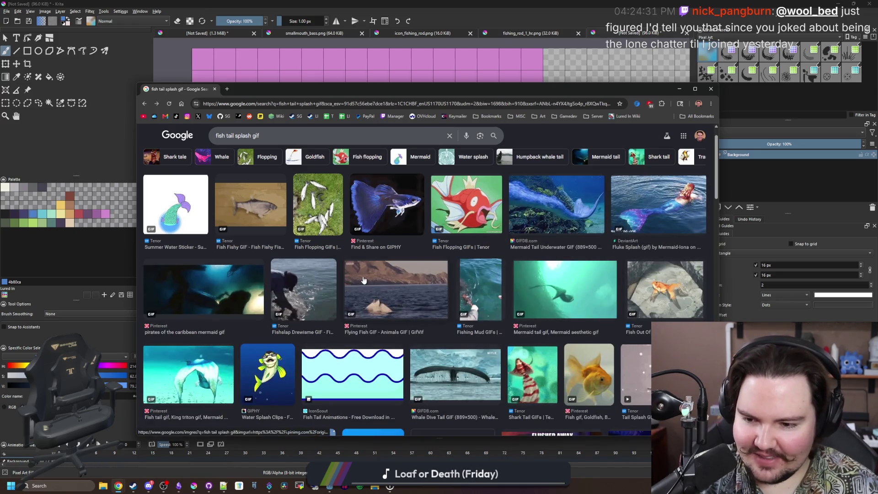
pyautogui.scroll(-2, 471, 284)
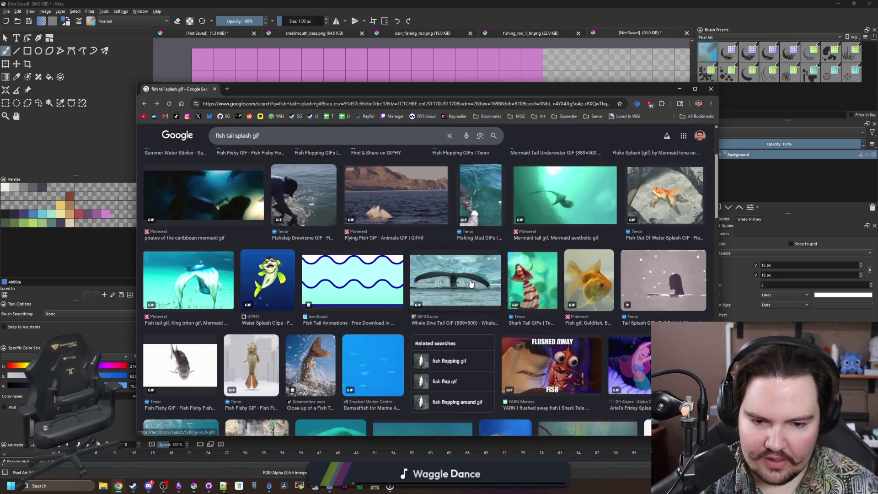
pyautogui.scroll(-2, 471, 283)
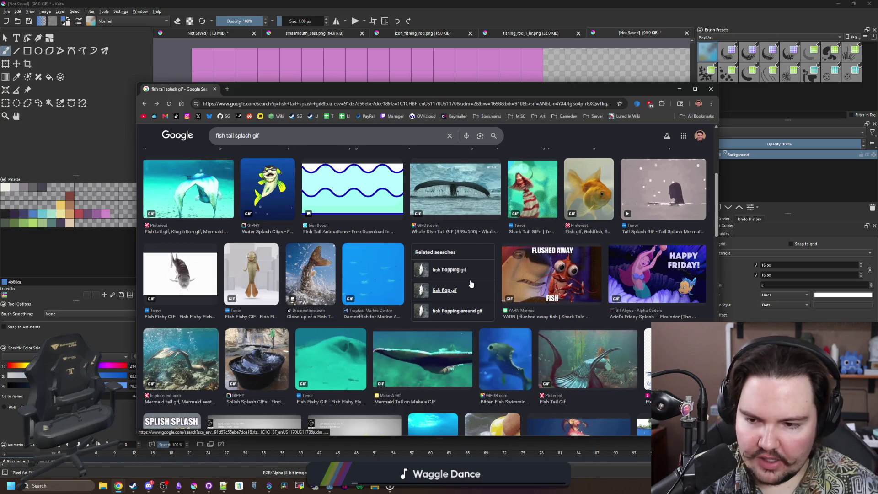
pyautogui.scroll(-2, 423, 322)
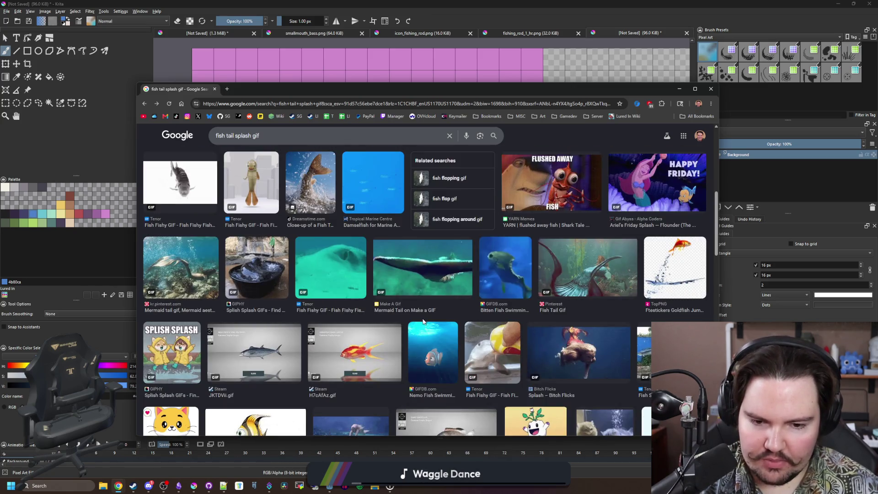
pyautogui.scroll(-3, 423, 321)
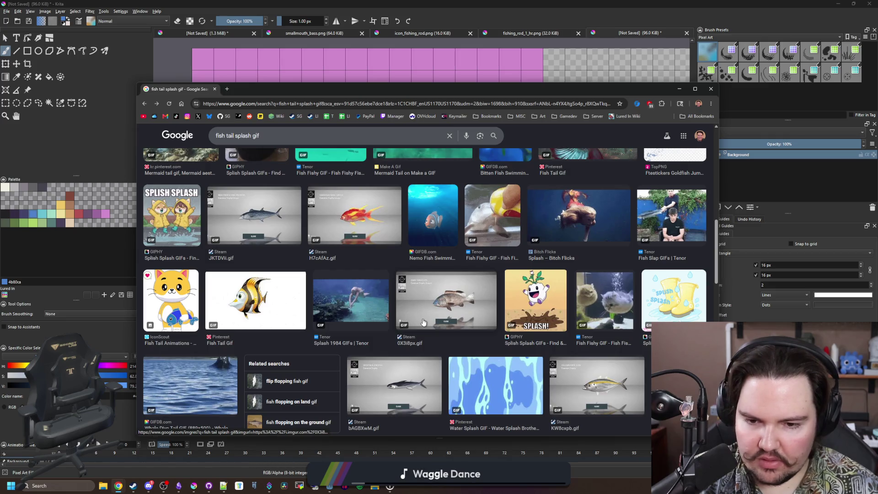
pyautogui.scroll(-3, 422, 322)
# Check the Fish Fishy GIF, then preview the Dreamstime fish tail close-up.
pyautogui.click(661, 264)
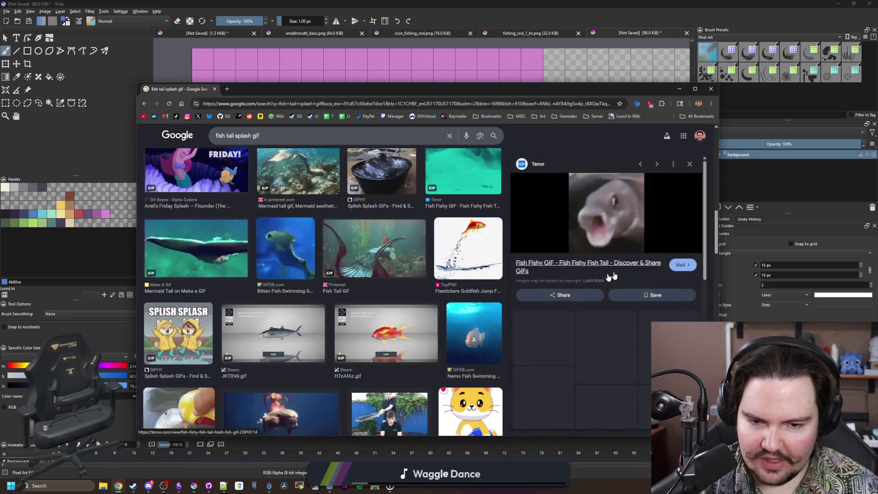
pyautogui.click(689, 164)
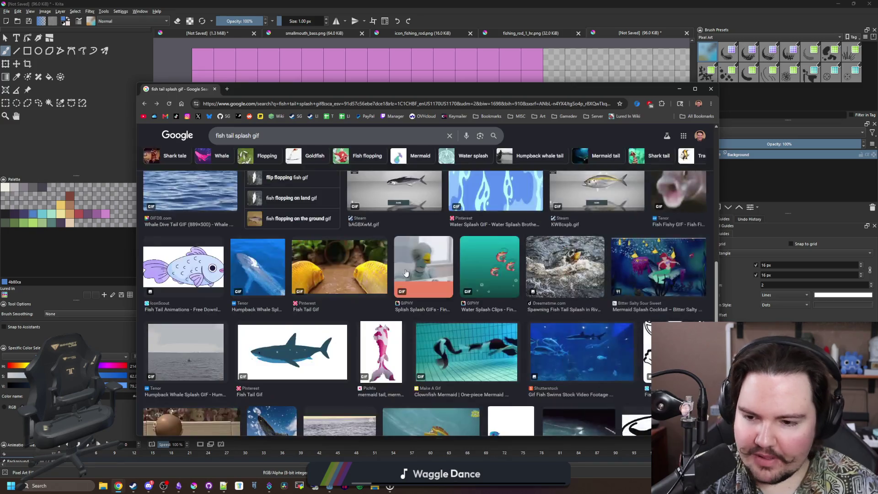
pyautogui.scroll(-2, 272, 333)
pyautogui.click(275, 344)
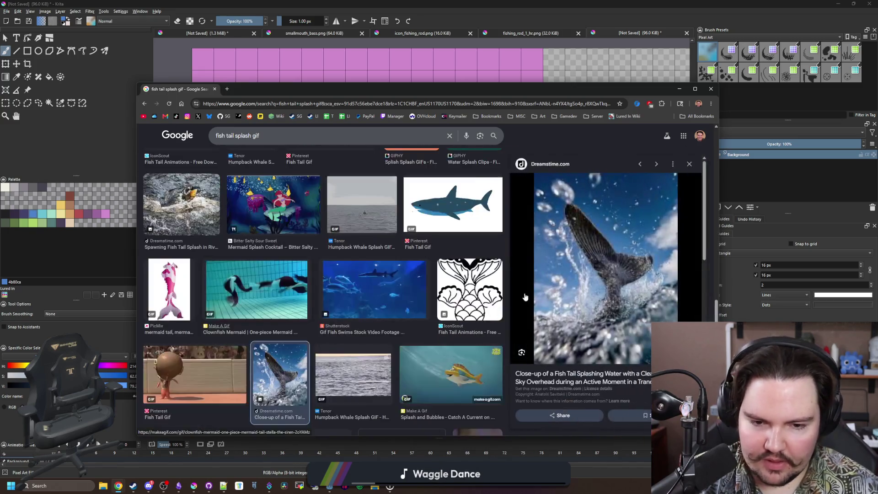
pyautogui.scroll(-4, 372, 283)
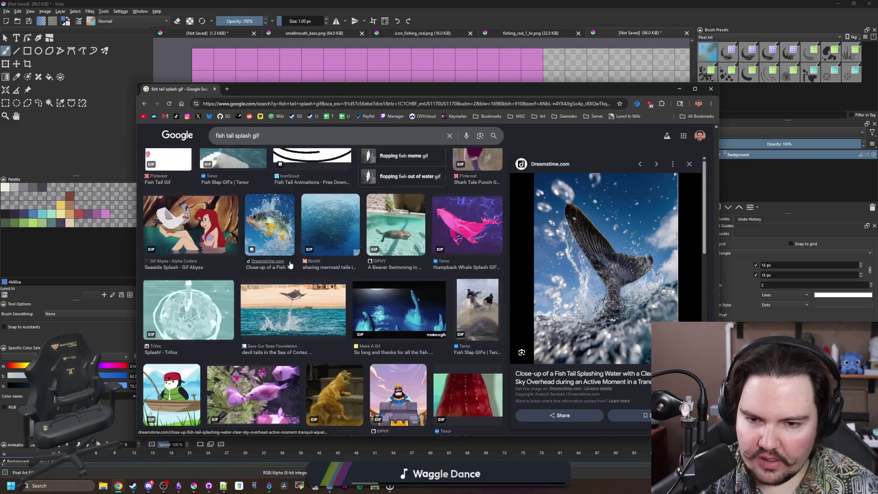
pyautogui.scroll(10, 290, 265)
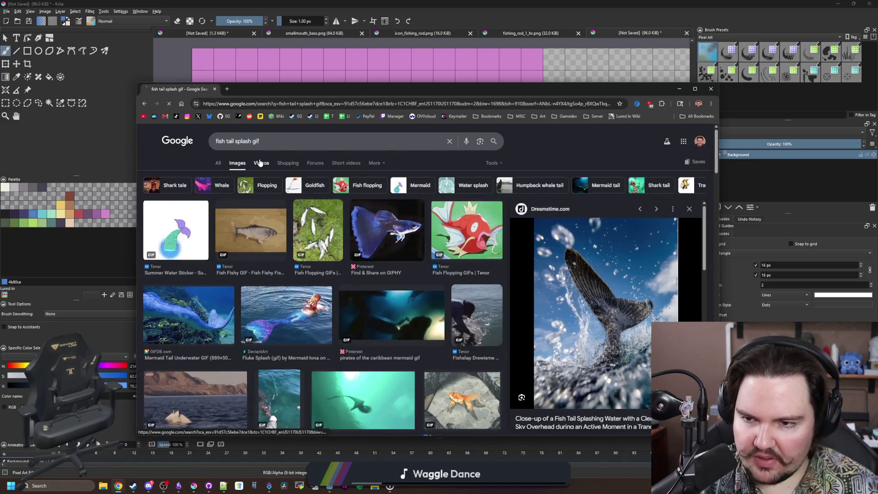
pyautogui.click(259, 163)
# Remove 'gif' from the query and rerun the 'fish tail splash' search.
pyautogui.click(278, 143)
pyautogui.press('BackSpace')
pyautogui.press('BackSpace')
pyautogui.press('BackSpace')
pyautogui.press('Return')
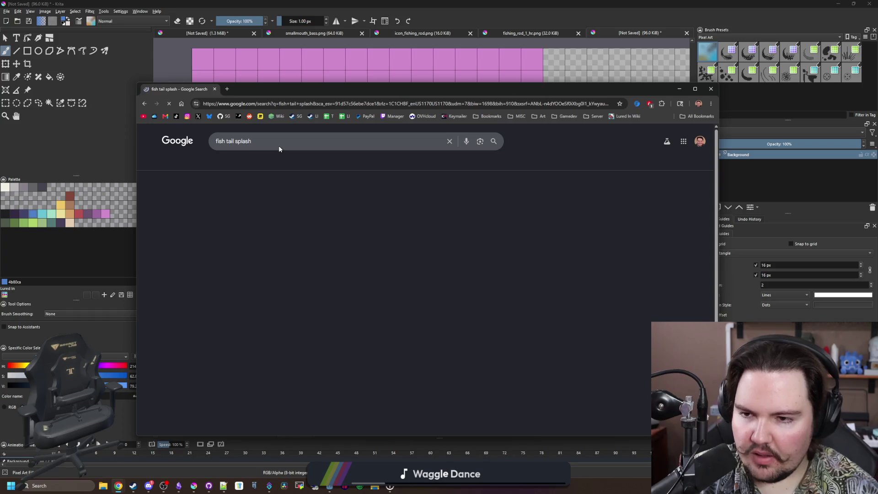
pyautogui.scroll(-2, 226, 242)
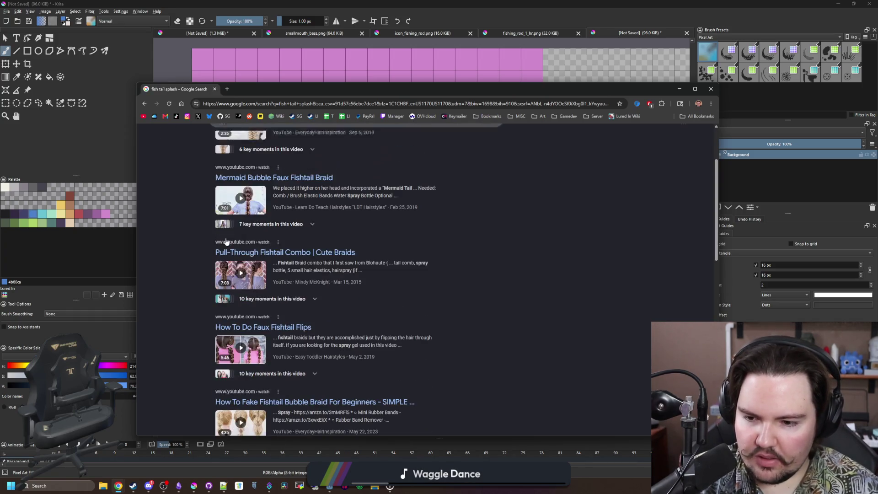
pyautogui.scroll(-10, 225, 242)
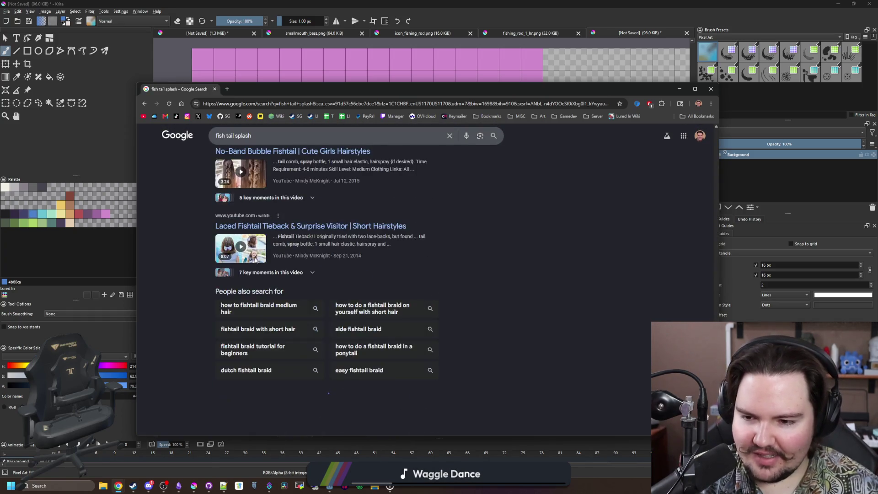
pyautogui.scroll(15, 256, 259)
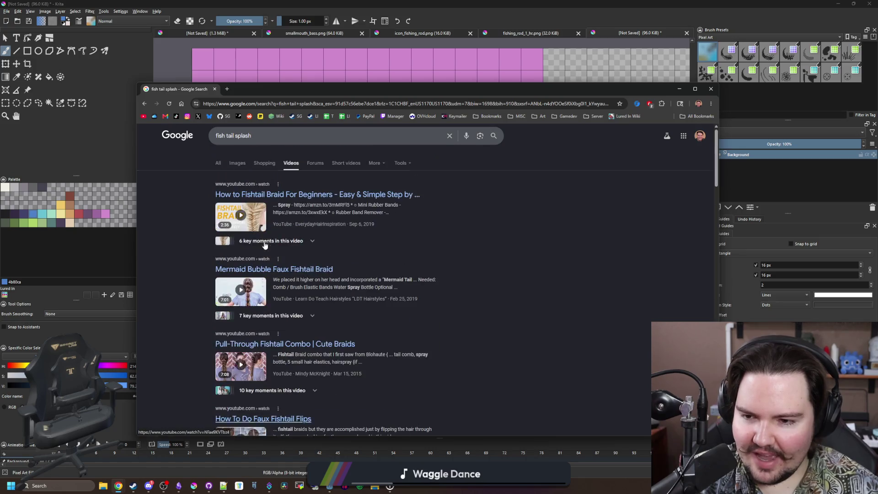
# Change the query to 'fish tail splashing in water' and show its image results.
pyautogui.click(238, 142)
pyautogui.write('ing in water')
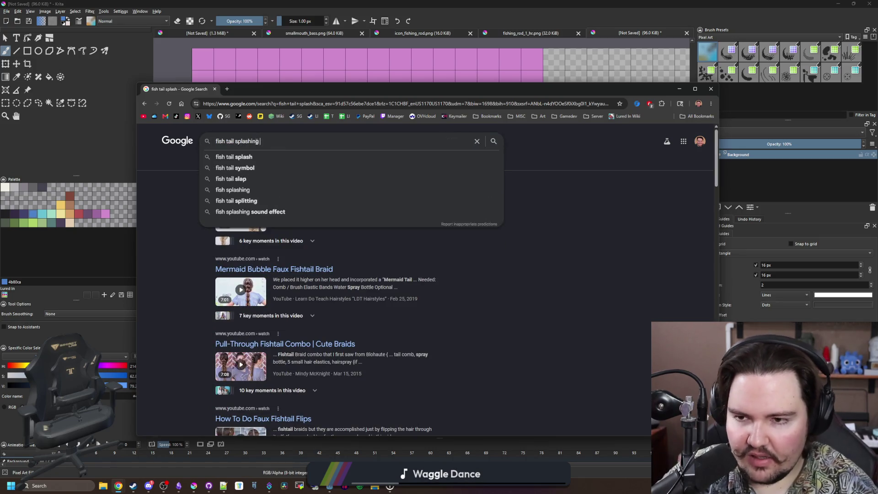
pyautogui.press('Return')
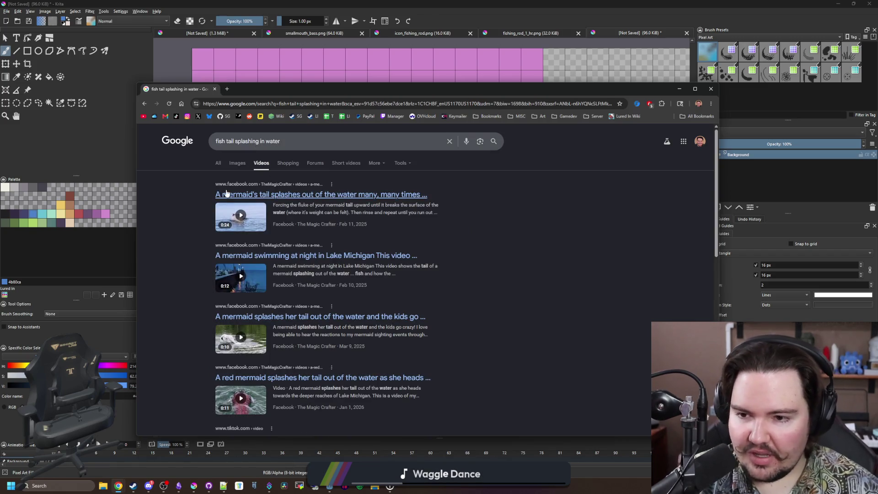
pyautogui.click(238, 164)
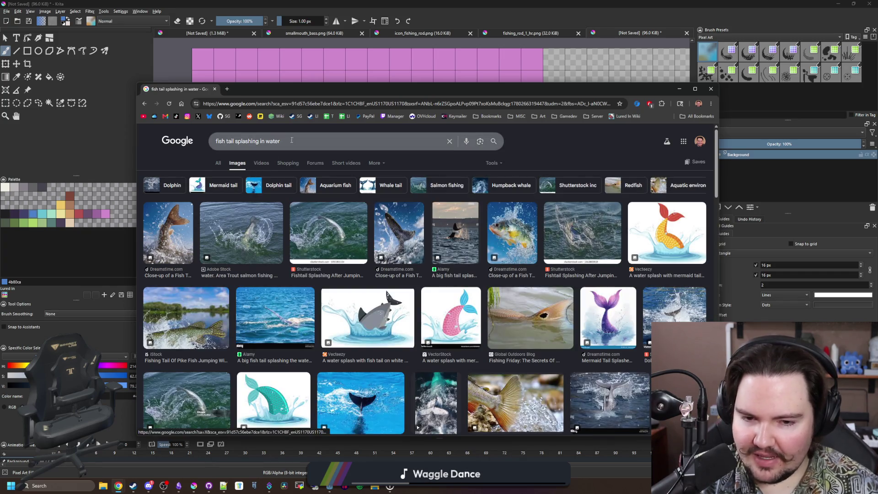
# Filter the image results to GIFs only through Tools > Type.
pyautogui.click(494, 165)
pyautogui.moveTo(533, 192)
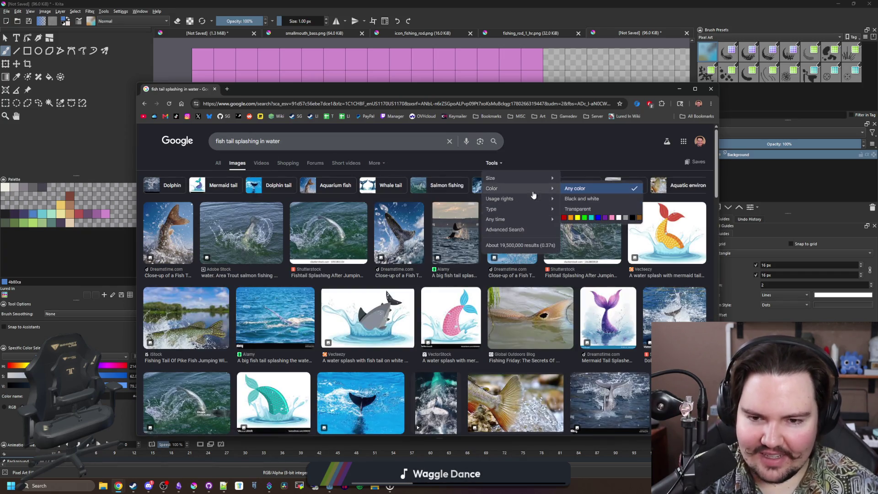
pyautogui.moveTo(544, 209)
pyautogui.click(578, 236)
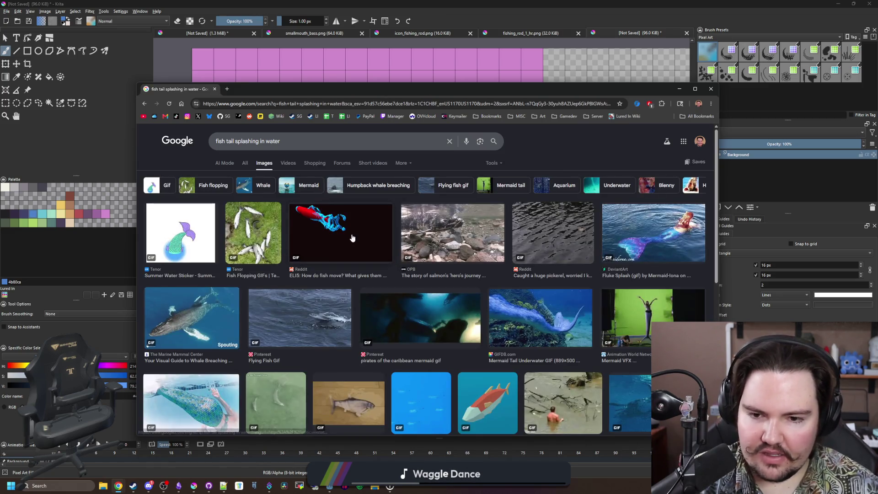
# Preview the Reddit fish GIF, OPB salmon, Flying Fish GIF and Godot low-poly fish.
pyautogui.click(352, 237)
pyautogui.click(459, 223)
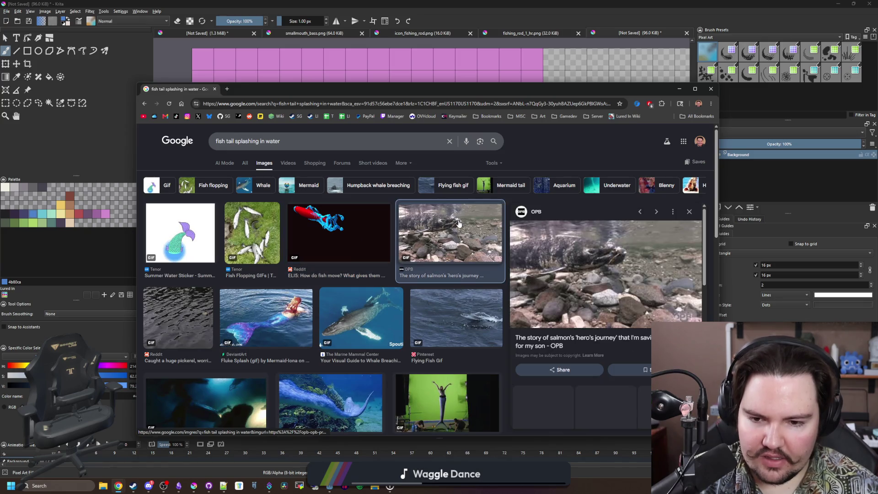
pyautogui.click(468, 328)
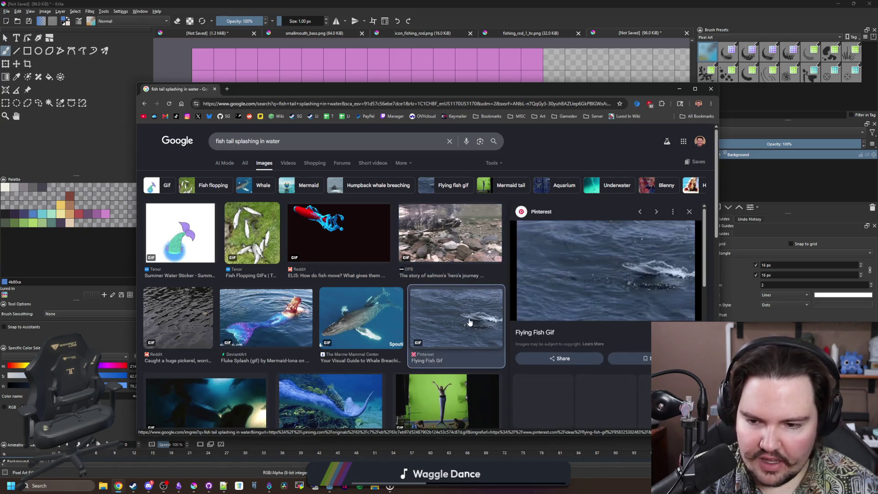
pyautogui.scroll(-3, 379, 307)
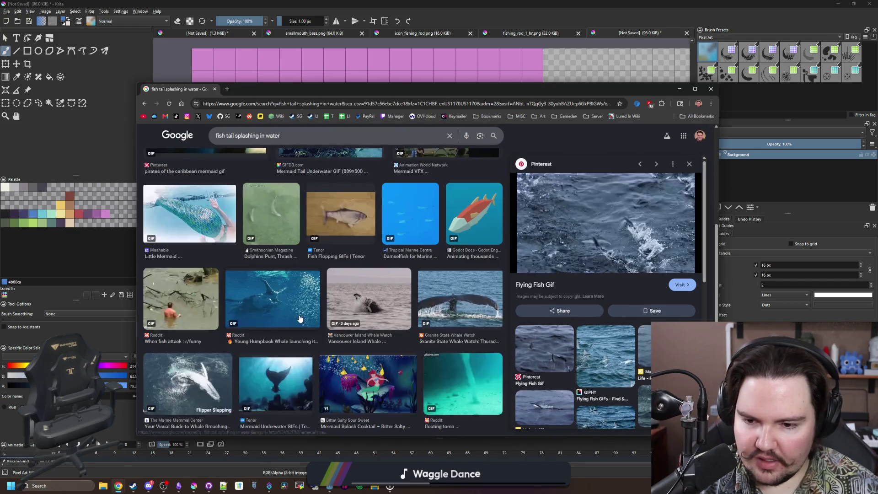
pyautogui.scroll(-3, 299, 319)
pyautogui.click(474, 213)
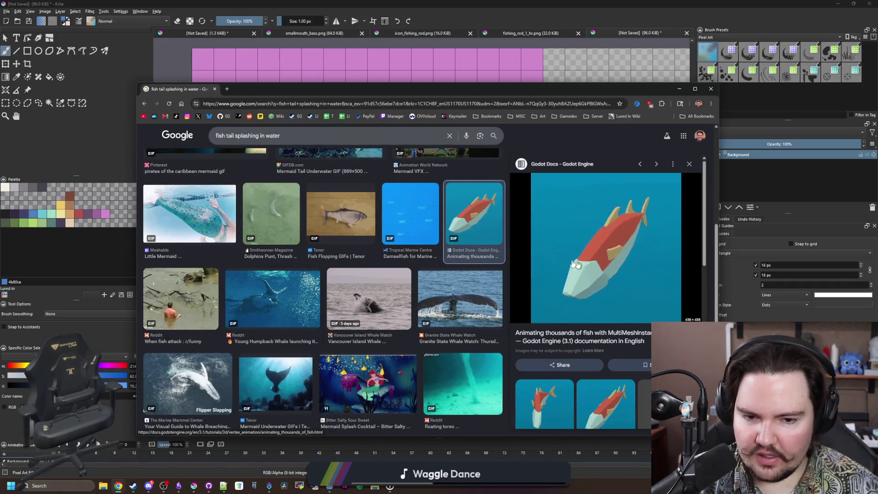
# Preview the Tail Slapping whale GIF and settle on the Reddit pickerel GIF.
pyautogui.scroll(-4, 339, 254)
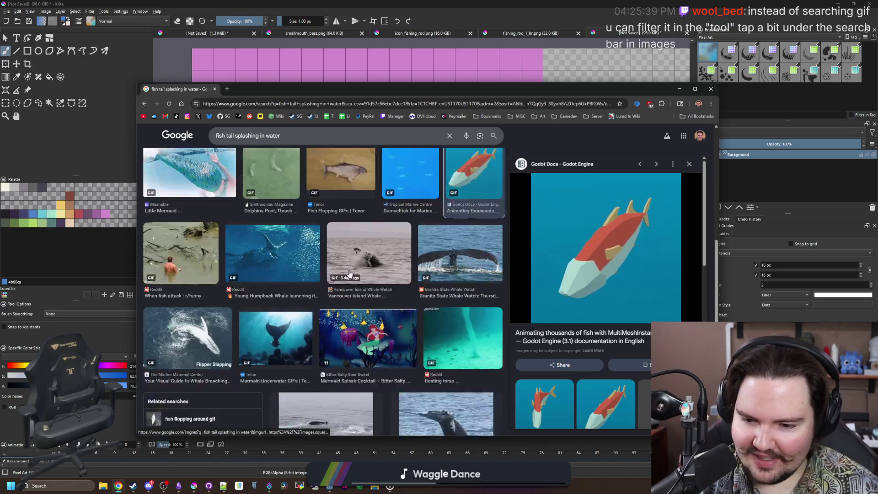
pyautogui.click(352, 299)
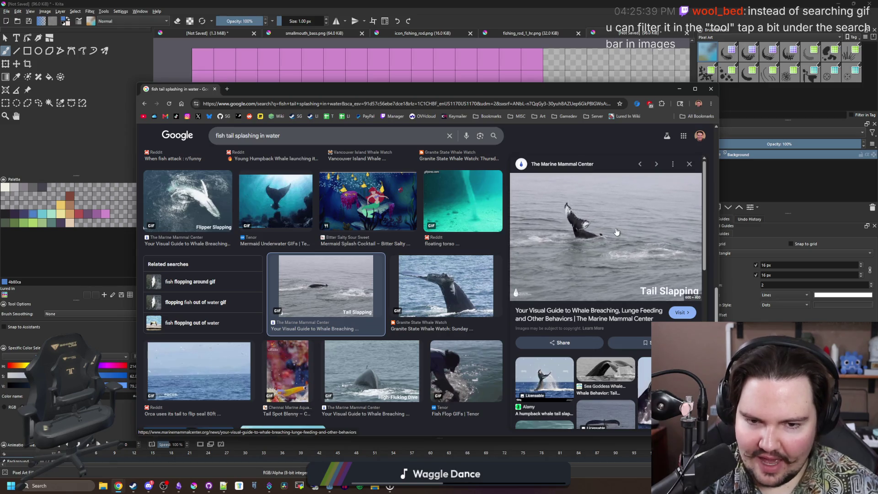
pyautogui.scroll(-2, 334, 275)
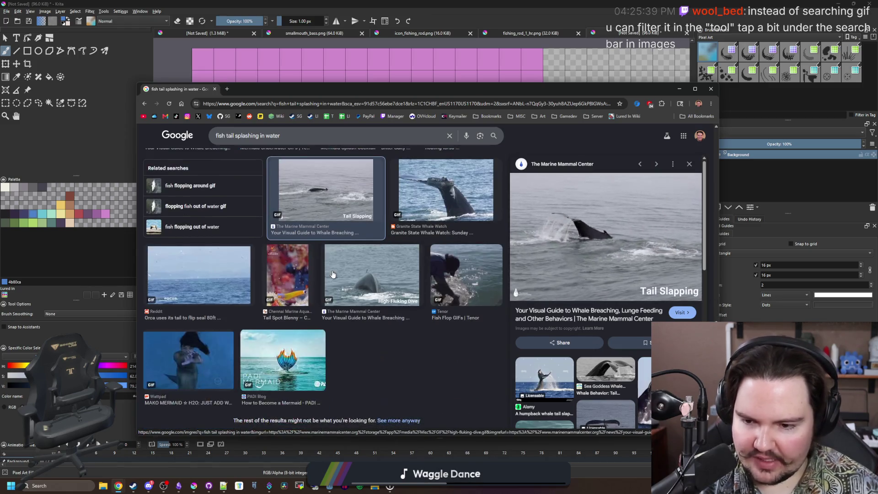
pyautogui.scroll(10, 357, 289)
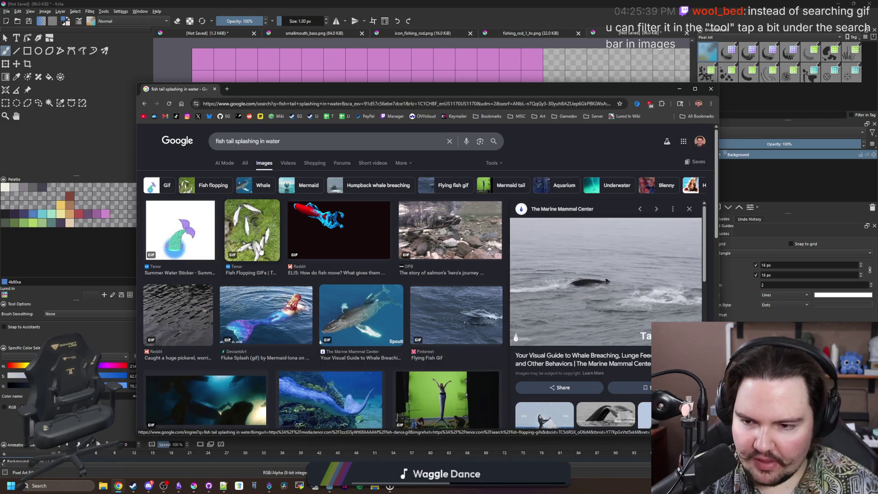
pyautogui.click(181, 303)
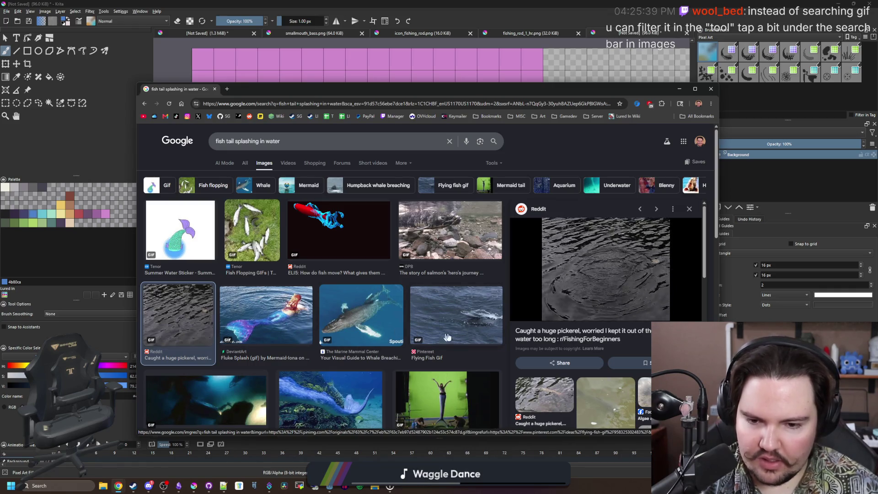
pyautogui.click(467, 321)
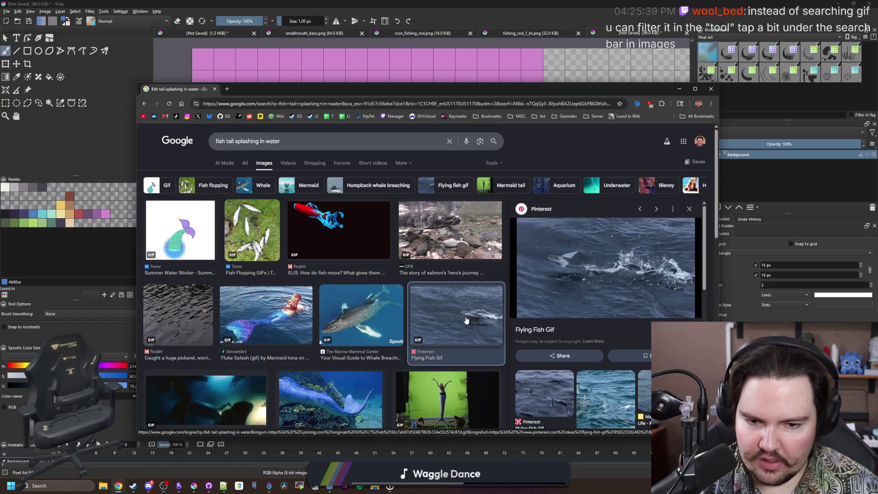
pyautogui.hotkey('alt', 'Left')
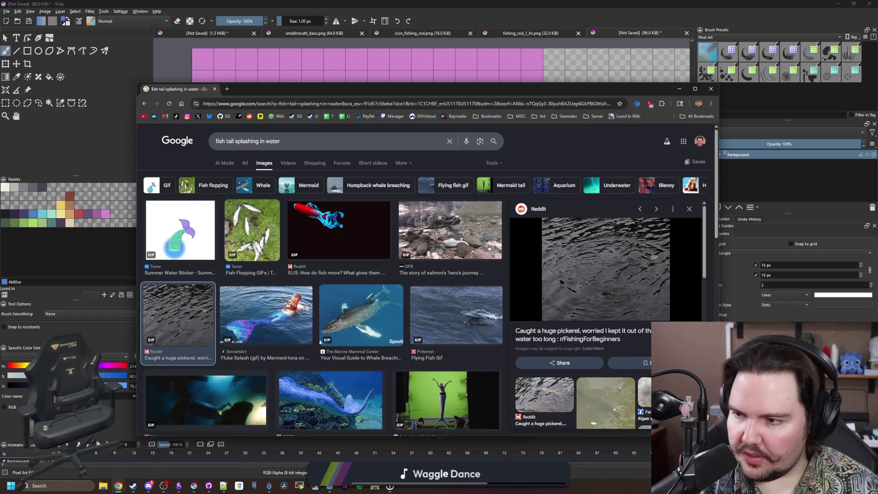
# Move and narrow the Chrome window, then switch to All and back to Images to drop the GIF filter.
pyautogui.moveTo(374, 89)
pyautogui.mouseDown()
pyautogui.moveTo(403, 164)
pyautogui.moveTo(366, 72)
pyautogui.moveTo(352, 89)
pyautogui.moveTo(355, 74)
pyautogui.moveTo(392, 69)
pyautogui.mouseUp()
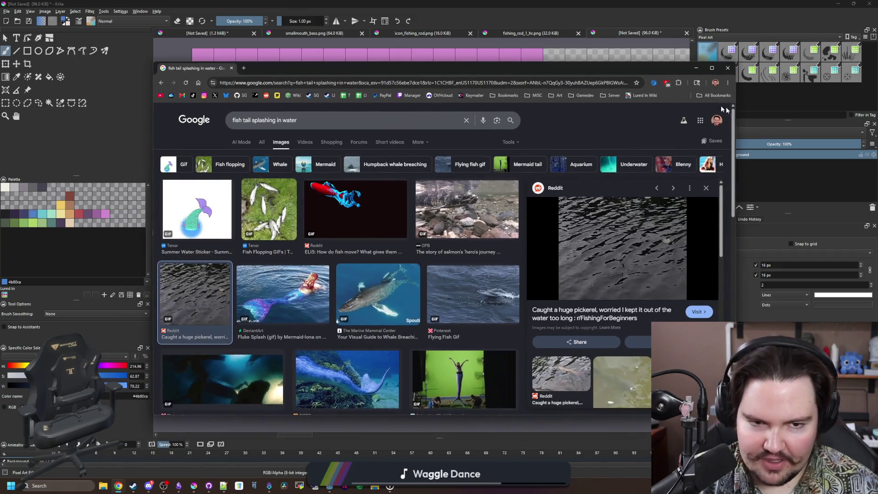
pyautogui.moveTo(732, 93); pyautogui.dragTo(692, 93)
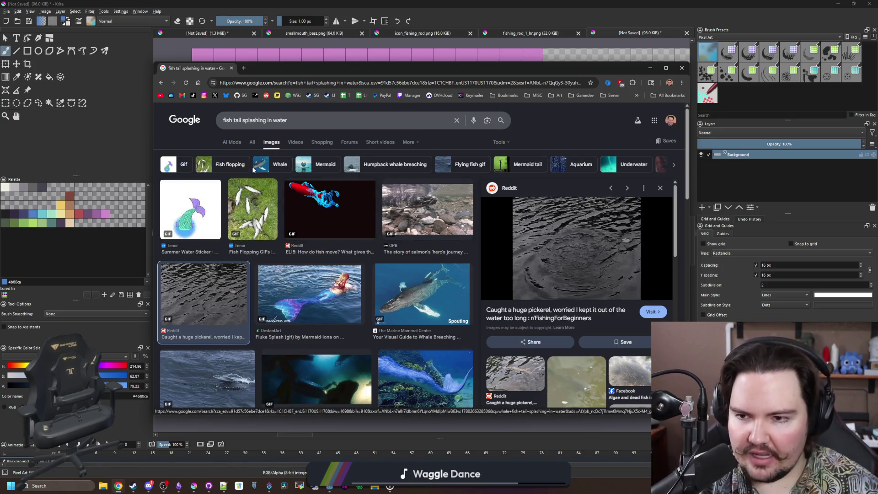
pyautogui.click(252, 142)
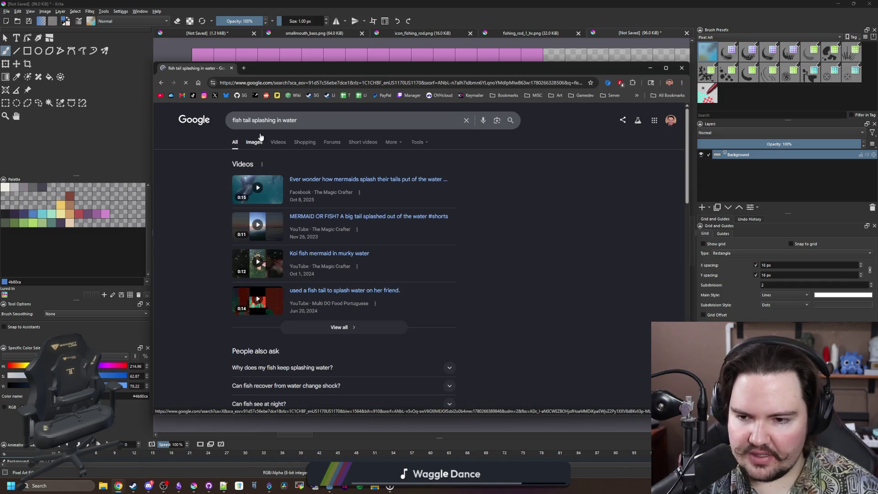
pyautogui.scroll(-7, 197, 185)
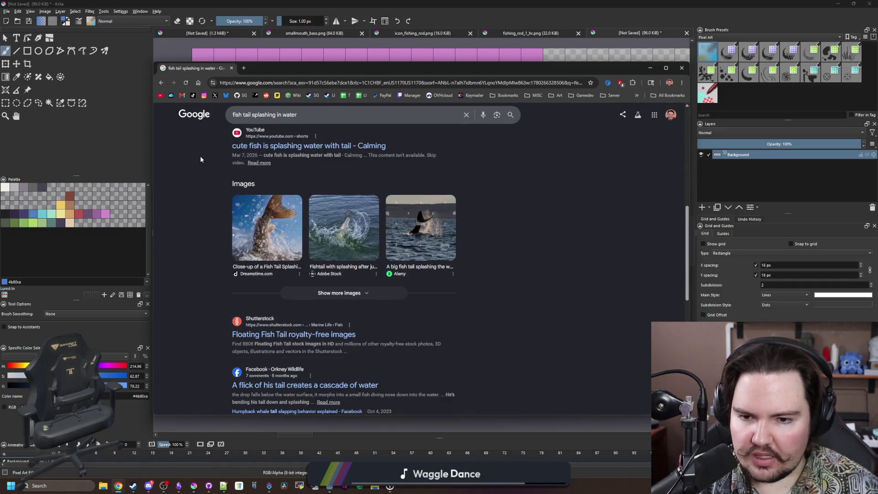
pyautogui.scroll(7, 203, 148)
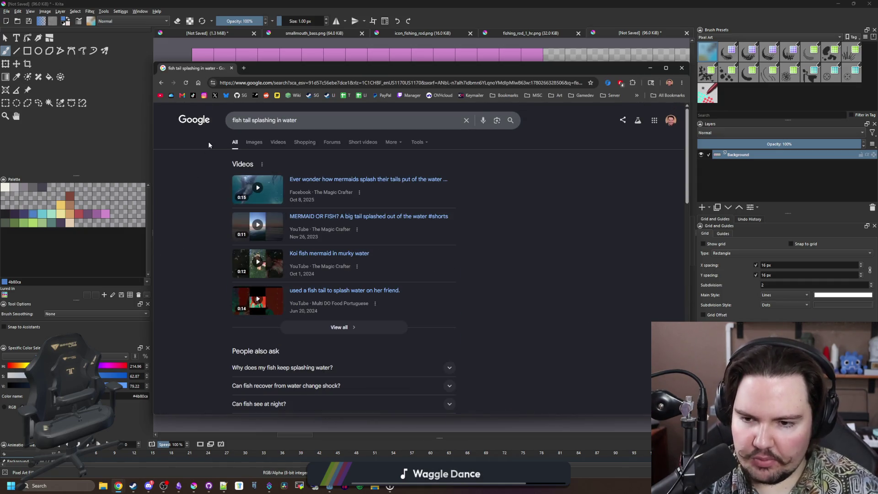
pyautogui.click(247, 145)
# Preview the Dreamstime, Shutterstock and Adobe Stock fish-tail splash photos.
pyautogui.click(309, 117)
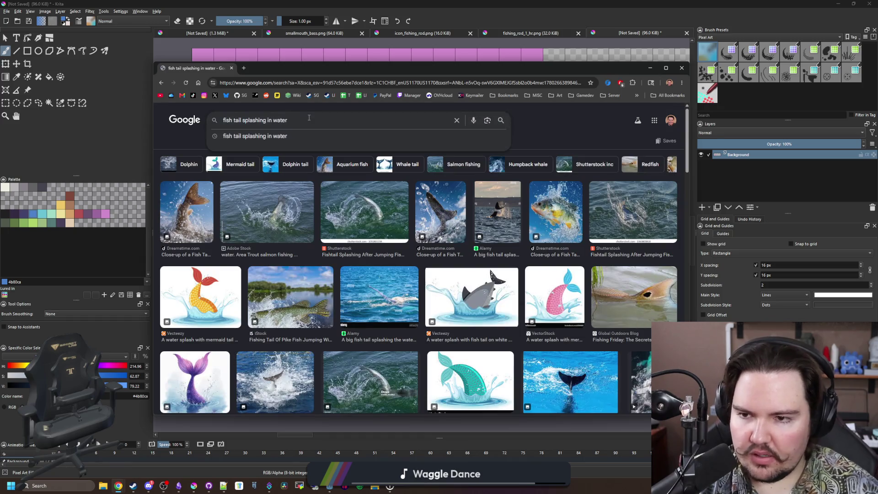
pyautogui.click(538, 129)
pyautogui.click(192, 206)
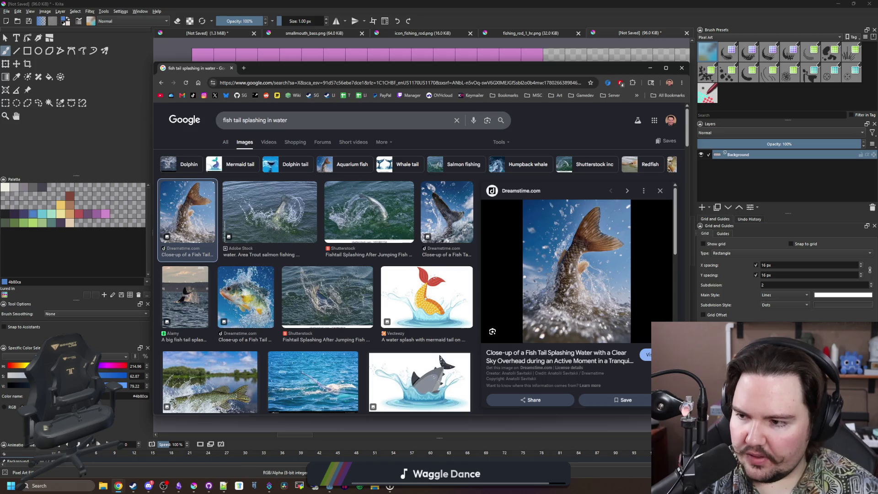
pyautogui.click(506, 145)
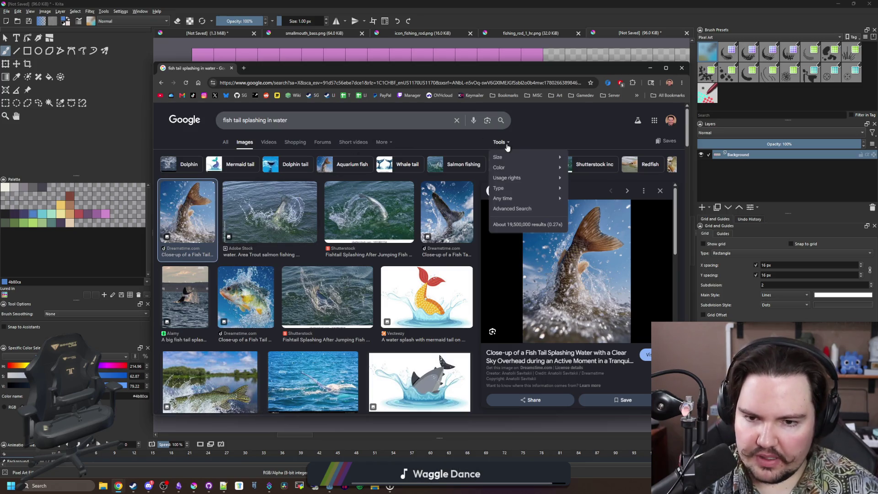
pyautogui.click(506, 144)
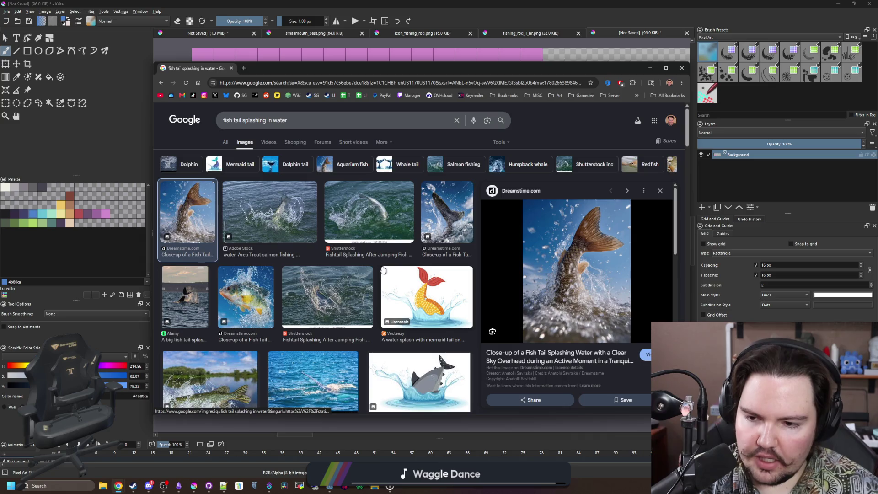
pyautogui.click(325, 302)
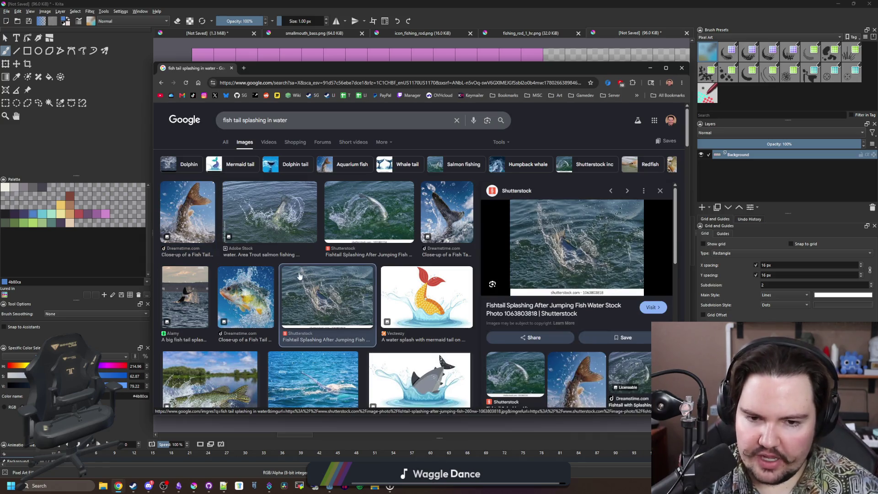
pyautogui.click(265, 220)
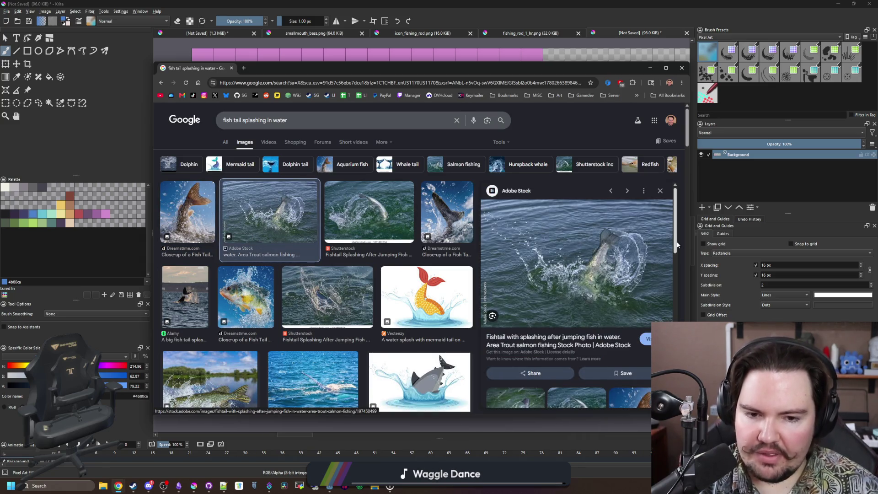
pyautogui.click(340, 234)
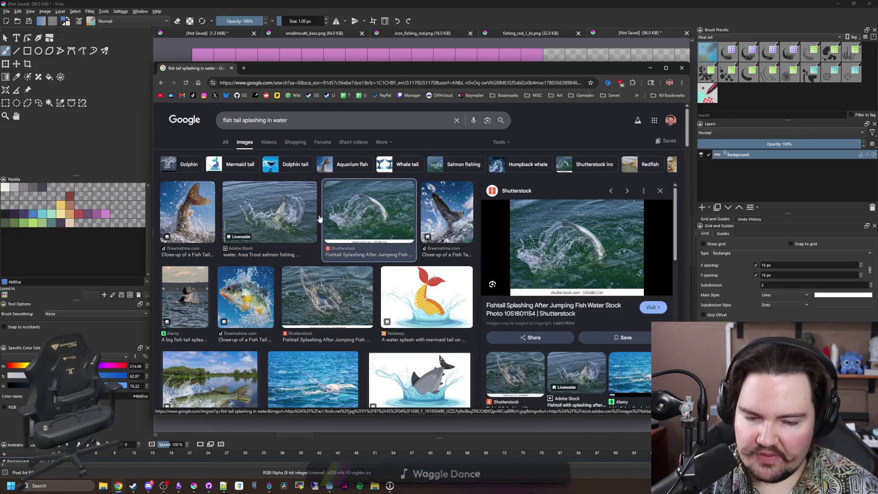
pyautogui.click(278, 213)
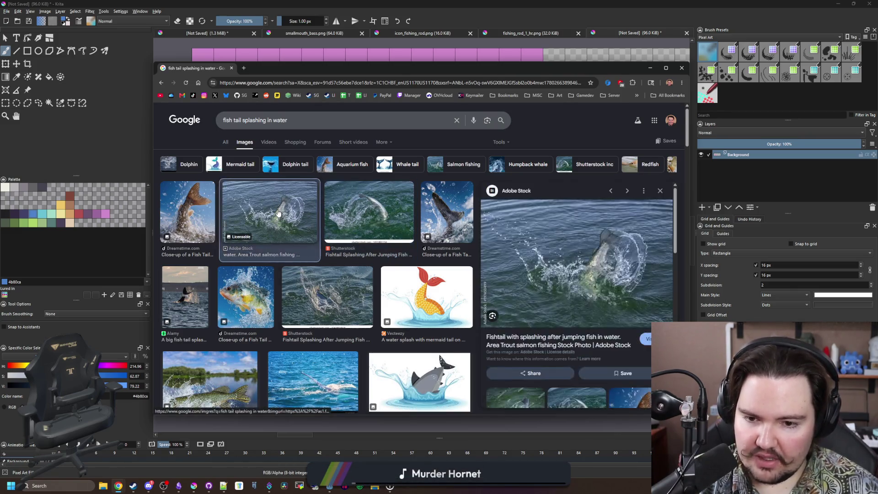
# Preview the dolphin tail fin and Fishtail With Splashing photos, then move the browser aside to reveal Krita.
pyautogui.scroll(-3, 277, 209)
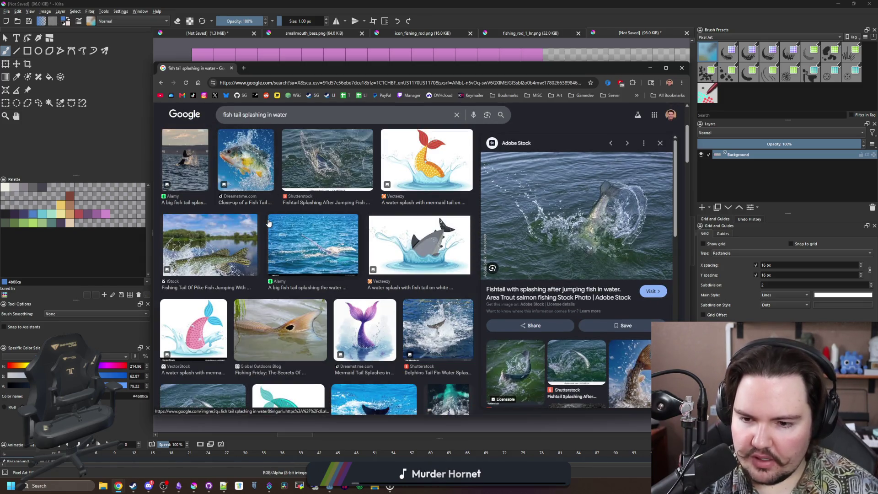
pyautogui.scroll(-1, 275, 206)
pyautogui.click(429, 293)
pyautogui.scroll(-1, 284, 273)
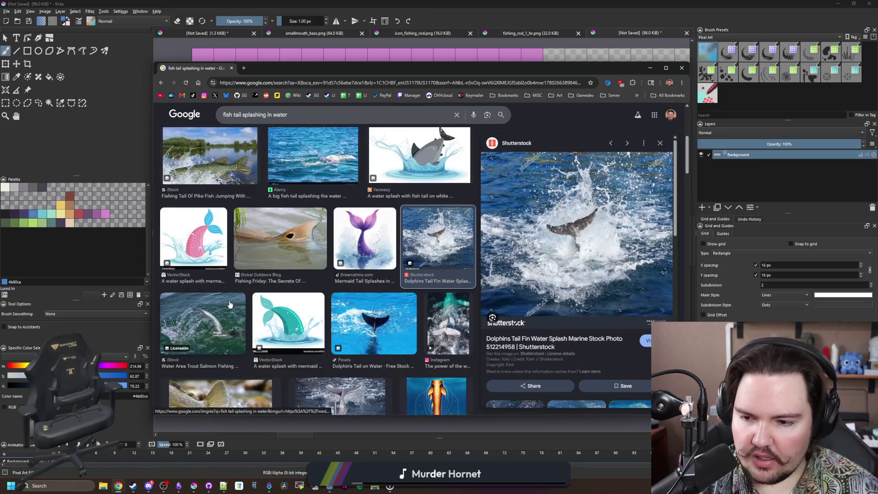
pyautogui.click(224, 309)
pyautogui.moveTo(275, 68); pyautogui.dragTo(808, 159)
pyautogui.click(693, 192)
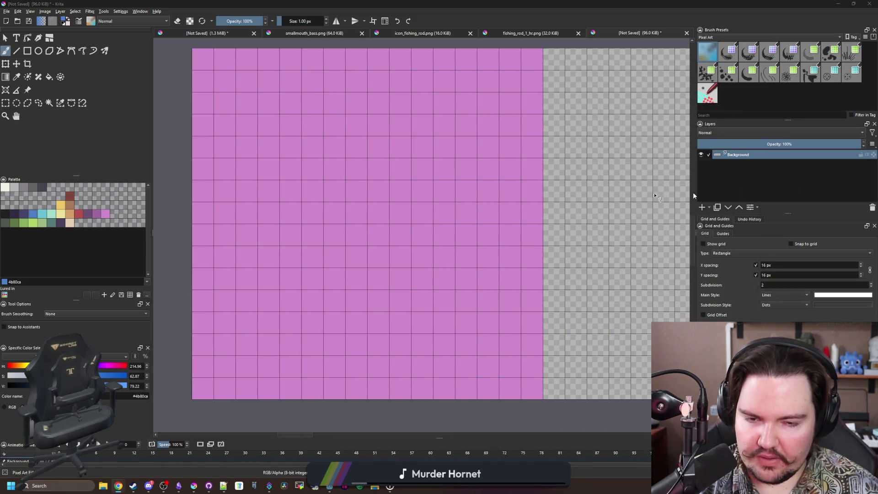
# Measure the pink cell by drawing a square rectangular selection over it.
pyautogui.scroll(-5, 349, 217)
pyautogui.scroll(2, 423, 172)
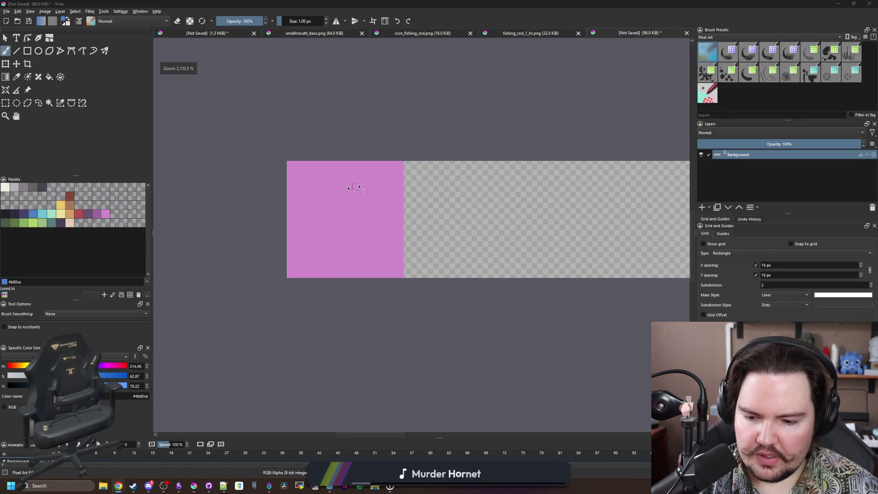
pyautogui.scroll(2, 311, 193)
pyautogui.click(5, 103)
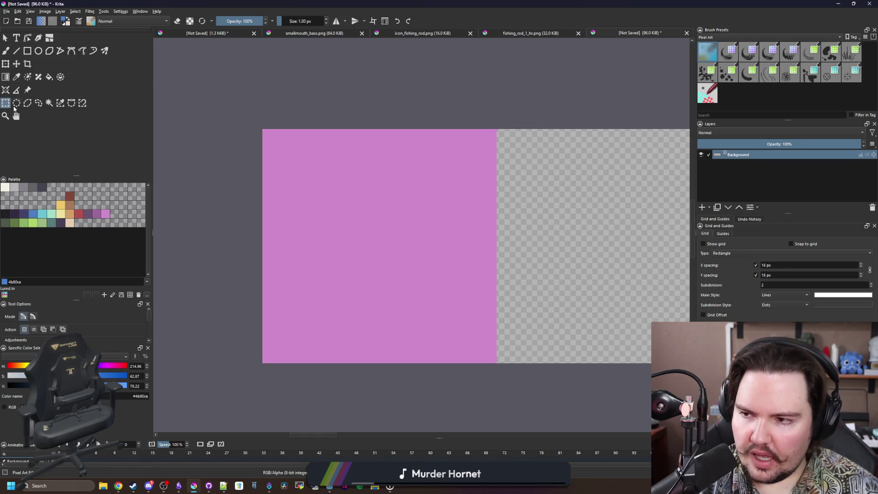
pyautogui.scroll(-3, 455, 219)
pyautogui.scroll(2, 454, 219)
pyautogui.scroll(-1, 314, 173)
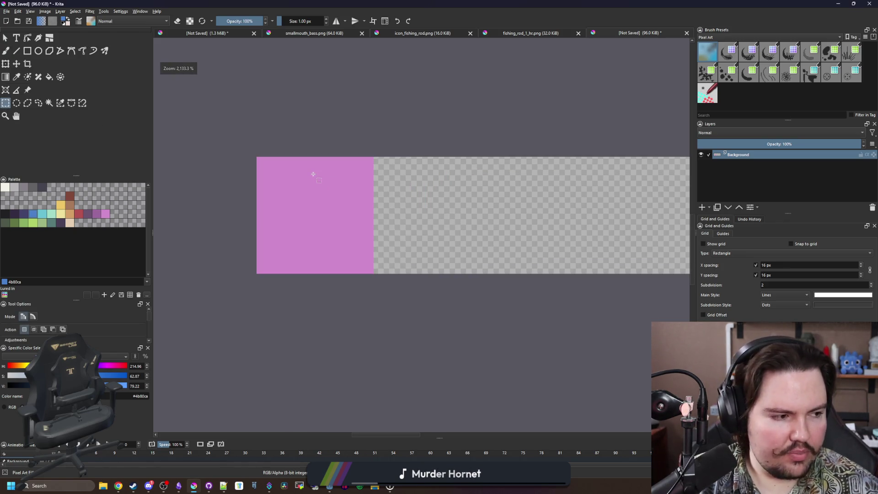
pyautogui.scroll(2, 313, 174)
pyautogui.scroll(-1, 377, 213)
pyautogui.scroll(2, 226, 192)
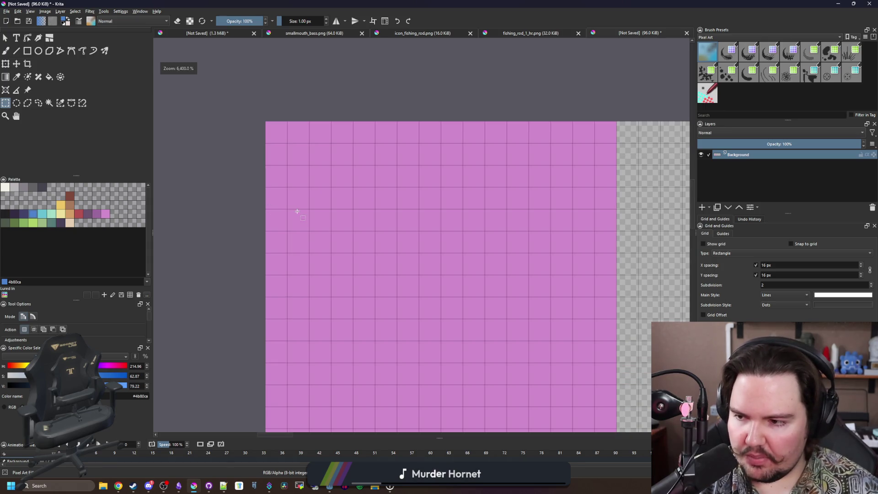
pyautogui.scroll(-1, 294, 210)
pyautogui.scroll(1, 355, 221)
pyautogui.scroll(-1, 269, 219)
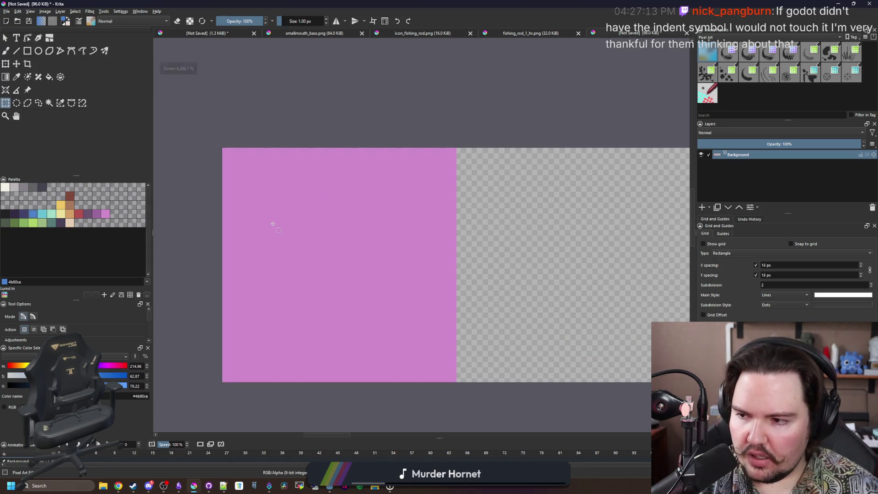
pyautogui.scroll(1, 273, 223)
pyautogui.scroll(-1, 273, 224)
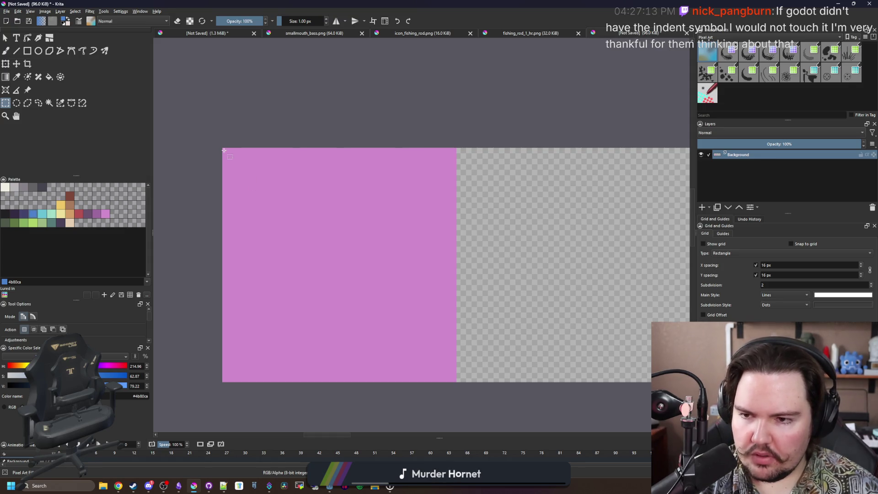
pyautogui.moveTo(224, 150); pyautogui.dragTo(457, 380)
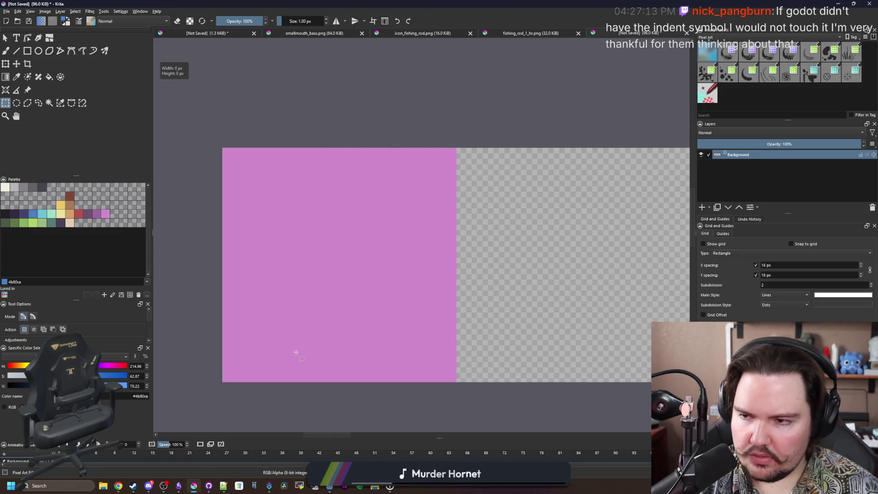
# Pick tan d3a068 with the pixel brush, paint a trial stroke and undo it.
pyautogui.scroll(1, 295, 353)
pyautogui.click(68, 214)
pyautogui.scroll(-1, 267, 268)
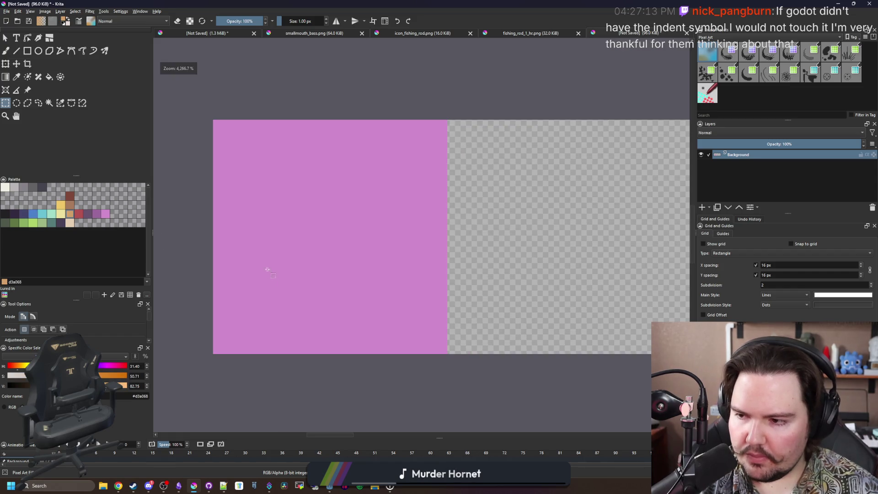
pyautogui.scroll(1, 266, 268)
pyautogui.press('b')
pyautogui.moveTo(288, 279); pyautogui.dragTo(221, 279)
pyautogui.hotkey('ctrl', 'z')
pyautogui.hotkey('ctrl', 'z')
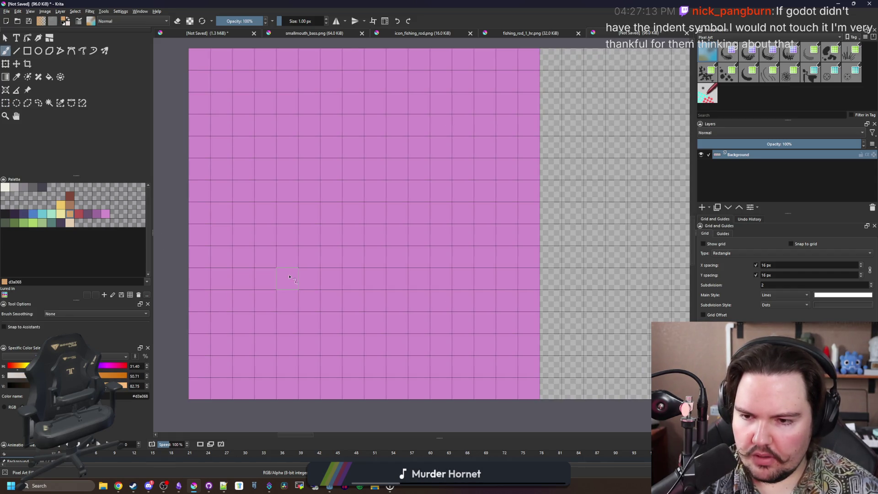
# Paint a tan staircase, vertical line and diagonal stroke, then undo all three.
pyautogui.moveTo(283, 269)
pyautogui.mouseDown()
pyautogui.moveTo(219, 187)
pyautogui.moveTo(333, 320)
pyautogui.moveTo(352, 323)
pyautogui.mouseUp()
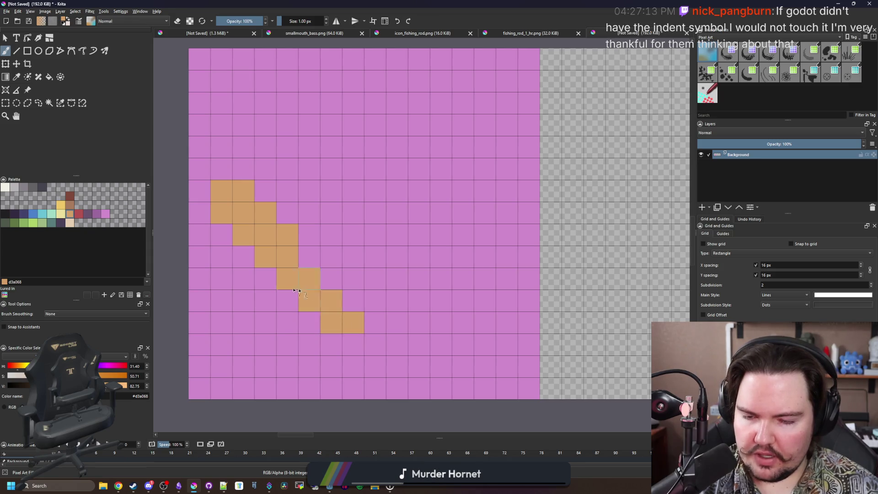
pyautogui.scroll(-3, 351, 323)
pyautogui.moveTo(328, 277)
pyautogui.mouseDown()
pyautogui.moveTo(329, 227)
pyautogui.moveTo(329, 277)
pyautogui.mouseUp()
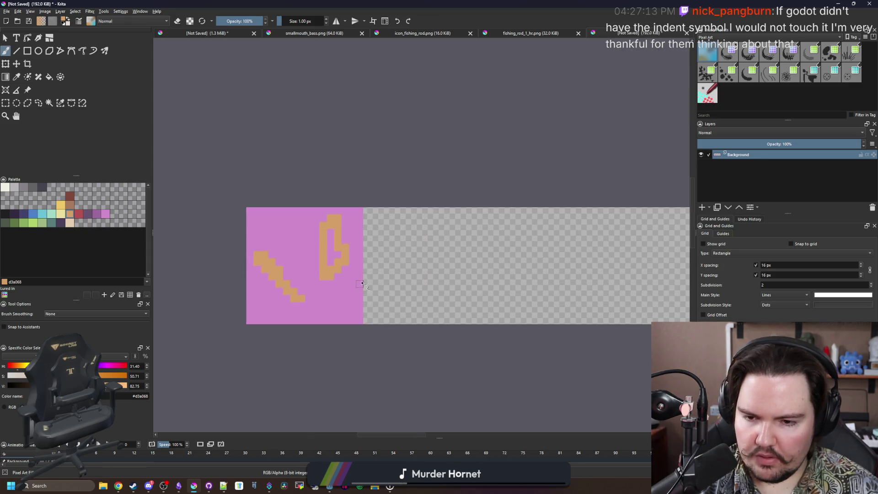
pyautogui.moveTo(393, 256); pyautogui.dragTo(363, 293)
pyautogui.scroll(1, 320, 284)
pyautogui.hotkey('ctrl', 'z')
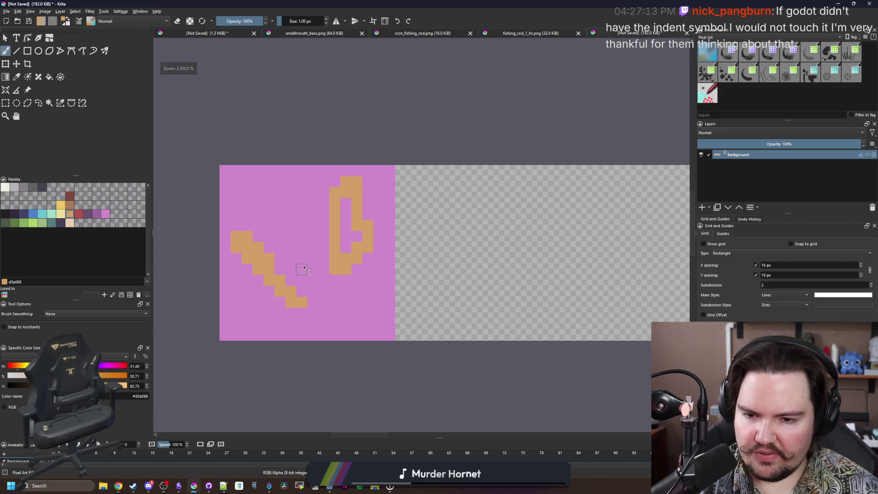
pyautogui.hotkey('ctrl', 'z')
pyautogui.hotkey('ctrl', 'z')
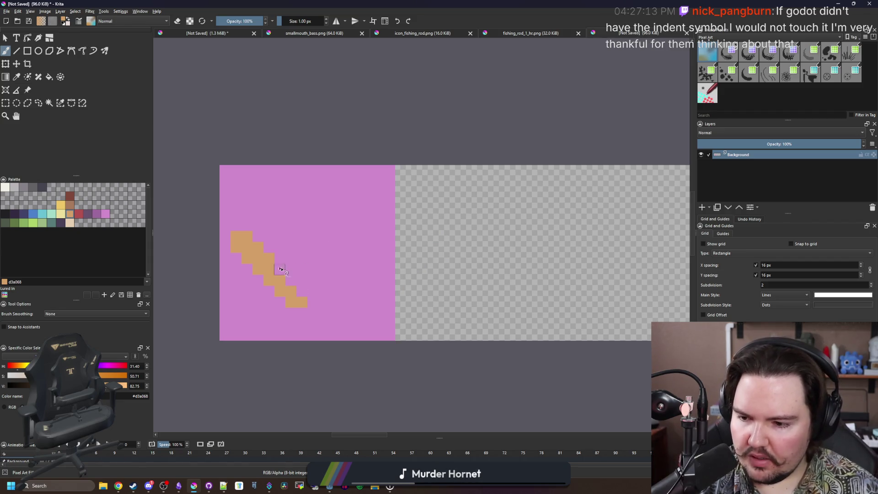
pyautogui.hotkey('ctrl', 'z')
pyautogui.scroll(-4, 287, 270)
pyautogui.scroll(2, 287, 271)
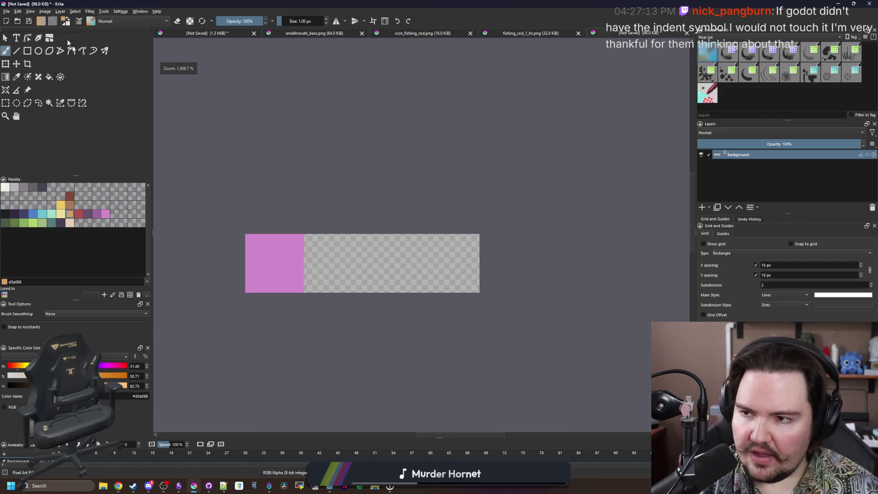
pyautogui.click(45, 11)
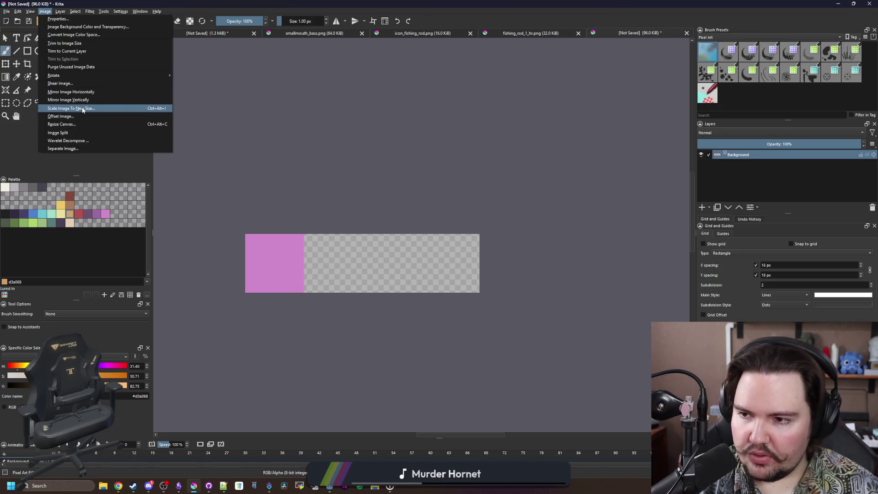
# Resize the canvas width to 5*16 px for five frames.
pyautogui.click(64, 124)
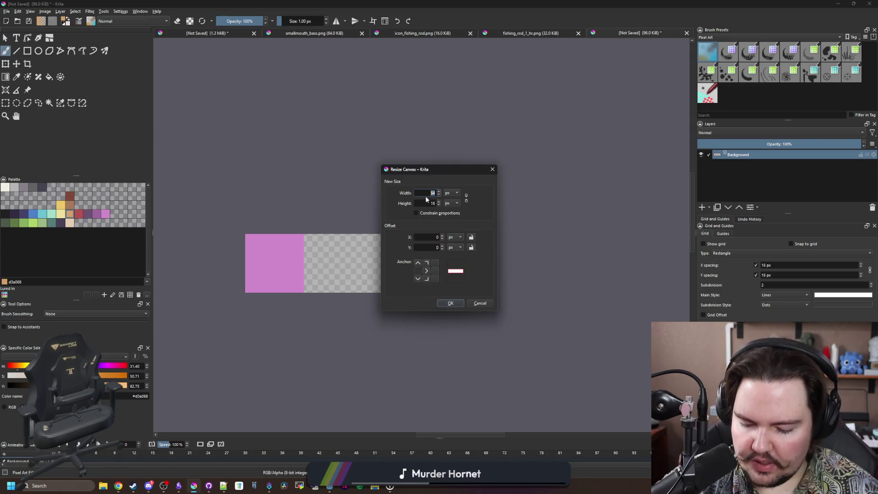
pyautogui.write('5*16')
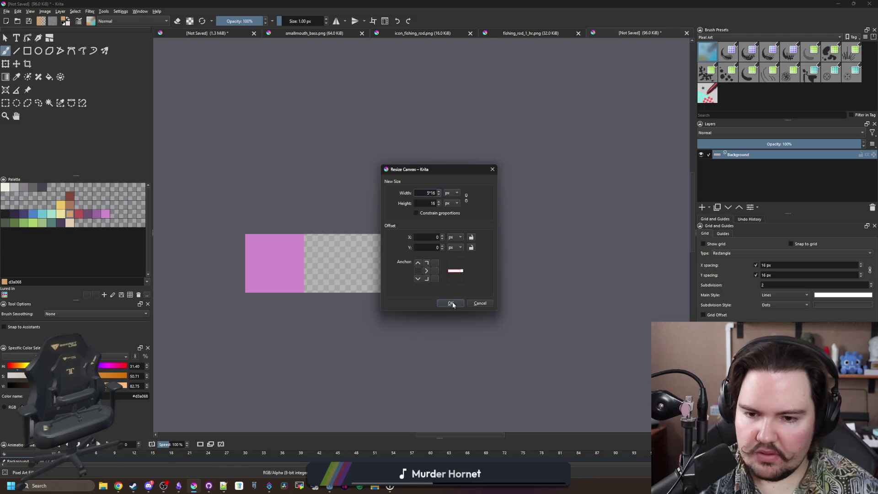
pyautogui.click(450, 302)
# Show the 16-px grid, then select the pink cell, delete its contents and deselect.
pyautogui.click(6, 103)
pyautogui.moveTo(435, 209); pyautogui.dragTo(629, 358)
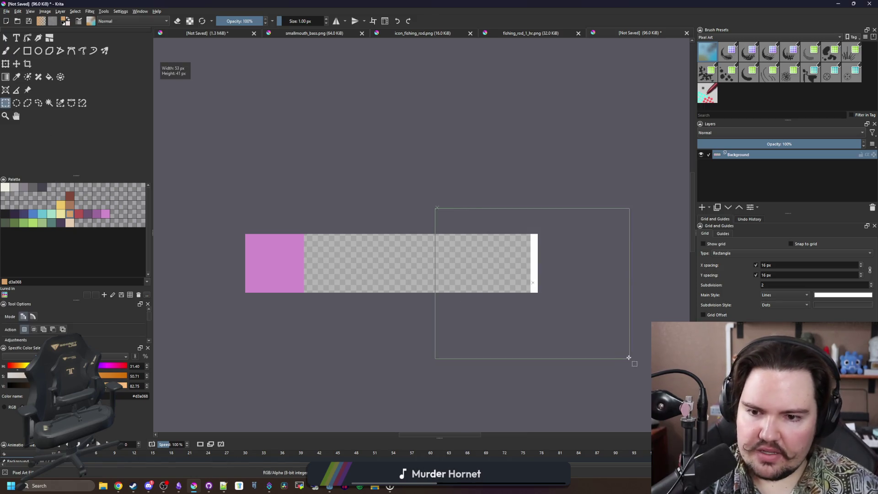
pyautogui.click(274, 284)
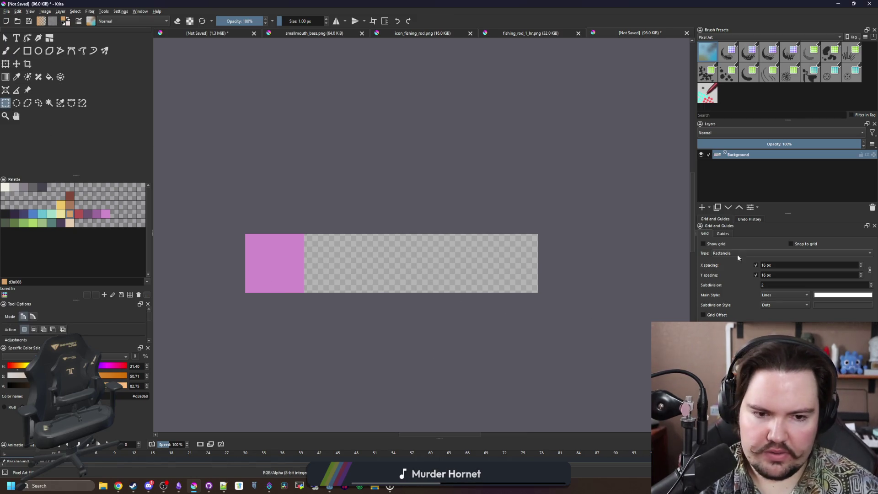
pyautogui.click(704, 244)
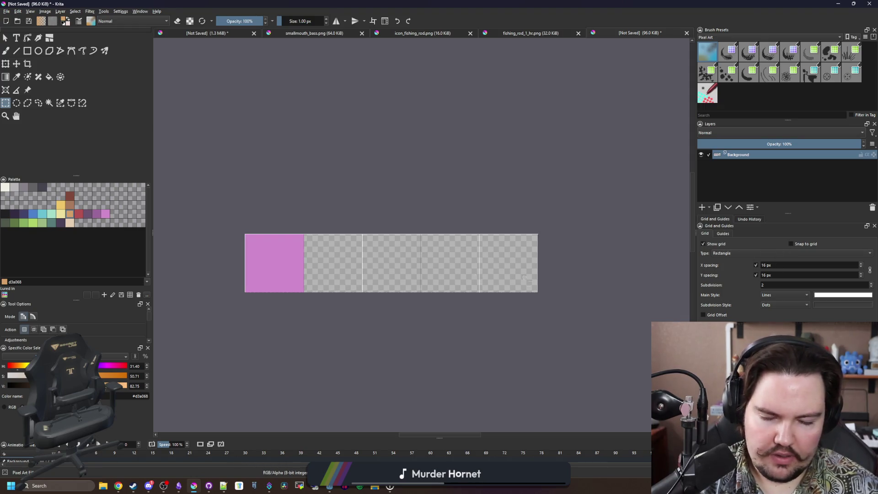
pyautogui.moveTo(220, 209); pyautogui.dragTo(363, 329)
pyautogui.press('Delete')
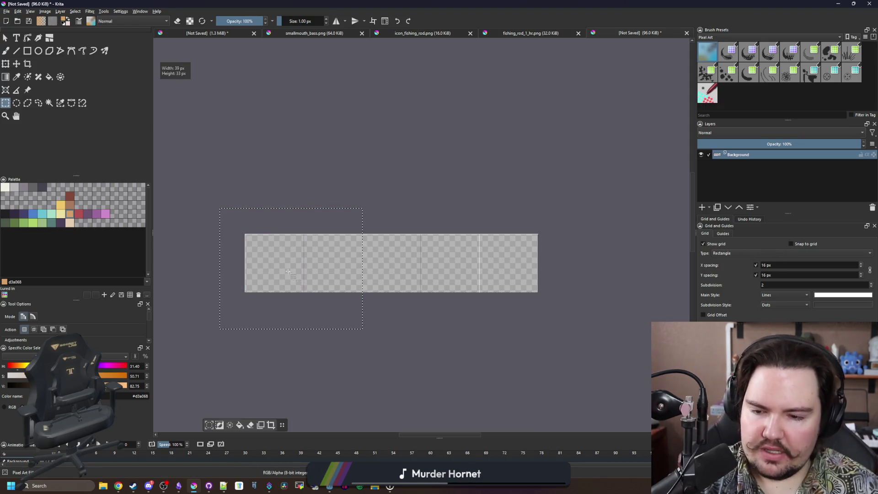
pyautogui.hotkey('ctrl', 'shift', 'a')
pyautogui.scroll(2, 250, 252)
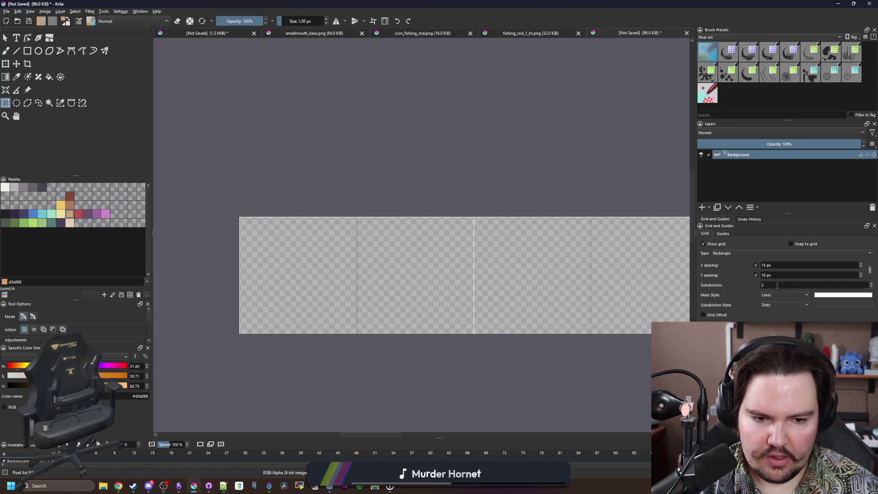
pyautogui.scroll(-1, 777, 286)
pyautogui.scroll(-8, 469, 158)
pyautogui.scroll(8, 415, 243)
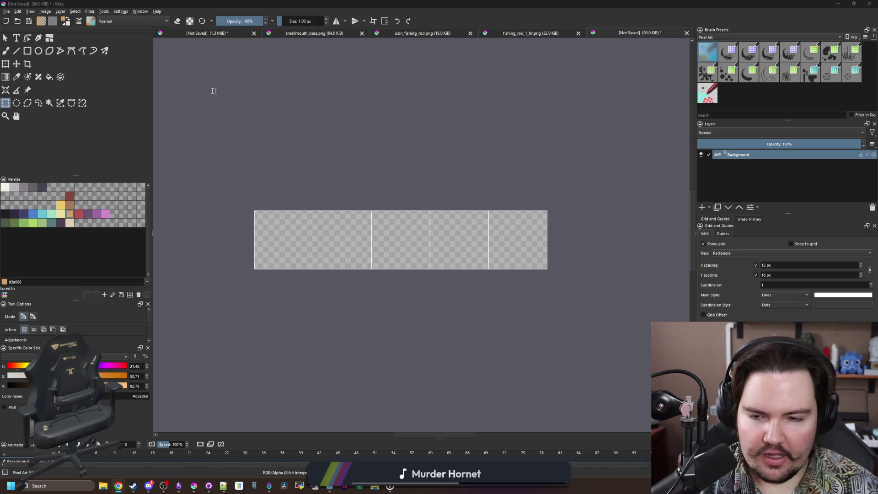
# Load paint.net, opening its Bluesky post in a background tab and the X post.
pyautogui.write('paint.')
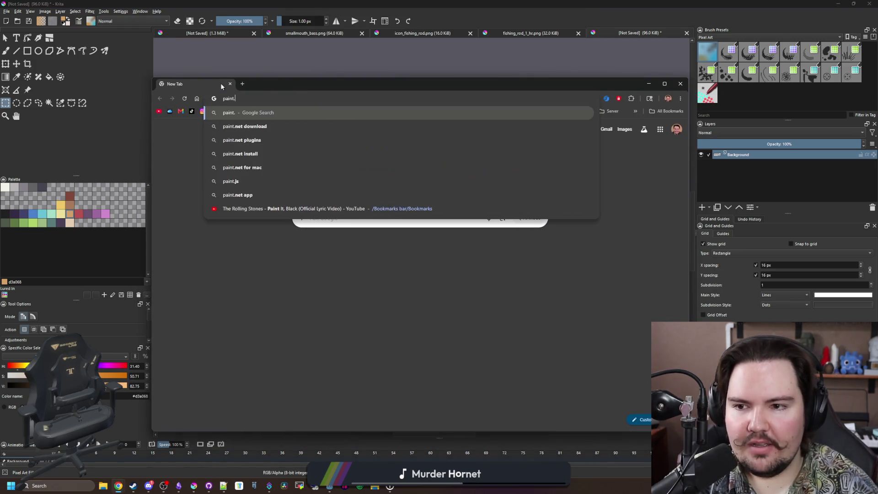
pyautogui.write('net')
pyautogui.press('Return')
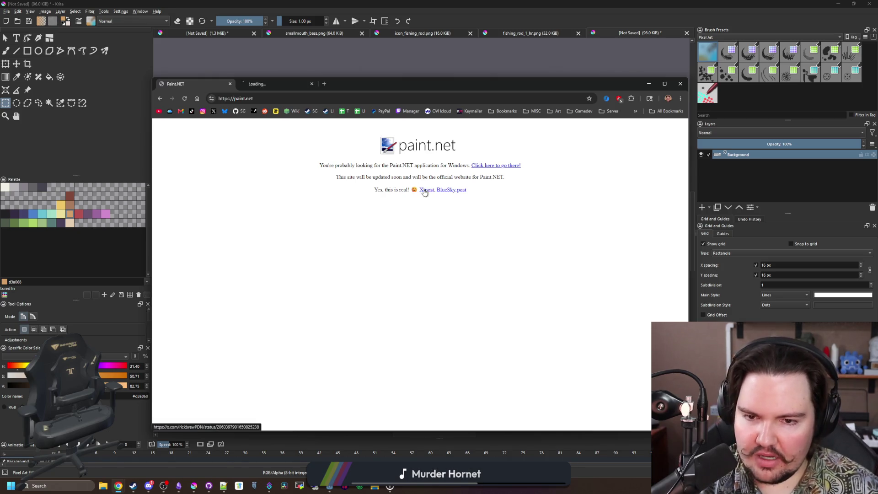
pyautogui.middleClick(442, 190)
pyautogui.click(265, 89)
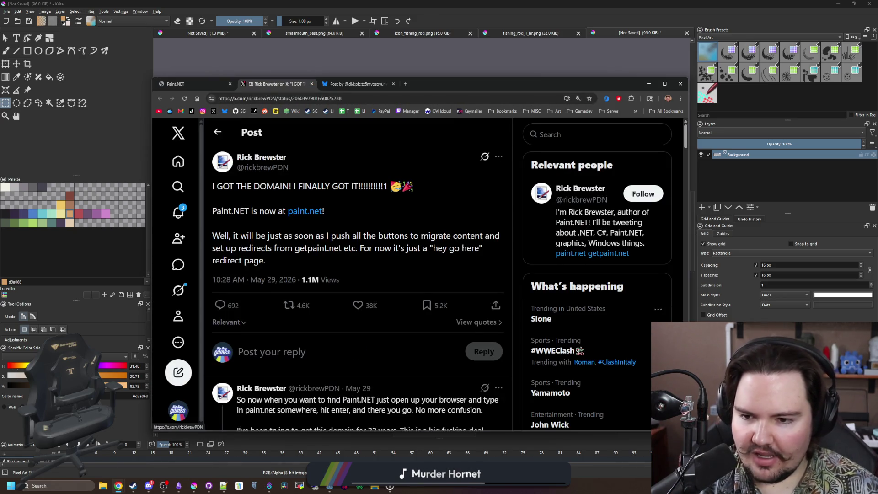
# Read the X post's announcement, then switch to the Bluesky thread and scroll through it.
pyautogui.moveTo(281, 186); pyautogui.dragTo(353, 186)
pyautogui.click(367, 214)
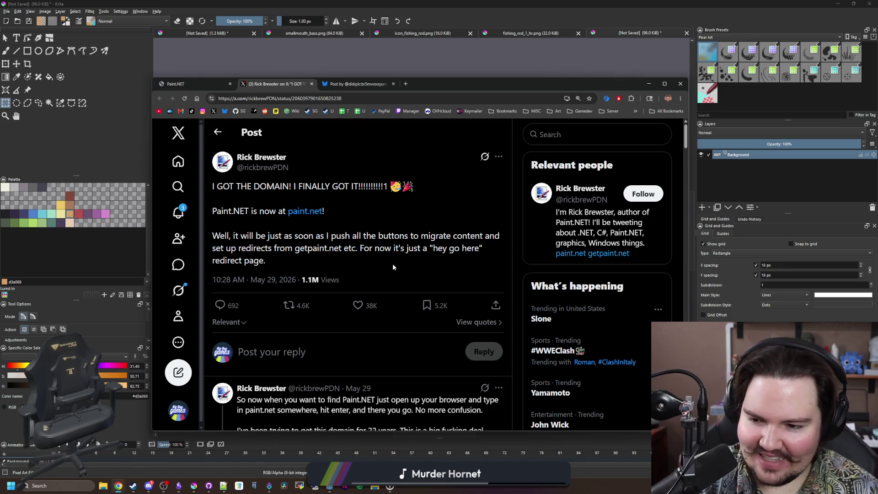
pyautogui.click(331, 85)
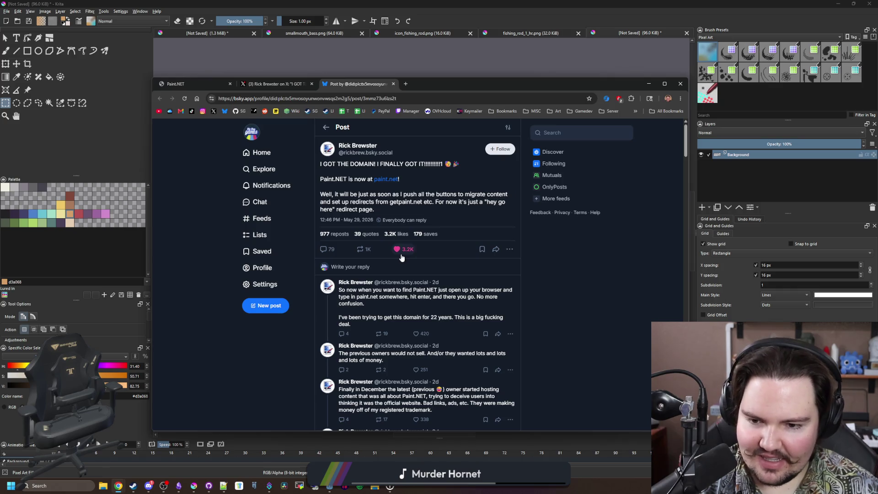
pyautogui.scroll(-10, 402, 257)
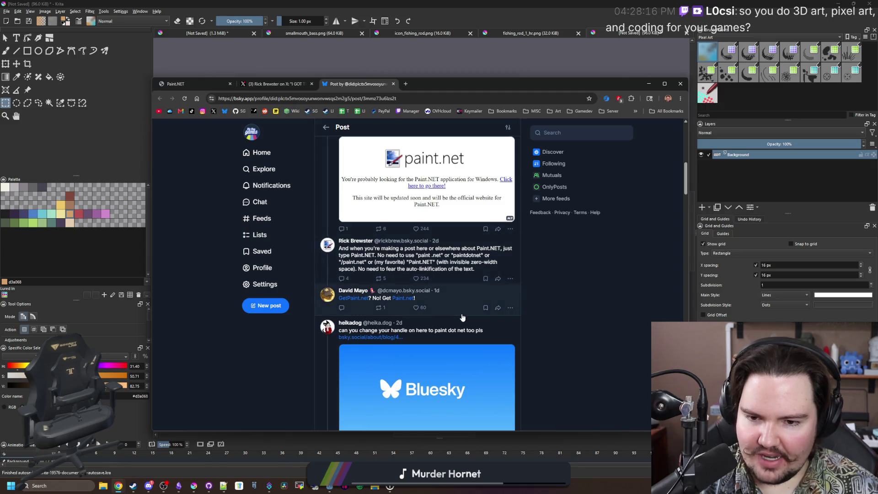
pyautogui.scroll(4, 461, 317)
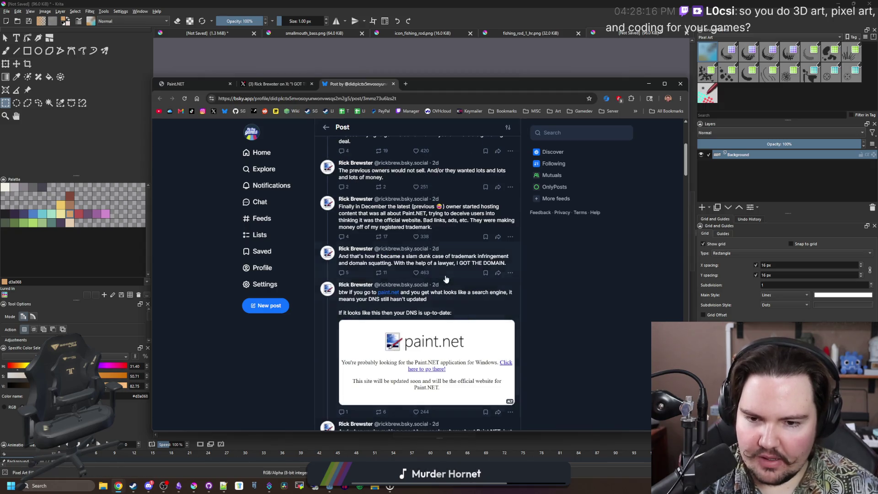
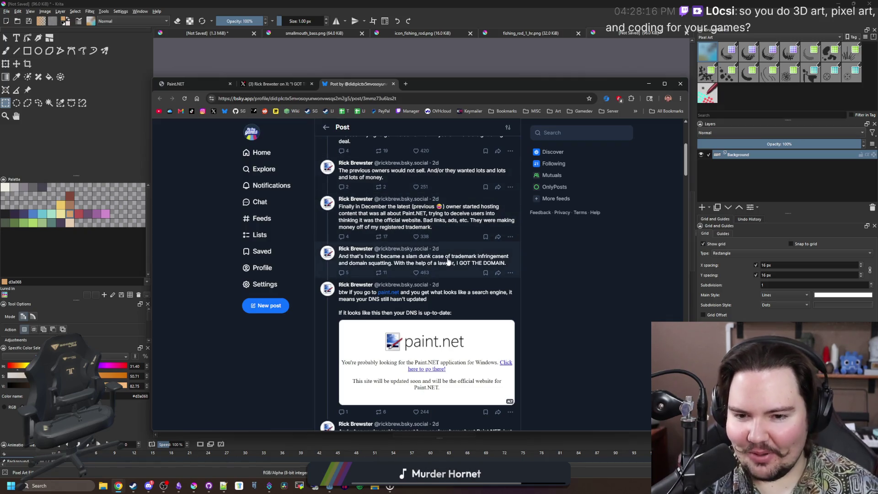
# Read through the Bluesky paint.net announcement thread, then view its X and paint.net versions.
pyautogui.scroll(-10, 452, 264)
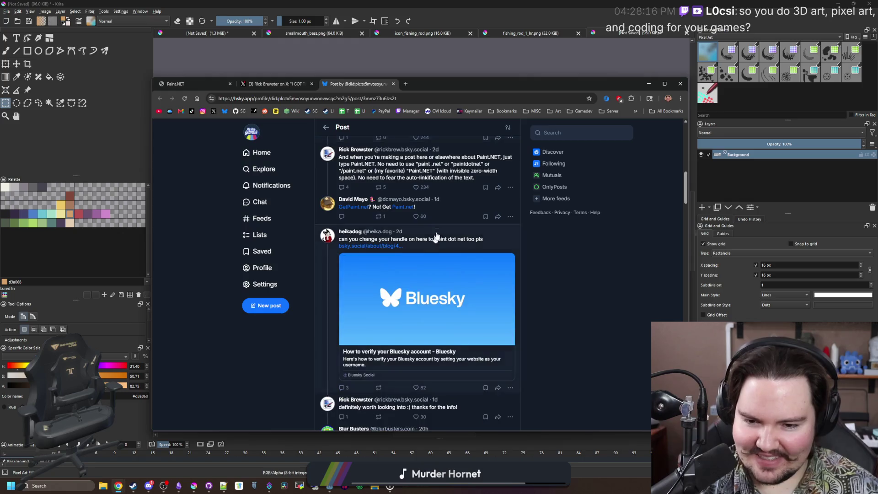
pyautogui.scroll(-3, 444, 222)
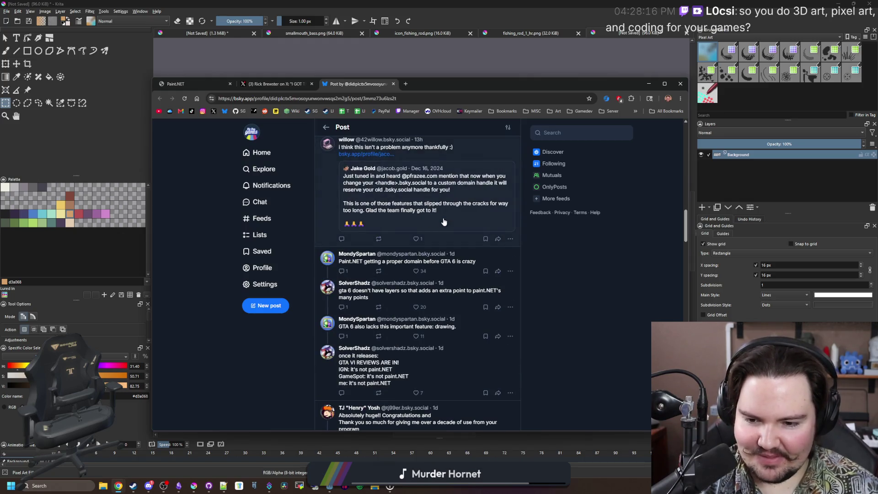
pyautogui.scroll(-4, 444, 222)
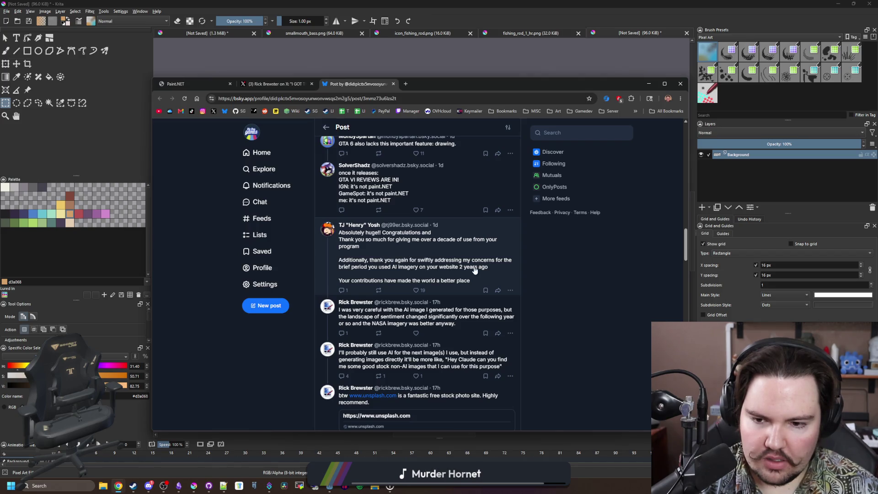
pyautogui.scroll(-15, 351, 326)
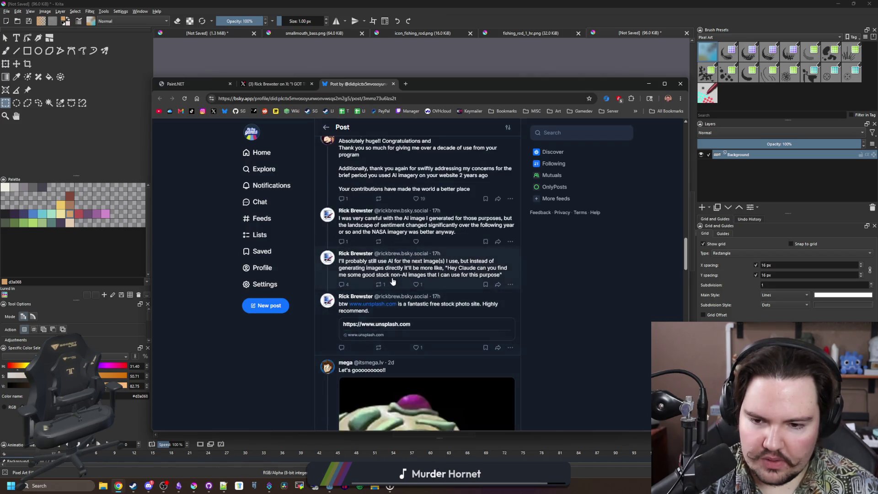
pyautogui.scroll(15, 393, 280)
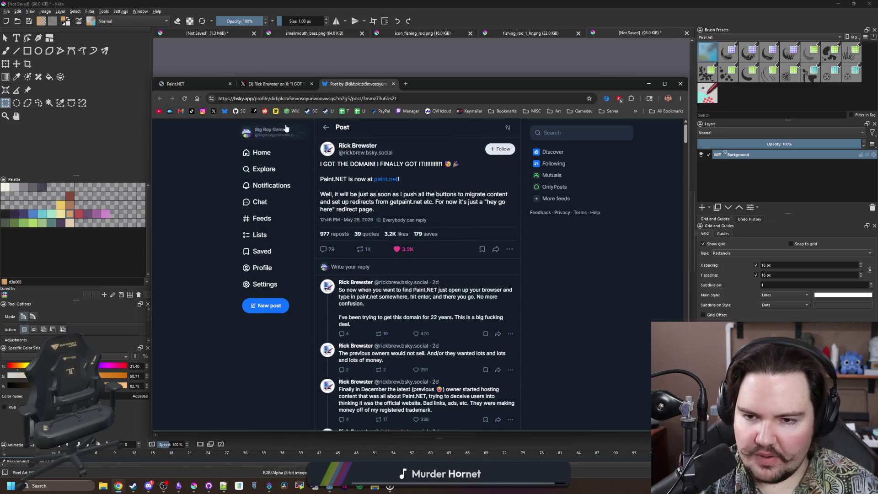
pyautogui.click(284, 83)
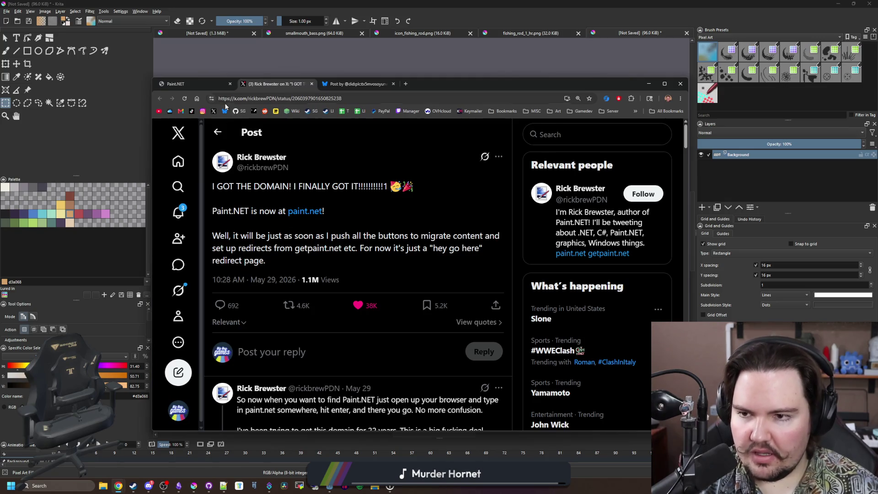
pyautogui.click(213, 84)
# Close the Bluesky and X posts and the browser window to return to Krita.
pyautogui.click(393, 83)
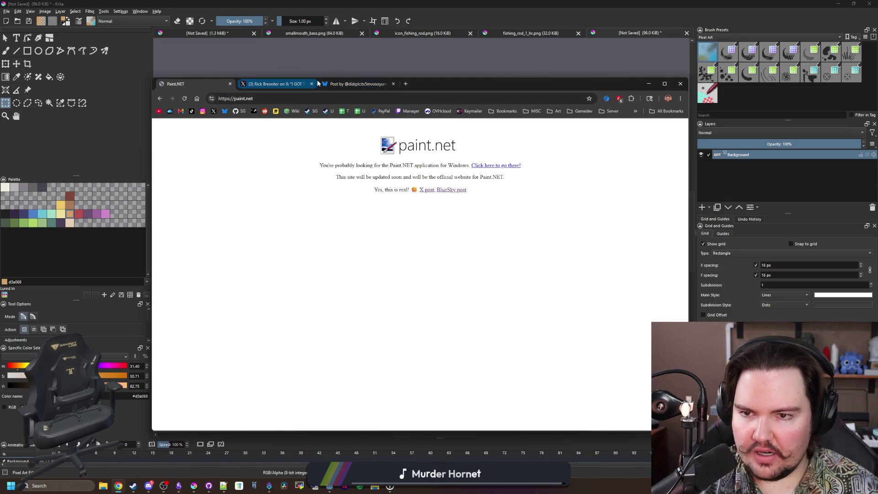
pyautogui.click(311, 84)
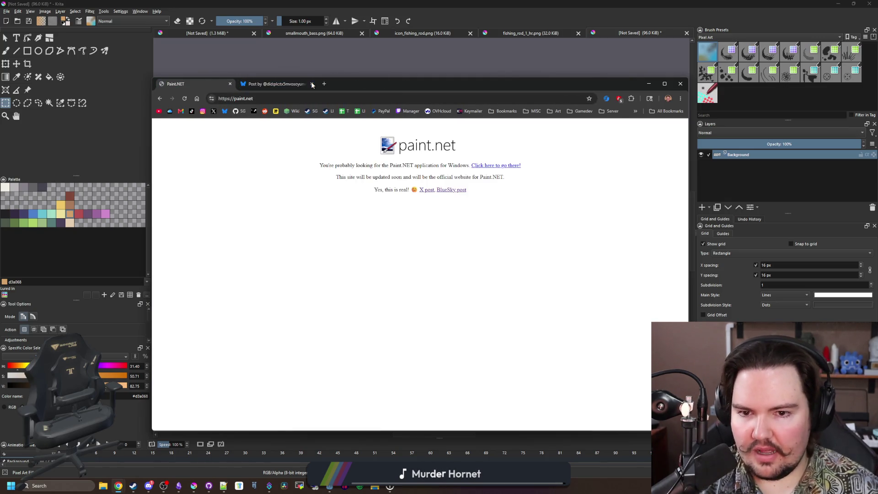
pyautogui.click(230, 84)
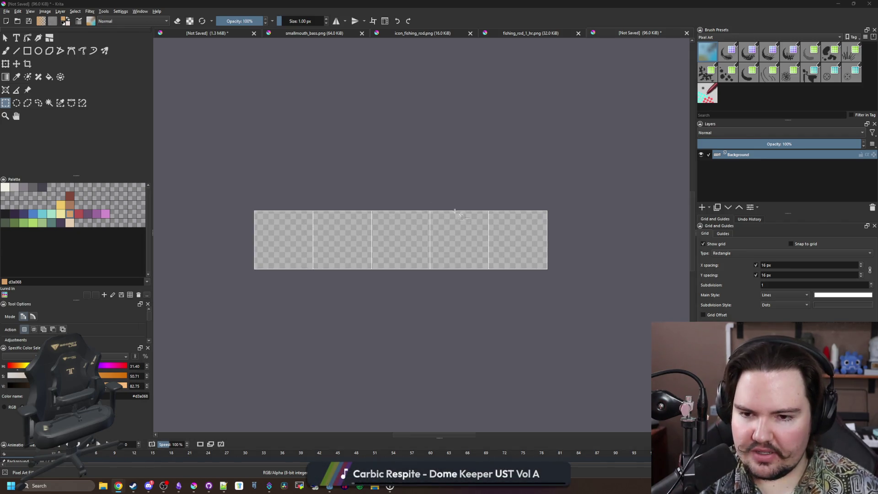
# Paint a dark purple diagonal pixel shape in the first sprite frame.
pyautogui.keyDown('ctrl'); pyautogui.scroll(5, 252, 231); pyautogui.keyUp('ctrl')
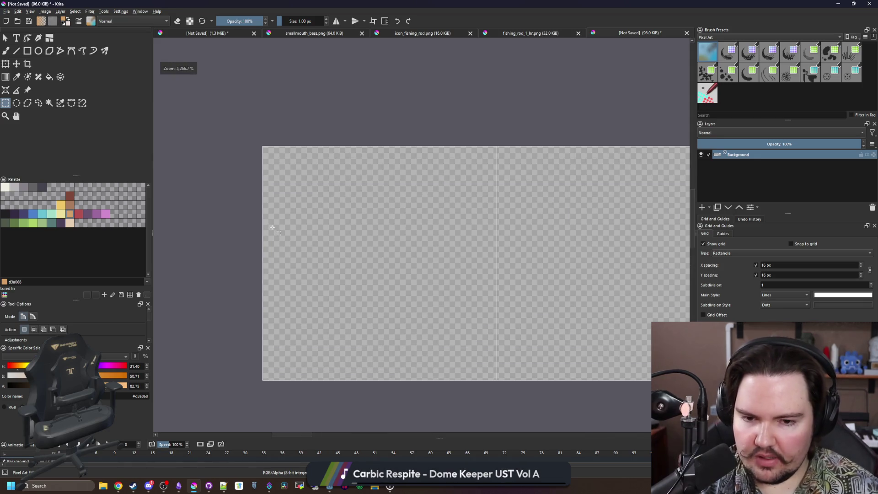
pyautogui.press('b')
pyautogui.keyDown('ctrl'); pyautogui.scroll(1, 337, 370); pyautogui.keyUp('ctrl')
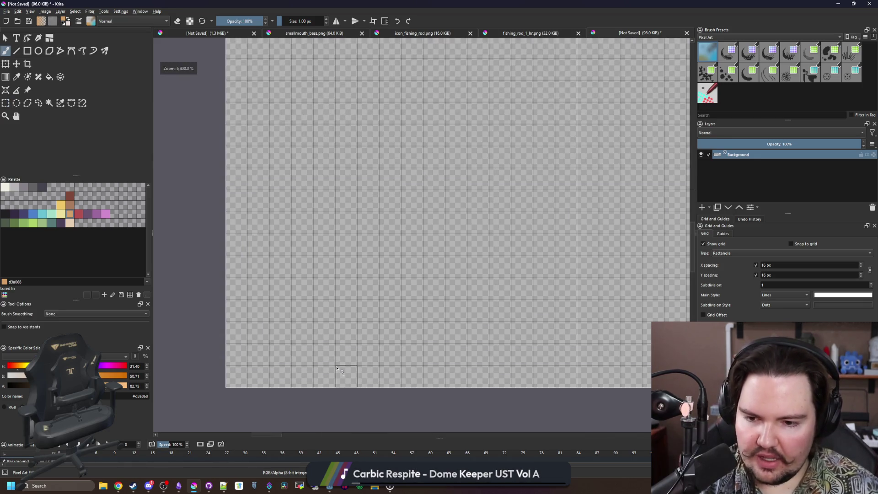
pyautogui.scroll(-2, 208, 334)
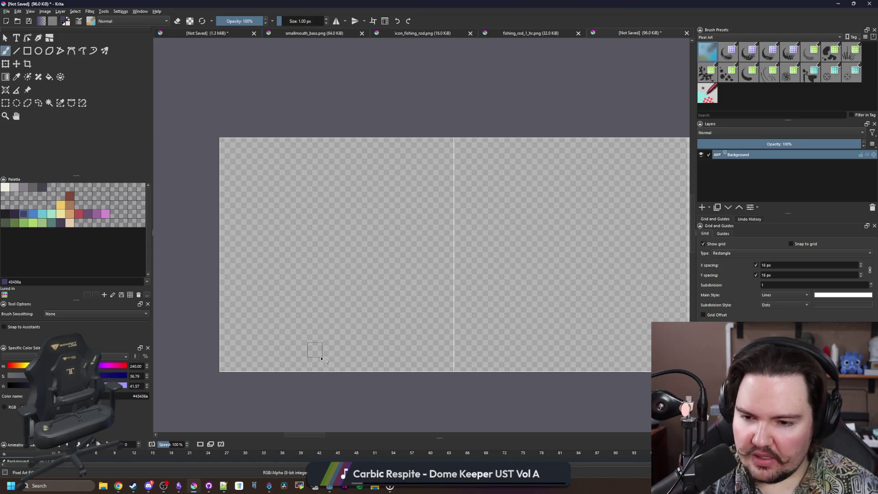
pyautogui.keyDown('ctrl'); pyautogui.scroll(3, 322, 359); pyautogui.keyUp('ctrl')
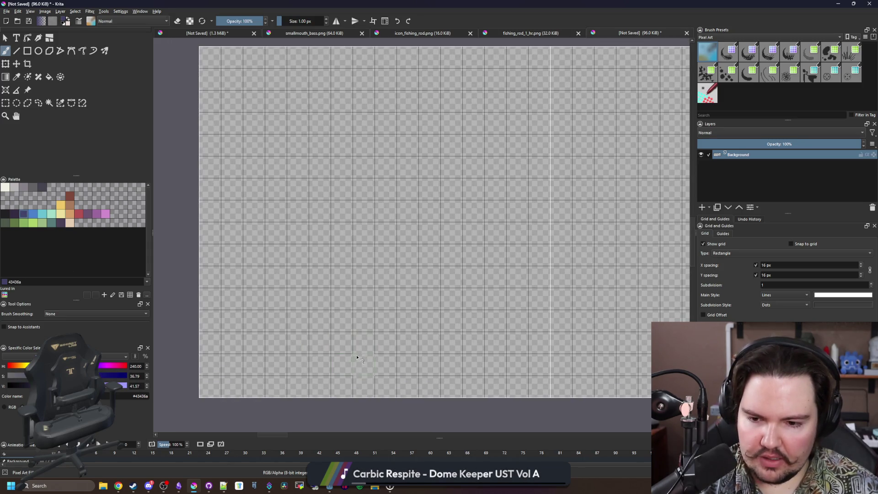
pyautogui.moveTo(363, 342)
pyautogui.mouseDown()
pyautogui.moveTo(329, 320)
pyautogui.moveTo(260, 313)
pyautogui.moveTo(234, 300)
pyautogui.moveTo(306, 295)
pyautogui.moveTo(254, 277)
pyautogui.moveTo(208, 279)
pyautogui.moveTo(233, 266)
pyautogui.mouseUp()
pyautogui.click(210, 255)
pyautogui.moveTo(296, 277)
pyautogui.mouseDown()
pyautogui.moveTo(313, 275)
pyautogui.moveTo(342, 299)
pyautogui.mouseUp()
pyautogui.moveTo(379, 353); pyautogui.dragTo(366, 320)
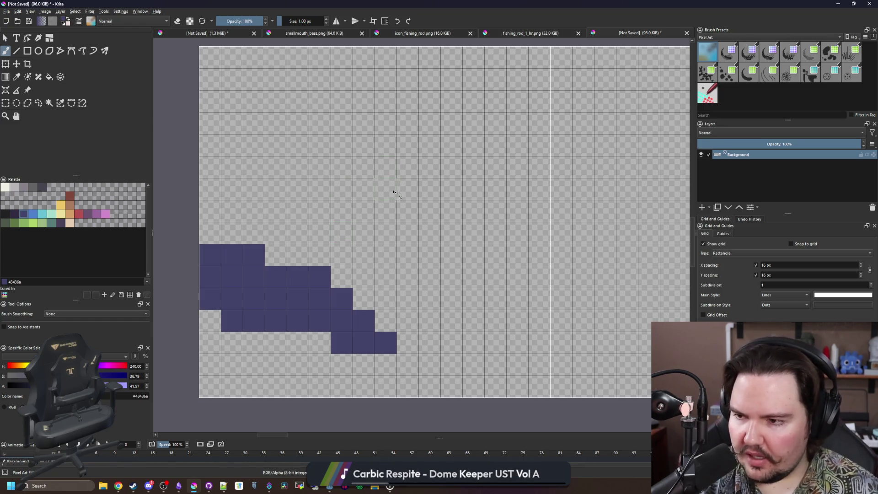
pyautogui.moveTo(394, 192); pyautogui.dragTo(366, 172)
# Set the brush opacity to 50%.
pyautogui.click(249, 20)
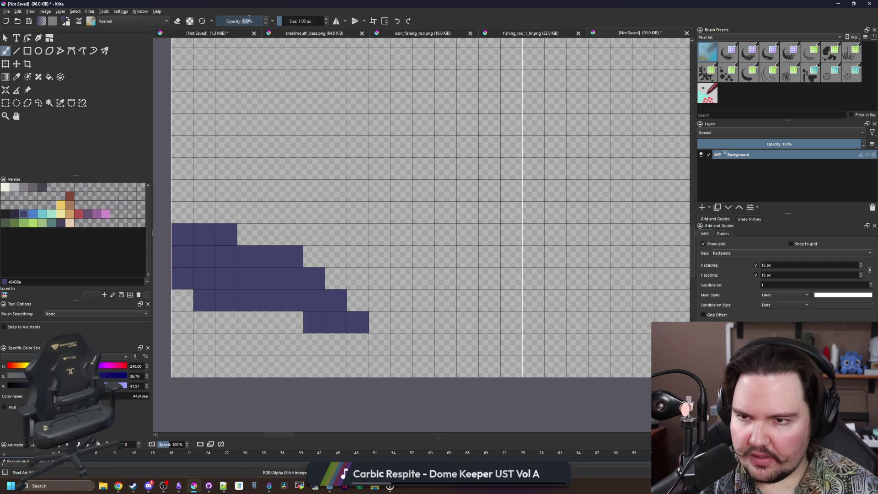
pyautogui.write('50')
pyautogui.press('Return')
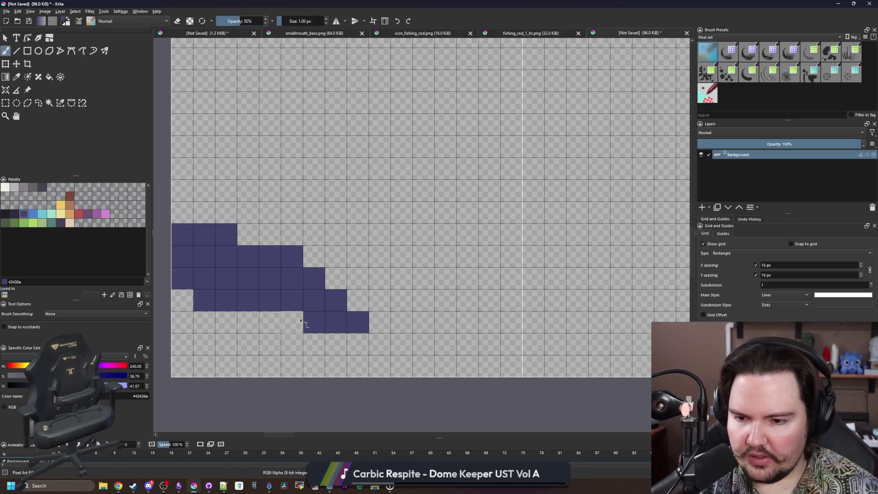
pyautogui.moveTo(317, 323); pyautogui.dragTo(346, 336)
# Half-erase the purple shape's edge cells to soften its stepped outline, then resume painting.
pyautogui.press('e')
pyautogui.click(343, 336)
pyautogui.click(234, 314)
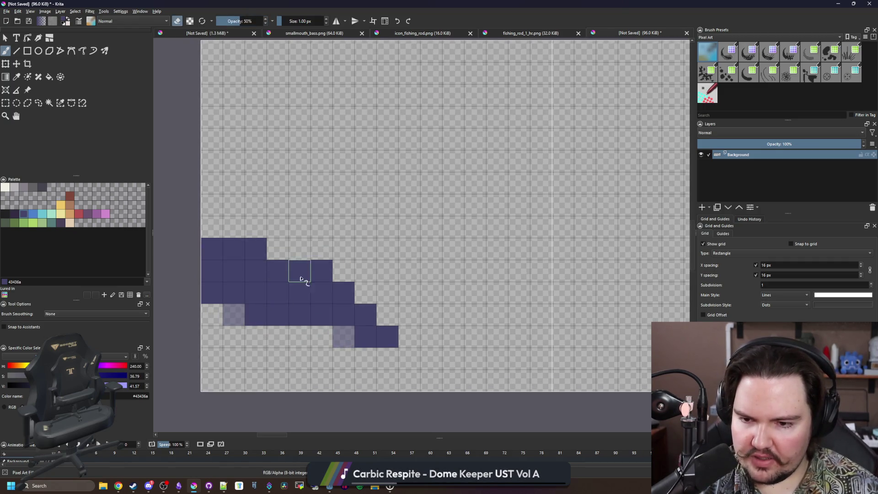
pyautogui.click(322, 271)
pyautogui.click(396, 344)
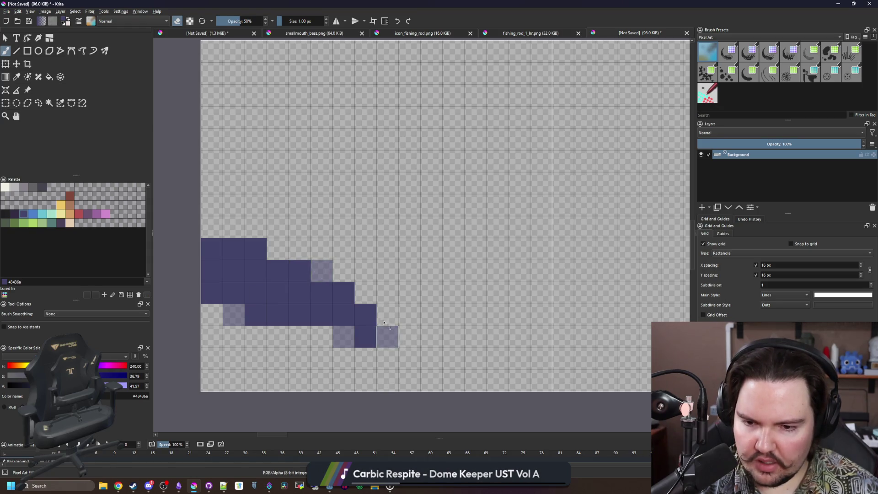
pyautogui.click(372, 346)
pyautogui.click(366, 315)
pyautogui.click(343, 337)
pyautogui.click(343, 315)
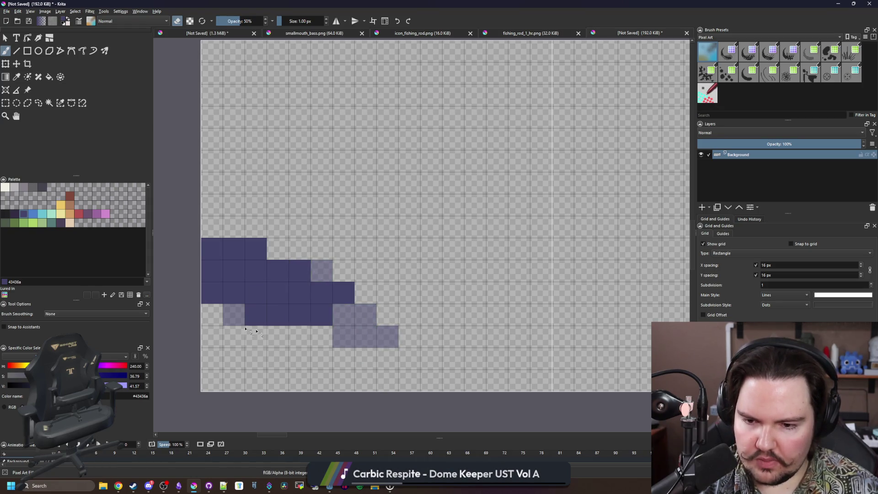
pyautogui.scroll(-5, 238, 305)
pyautogui.scroll(-5, 254, 247)
pyautogui.scroll(8, 243, 265)
pyautogui.press('e')
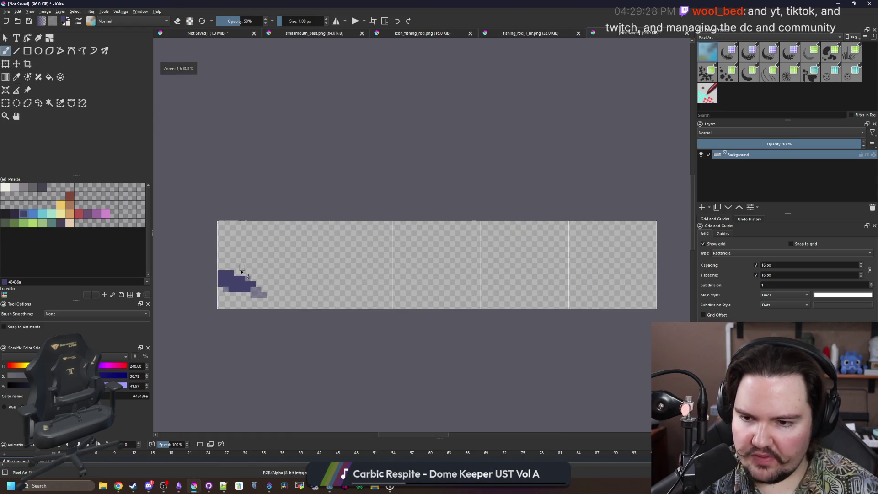
pyautogui.scroll(1, 235, 271)
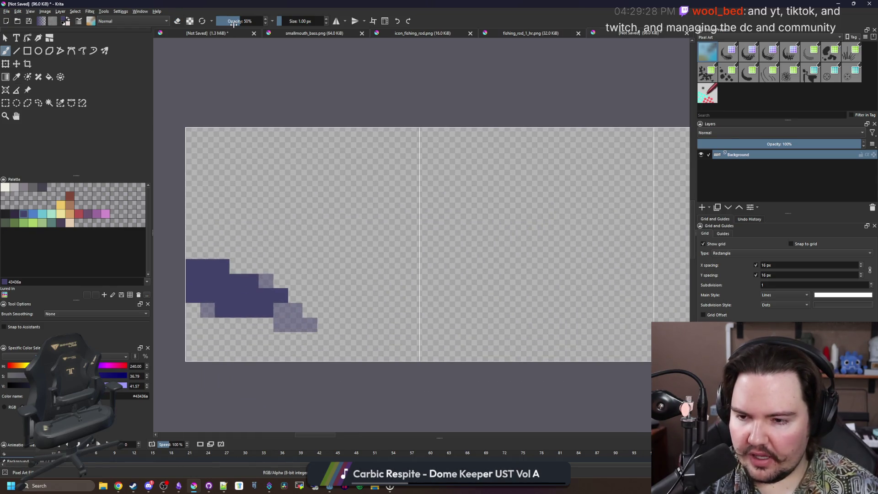
# Restore full brush opacity and draw a tan diagonal stroke in the second frame.
pyautogui.moveTo(234, 24); pyautogui.dragTo(288, 29)
pyautogui.moveTo(288, 231); pyautogui.dragTo(251, 240)
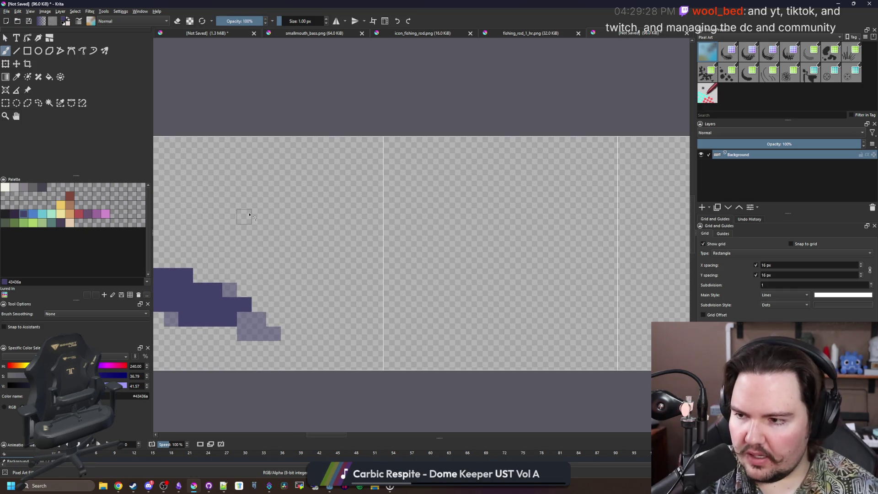
pyautogui.click(69, 212)
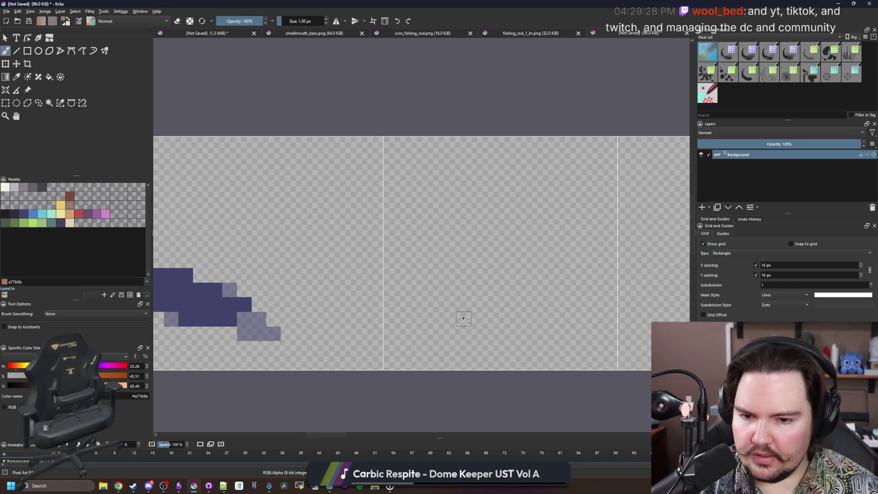
pyautogui.moveTo(495, 332)
pyautogui.mouseDown()
pyautogui.moveTo(445, 272)
pyautogui.moveTo(424, 224)
pyautogui.moveTo(434, 197)
pyautogui.moveTo(394, 219)
pyautogui.moveTo(436, 186)
pyautogui.mouseUp()
pyautogui.scroll(1, 473, 297)
pyautogui.scroll(-3, 388, 279)
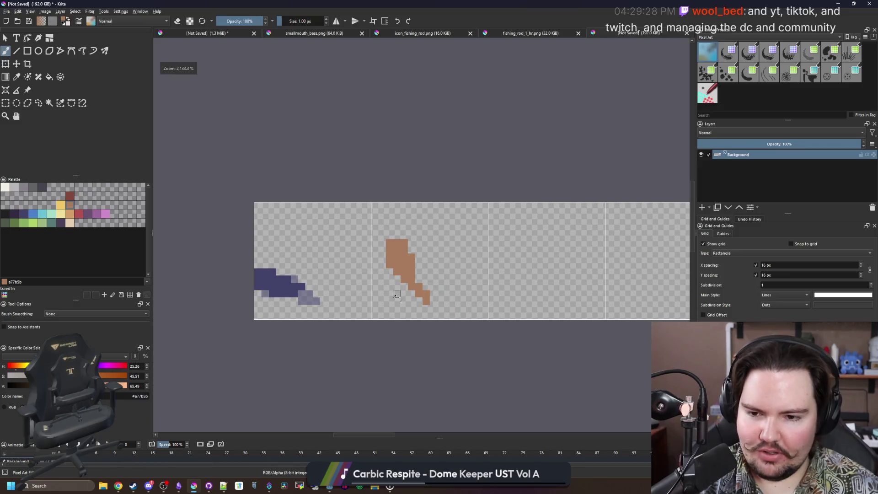
pyautogui.scroll(3, 427, 282)
pyautogui.moveTo(425, 281)
pyautogui.mouseDown()
pyautogui.moveTo(402, 304)
pyautogui.moveTo(360, 281)
pyautogui.moveTo(337, 304)
pyautogui.mouseUp()
pyautogui.hotkey('ctrl', 'z')
pyautogui.hotkey('ctrl', 'z')
pyautogui.hotkey('ctrl', 'z')
# Touch up the tan rod pixel by pixel, erasing misplaced cells and adding the lower tip.
pyautogui.scroll(-4, 372, 310)
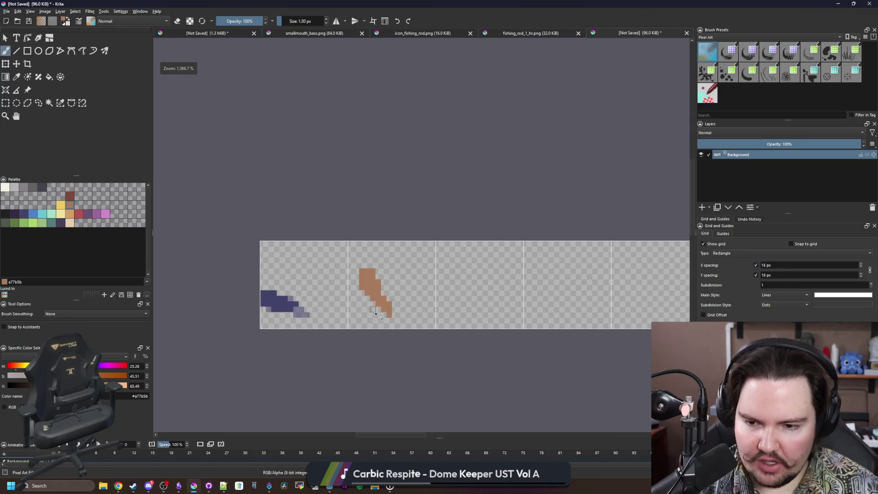
pyautogui.scroll(1, 375, 313)
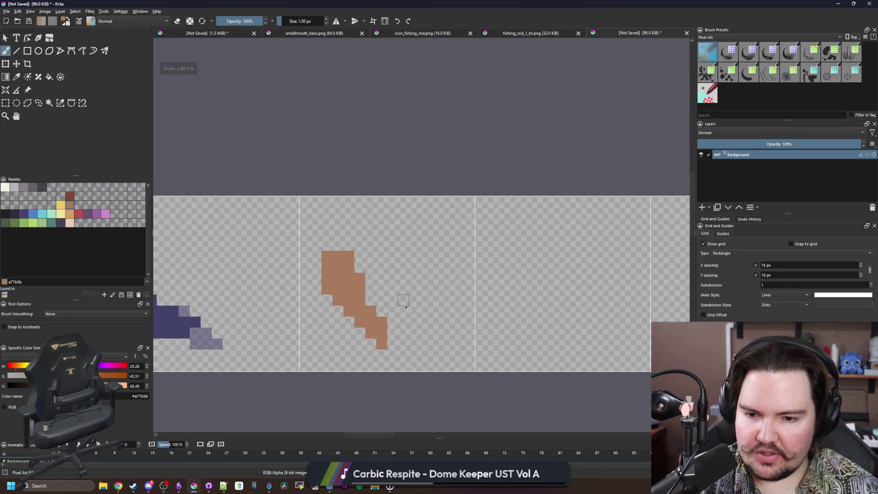
pyautogui.scroll(-2, 396, 341)
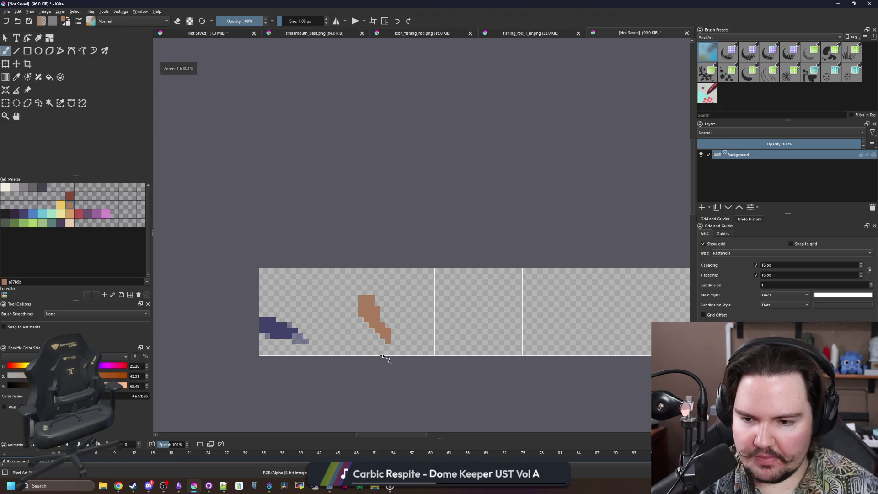
pyautogui.scroll(4, 383, 354)
pyautogui.click(326, 310)
pyautogui.press('e')
pyautogui.click(373, 274)
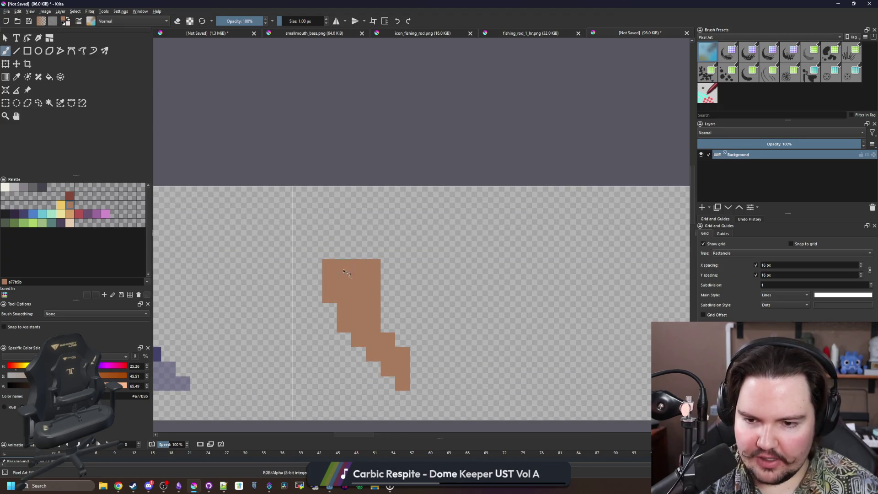
pyautogui.press('e')
pyautogui.click(331, 271)
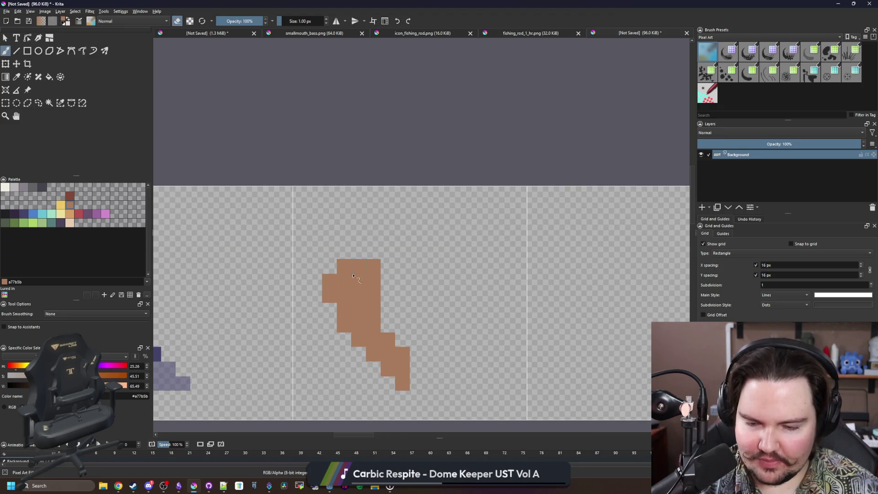
pyautogui.scroll(-2, 375, 273)
pyautogui.scroll(3, 375, 306)
pyautogui.press('e')
pyautogui.click(374, 307)
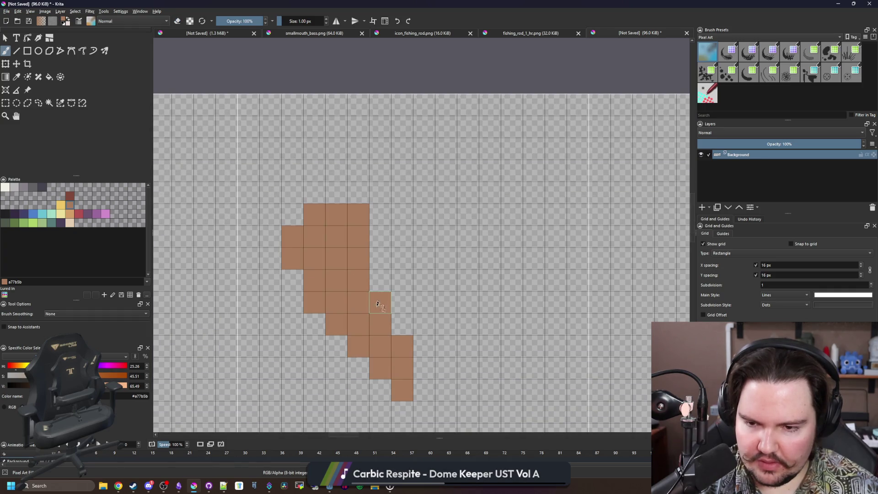
pyautogui.press('e')
pyautogui.click(310, 296)
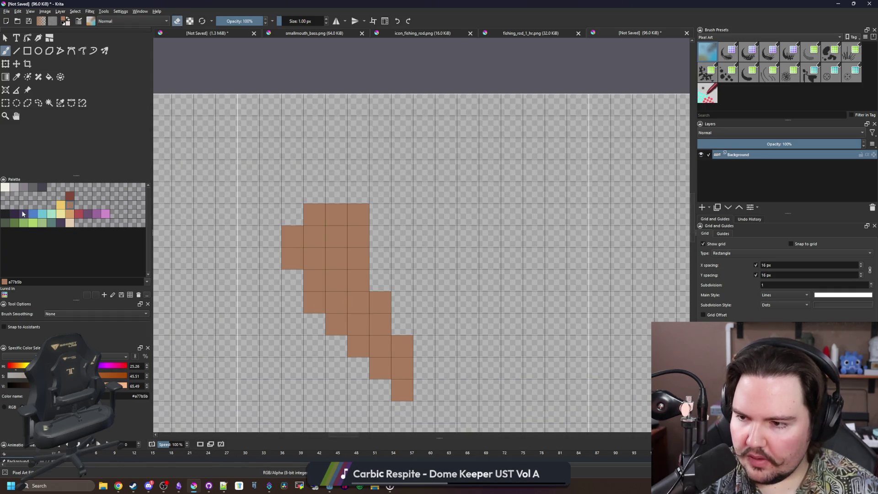
pyautogui.click(14, 187)
# Paint a grey diagonal shaft and a dark red-brown checker pattern on the tan grip.
pyautogui.press('e')
pyautogui.click(401, 368)
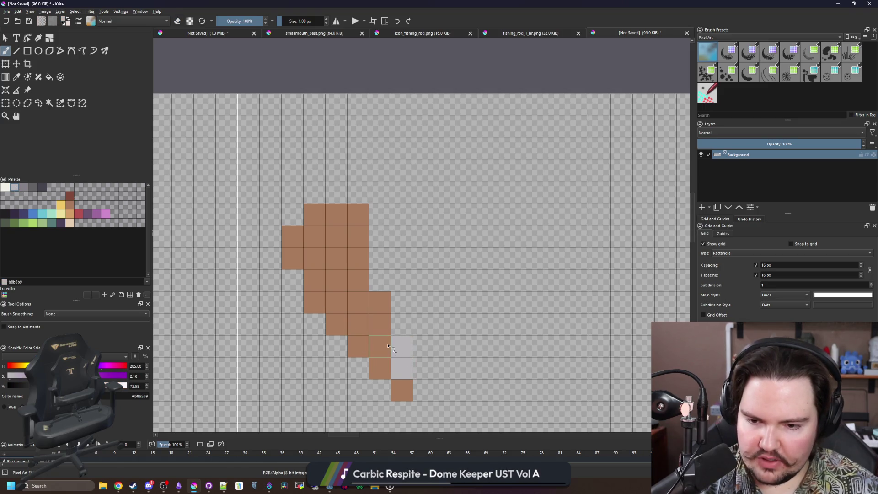
pyautogui.moveTo(382, 350); pyautogui.dragTo(364, 290)
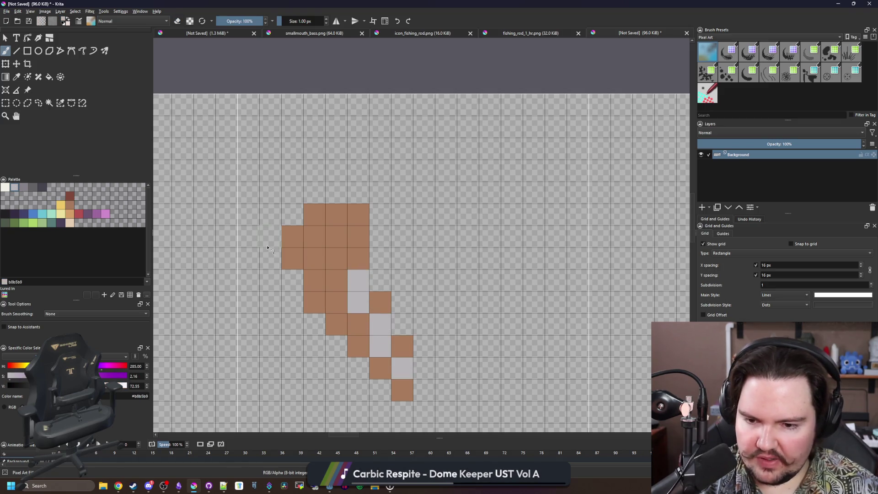
pyautogui.click(70, 197)
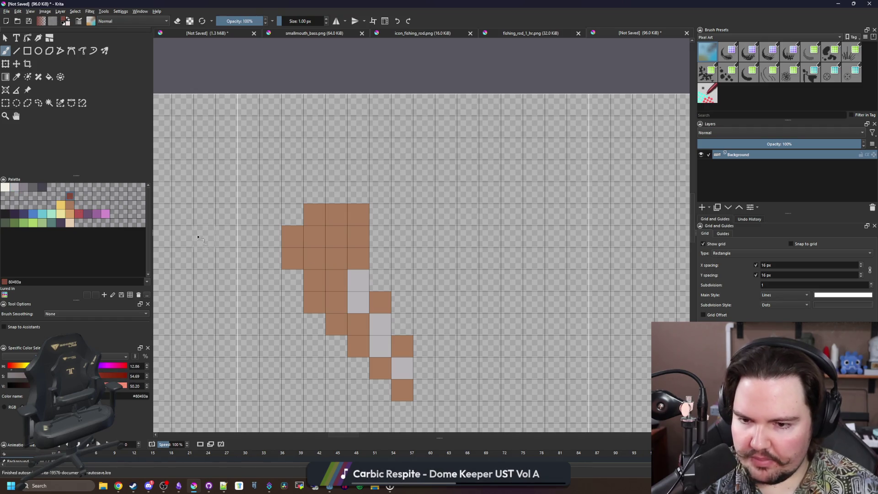
pyautogui.moveTo(343, 298)
pyautogui.mouseDown()
pyautogui.moveTo(315, 302)
pyautogui.moveTo(357, 258)
pyautogui.mouseUp()
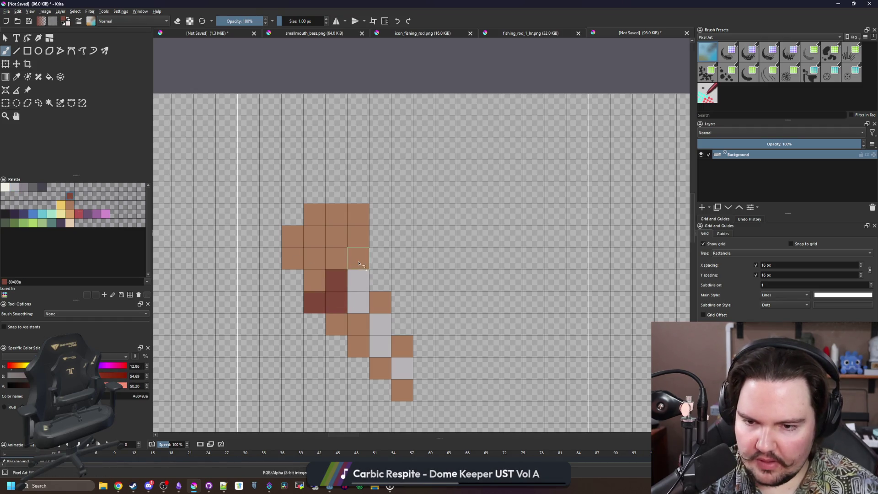
pyautogui.click(318, 265)
pyautogui.click(337, 243)
pyautogui.moveTo(315, 236); pyautogui.dragTo(292, 214)
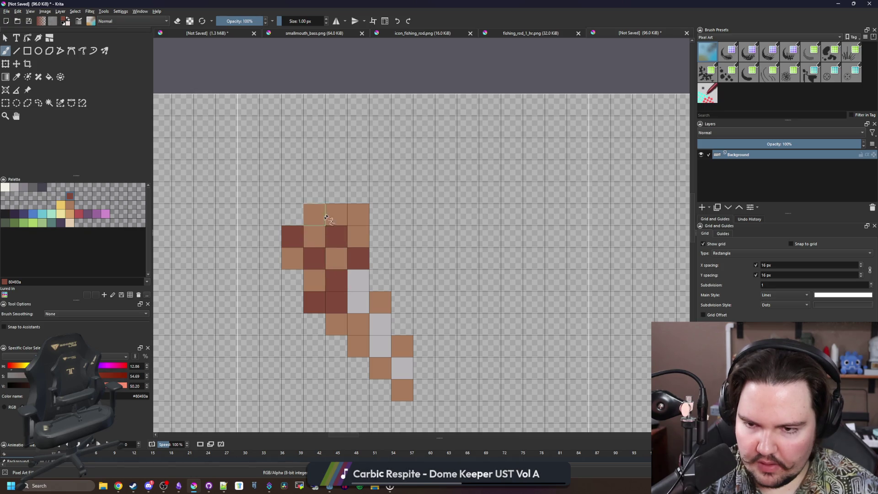
pyautogui.click(314, 214)
pyautogui.scroll(-6, 336, 275)
pyautogui.scroll(-3, 336, 275)
pyautogui.scroll(9, 336, 275)
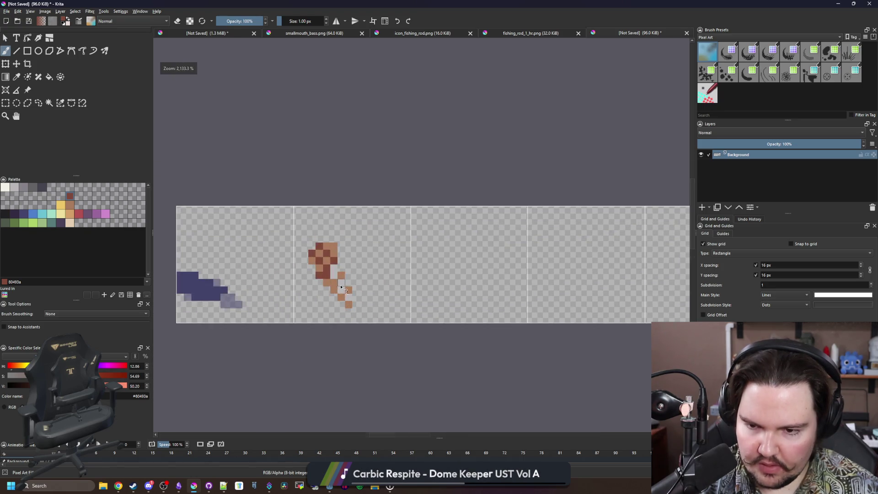
# Add two off-white highlight pixels along the grey shaft.
pyautogui.click(30, 189)
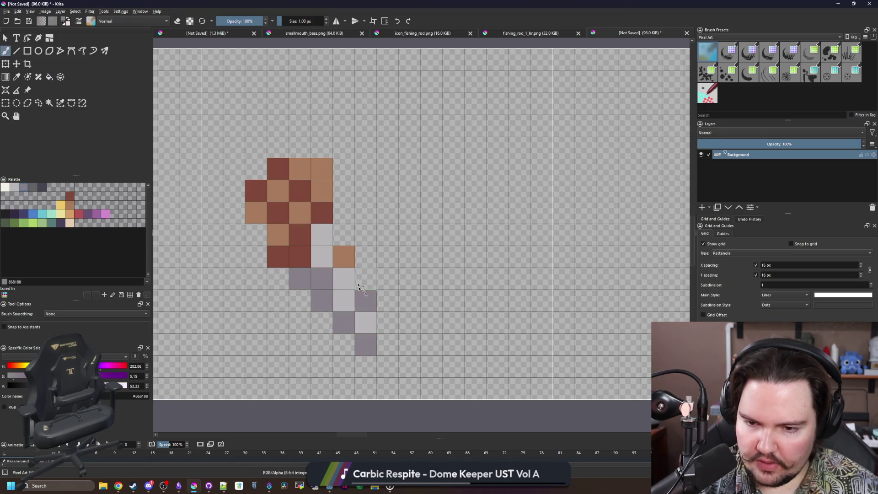
pyautogui.click(5, 186)
pyautogui.click(343, 278)
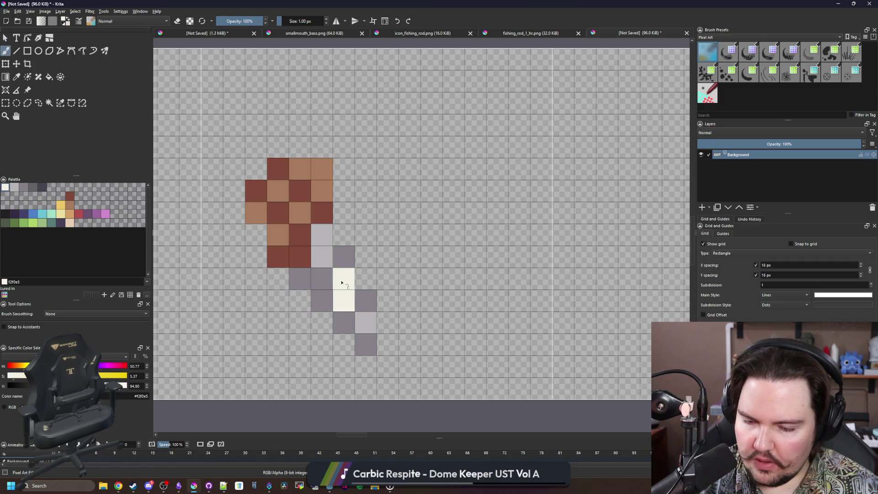
pyautogui.hotkey('ctrl', 'z')
pyautogui.click(321, 256)
pyautogui.click(343, 278)
pyautogui.moveTo(286, 295); pyautogui.dragTo(270, 277)
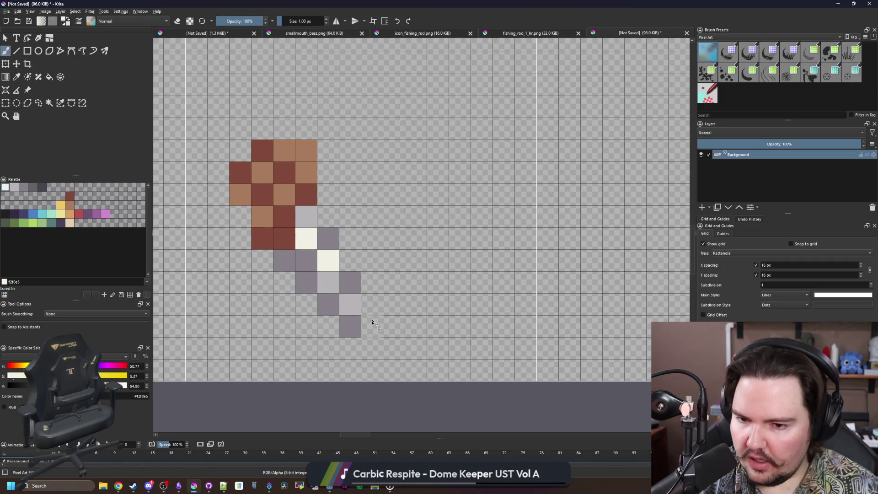
# Switch to eraser mode and set the brush opacity to 50%.
pyautogui.press('e')
pyautogui.click(230, 22)
pyautogui.write('50')
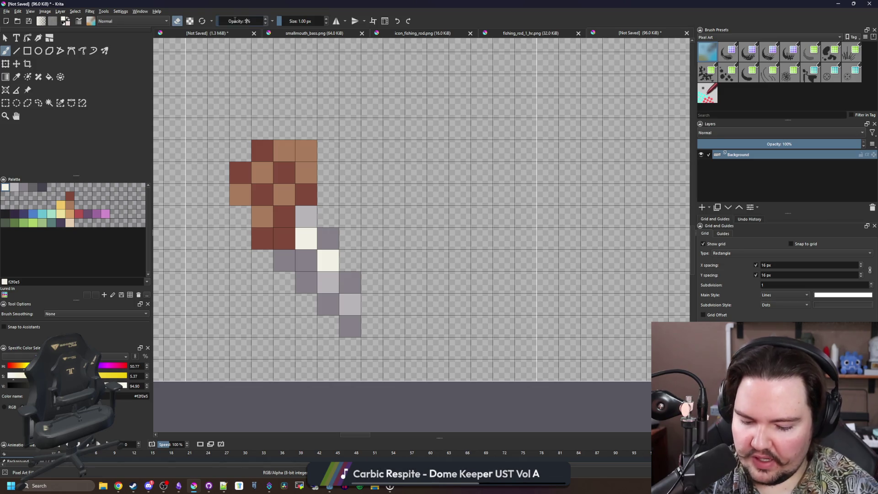
pyautogui.press('Return')
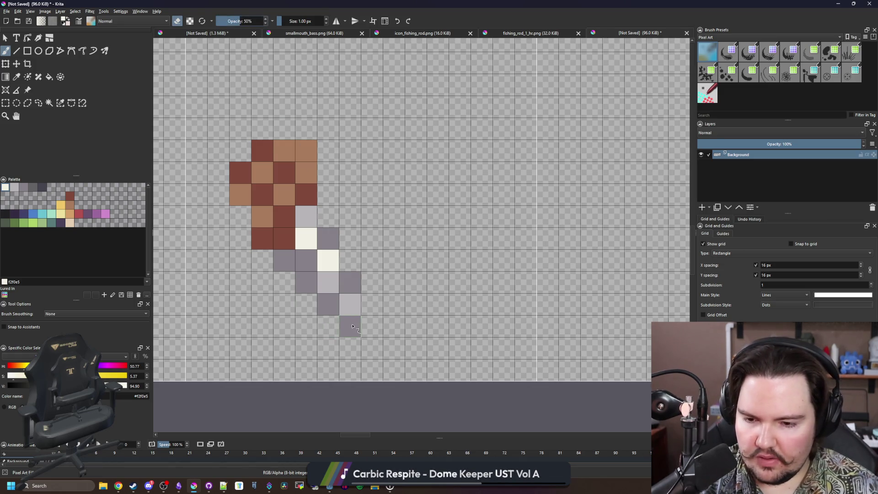
pyautogui.click(25, 215)
# Paint a dark blue tip block at the lower end of the grey shaft.
pyautogui.press('e')
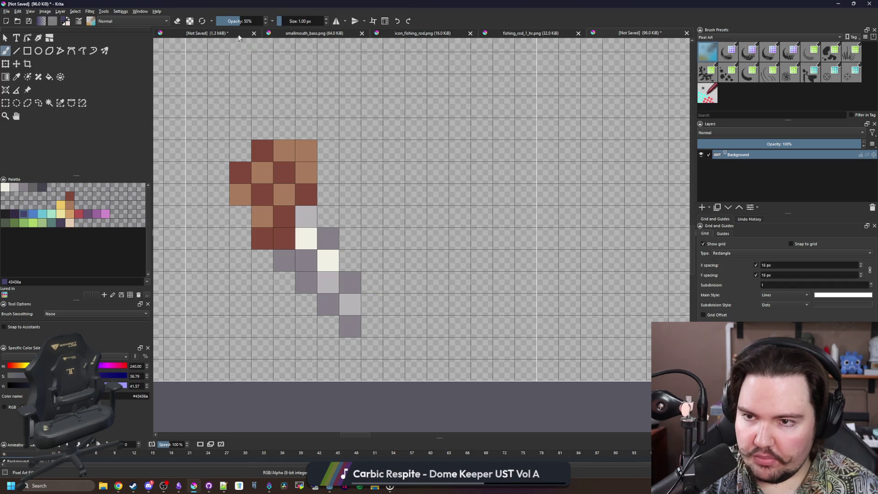
pyautogui.scroll(-3, 416, 151)
pyautogui.scroll(3, 416, 151)
pyautogui.moveTo(416, 272)
pyautogui.mouseDown()
pyautogui.moveTo(414, 254)
pyautogui.moveTo(435, 290)
pyautogui.moveTo(416, 293)
pyautogui.mouseUp()
pyautogui.click(394, 250)
pyautogui.click(417, 228)
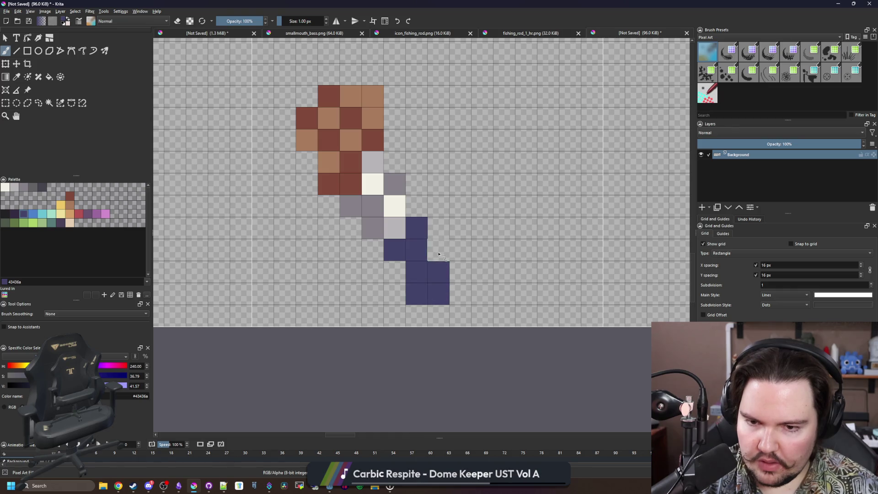
pyautogui.click(394, 271)
pyautogui.scroll(-4, 352, 294)
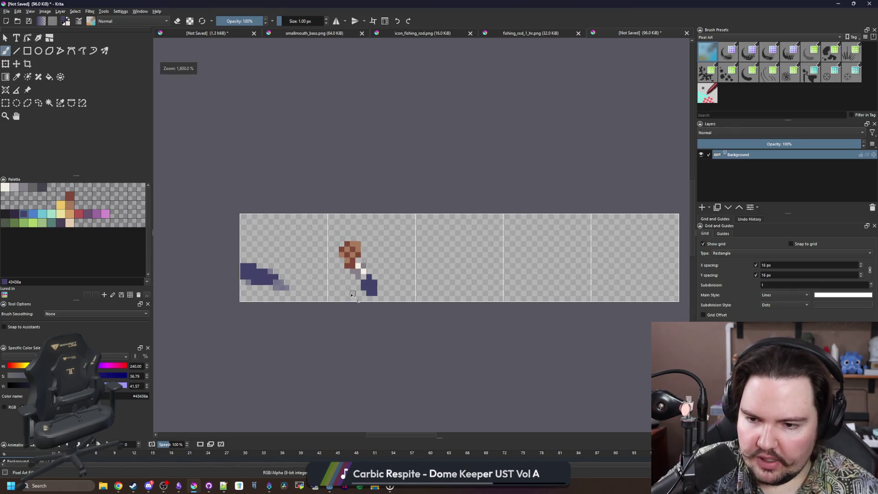
pyautogui.scroll(4, 361, 295)
# At 50% opacity, half-erase the dark blue tip's bottom pixels to make them semi-transparent.
pyautogui.click(242, 21)
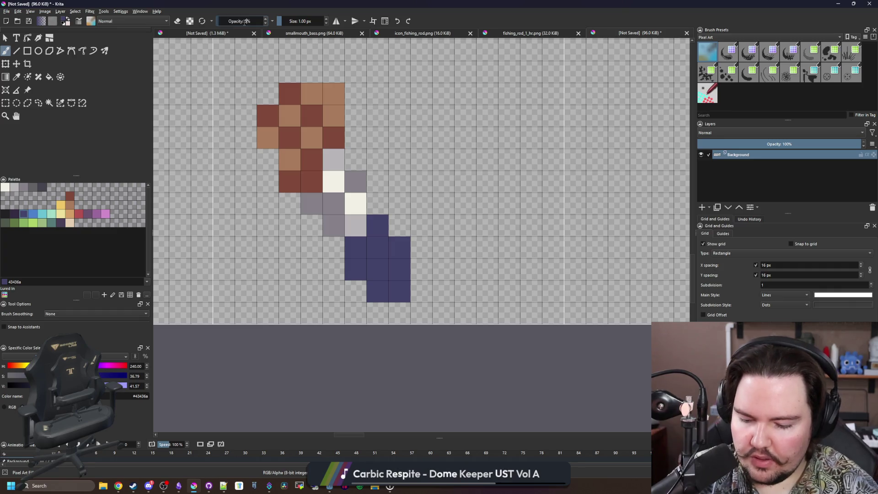
pyautogui.press('e')
pyautogui.click(395, 290)
pyautogui.click(375, 290)
pyautogui.click(356, 270)
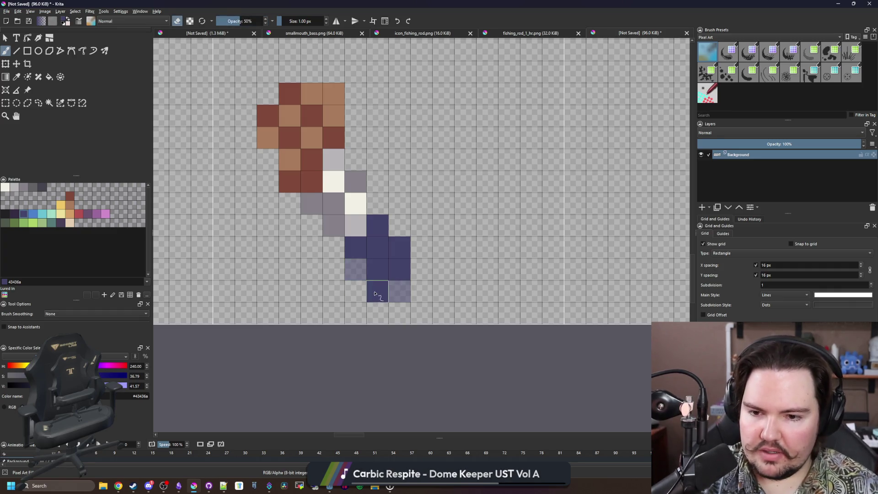
pyautogui.click(396, 270)
pyautogui.click(394, 270)
pyautogui.scroll(-5, 352, 302)
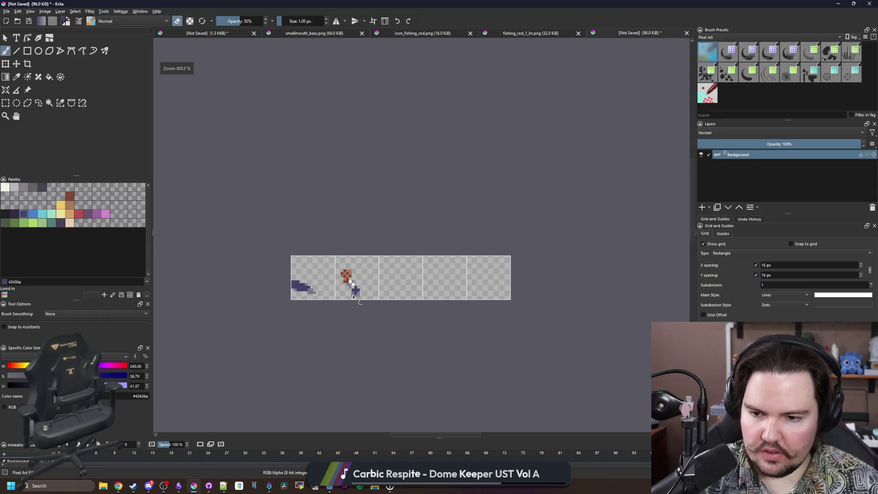
# Rectangle-select the first two sprite frames.
pyautogui.scroll(5, 353, 297)
pyautogui.click(6, 103)
pyautogui.scroll(-3, 361, 255)
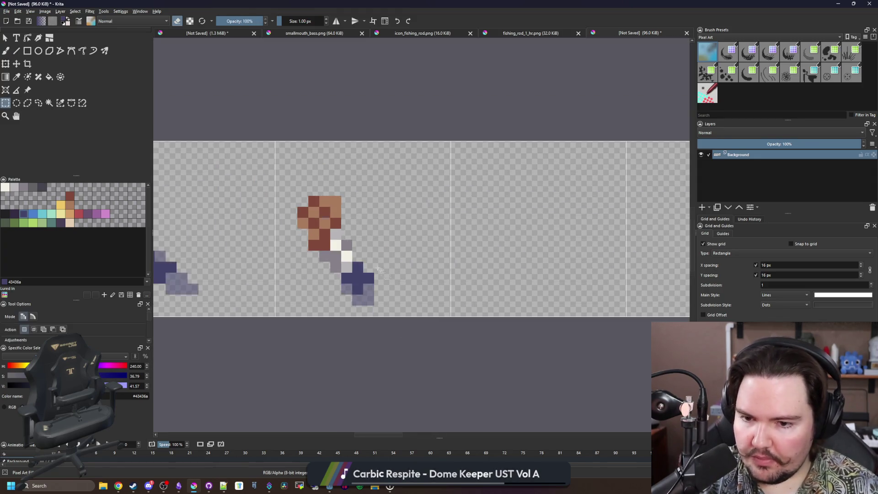
pyautogui.moveTo(453, 318)
pyautogui.mouseDown()
pyautogui.moveTo(430, 283)
pyautogui.moveTo(264, 141)
pyautogui.mouseUp()
pyautogui.scroll(-2, 383, 223)
pyautogui.click(416, 276)
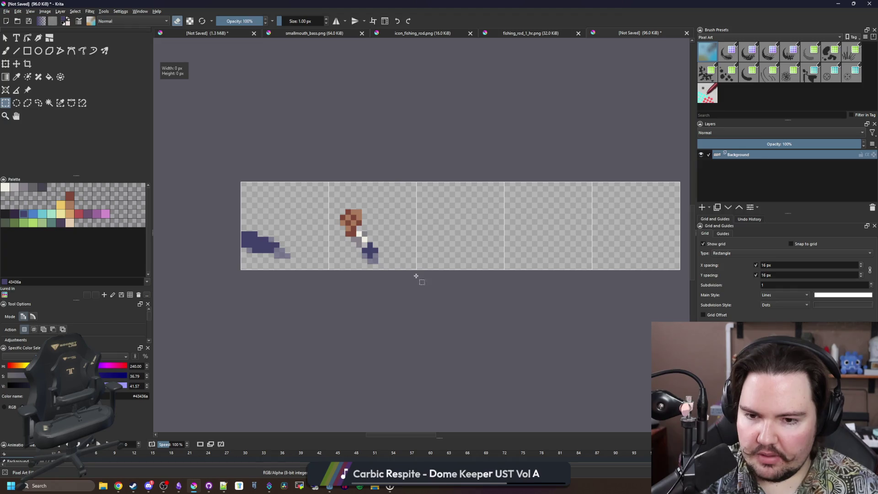
pyautogui.moveTo(412, 268); pyautogui.dragTo(241, 182)
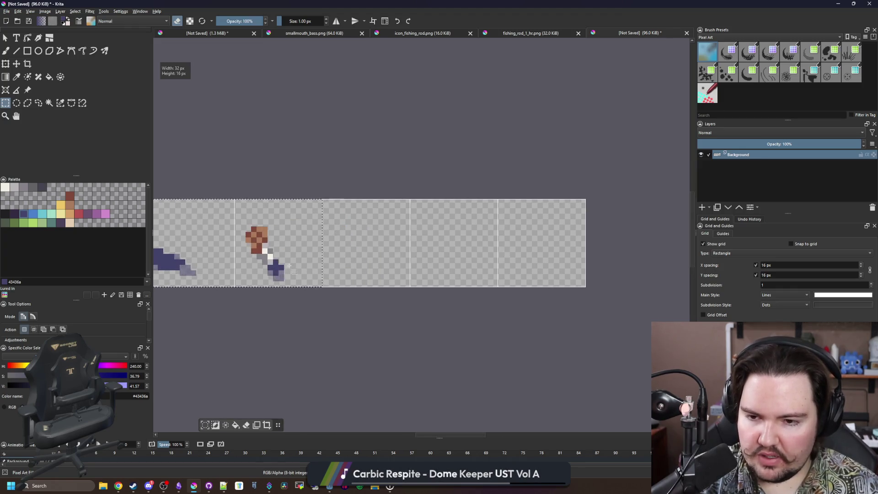
# Move the selected sprites into frames four and five, mirrored horizontally.
pyautogui.hotkey('ctrl', 't')
pyautogui.moveTo(272, 255)
pyautogui.mouseDown()
pyautogui.moveTo(485, 247)
pyautogui.moveTo(557, 270)
pyautogui.mouseUp()
pyautogui.rightClick(485, 247)
pyautogui.click(519, 304)
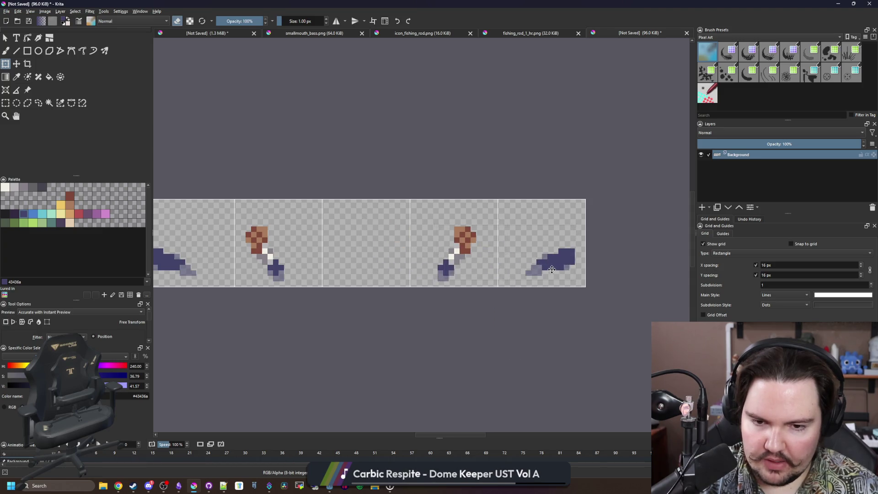
pyautogui.scroll(3, 558, 271)
pyautogui.scroll(-3, 558, 271)
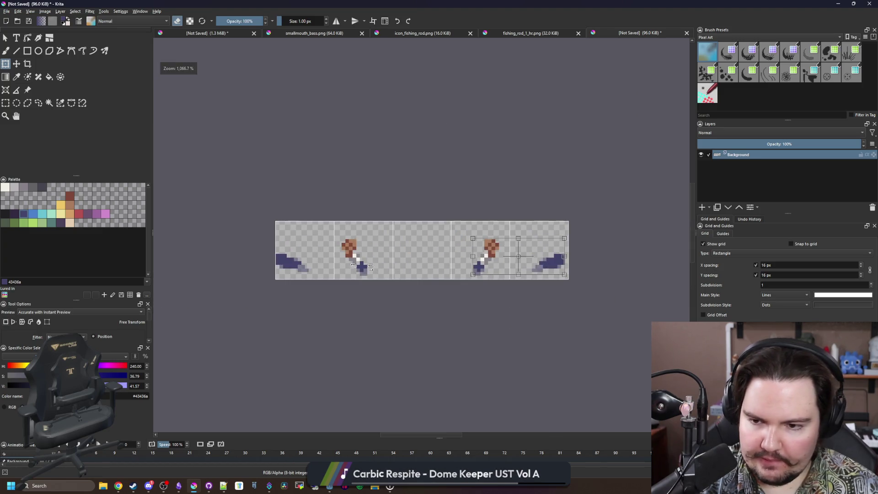
pyautogui.scroll(2, 539, 267)
pyautogui.scroll(-2, 563, 264)
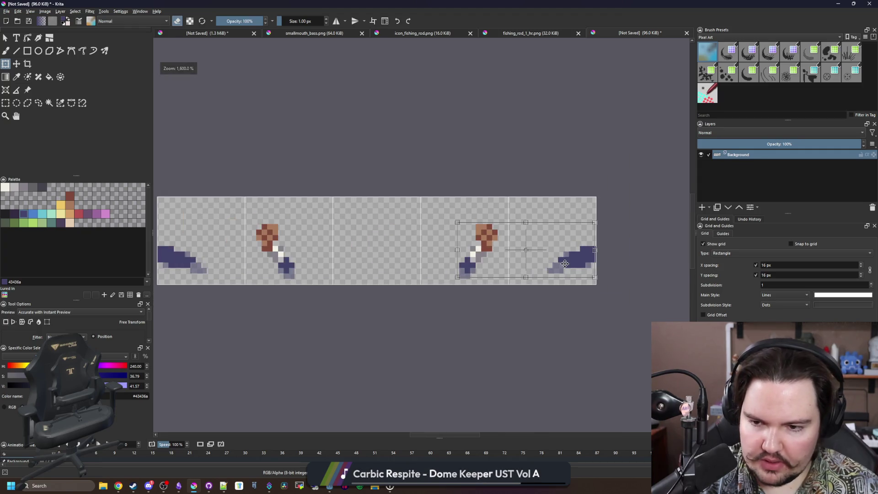
pyautogui.press('Return')
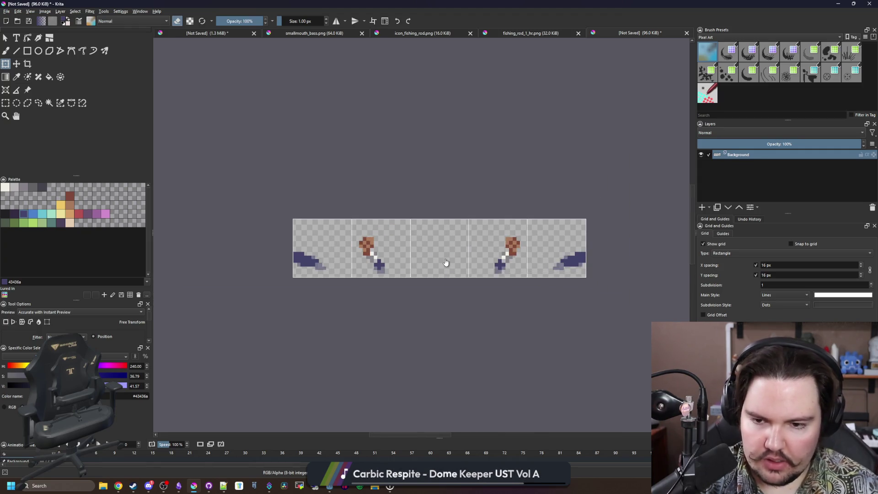
pyautogui.scroll(2, 446, 260)
# Sample the tan colour from the sprite with the colour picker.
pyautogui.press('p')
pyautogui.scroll(1, 266, 201)
pyautogui.click(223, 200)
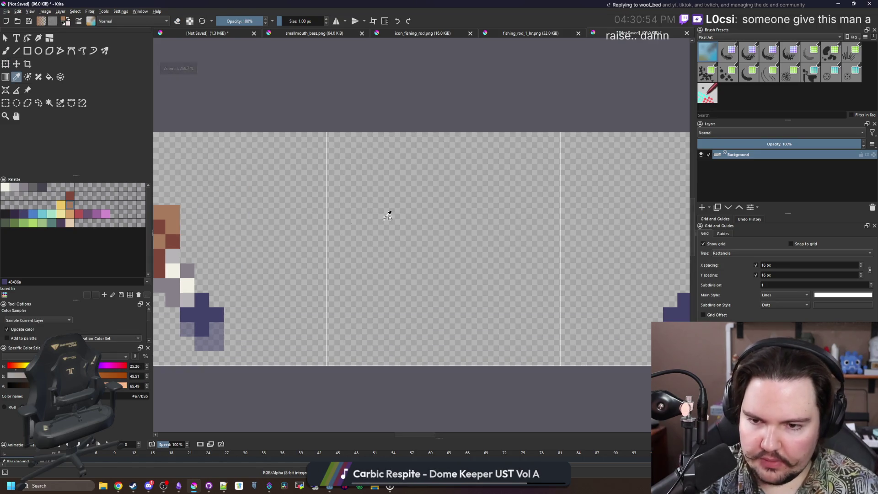
# Paint a brown block head at full brush opacity in the empty middle frame.
pyautogui.press('b')
pyautogui.scroll(-1, 260, 217)
pyautogui.moveTo(270, 205); pyautogui.dragTo(383, 205)
pyautogui.hotkey('ctrl', 'z')
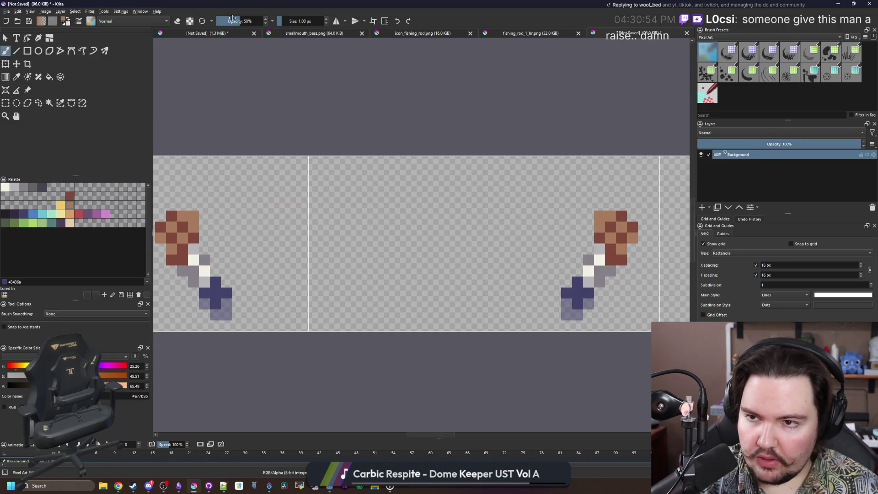
pyautogui.press('o')
pyautogui.press('o')
pyautogui.press('o')
pyautogui.moveTo(244, 194); pyautogui.dragTo(418, 194)
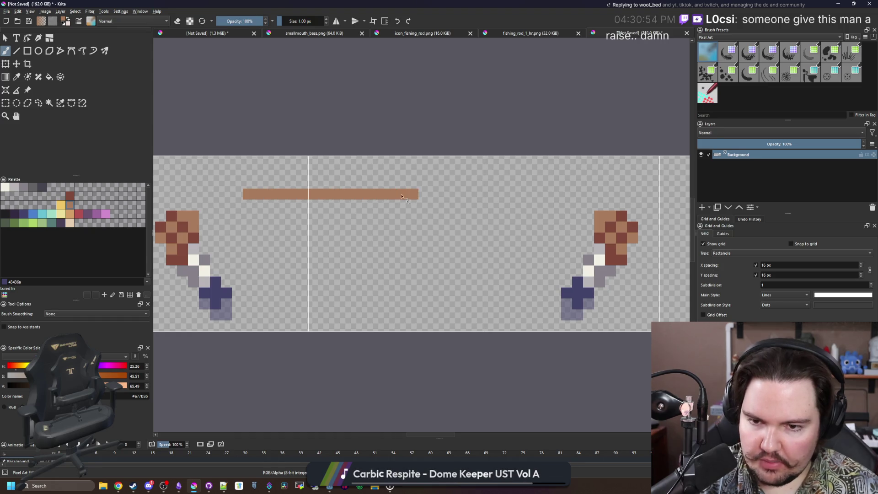
pyautogui.hotkey('ctrl', 'z')
pyautogui.moveTo(365, 194); pyautogui.dragTo(411, 194)
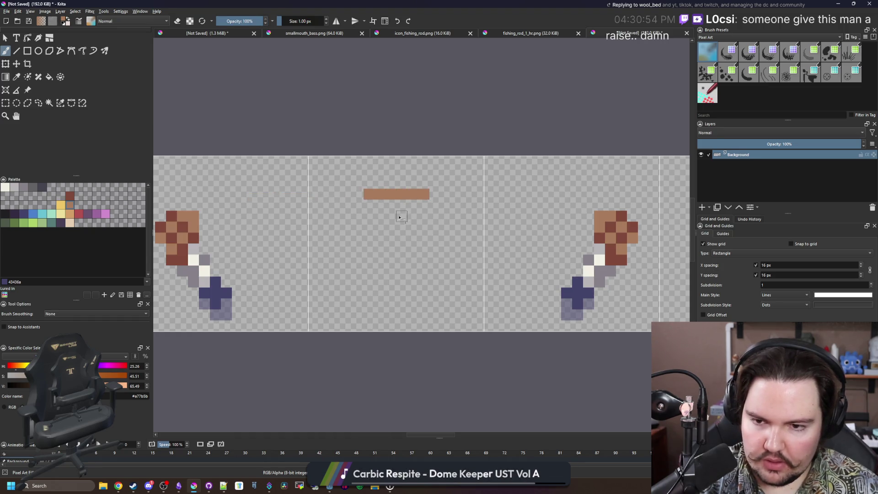
pyautogui.scroll(1, 378, 200)
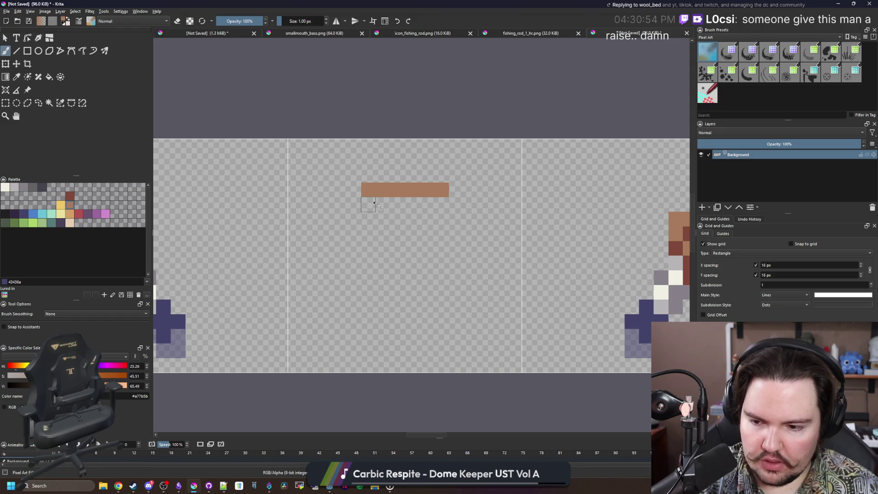
pyautogui.moveTo(374, 203)
pyautogui.mouseDown()
pyautogui.moveTo(402, 219)
pyautogui.moveTo(442, 201)
pyautogui.mouseUp()
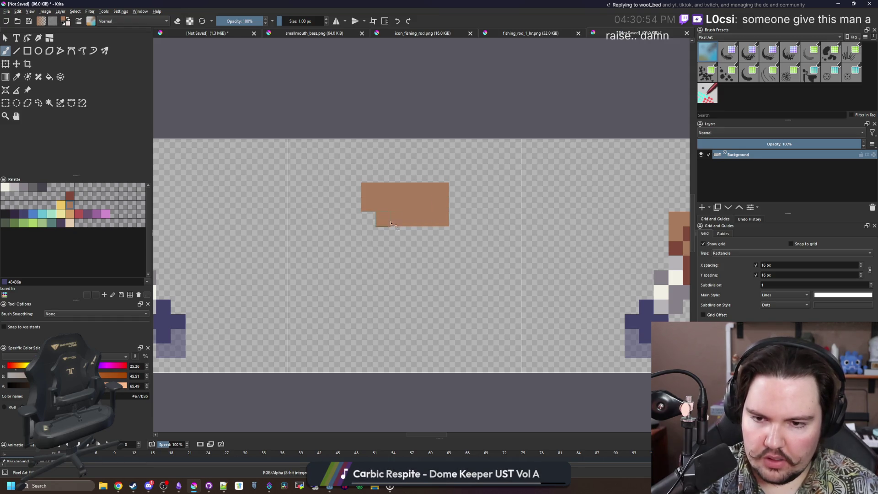
pyautogui.moveTo(391, 235); pyautogui.dragTo(377, 234)
# Sample grey and dark blue from neighbouring sprites to paint a grey column with a blue bottom.
pyautogui.scroll(-2, 411, 237)
pyautogui.hscroll(-2, 320, 242)
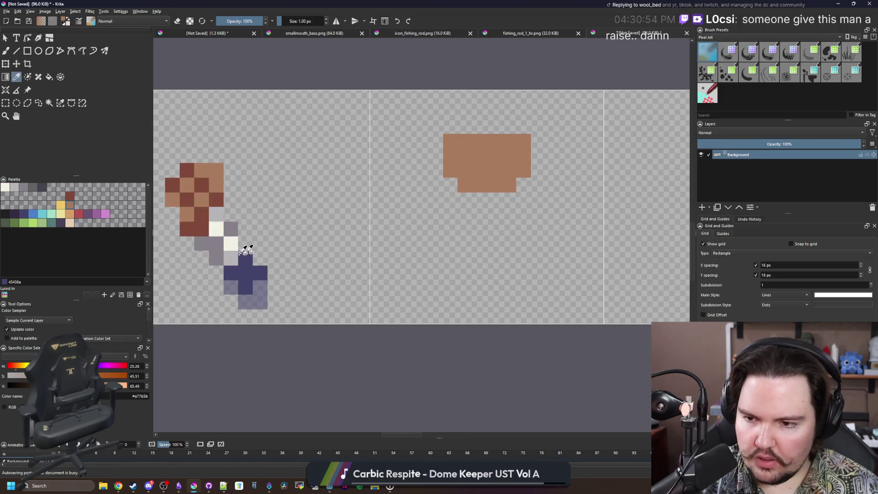
pyautogui.keyDown('ctrl'); pyautogui.click(214, 245); pyautogui.keyUp('ctrl')
pyautogui.hscroll(3, 375, 233)
pyautogui.scroll(1, 374, 233)
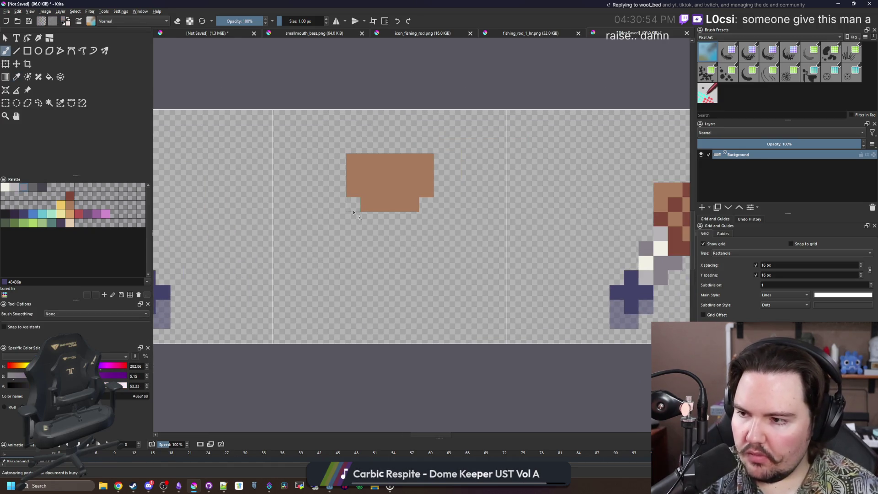
pyautogui.scroll(1, 372, 201)
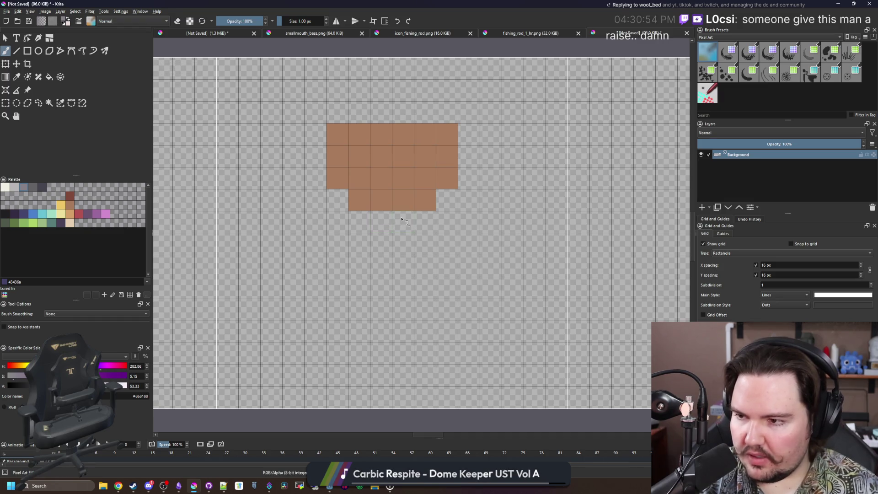
pyautogui.scroll(-1, 396, 228)
pyautogui.scroll(1, 395, 227)
pyautogui.moveTo(386, 197)
pyautogui.mouseDown()
pyautogui.moveTo(409, 222)
pyautogui.moveTo(387, 272)
pyautogui.moveTo(386, 327)
pyautogui.moveTo(408, 350)
pyautogui.moveTo(411, 243)
pyautogui.mouseUp()
pyautogui.scroll(-1, 419, 243)
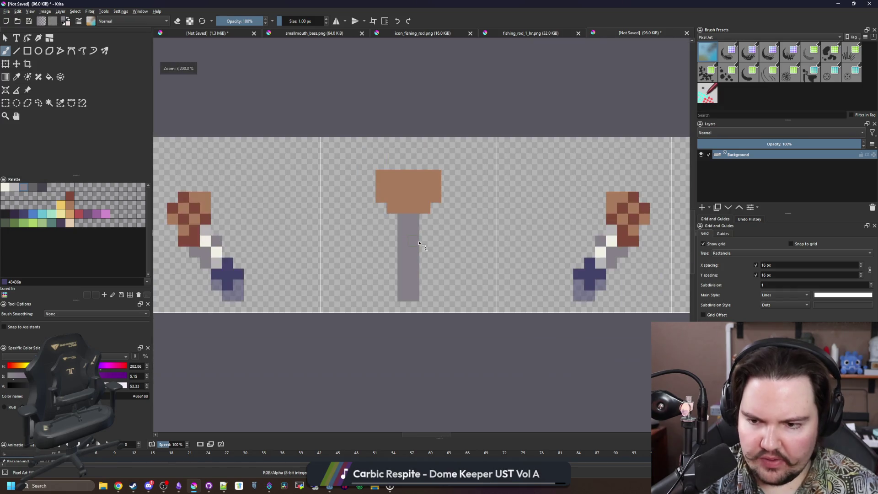
pyautogui.keyDown('ctrl'); pyautogui.click(594, 275); pyautogui.keyUp('ctrl')
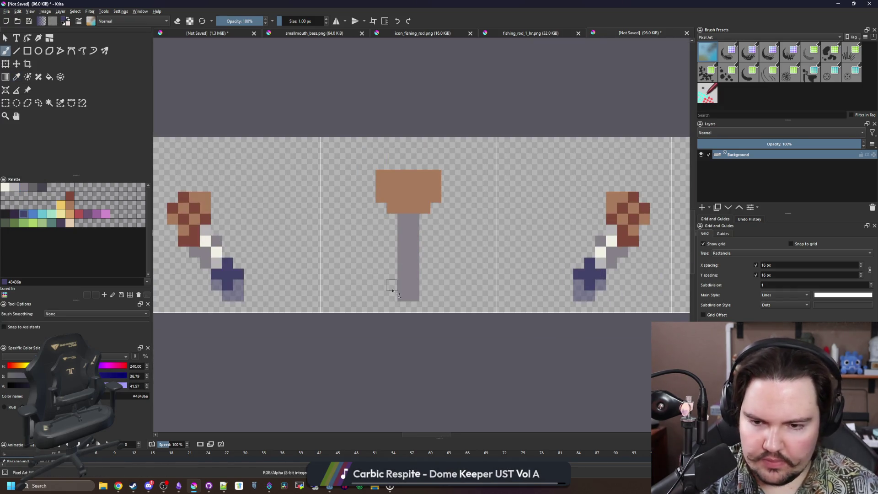
pyautogui.scroll(1, 407, 296)
pyautogui.moveTo(407, 297)
pyautogui.mouseDown()
pyautogui.moveTo(409, 256)
pyautogui.moveTo(398, 250)
pyautogui.mouseUp()
# Add grey outline cells, blue leg columns on both sides and a grey waist row.
pyautogui.scroll(-2, 409, 258)
pyautogui.scroll(1, 410, 263)
pyautogui.scroll(-2, 398, 249)
pyautogui.scroll(3, 407, 237)
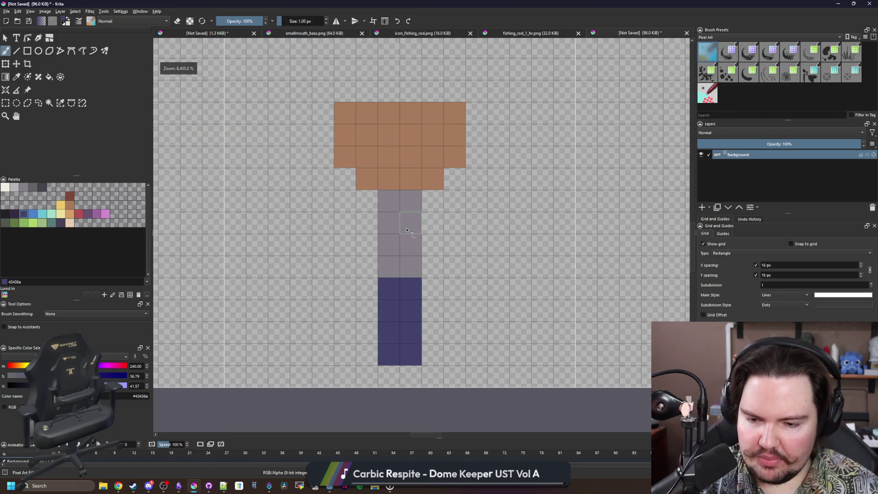
pyautogui.press('p')
pyautogui.click(410, 226)
pyautogui.press('b')
pyautogui.moveTo(371, 311)
pyautogui.mouseDown()
pyautogui.moveTo(368, 235)
pyautogui.moveTo(410, 222)
pyautogui.moveTo(430, 305)
pyautogui.mouseUp()
pyautogui.moveTo(374, 329); pyautogui.dragTo(434, 336)
pyautogui.press('p')
pyautogui.click(388, 333)
pyautogui.press('b')
pyautogui.moveTo(368, 334); pyautogui.dragTo(368, 268)
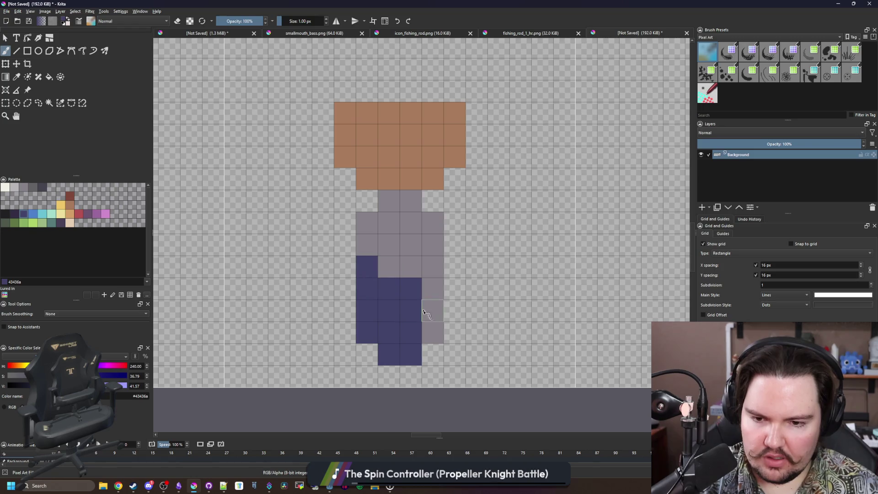
pyautogui.moveTo(432, 336); pyautogui.dragTo(432, 269)
pyautogui.keyDown('ctrl'); pyautogui.click(402, 251); pyautogui.keyUp('ctrl')
pyautogui.moveTo(389, 289)
pyautogui.mouseDown()
pyautogui.moveTo(365, 268)
pyautogui.moveTo(432, 268)
pyautogui.mouseUp()
# Erase at reduced opacity to fade several leg and lower-body cells to about half.
pyautogui.scroll(-1, 389, 319)
pyautogui.scroll(1, 388, 320)
pyautogui.press('e')
pyautogui.click(235, 21)
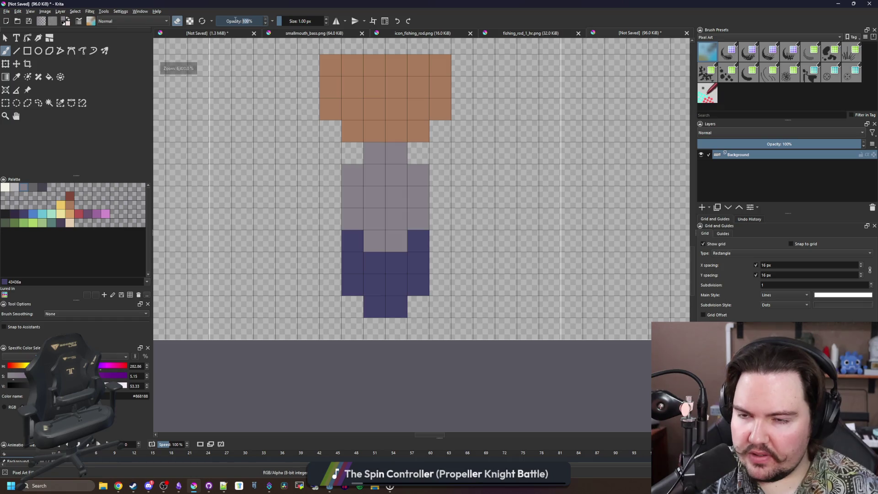
pyautogui.write('3')
pyautogui.click(374, 307)
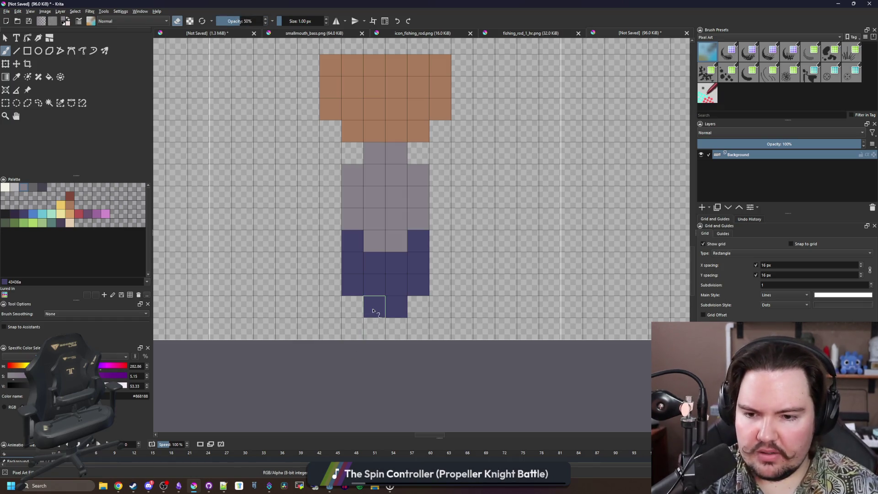
pyautogui.moveTo(353, 284); pyautogui.dragTo(396, 288)
pyautogui.click(418, 285)
pyautogui.click(352, 328)
pyautogui.scroll(-5, 357, 320)
pyautogui.scroll(5, 357, 320)
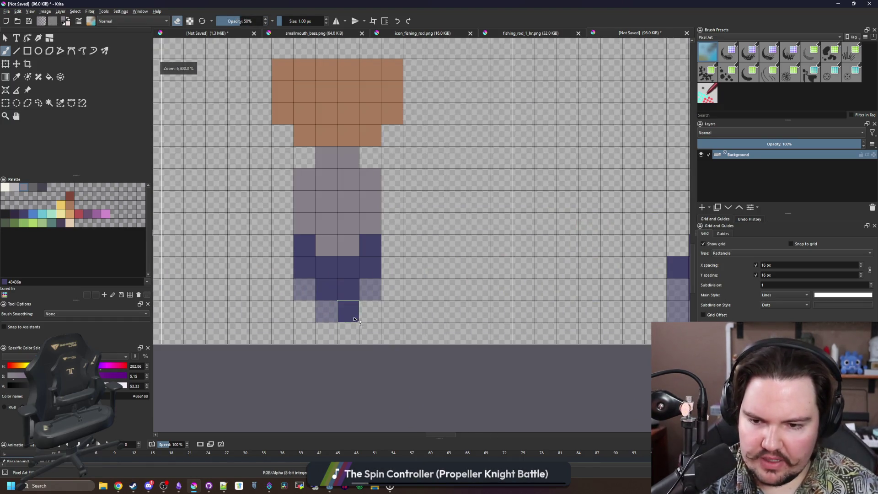
pyautogui.moveTo(338, 311); pyautogui.dragTo(307, 261)
pyautogui.scroll(-7, 308, 260)
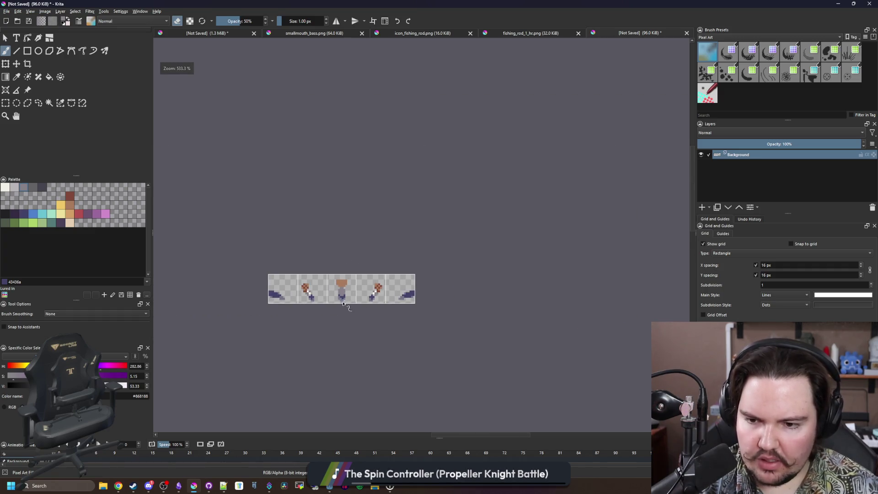
# Raise brush opacity to 100% and erase the head's outer columns and bottom corner cells.
pyautogui.scroll(4, 343, 304)
pyautogui.scroll(-3, 376, 303)
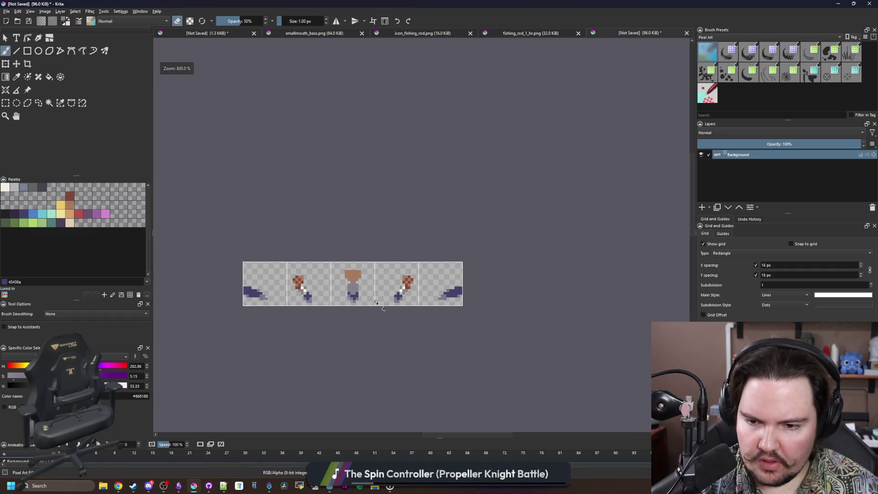
pyautogui.scroll(3, 372, 301)
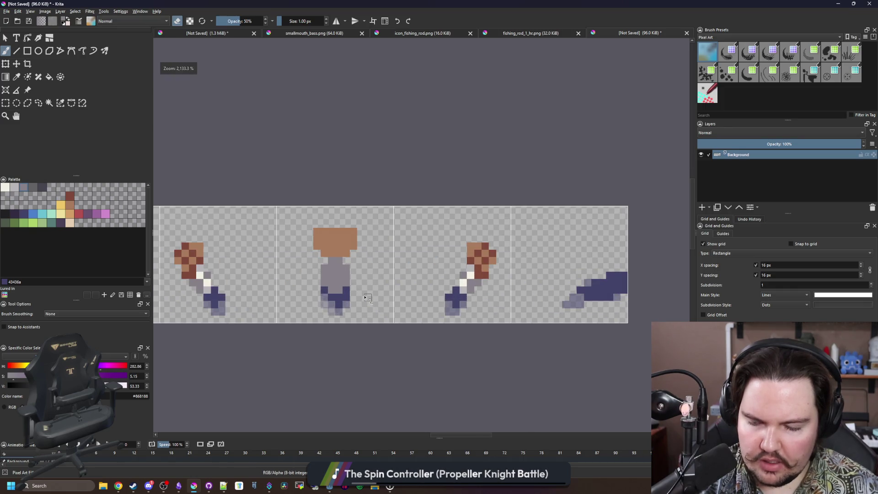
pyautogui.scroll(3, 369, 298)
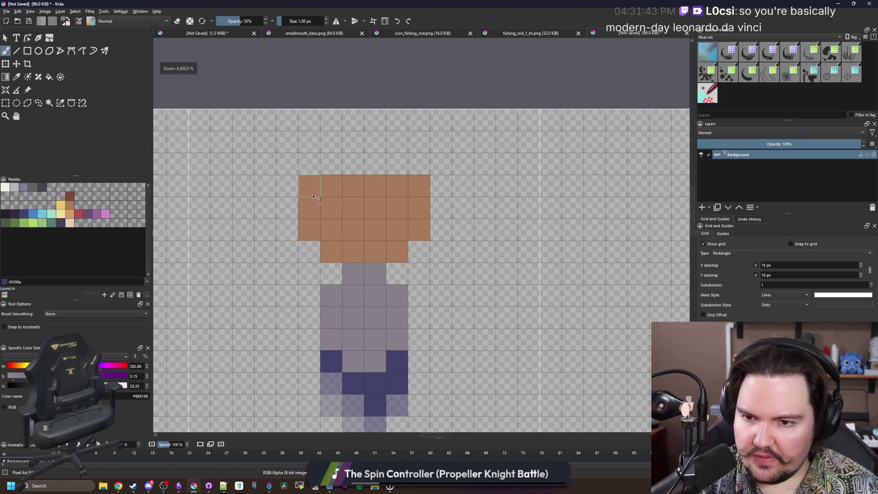
pyautogui.moveTo(313, 197); pyautogui.dragTo(311, 195)
pyautogui.moveTo(261, 24); pyautogui.dragTo(280, 21)
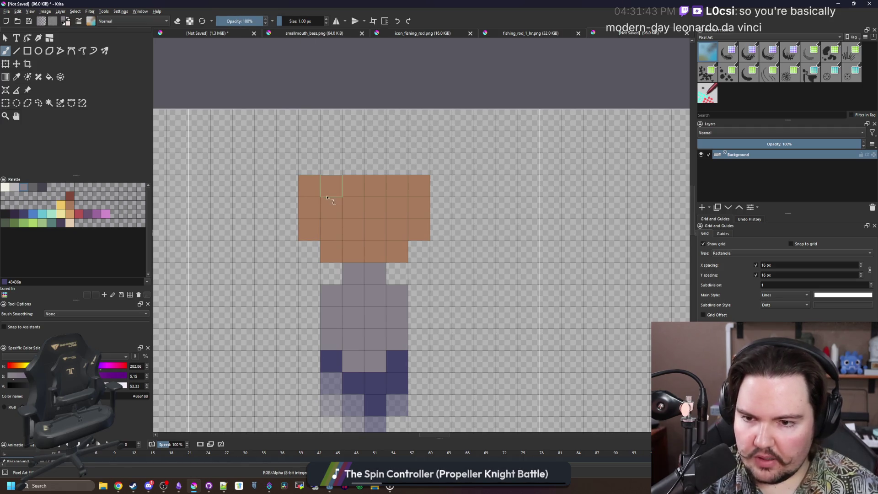
pyautogui.press('e')
pyautogui.moveTo(309, 185); pyautogui.dragTo(309, 231)
pyautogui.moveTo(419, 185); pyautogui.dragTo(419, 231)
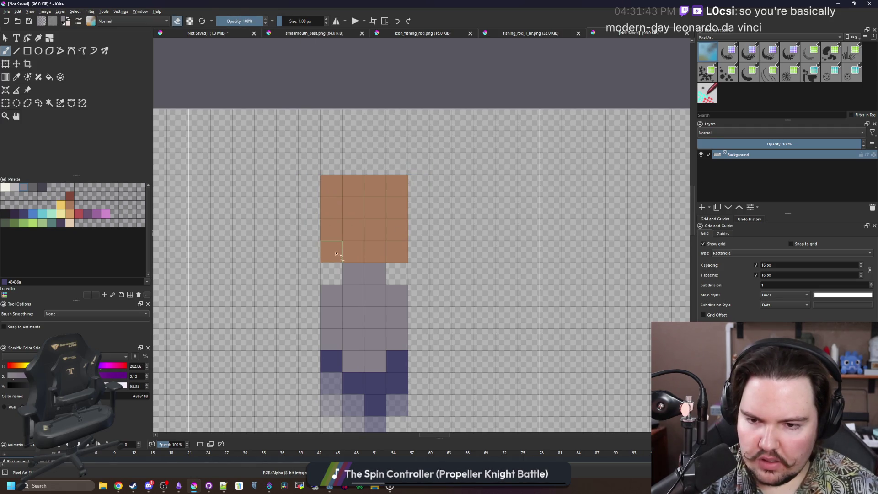
pyautogui.click(331, 251)
pyautogui.click(391, 260)
pyautogui.press('-')
pyautogui.press('-')
pyautogui.press('-')
# Paint a white stripe down the body and light-grey shading on its left column.
pyautogui.scroll(2, 352, 298)
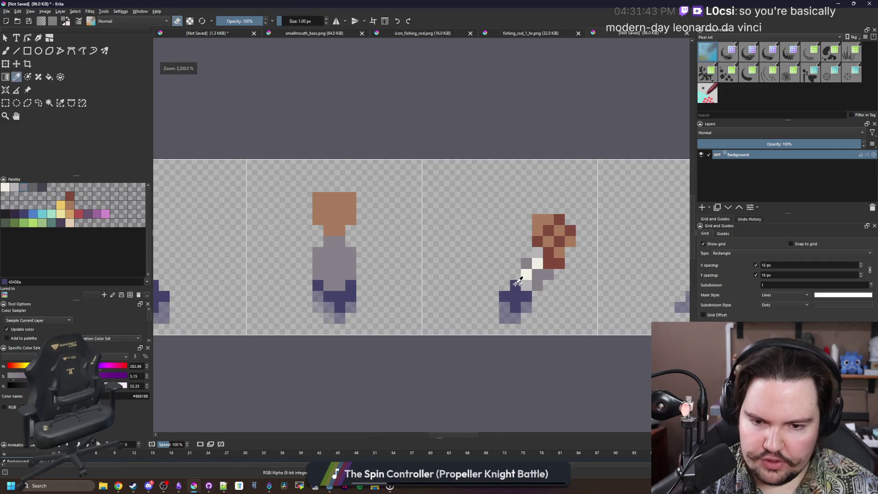
pyautogui.keyDown('ctrl'); pyautogui.click(514, 275); pyautogui.keyUp('ctrl')
pyautogui.scroll(2, 353, 265)
pyautogui.press('e')
pyautogui.moveTo(356, 266); pyautogui.dragTo(357, 201)
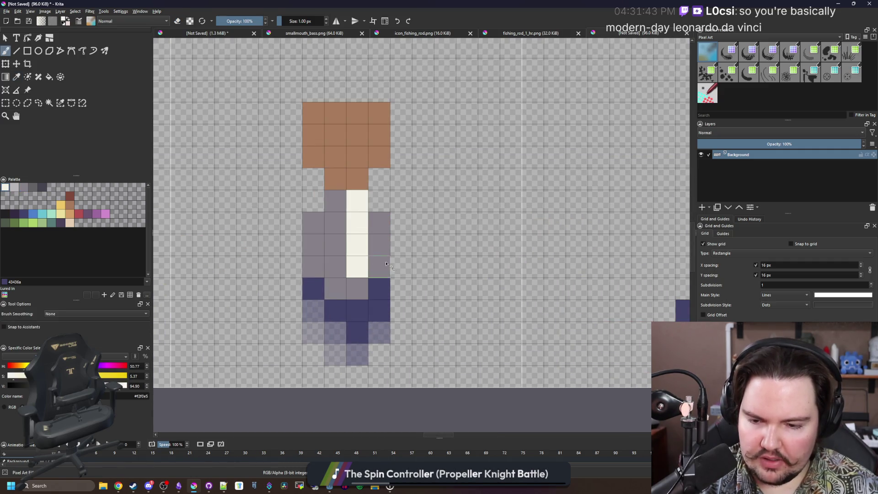
pyautogui.hscroll(3, 558, 289)
pyautogui.keyDown('ctrl'); pyautogui.click(584, 296); pyautogui.keyUp('ctrl')
pyautogui.hscroll(-1, 261, 217)
pyautogui.click(260, 216)
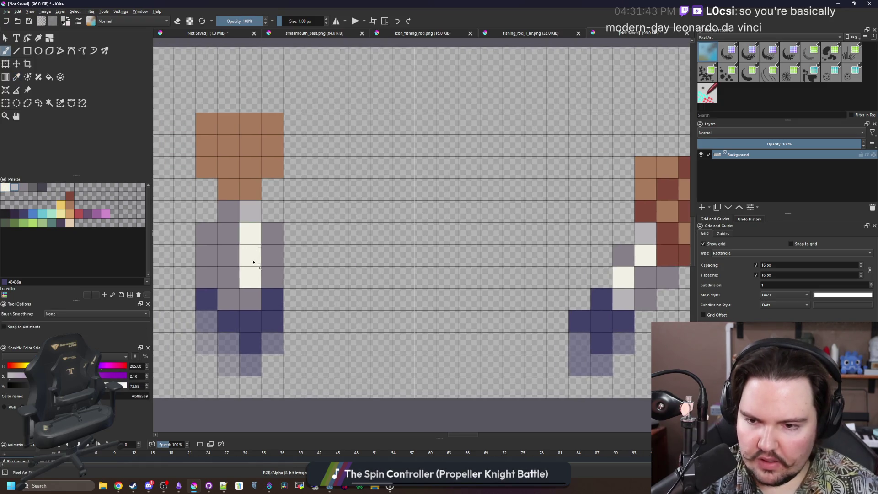
pyautogui.click(252, 293)
pyautogui.moveTo(213, 269); pyautogui.dragTo(207, 233)
# Add dark red cells below and on both sides of the head.
pyautogui.scroll(-4, 274, 247)
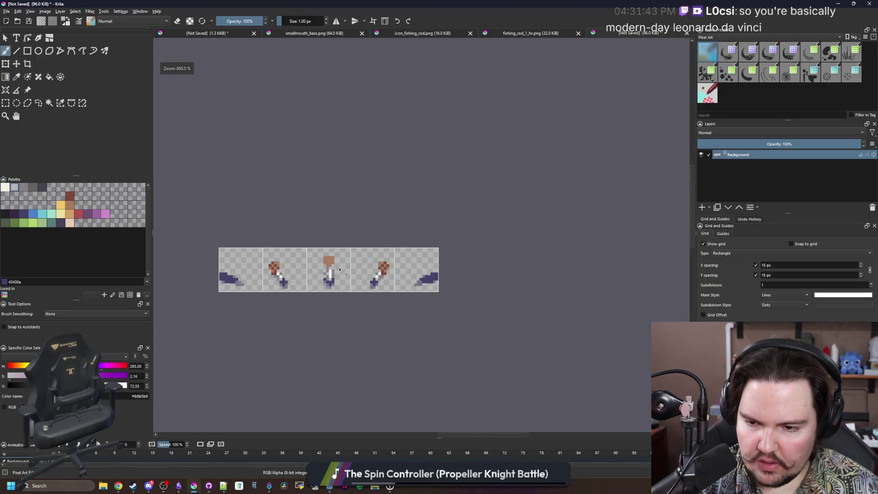
pyautogui.scroll(4, 309, 241)
pyautogui.keyDown('ctrl'); pyautogui.click(528, 236); pyautogui.keyUp('ctrl')
pyautogui.scroll(2, 260, 230)
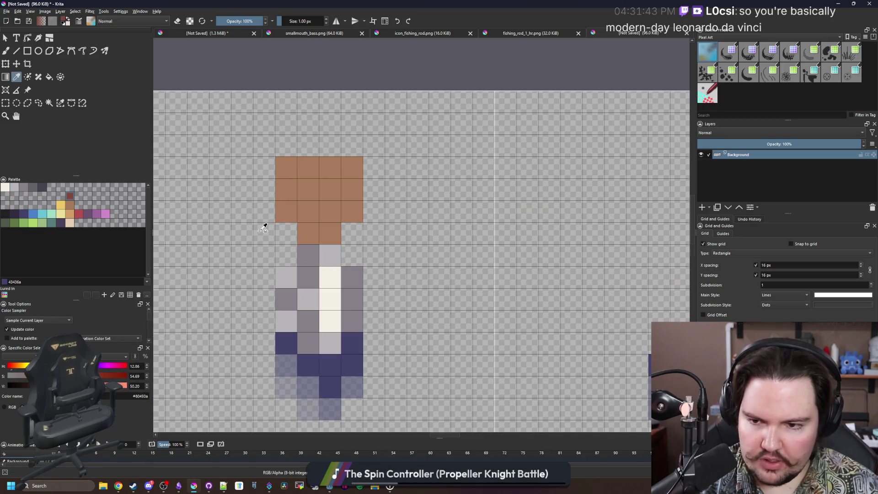
pyautogui.moveTo(308, 233); pyautogui.dragTo(330, 233)
pyautogui.moveTo(289, 213); pyautogui.dragTo(286, 190)
pyautogui.moveTo(330, 214); pyautogui.dragTo(330, 190)
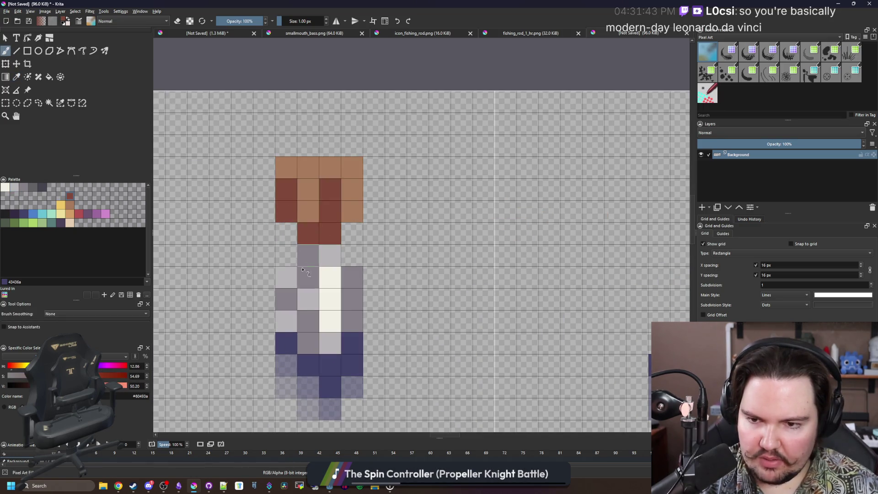
pyautogui.scroll(-5, 313, 277)
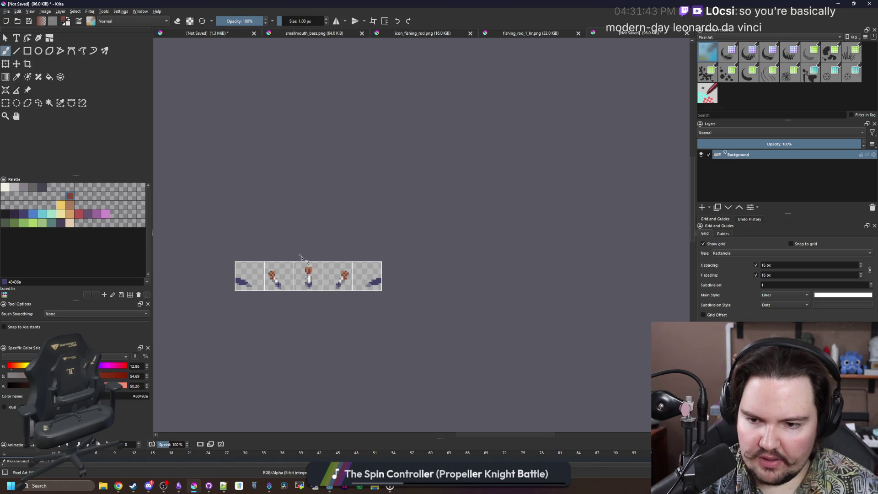
pyautogui.scroll(2, 276, 283)
pyautogui.moveTo(277, 278); pyautogui.dragTo(337, 273)
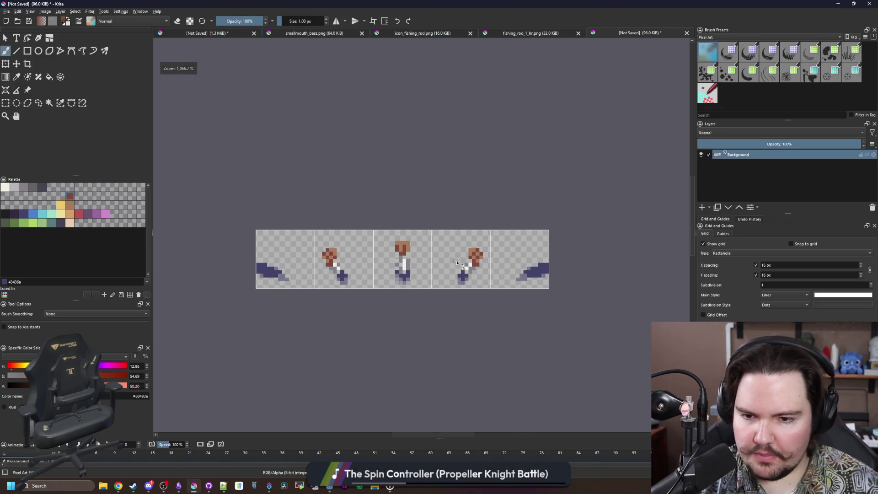
pyautogui.click(6, 11)
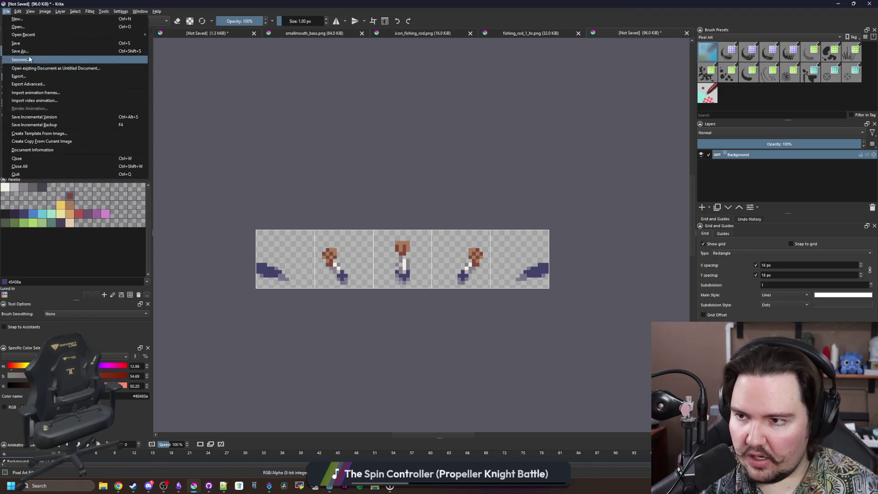
# Export the strip as PNG named fish_splash in lured-in/Sprites, accepting default PNG options.
pyautogui.press('Escape')
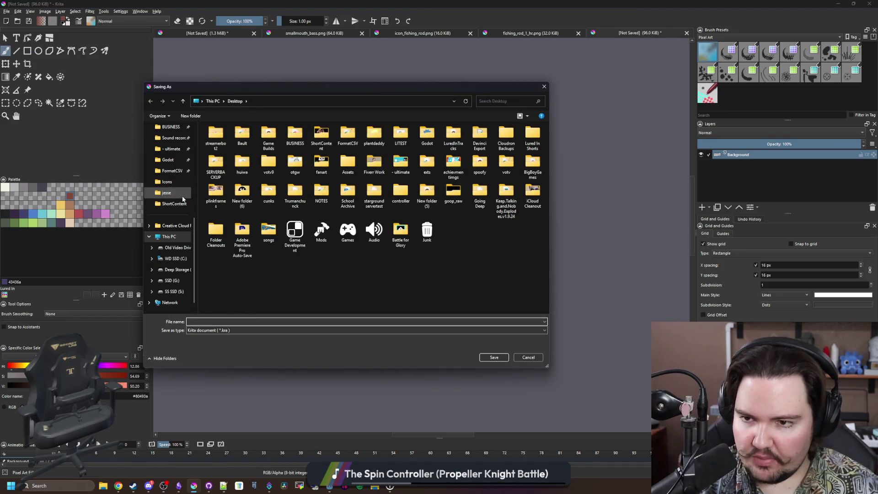
pyautogui.scroll(5, 181, 197)
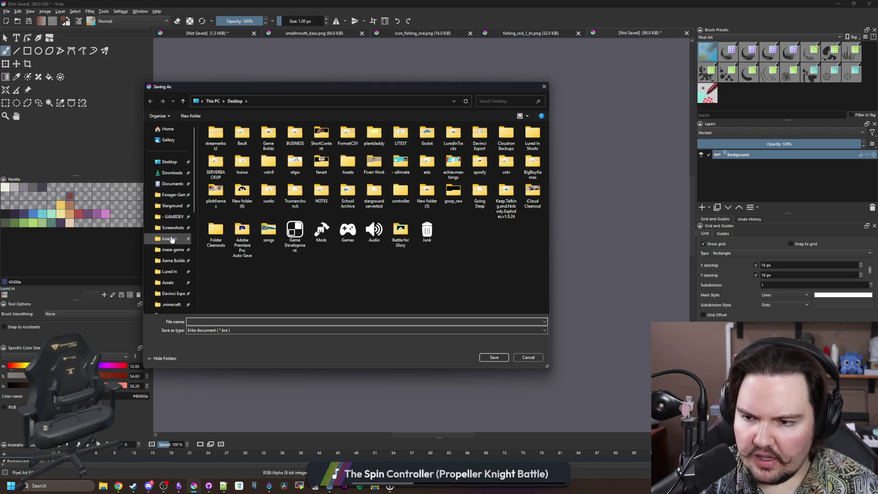
pyautogui.click(169, 238)
pyautogui.doubleClick(217, 242)
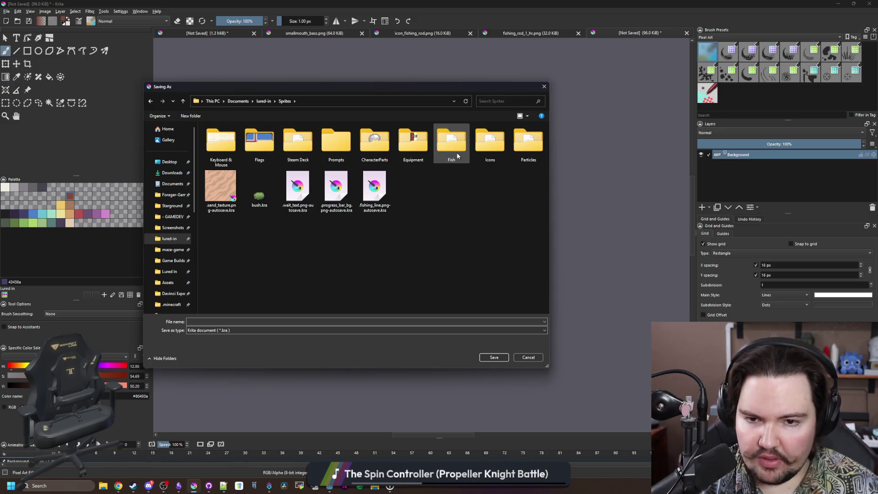
pyautogui.click(250, 321)
pyautogui.click(217, 330)
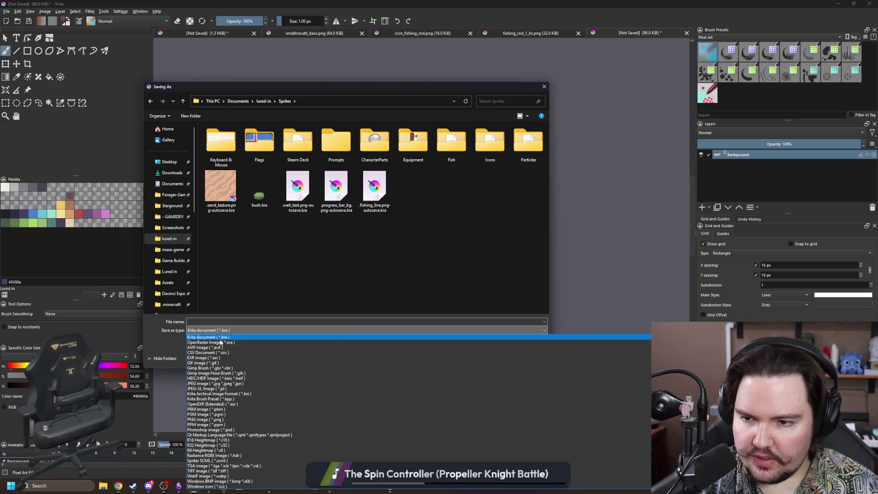
pyautogui.click(203, 421)
pyautogui.click(213, 321)
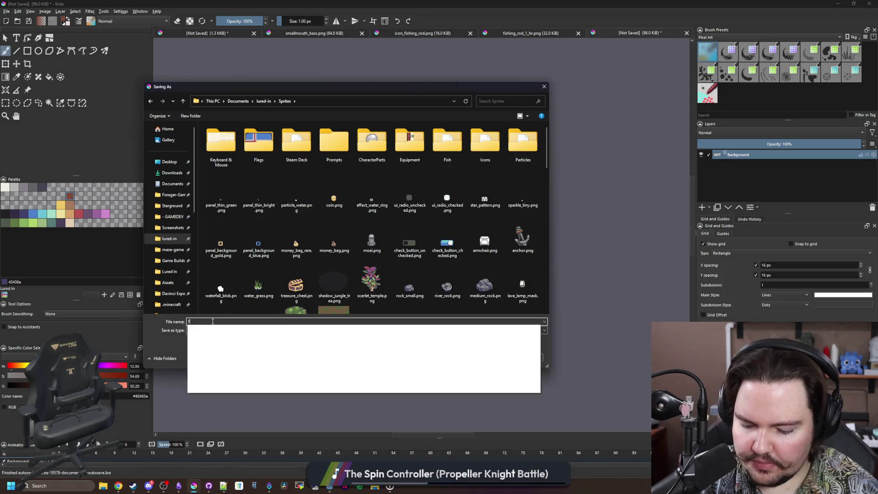
pyautogui.write('fish_splash')
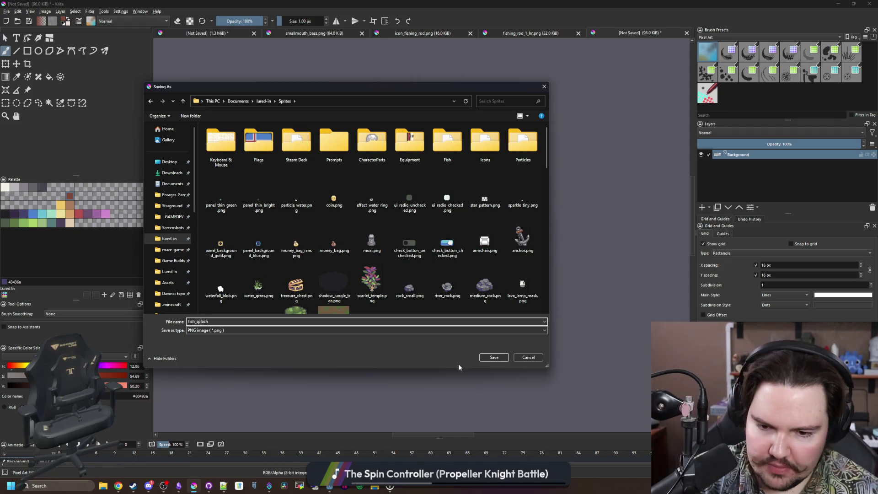
pyautogui.press('Return')
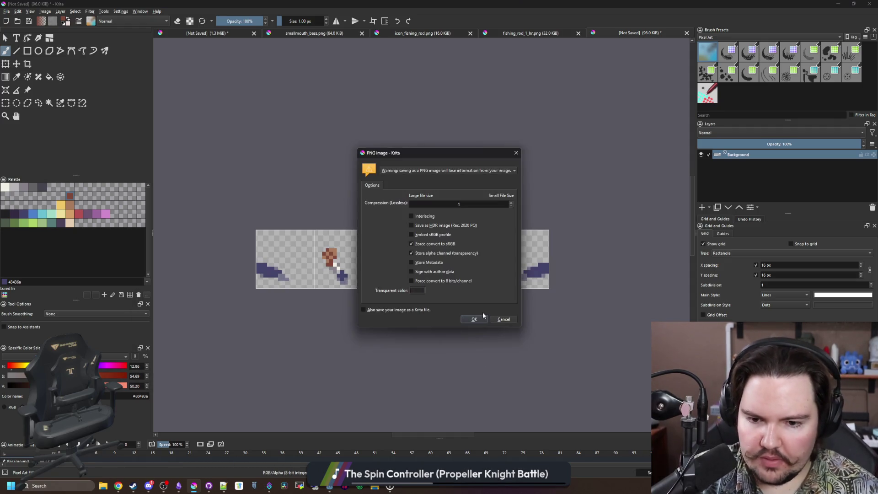
pyautogui.click(475, 320)
pyautogui.hotkey('alt', 'Tab')
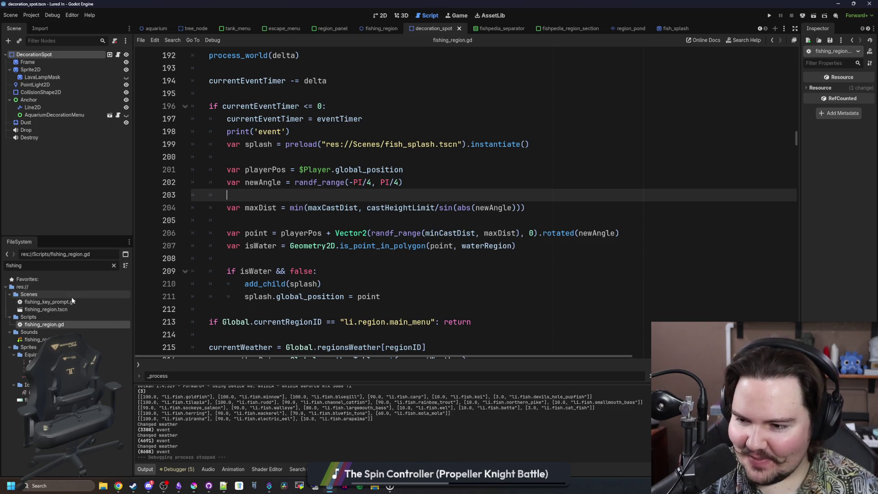
# Clear the existing text from the FileSystem filter.
pyautogui.click(114, 265)
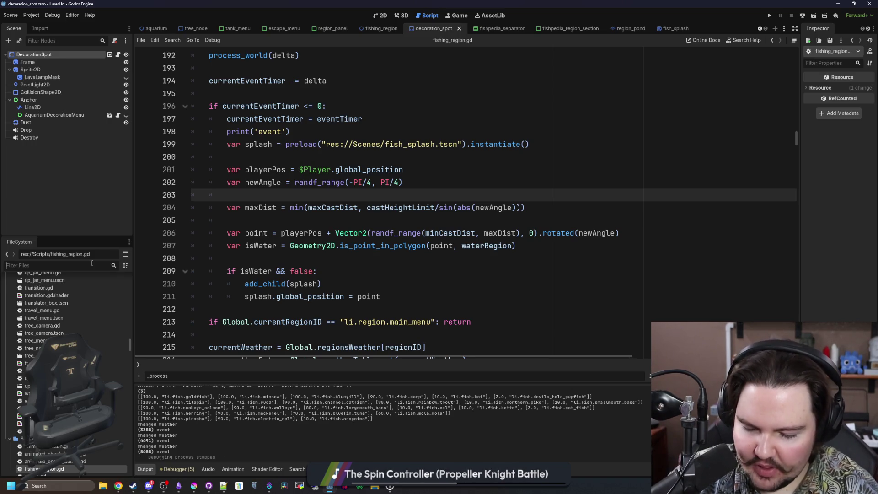
# Filter files by 'splas', open fish_splash.tscn and frame it in the 2D view.
pyautogui.write('splas')
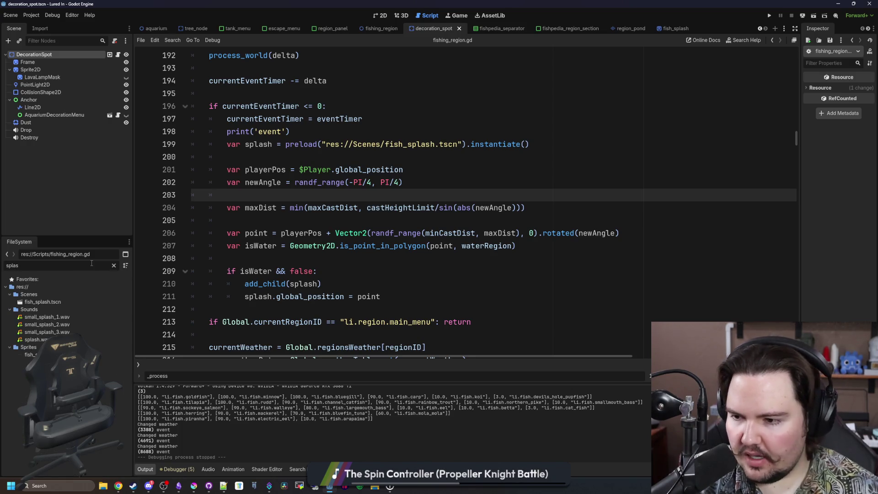
pyautogui.doubleClick(82, 304)
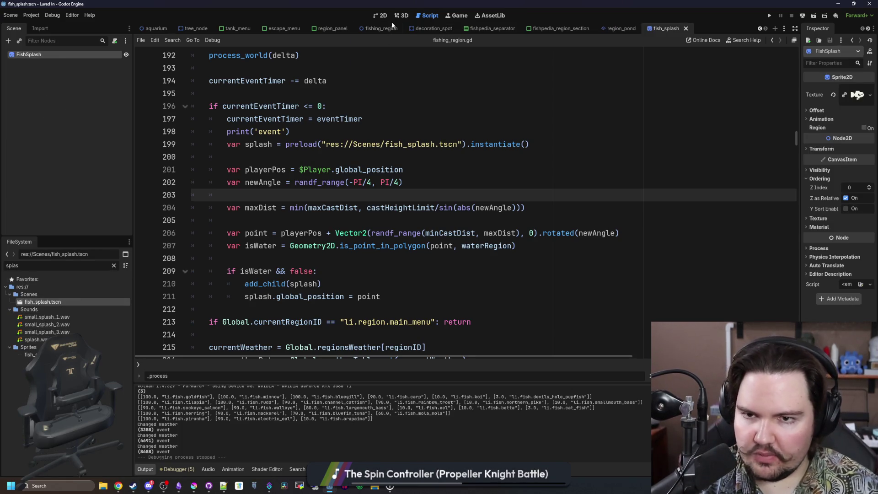
pyautogui.click(383, 15)
pyautogui.press('f')
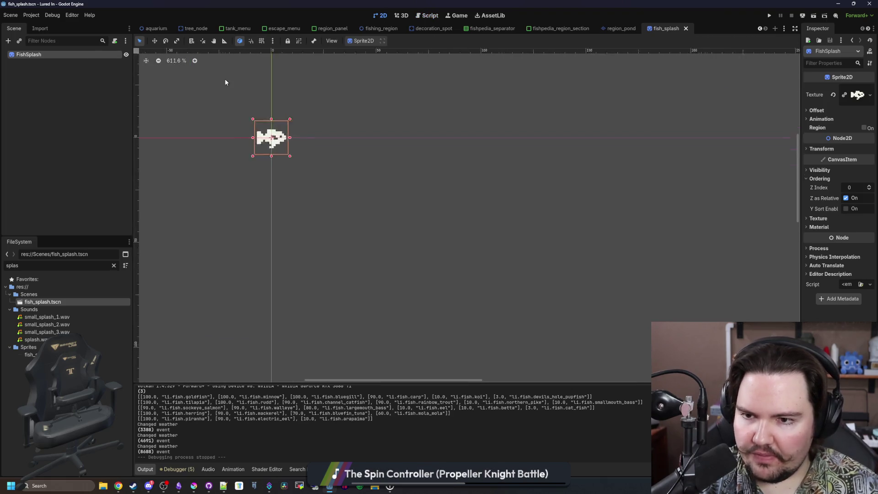
# Change the FishSplash node's type from Sprite2D to AnimatedSprite2D and widen the Inspector.
pyautogui.rightClick(46, 54)
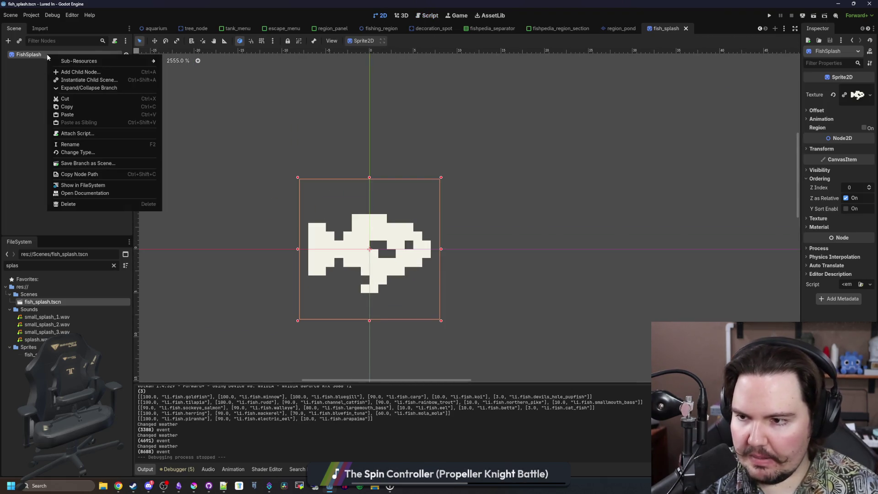
pyautogui.click(84, 153)
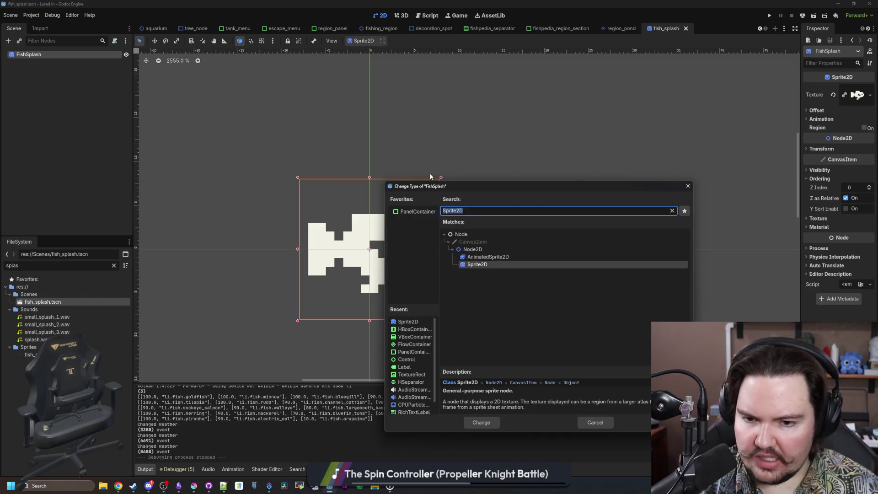
pyautogui.doubleClick(517, 253)
pyautogui.scroll(-3, 305, 226)
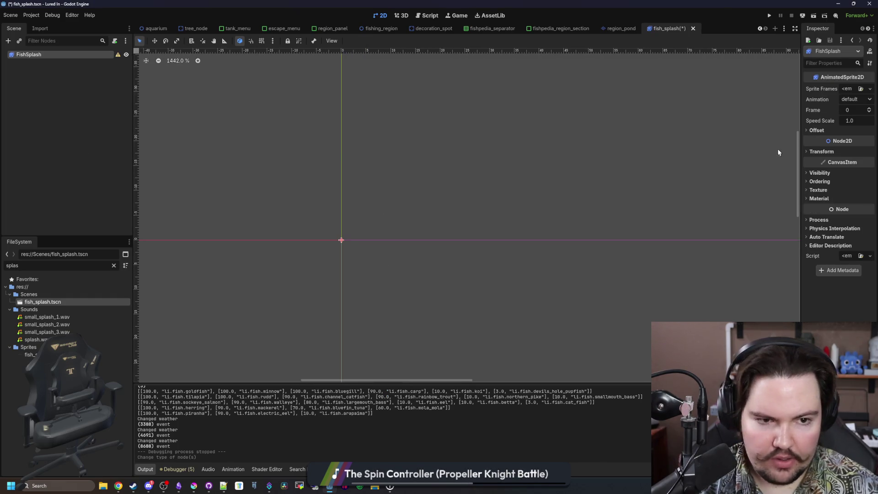
pyautogui.moveTo(801, 138); pyautogui.dragTo(593, 138)
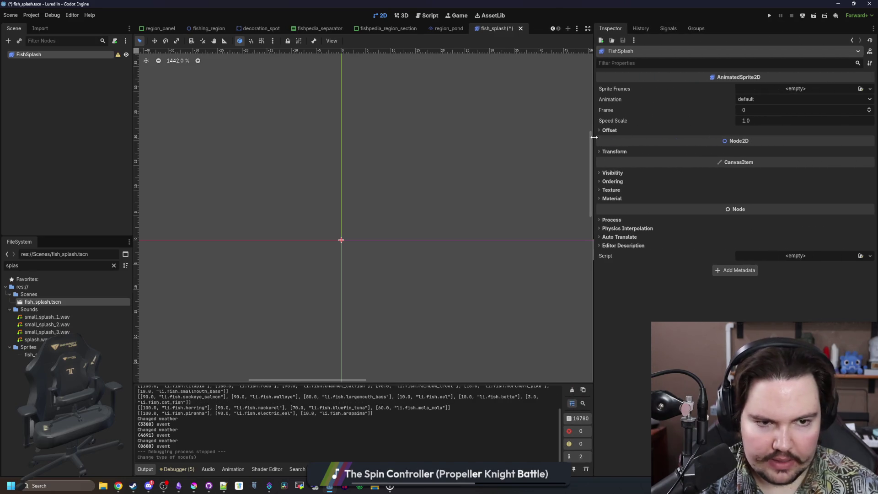
pyautogui.click(816, 89)
# Create a new SpriteFrames resource, removing the extra new_animation entry to keep only default.
pyautogui.click(847, 108)
pyautogui.click(817, 89)
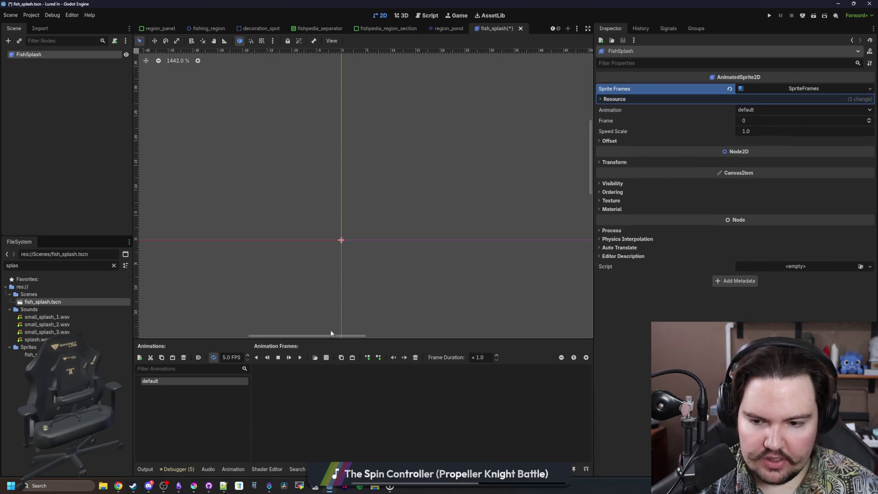
pyautogui.click(139, 357)
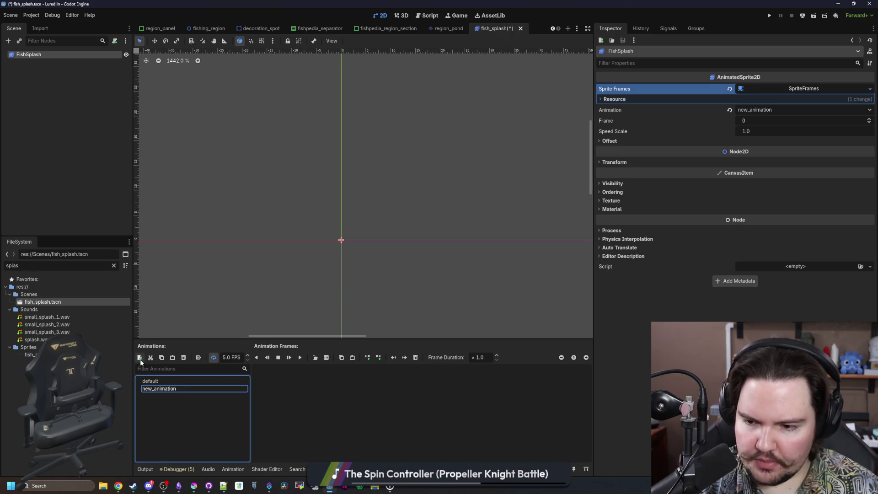
pyautogui.click(174, 388)
pyautogui.press('Return')
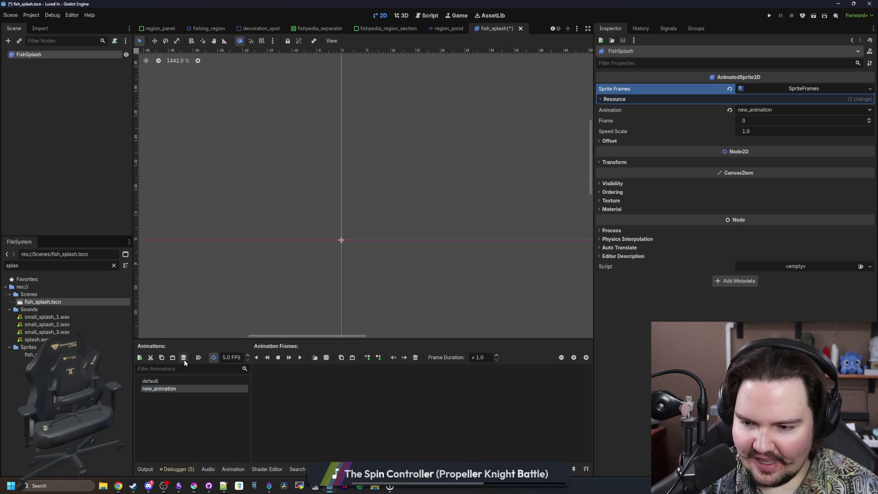
pyautogui.click(183, 357)
pyautogui.click(439, 254)
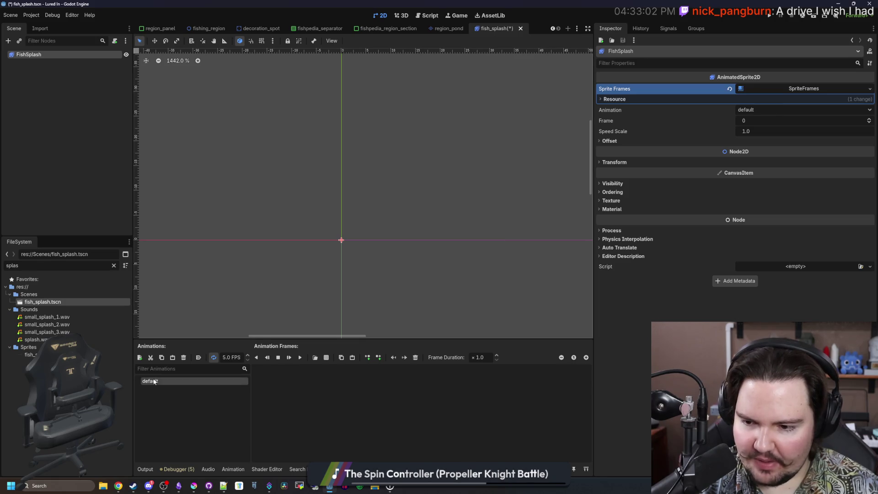
# Load fish_splash.png from the Sprites folder as a sprite sheet.
pyautogui.click(326, 357)
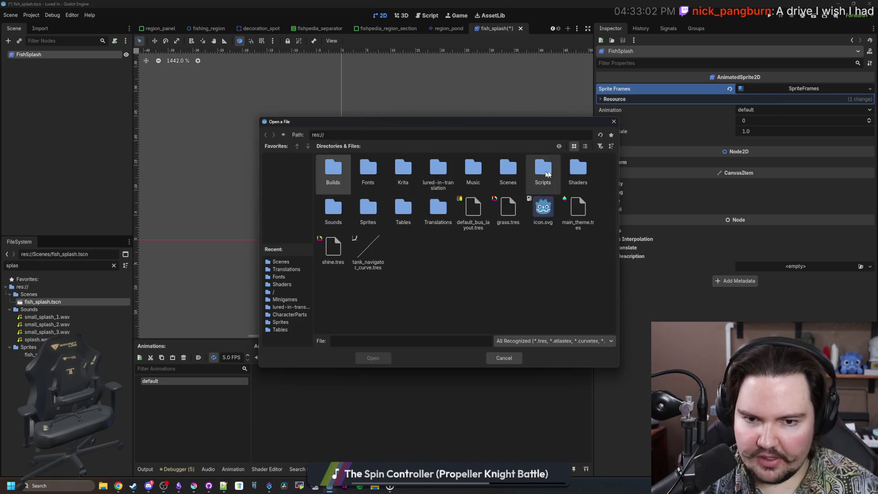
pyautogui.doubleClick(378, 211)
pyautogui.scroll(-1, 411, 210)
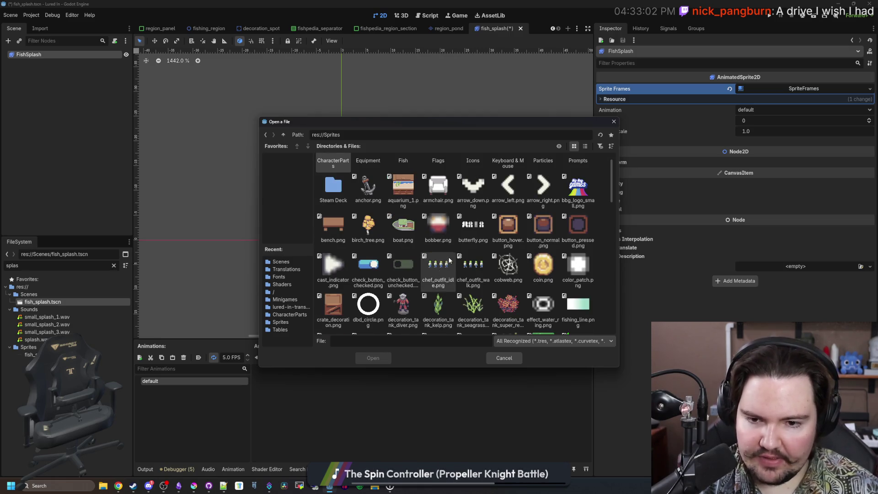
pyautogui.scroll(1, 439, 211)
pyautogui.scroll(-4, 449, 209)
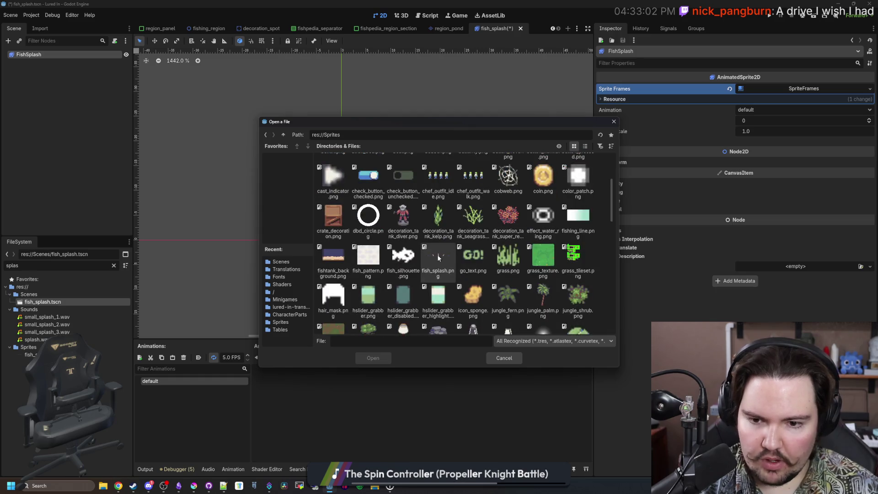
pyautogui.doubleClick(437, 255)
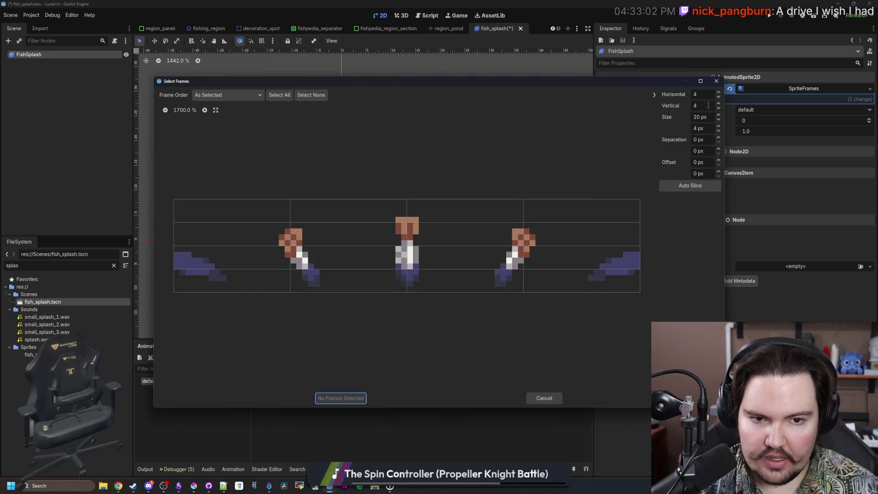
# Slice the sheet into a 5x1 grid, add all five frames and play the animation.
pyautogui.click(708, 105)
pyautogui.hotkey('shift', 'Tab')
pyautogui.click(221, 263)
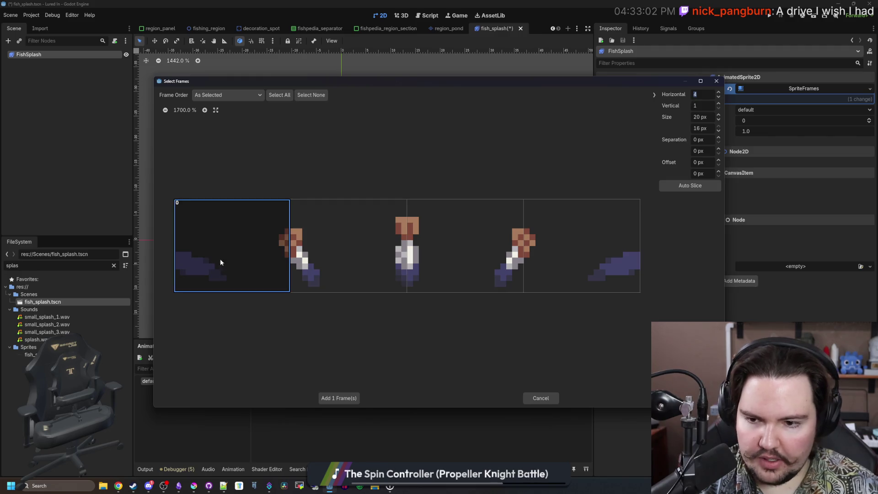
pyautogui.press('Tab')
pyautogui.press('Tab')
pyautogui.hotkey('shift', 'Tab')
pyautogui.hotkey('shift', 'Tab')
pyautogui.write('16')
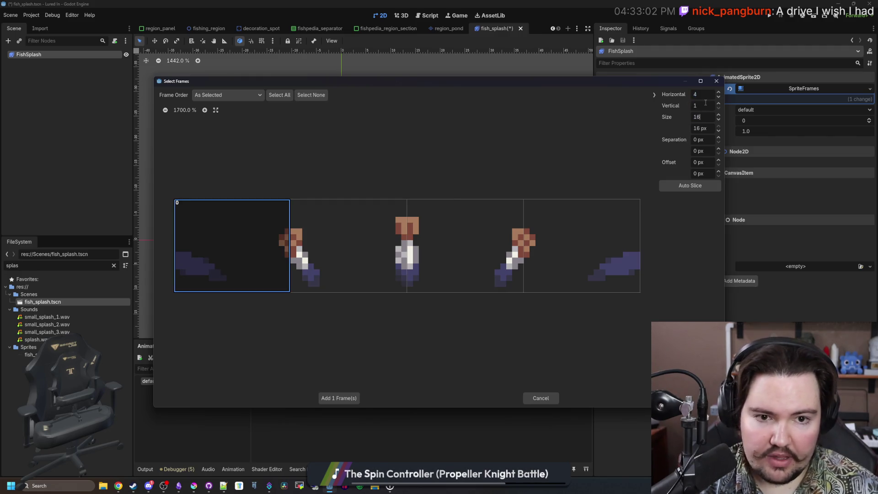
pyautogui.write('5')
pyautogui.press('Return')
pyautogui.moveTo(219, 247); pyautogui.dragTo(594, 246)
pyautogui.click(360, 396)
pyautogui.click(299, 357)
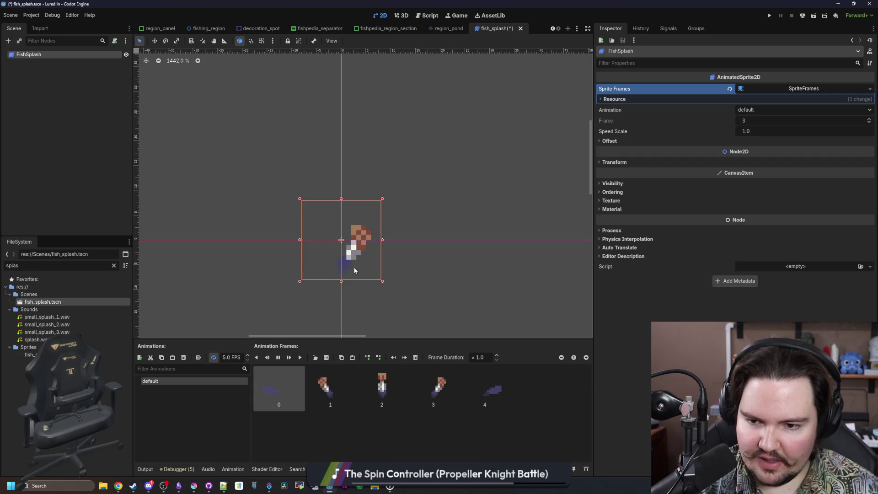
pyautogui.hotkey('shift', 'Tab')
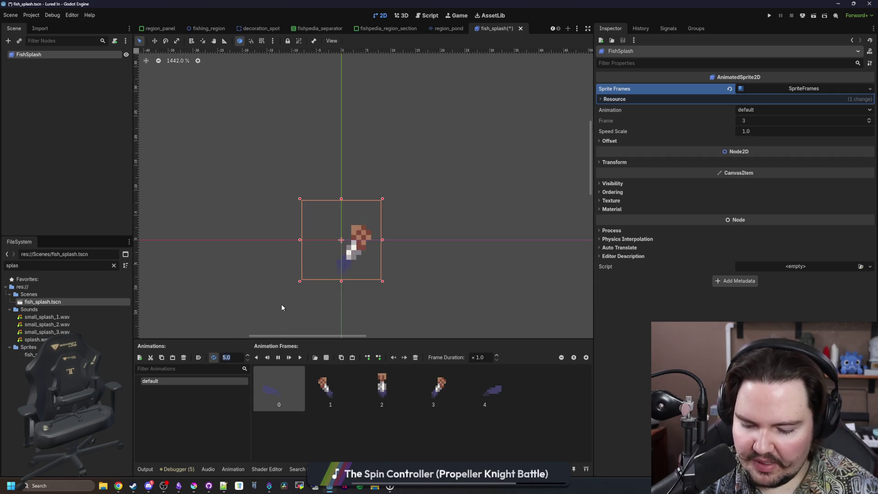
# Set the splash animation playback speed to 12 FPS.
pyautogui.write('12')
pyautogui.press('Return')
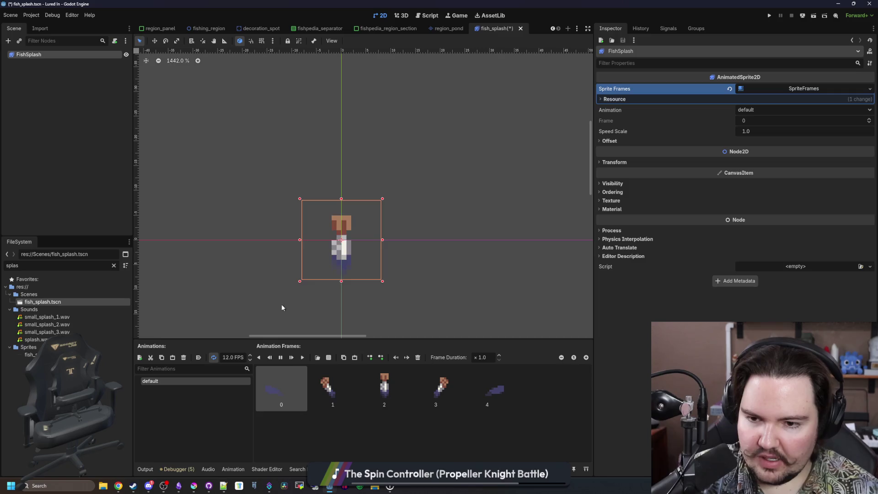
pyautogui.scroll(-9, 343, 249)
pyautogui.click(376, 233)
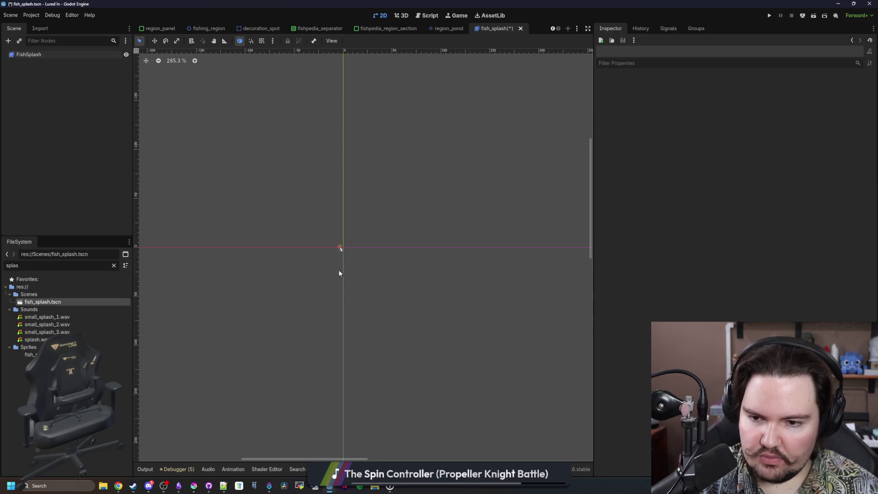
pyautogui.scroll(10, 339, 273)
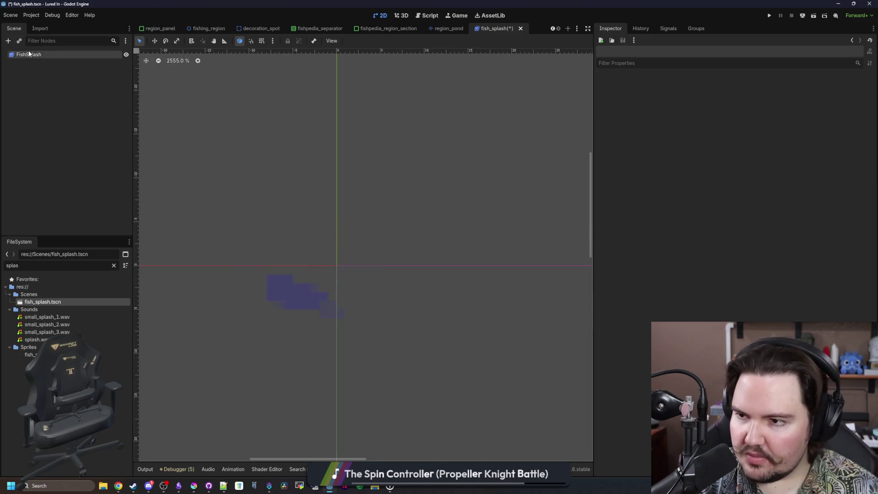
pyautogui.click(362, 238)
pyautogui.click(349, 153)
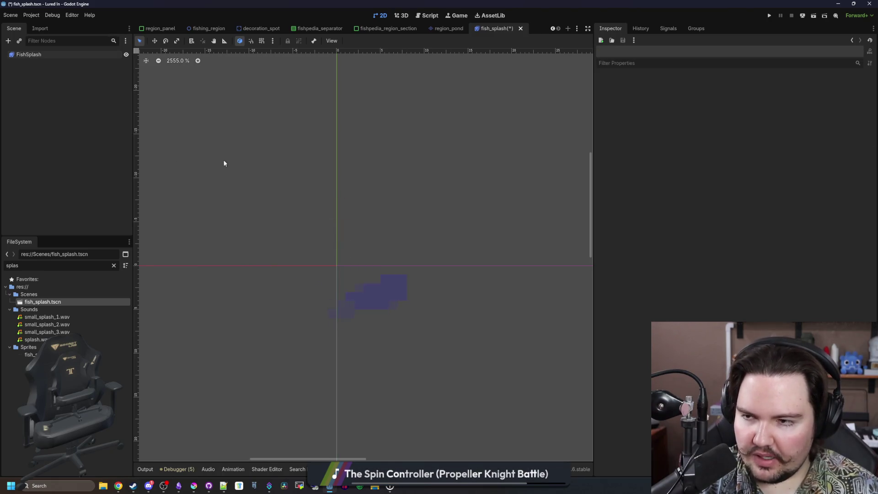
# Replay the splash animation from the start and save the fish_splash scene.
pyautogui.hotkey('ctrl', 's')
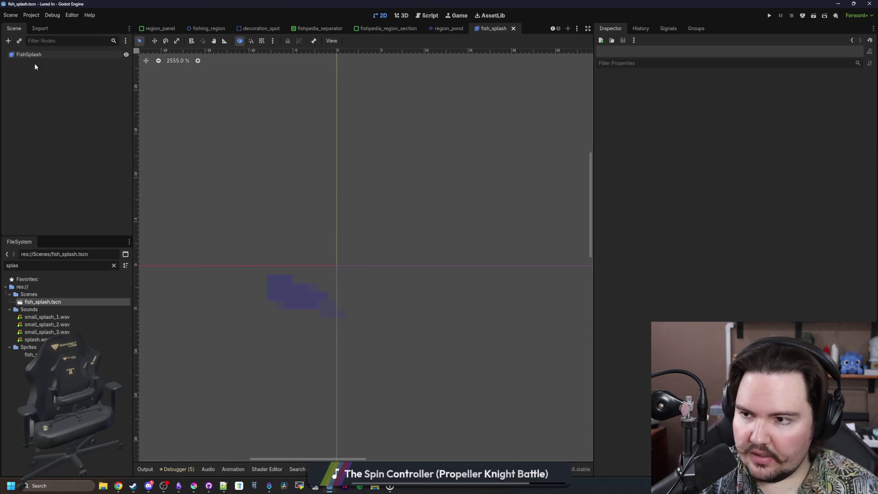
pyautogui.click(32, 54)
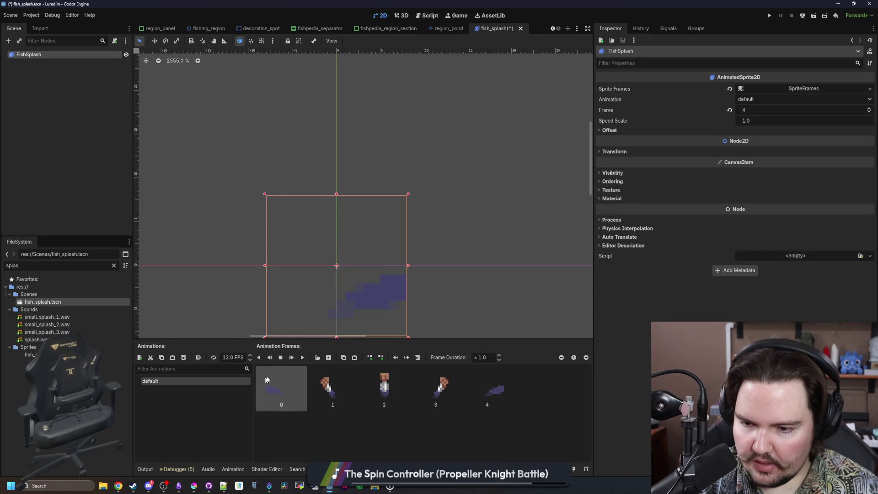
pyautogui.click(303, 357)
pyautogui.hotkey('ctrl', 's')
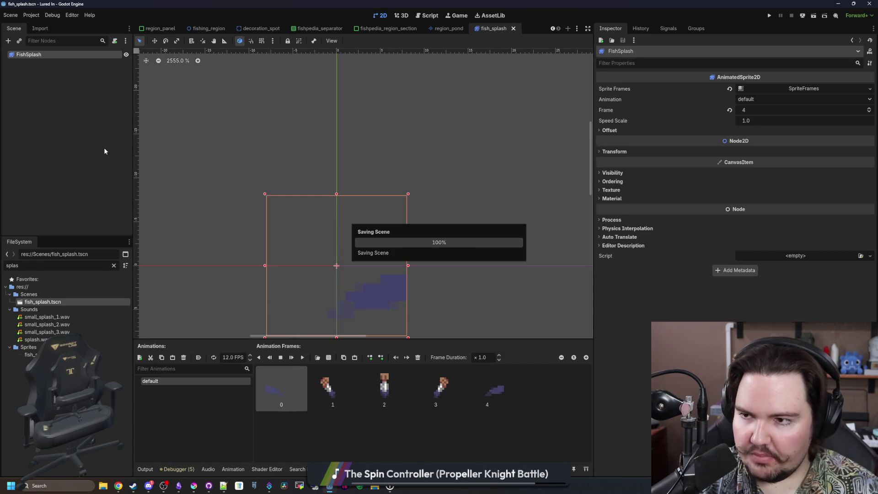
# Attach a new res://Scenes/fish_splash.gd script extending AnimatedSprite2D to FishSplash.
pyautogui.click(114, 41)
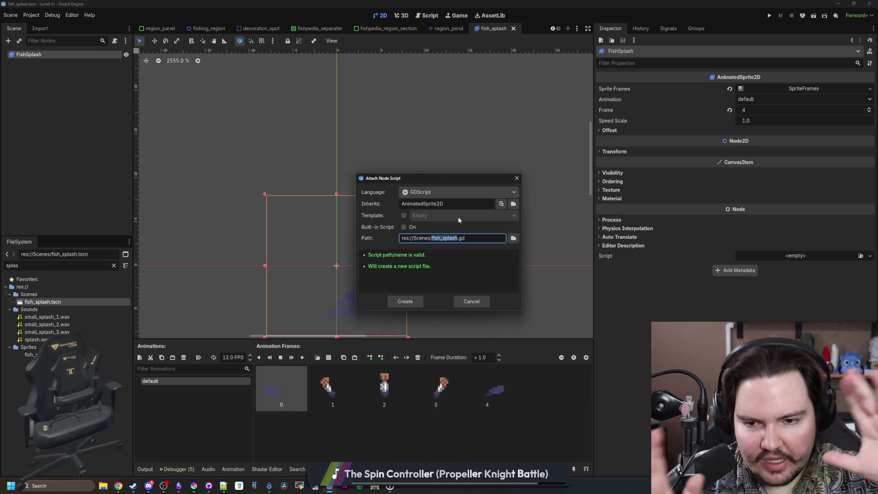
pyautogui.click(405, 301)
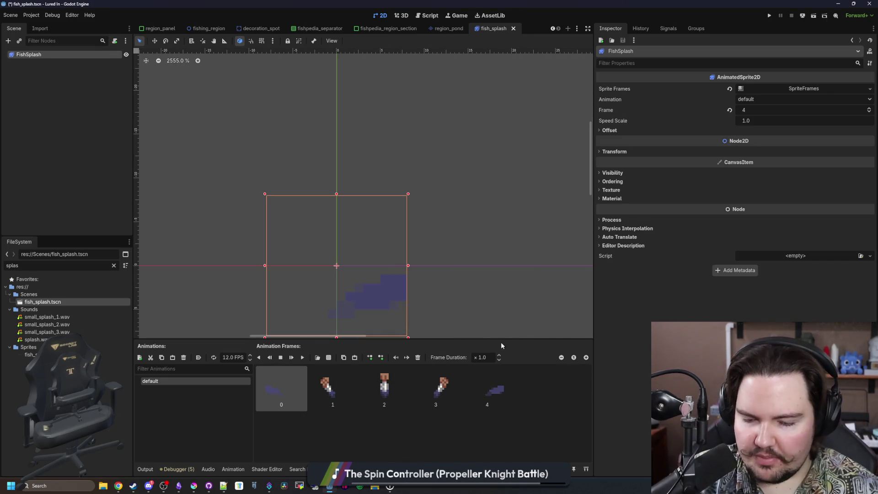
pyautogui.click(313, 178)
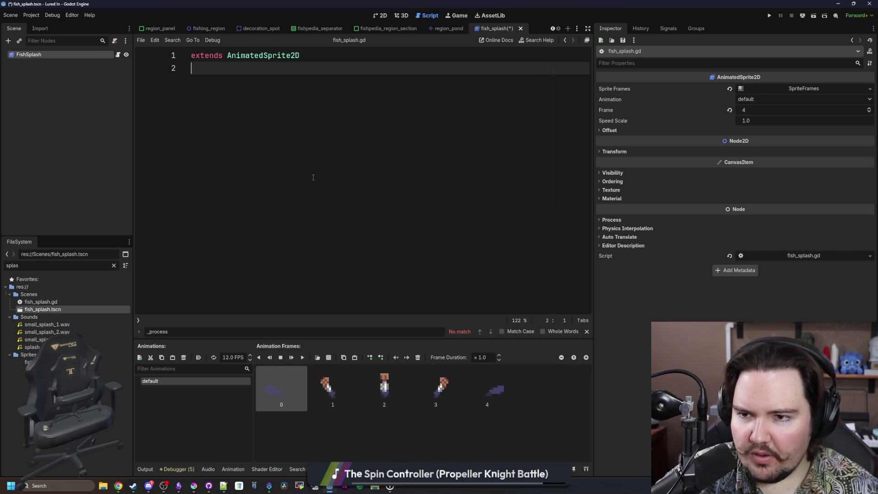
# Add a blank line below the extends line, then start a browser search for 'leonardo davinci'.
pyautogui.press('Return')
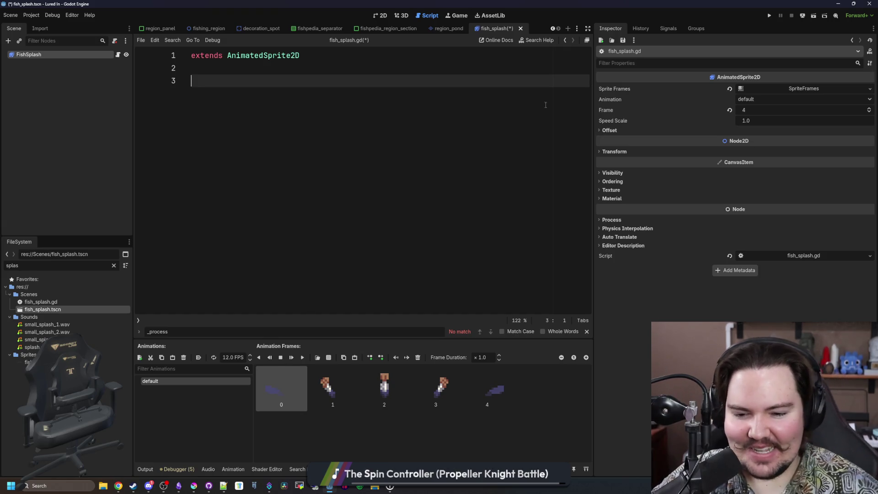
pyautogui.click(118, 485)
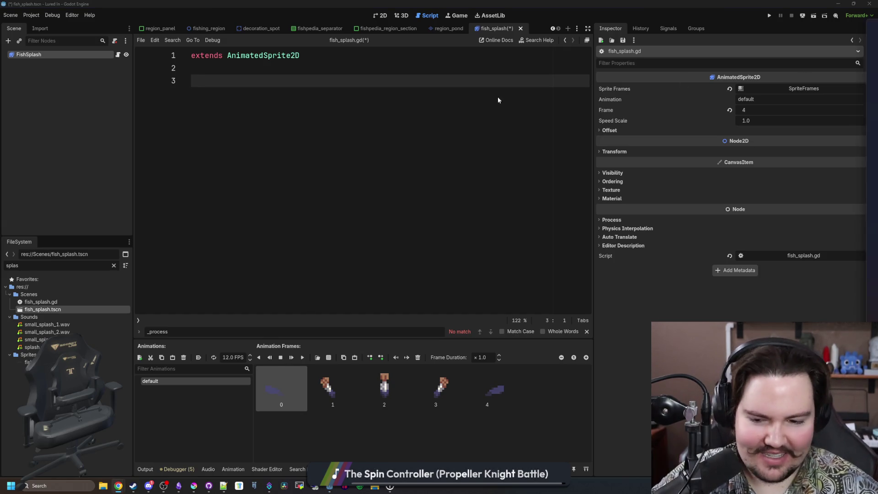
pyautogui.write('leonardo davinci')
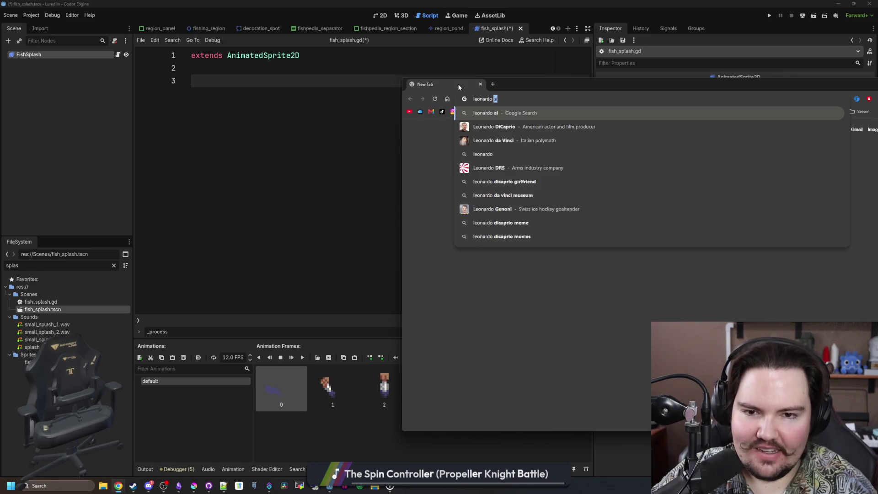
# Search Google for Leonardo da Vinci, browse image results, then open the Wikipedia article.
pyautogui.press('Return')
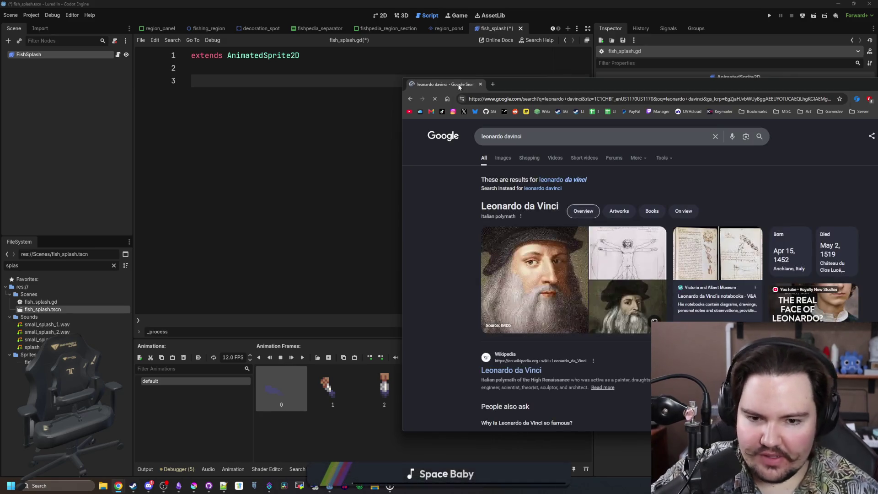
pyautogui.click(564, 181)
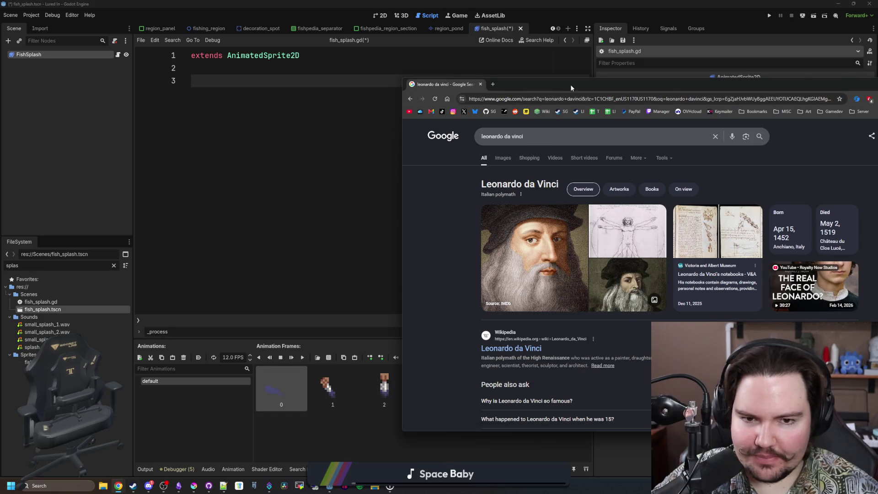
pyautogui.doubleClick(641, 84)
pyautogui.click(100, 81)
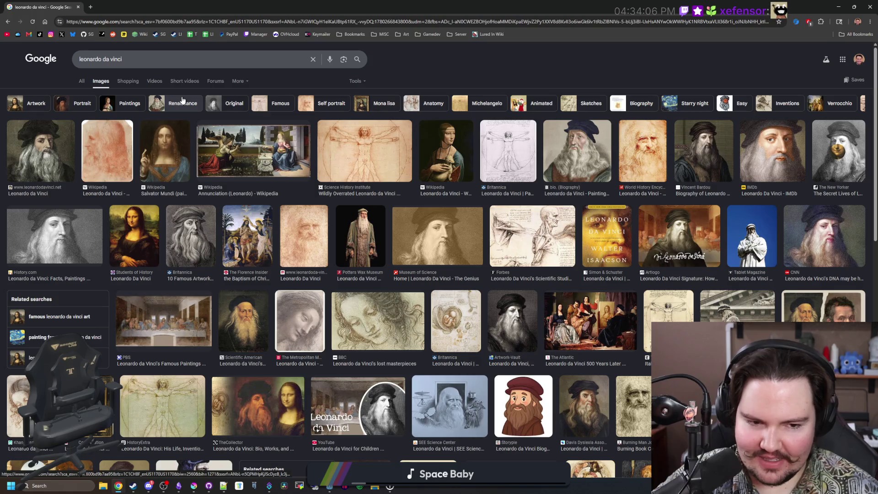
pyautogui.click(81, 81)
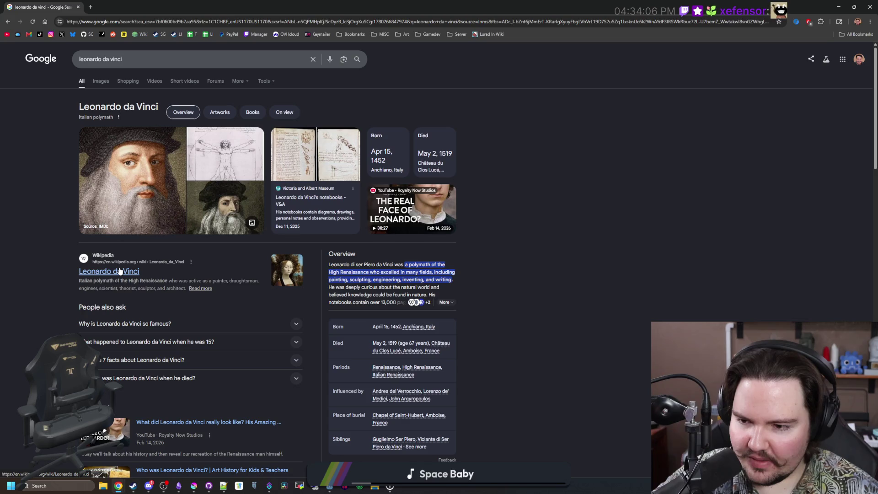
pyautogui.click(94, 272)
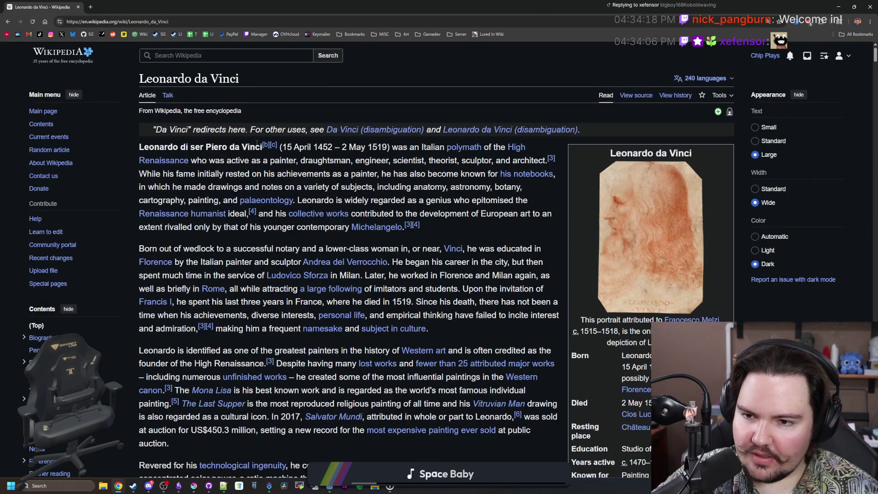
# Skim the Leonardo da Vinci Wikipedia article, then restore the browser window and return to Godot.
pyautogui.moveTo(465, 149)
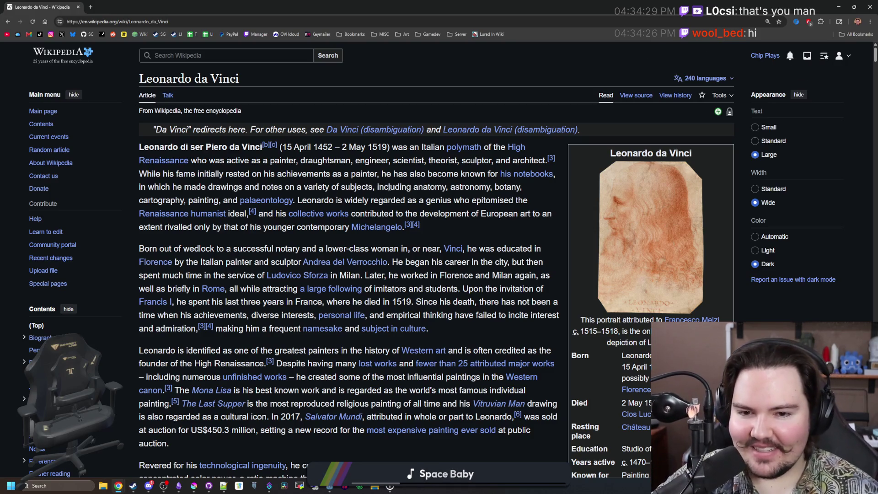
pyautogui.scroll(-15, 460, 219)
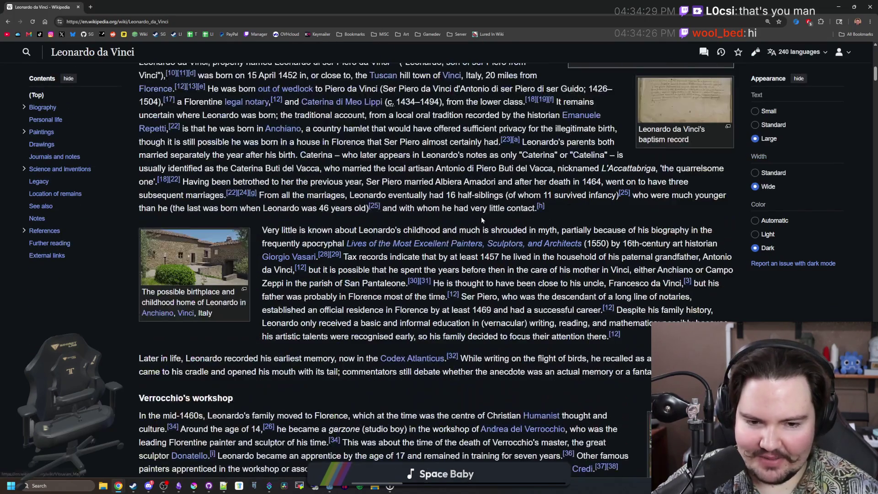
pyautogui.scroll(-10, 481, 217)
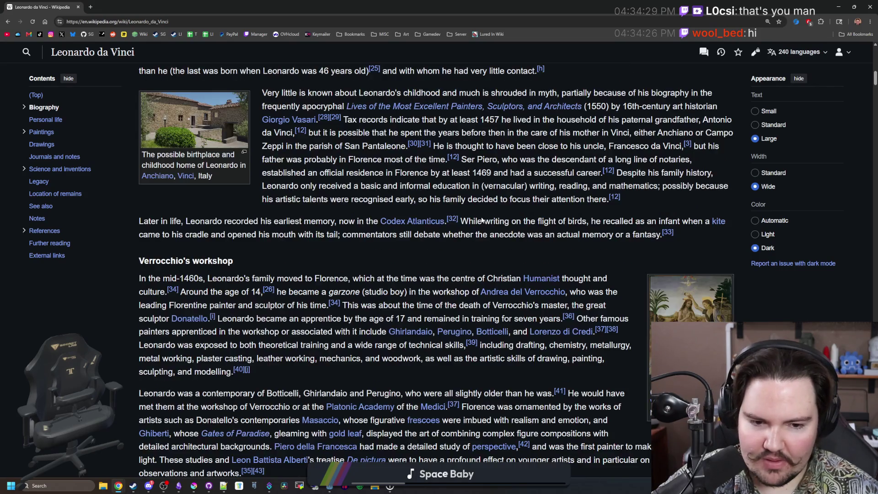
pyautogui.scroll(-2, 369, 225)
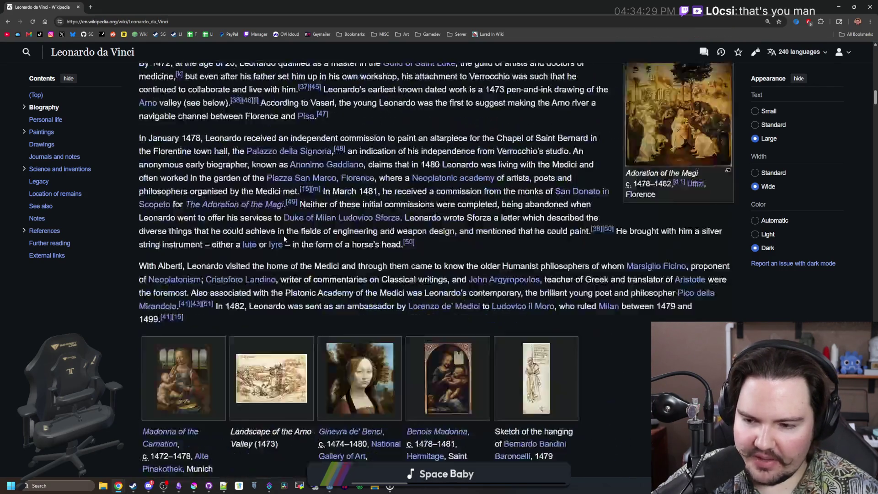
pyautogui.press('Home')
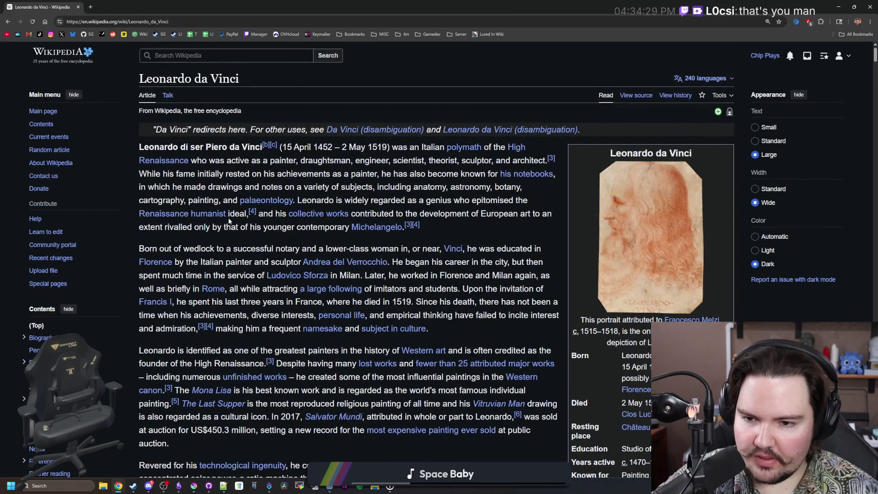
pyautogui.scroll(-1, 326, 215)
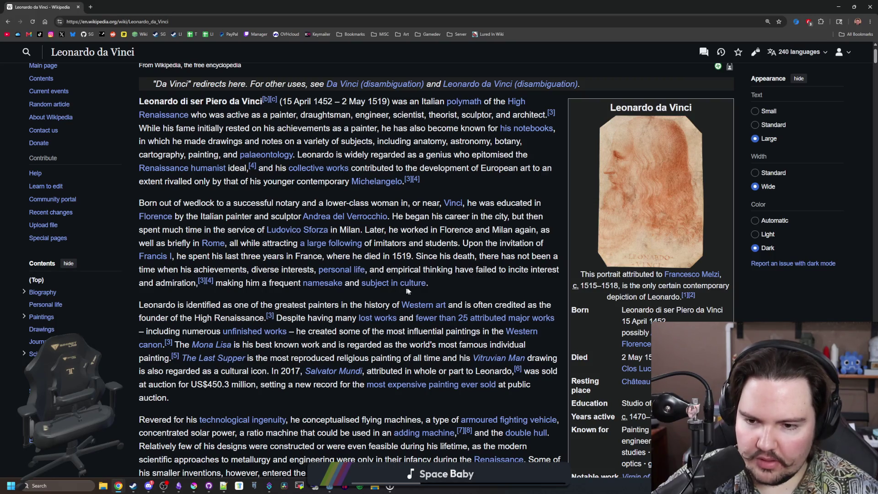
pyautogui.scroll(-1, 423, 334)
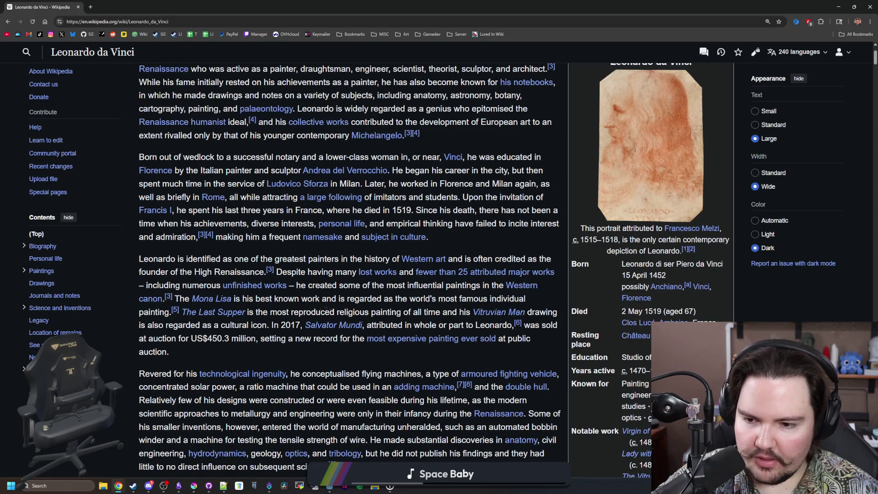
pyautogui.scroll(2, 287, 294)
pyautogui.moveTo(416, 7); pyautogui.dragTo(423, 260)
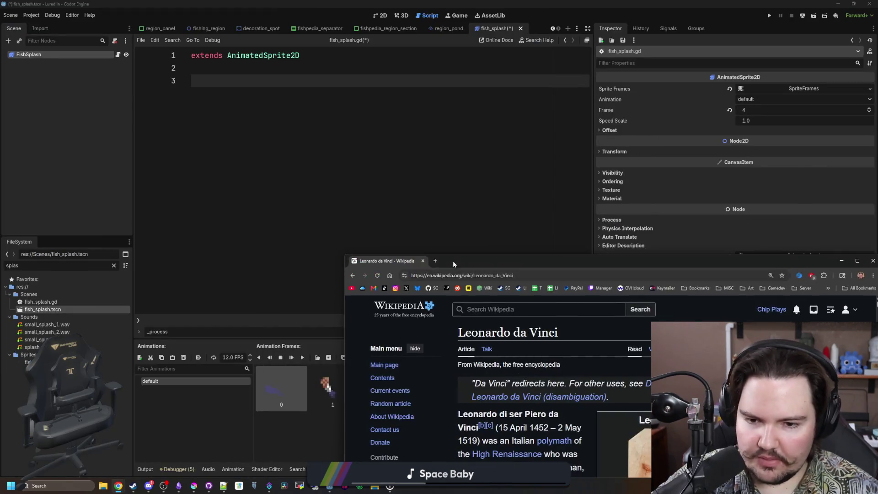
pyautogui.click(412, 250)
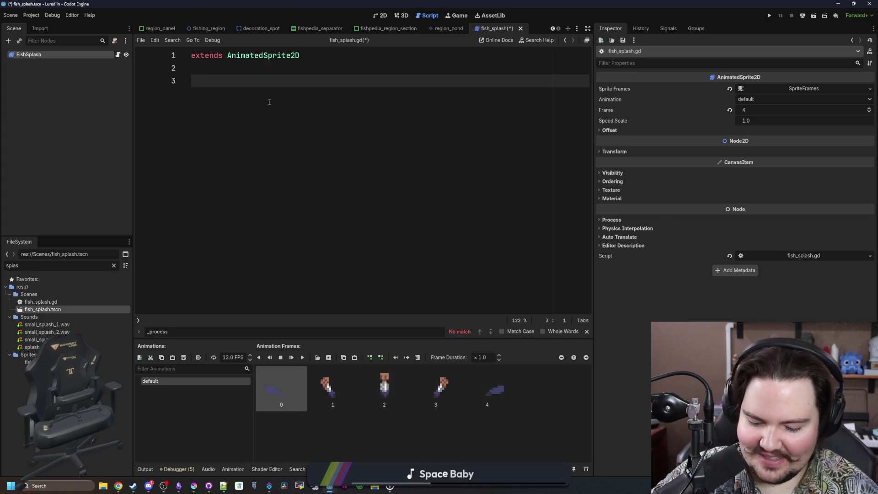
# Add a stub _process(delta: float) function containing pass, save, and view FishSplash's signals.
pyautogui.write('func _proce')
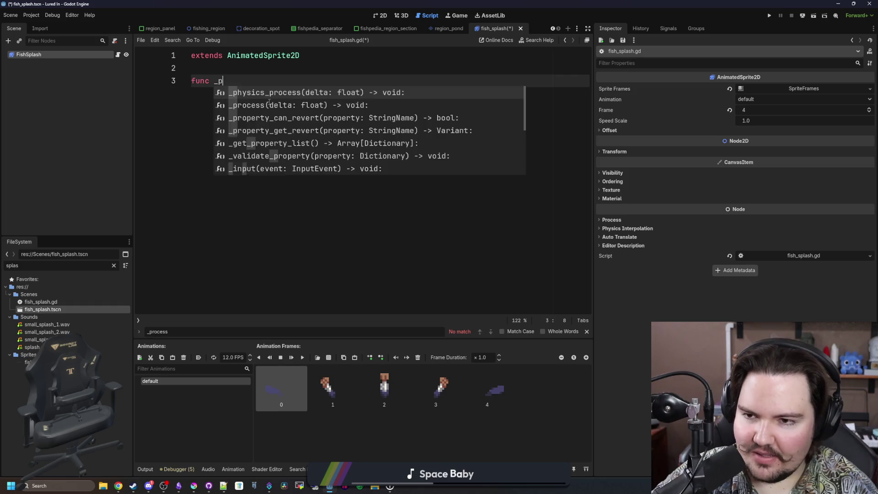
pyautogui.press('Return')
pyautogui.press('Return')
pyautogui.write('pass')
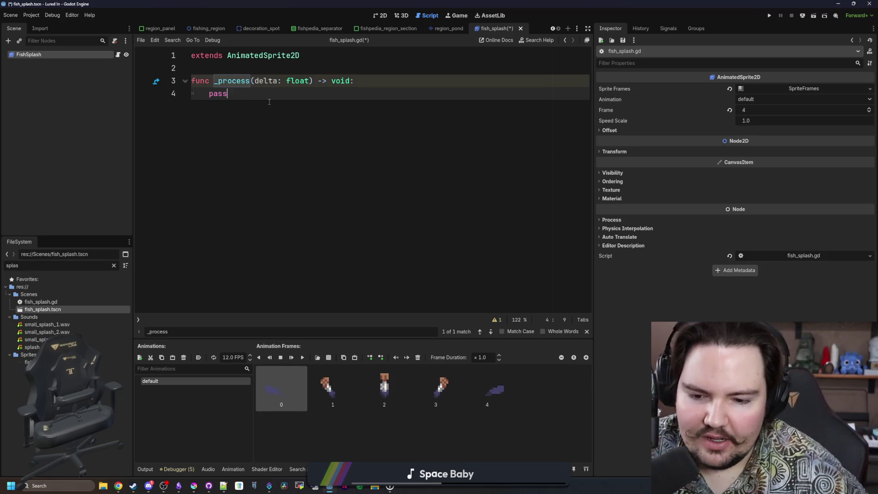
pyautogui.click(237, 85)
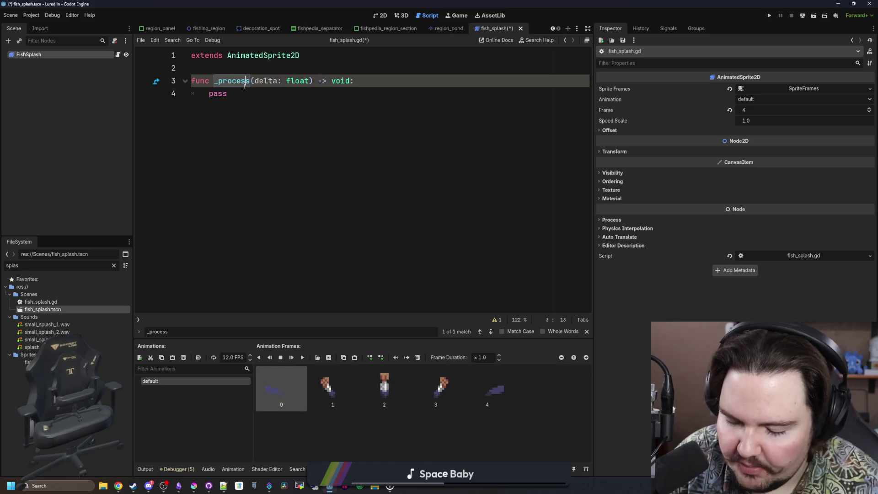
pyautogui.click(240, 91)
pyautogui.hotkey('ctrl', 's')
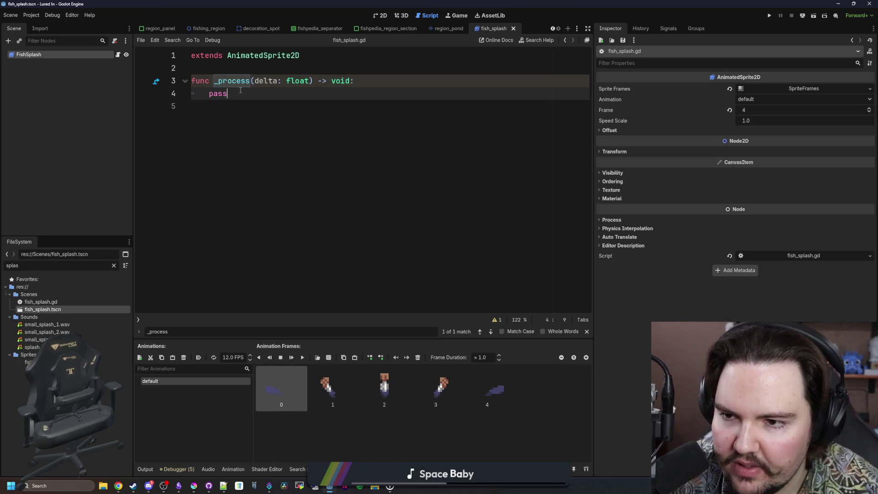
pyautogui.click(44, 54)
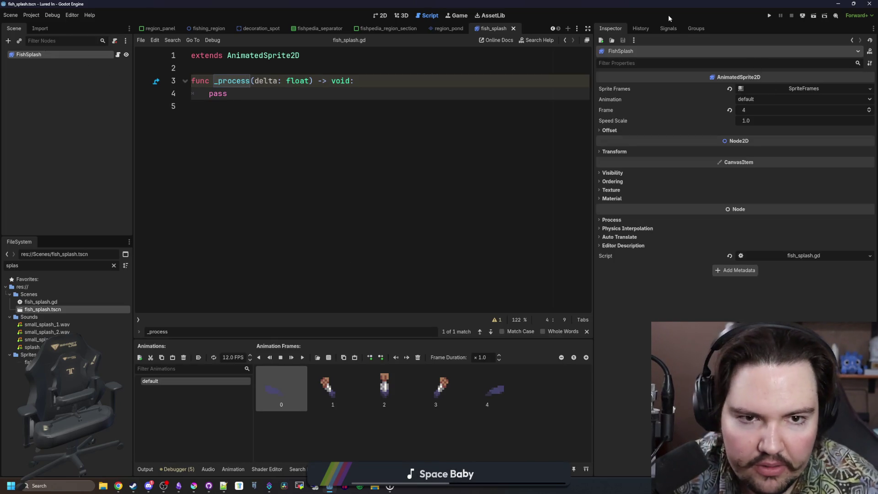
pyautogui.click(670, 28)
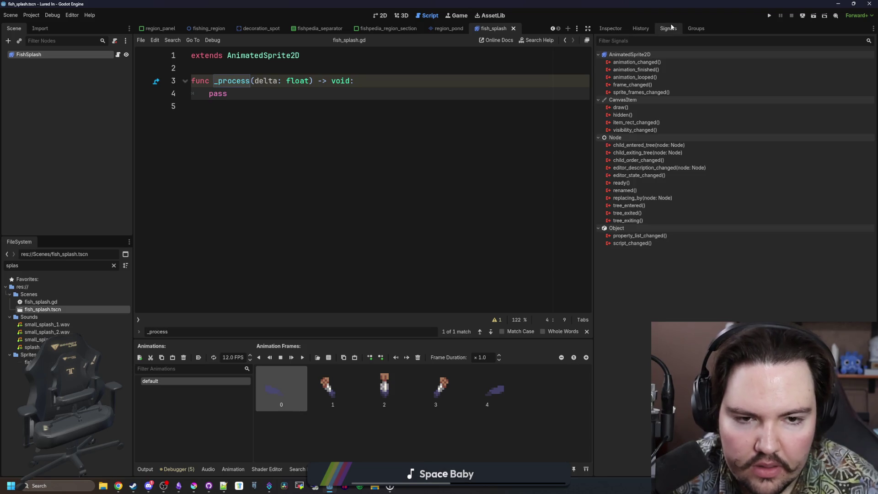
# Connect FishSplash's animation_finished signal to a handler in the script.
pyautogui.rightClick(639, 70)
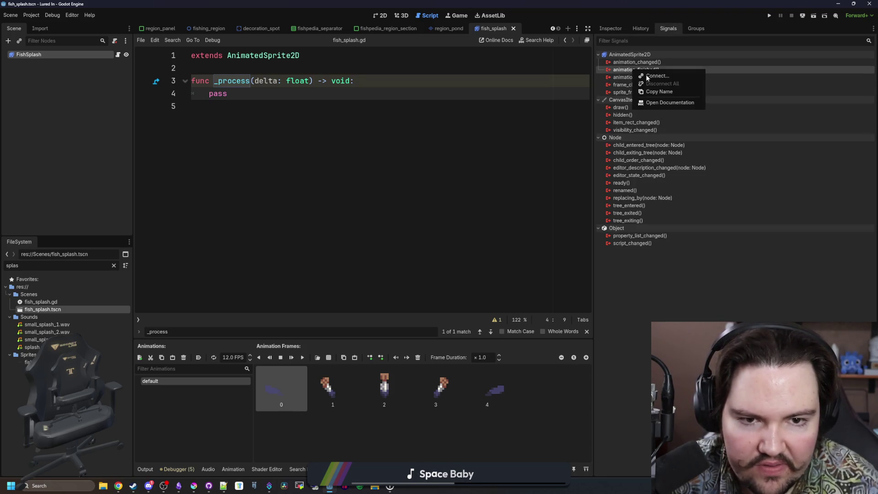
pyautogui.click(649, 75)
pyautogui.press('Return')
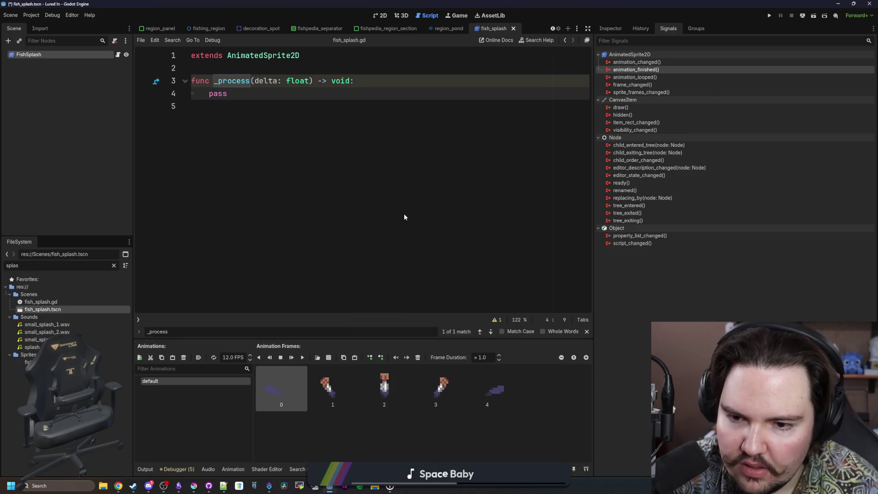
# Delete the _process function and make _on_animation_finished call queue_free().
pyautogui.moveTo(206, 118); pyautogui.dragTo(320, 55)
pyautogui.press('BackSpace')
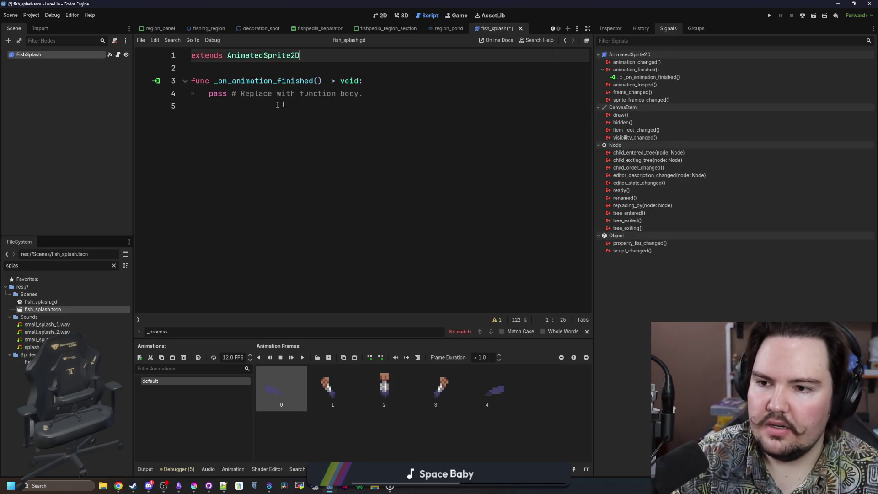
pyautogui.moveTo(384, 102)
pyautogui.mouseDown()
pyautogui.moveTo(194, 96)
pyautogui.moveTo(202, 97)
pyautogui.mouseUp()
pyautogui.press('BackSpace')
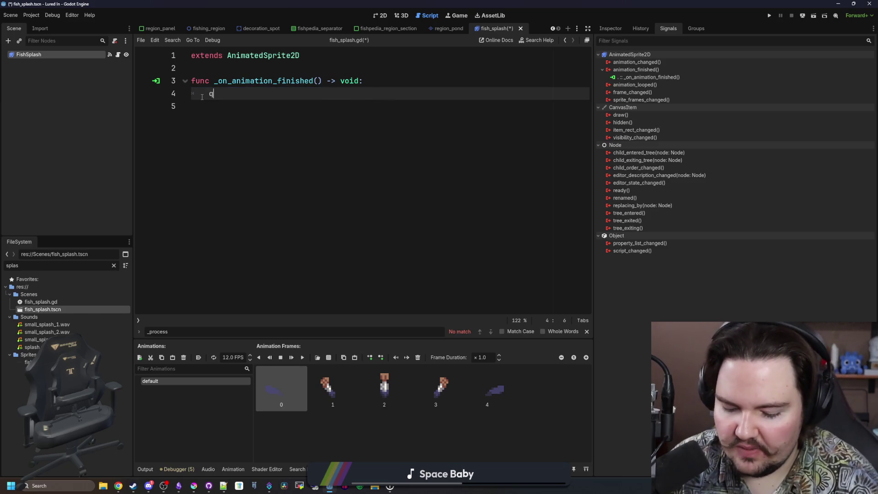
pyautogui.write('queue_free()')
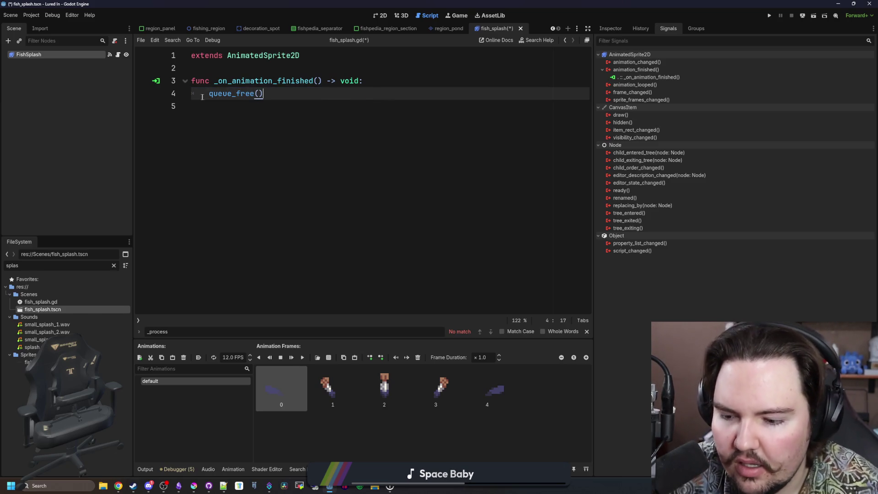
# Add an empty _ready() function containing pass above the handler.
pyautogui.click(253, 66)
pyautogui.press('Return')
pyautogui.press('Return')
pyautogui.press('Up')
pyautogui.write('func ')
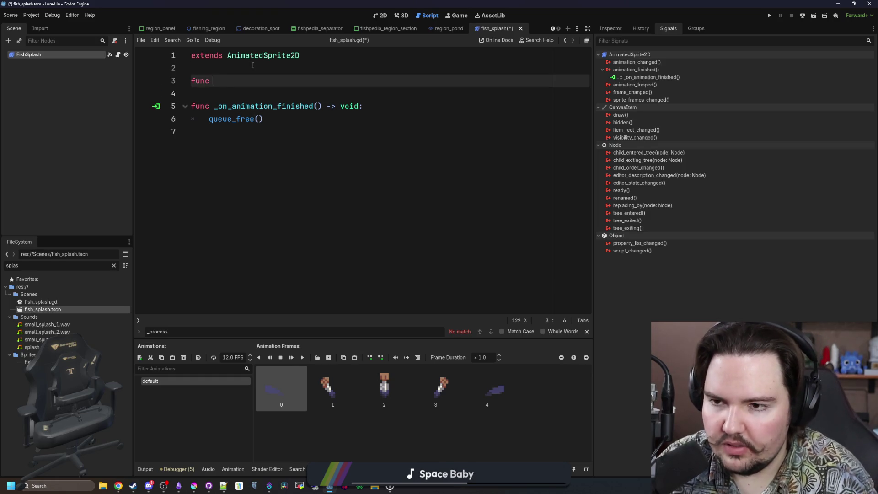
pyautogui.write('+r')
pyautogui.press('Return')
pyautogui.press('Return')
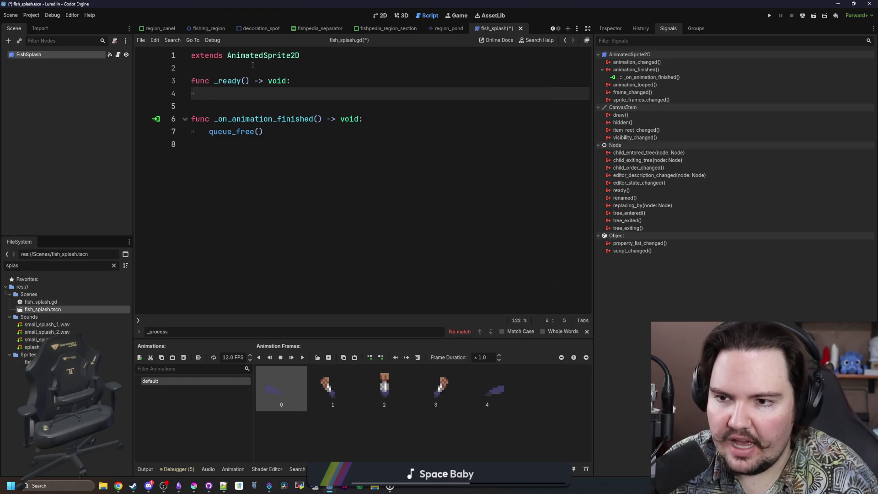
pyautogui.write('pass')
pyautogui.click(253, 65)
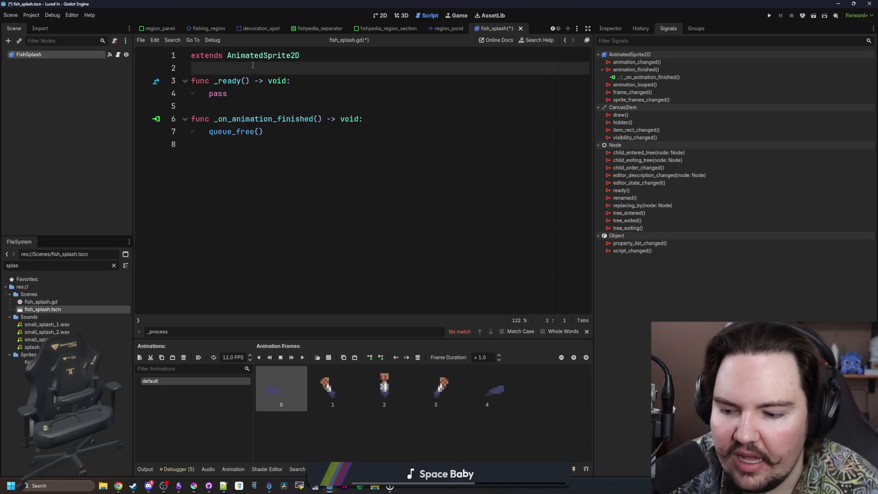
pyautogui.click(276, 94)
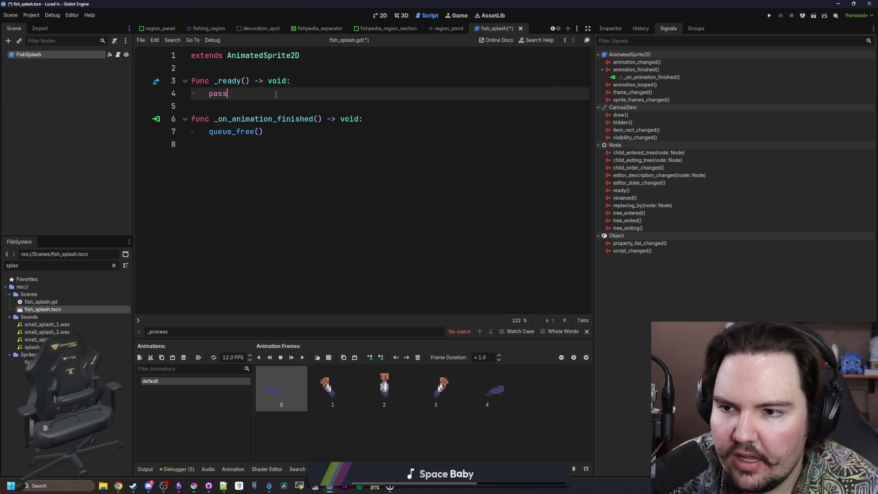
# Put a blank line between the two functions and save fish_splash.gd.
pyautogui.click(215, 112)
pyautogui.press('Return')
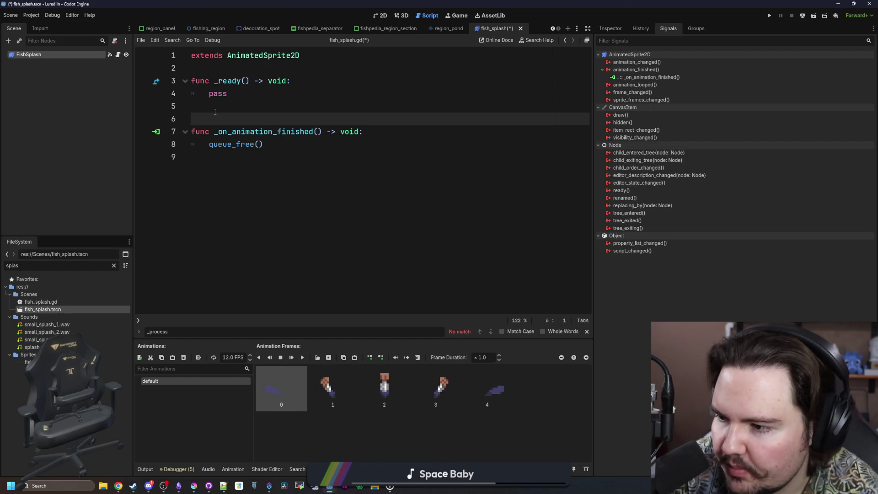
pyautogui.click(215, 111)
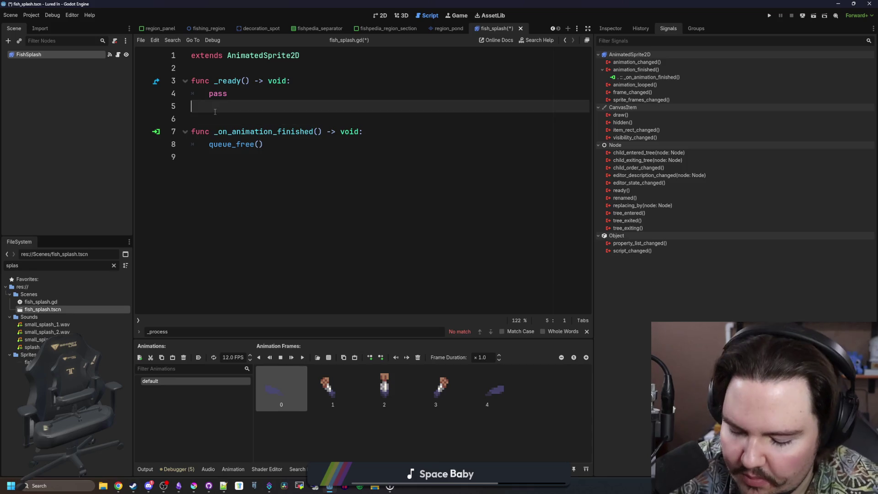
pyautogui.hotkey('ctrl', 's')
pyautogui.click(252, 90)
pyautogui.hotkey('ctrl', 's')
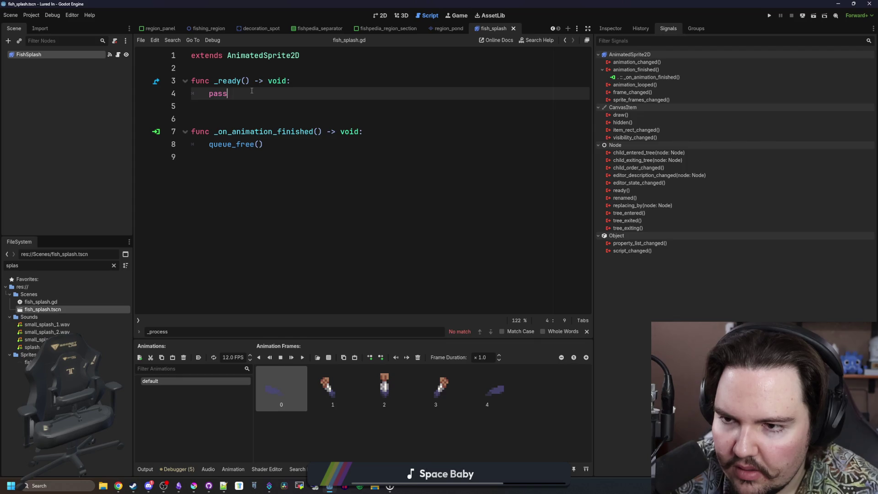
# View the splash scene in the 2D workspace, then bring Krita to the front.
pyautogui.click(383, 15)
pyautogui.scroll(-3, 382, 152)
pyautogui.scroll(4, 319, 270)
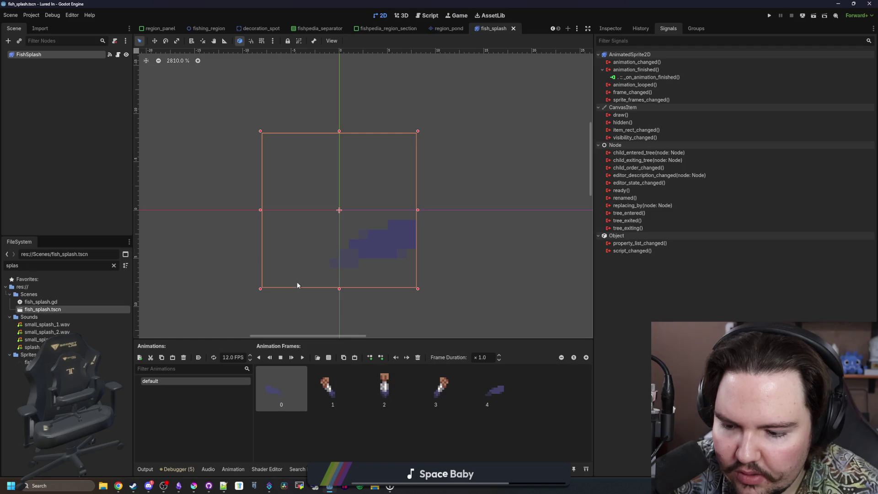
pyautogui.moveTo(194, 486)
pyautogui.click(308, 342)
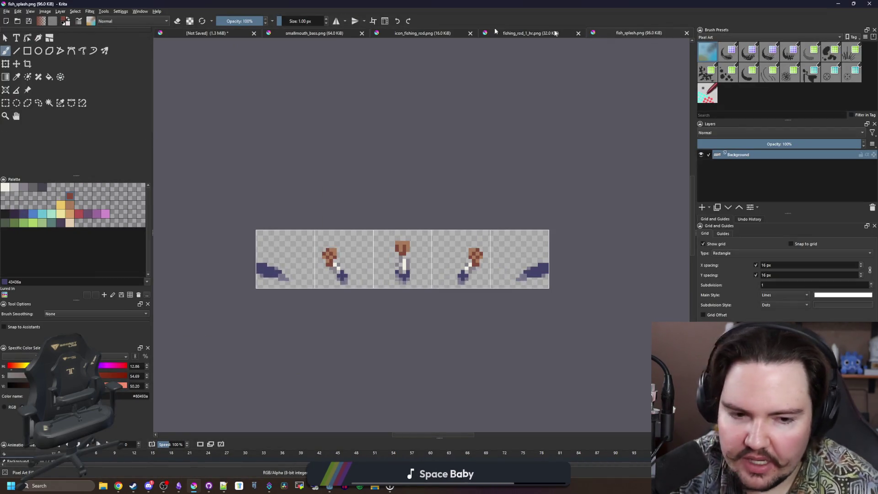
# Search Google Images for 'water splash gif' in a maximized browser window.
pyautogui.press('super+2')
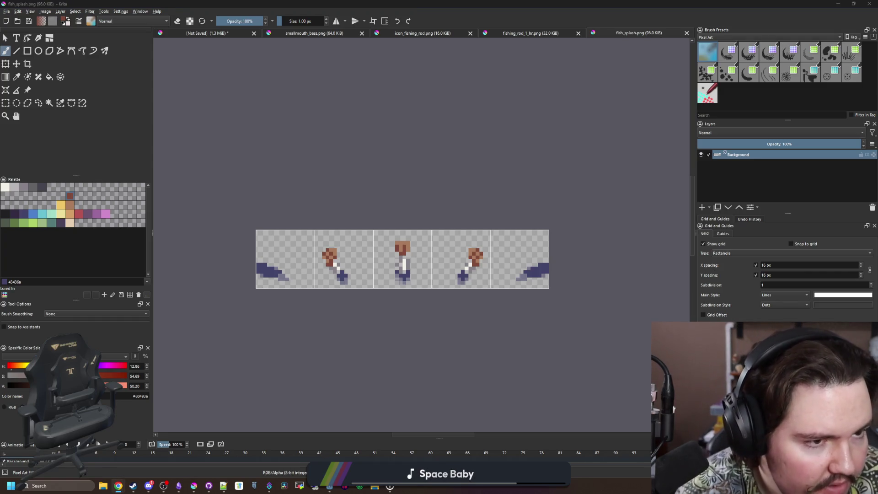
pyautogui.write('water sp')
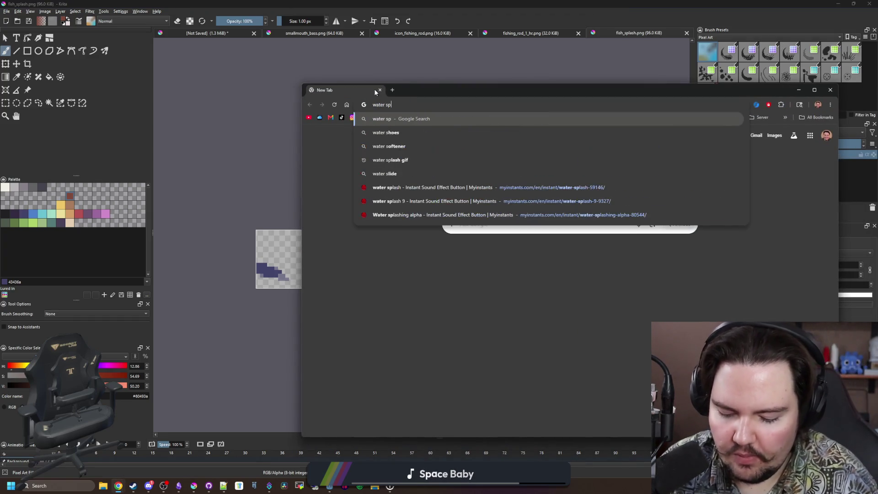
pyautogui.write('lash gif')
pyautogui.press('Return')
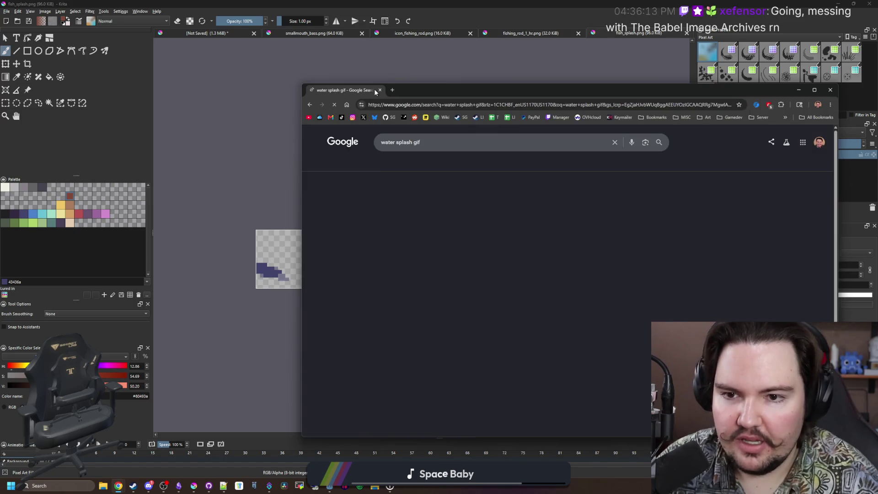
pyautogui.click(420, 155)
pyautogui.moveTo(427, 84); pyautogui.dragTo(414, 1)
# Preview several splash GIFs, including Trifox, ArtStation and DeviantArt pixel splashes, then minimize the browser.
pyautogui.click(57, 331)
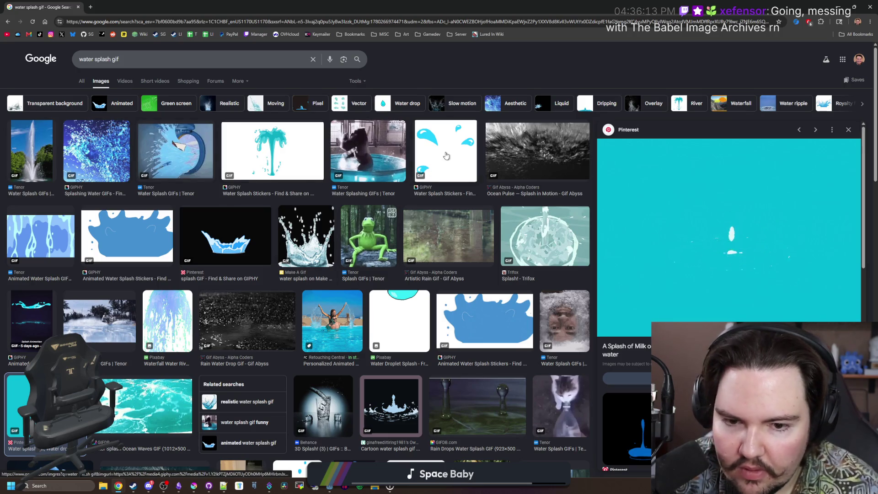
pyautogui.click(557, 242)
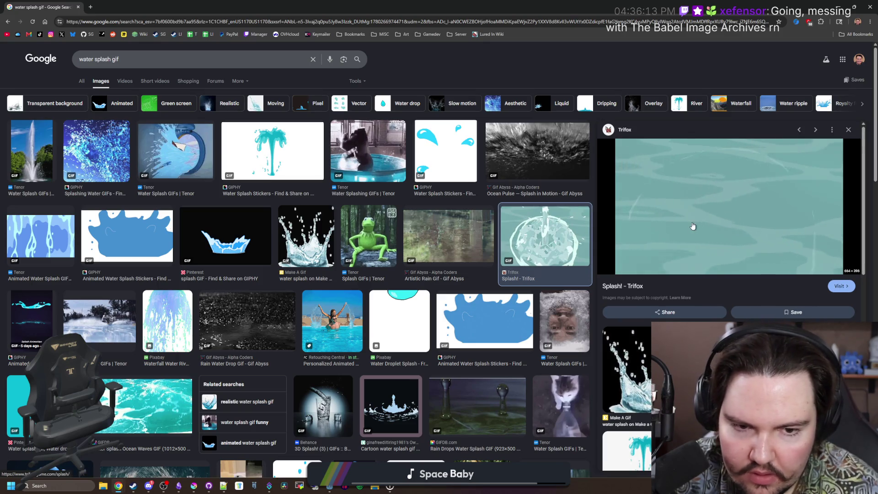
pyautogui.scroll(-2, 287, 274)
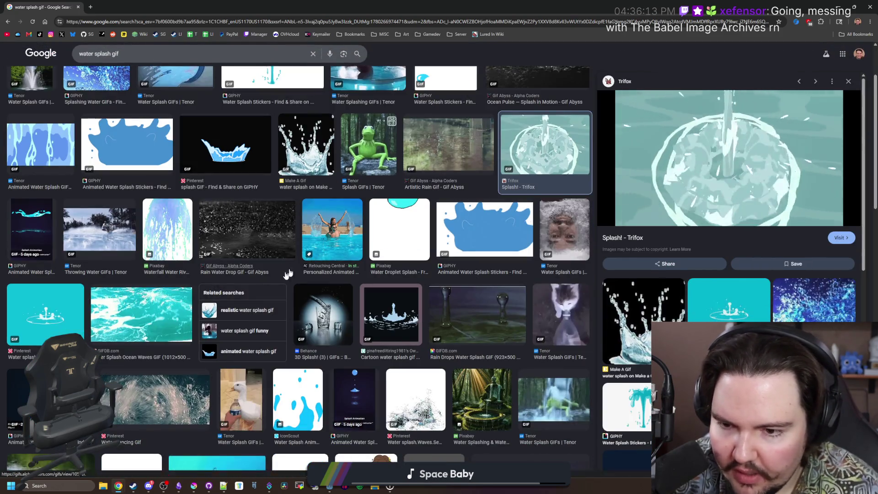
pyautogui.scroll(-2, 287, 274)
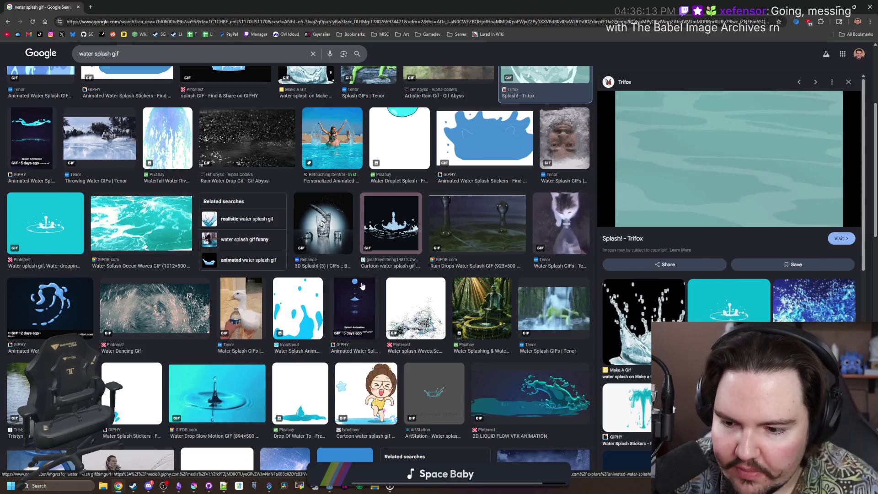
pyautogui.scroll(-2, 361, 285)
pyautogui.click(436, 307)
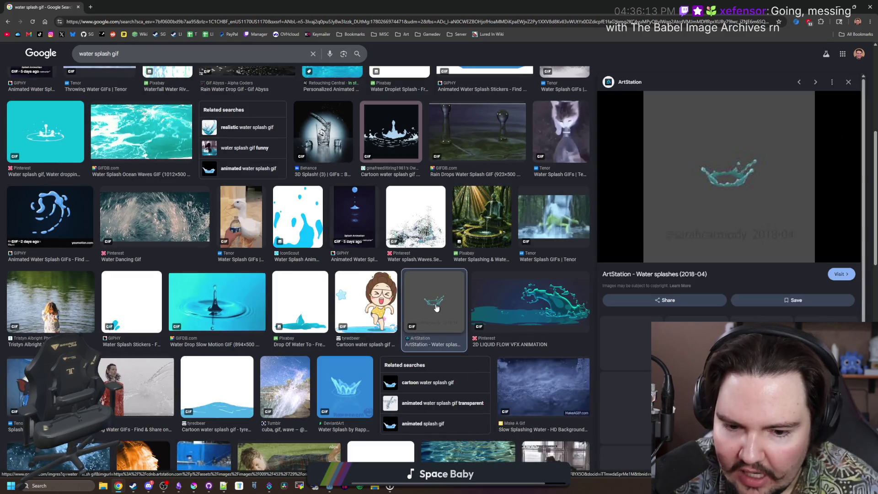
pyautogui.scroll(-2, 342, 279)
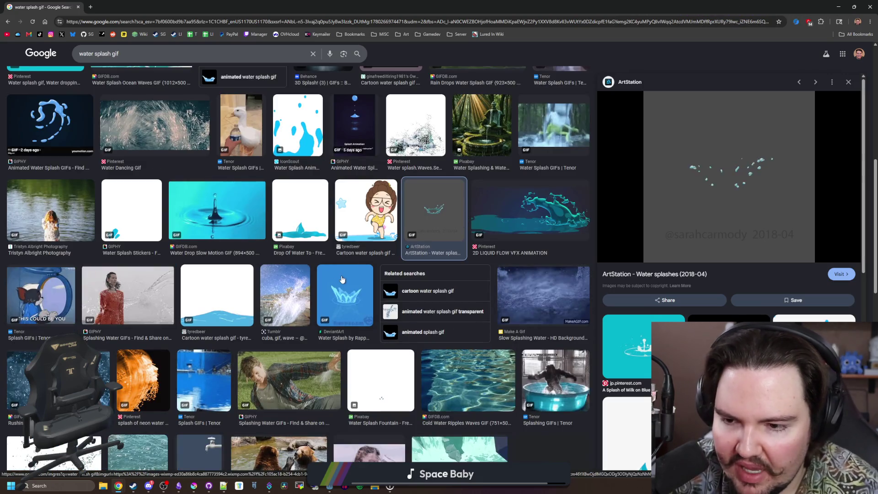
pyautogui.click(342, 279)
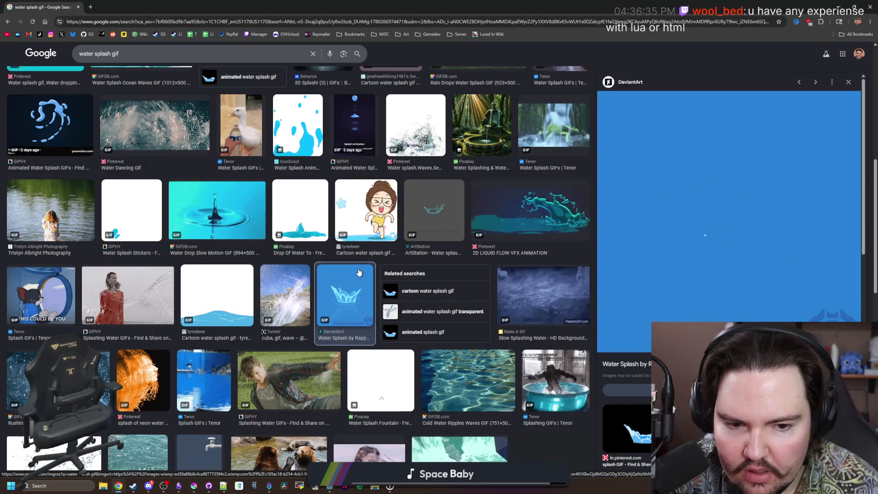
pyautogui.scroll(-2, 359, 272)
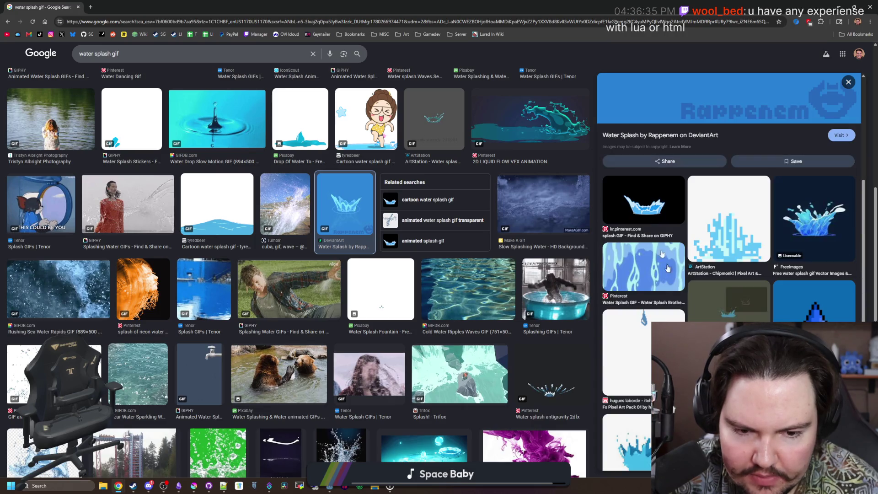
pyautogui.press('super+Down')
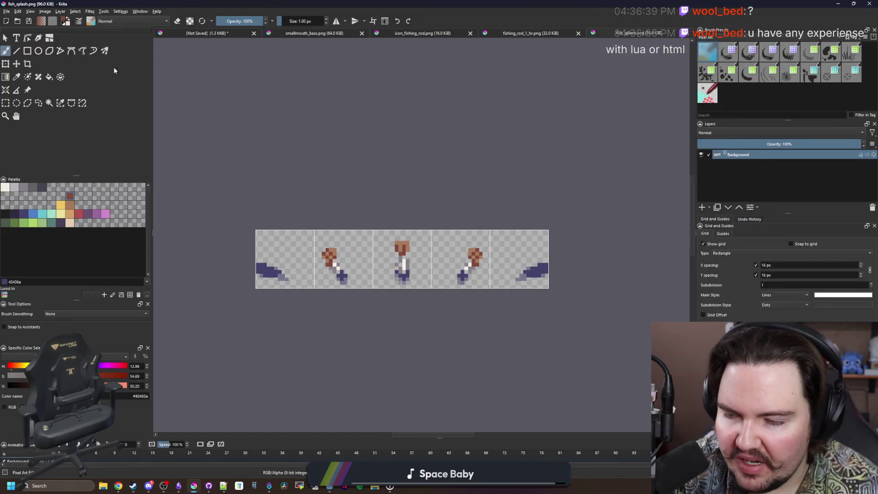
# Create a new 16 × 16 px Krita document.
pyautogui.click(7, 12)
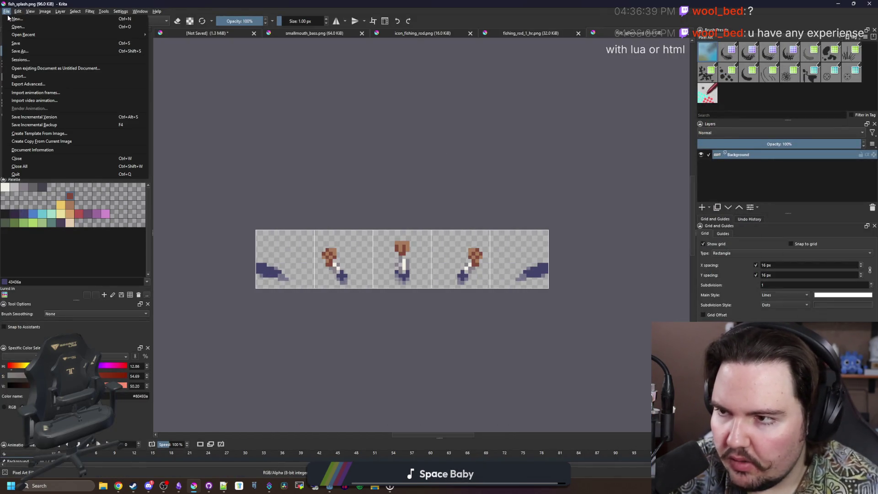
pyautogui.click(9, 18)
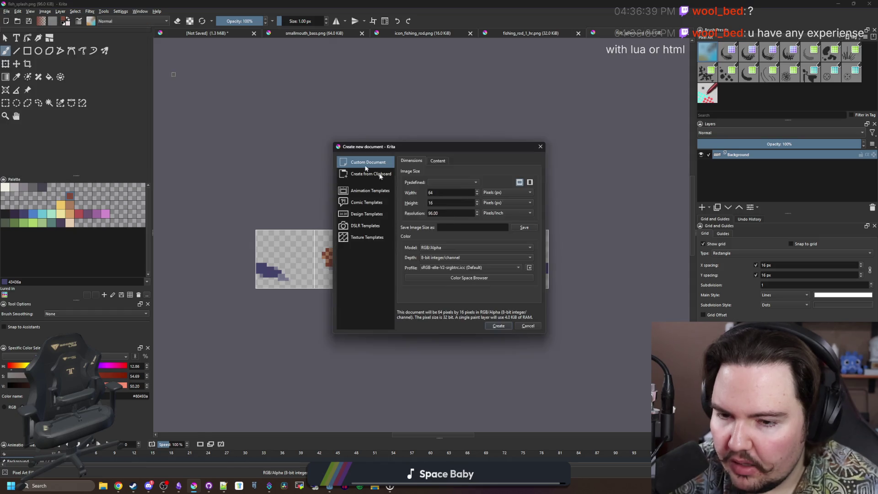
pyautogui.doubleClick(442, 192)
pyautogui.write('32')
pyautogui.press('Tab')
pyautogui.write('32')
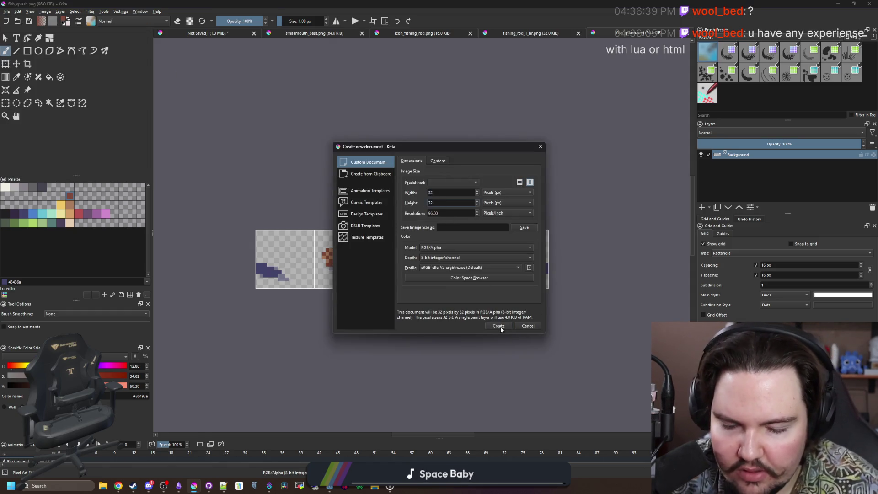
pyautogui.doubleClick(451, 202)
pyautogui.write('16')
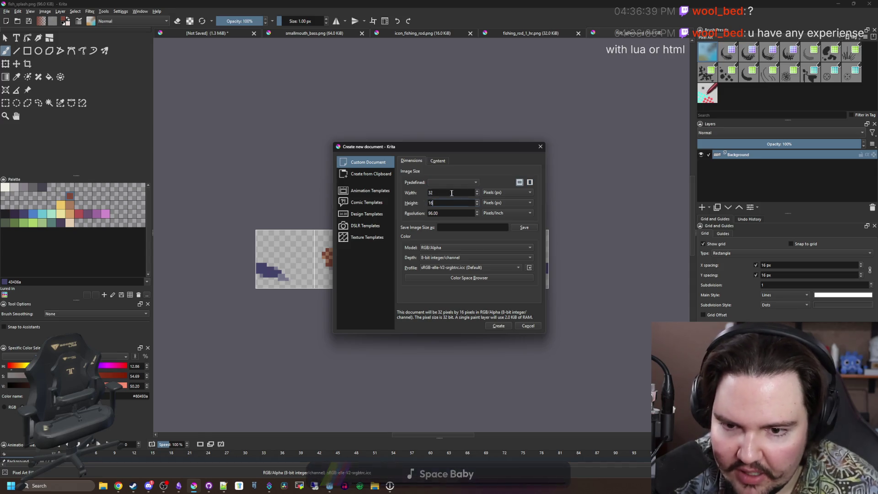
pyautogui.doubleClick(451, 193)
pyautogui.write('16')
pyautogui.click(502, 323)
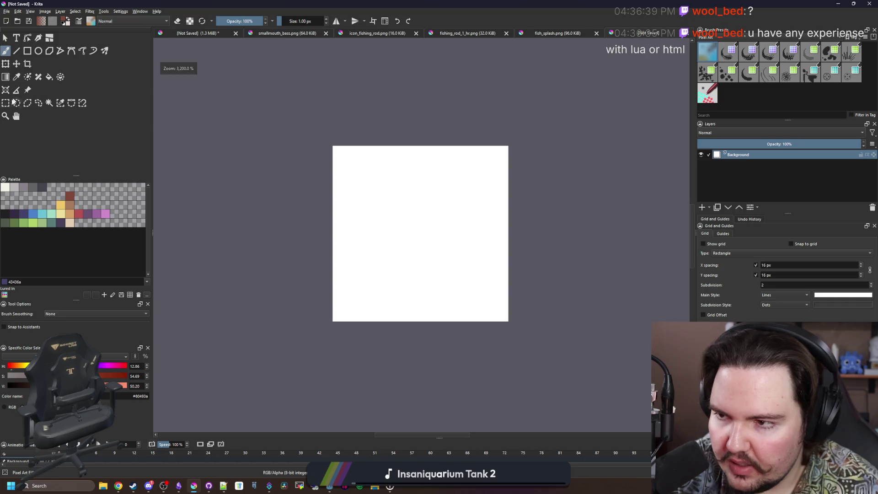
# Clear the canvas's white fill to transparency with a full rectangular selection.
pyautogui.click(10, 103)
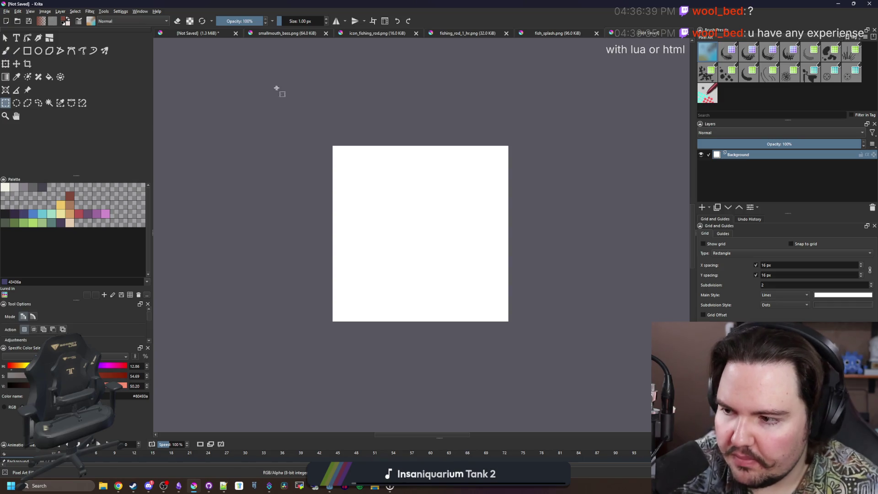
pyautogui.moveTo(279, 90); pyautogui.dragTo(574, 338)
pyautogui.press('Delete')
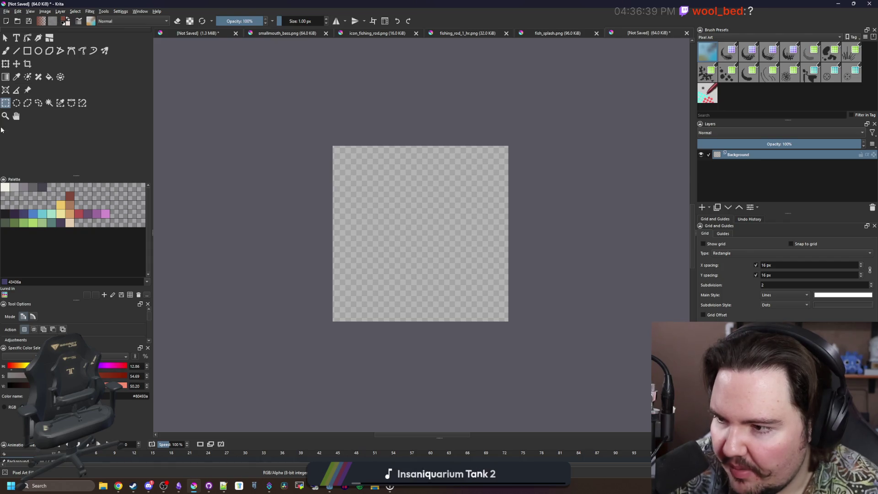
pyautogui.hotkey('alt', 'Tab')
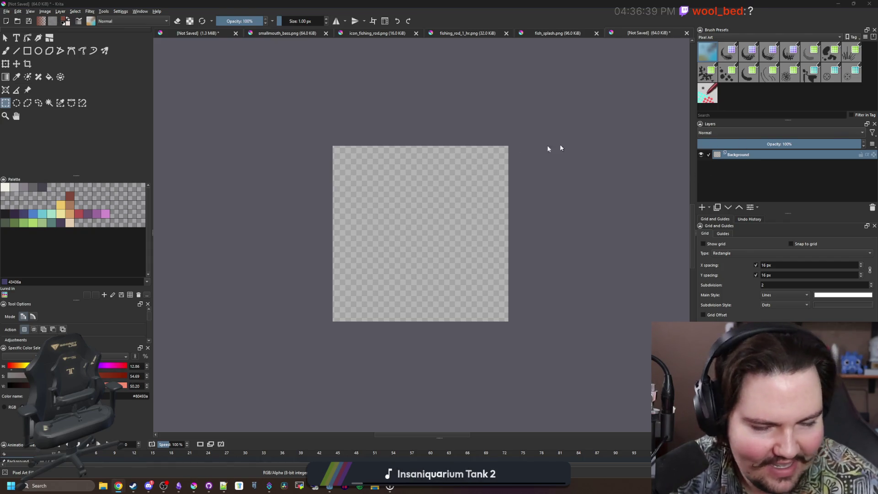
# Search for 'babel image archives', open the site maximized, and start its Universal Slide Show.
pyautogui.write('babel images')
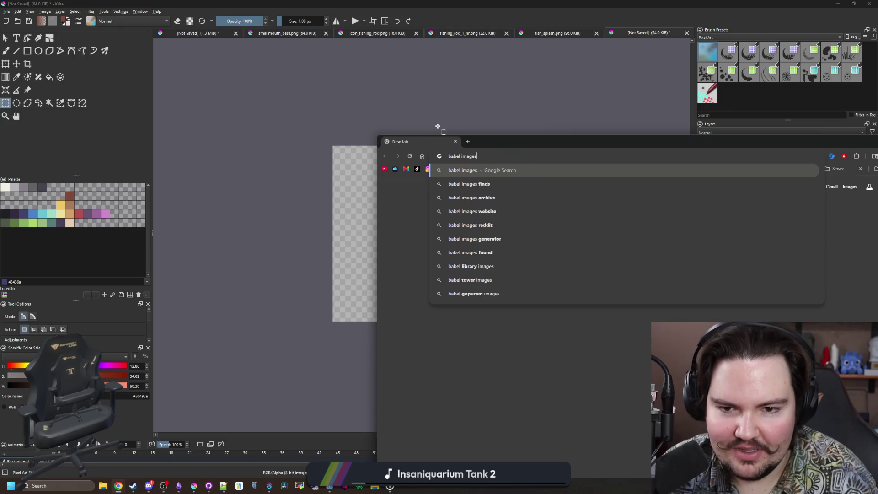
pyautogui.press('BackSpace')
pyautogui.write('archives')
pyautogui.press('Return')
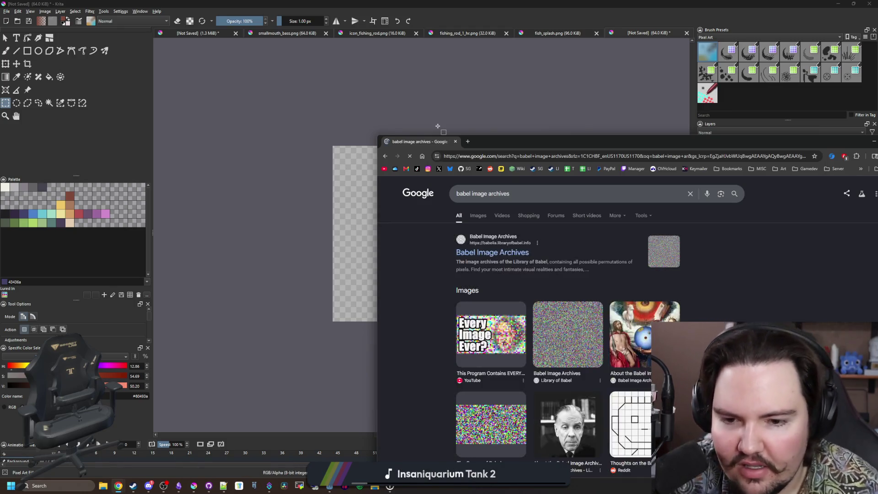
pyautogui.click(508, 256)
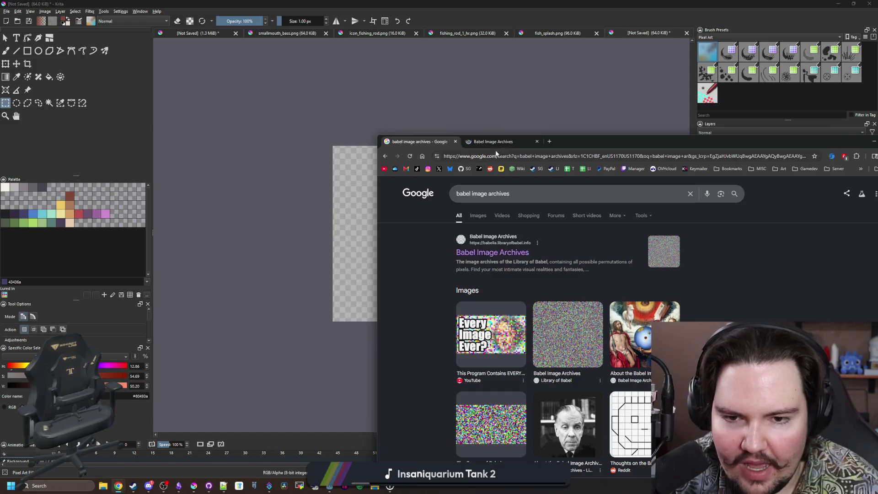
pyautogui.moveTo(608, 141); pyautogui.dragTo(506, 4)
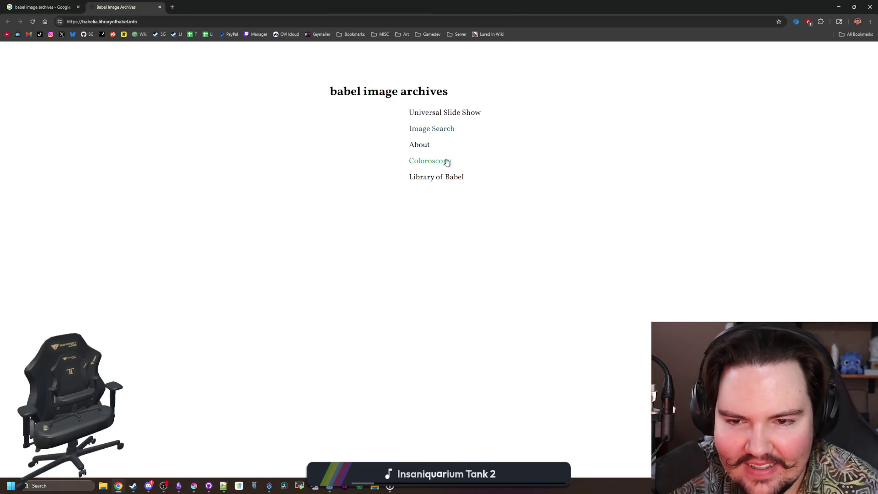
pyautogui.click(458, 117)
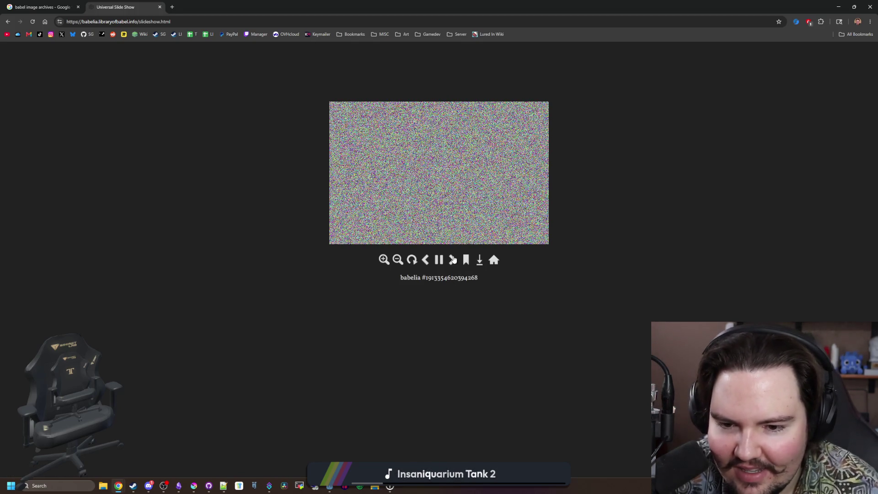
# Step through five random noise images, then go back to the archive's home page.
pyautogui.click(453, 260)
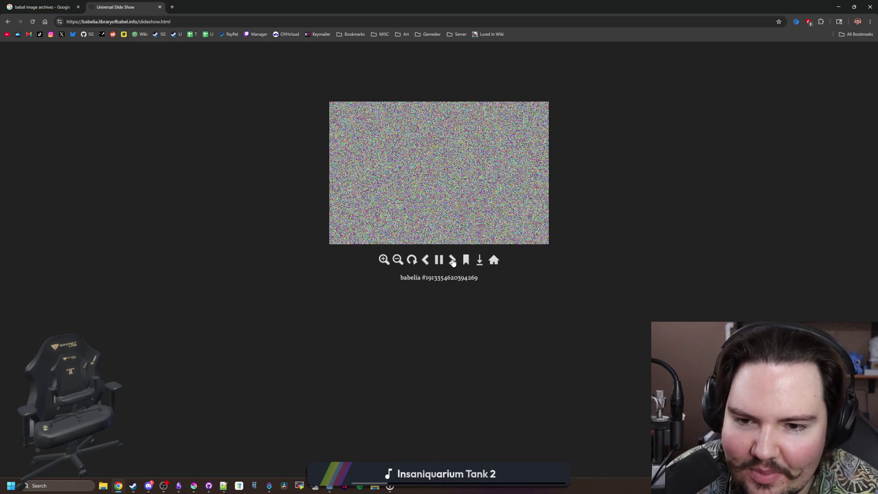
pyautogui.click(453, 260)
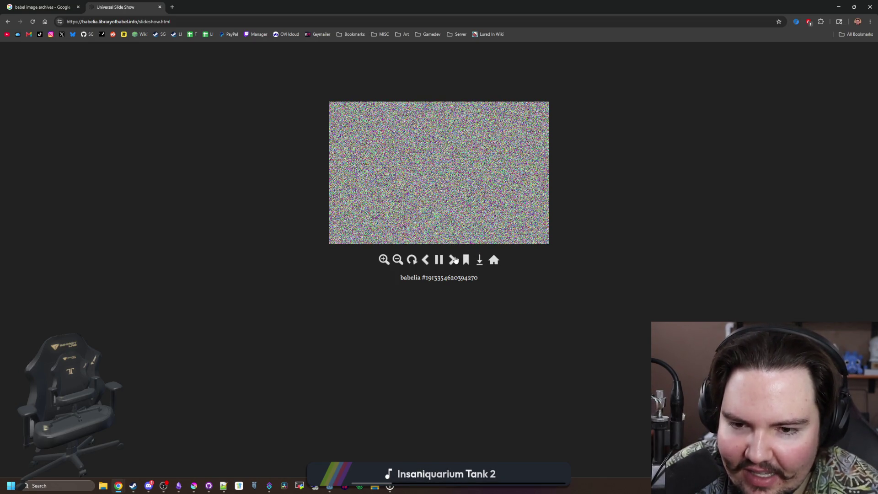
pyautogui.click(454, 261)
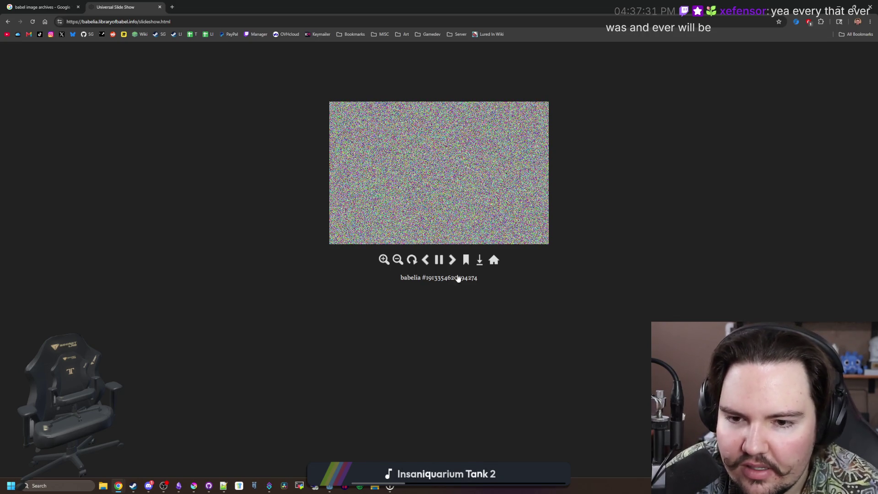
pyautogui.click(453, 259)
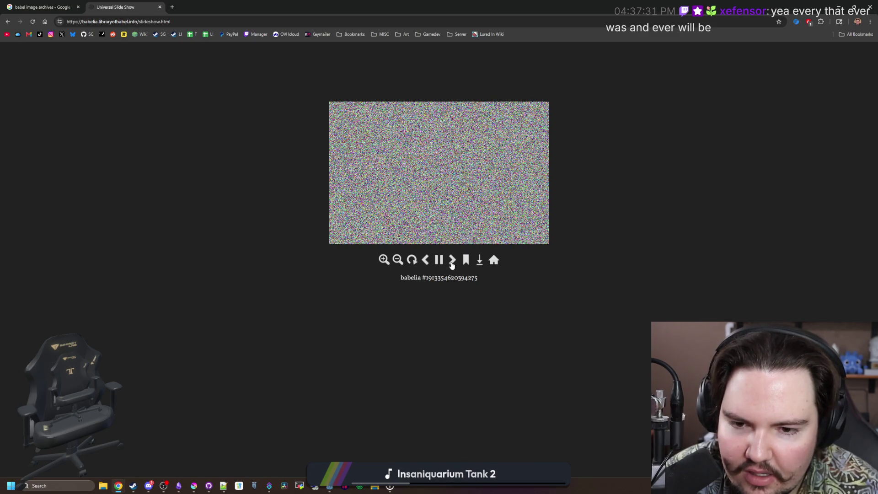
pyautogui.click(452, 262)
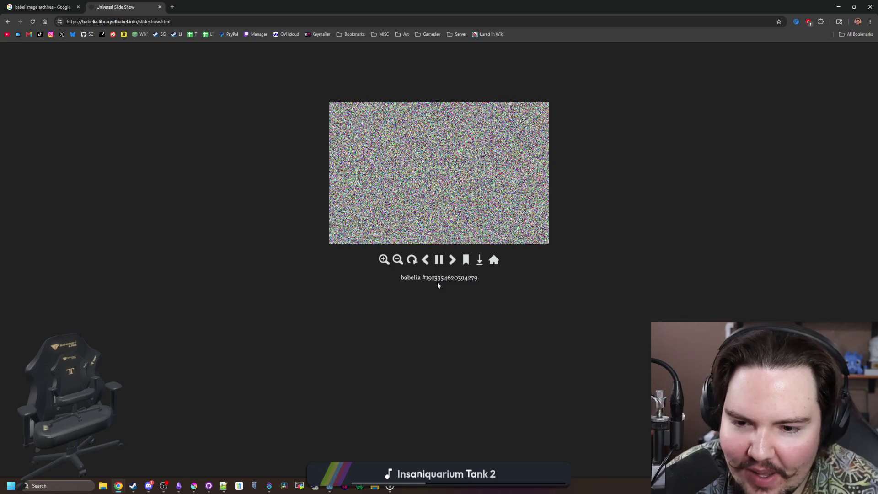
pyautogui.hotkey('alt', 'Left')
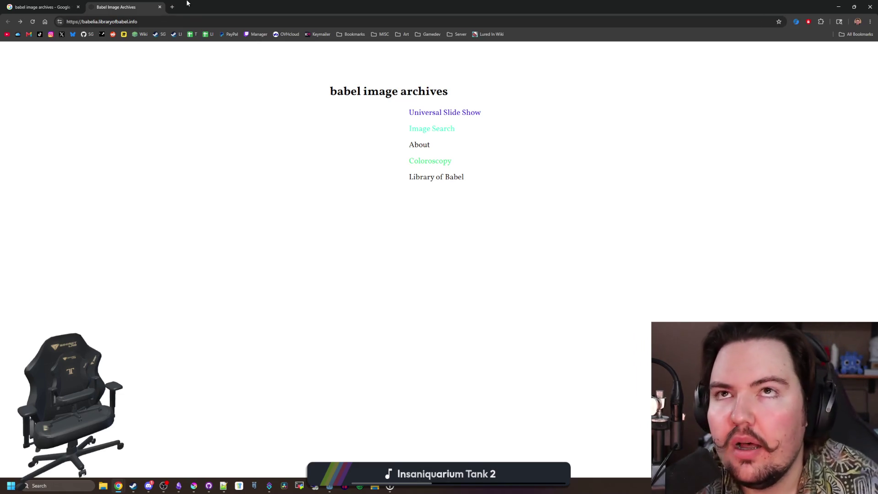
# Load chipplays.com via 'chip' in the address bar and open its earf page.
pyautogui.click(222, 22)
pyautogui.write('chip')
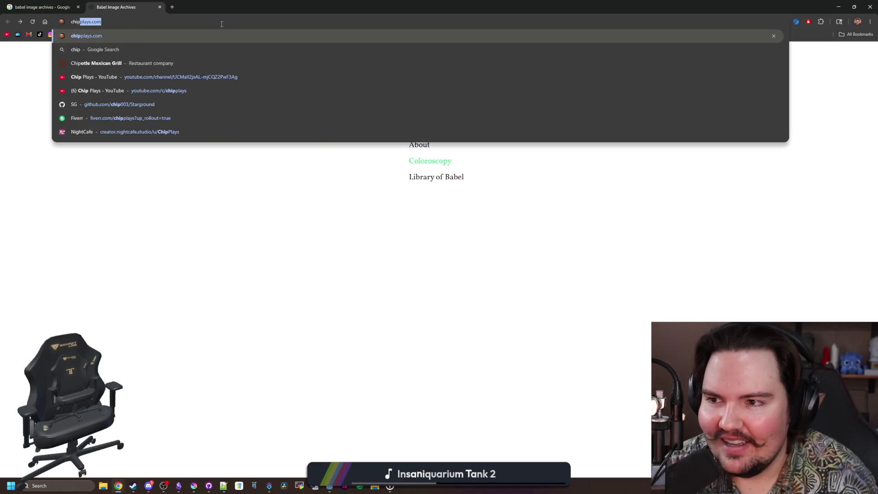
pyautogui.press('Return')
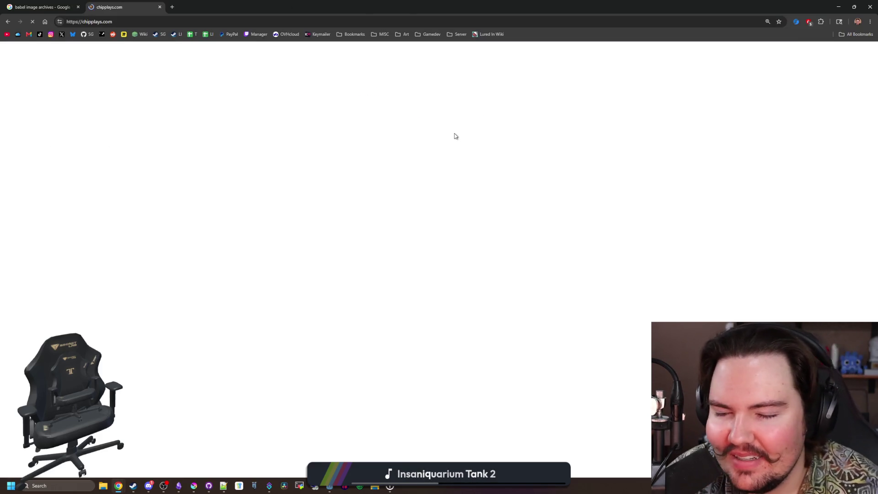
pyautogui.scroll(-1, 628, 249)
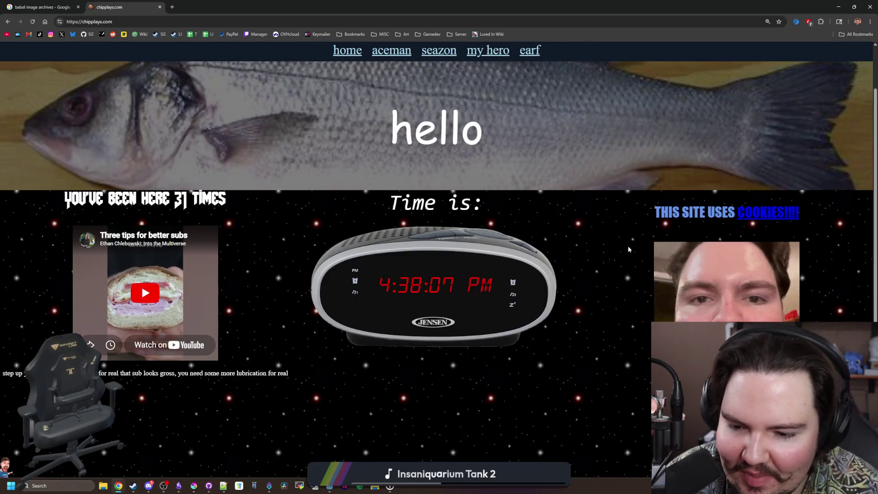
pyautogui.scroll(1, 627, 245)
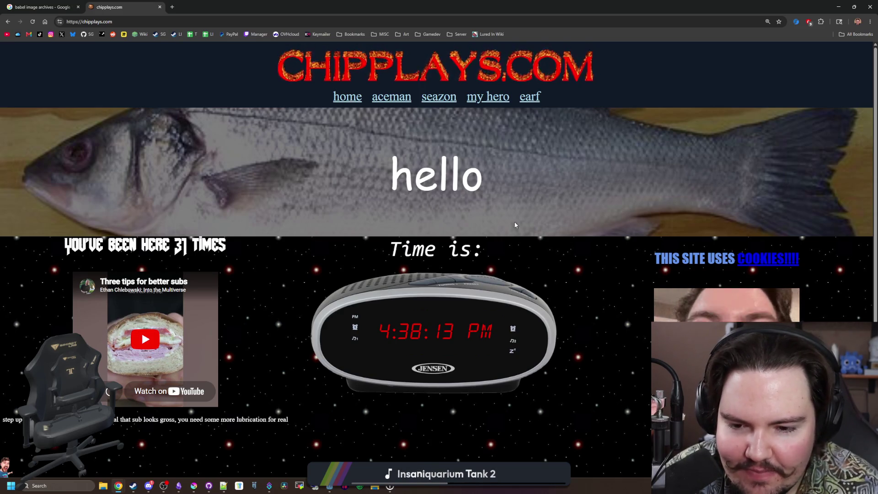
pyautogui.click(531, 102)
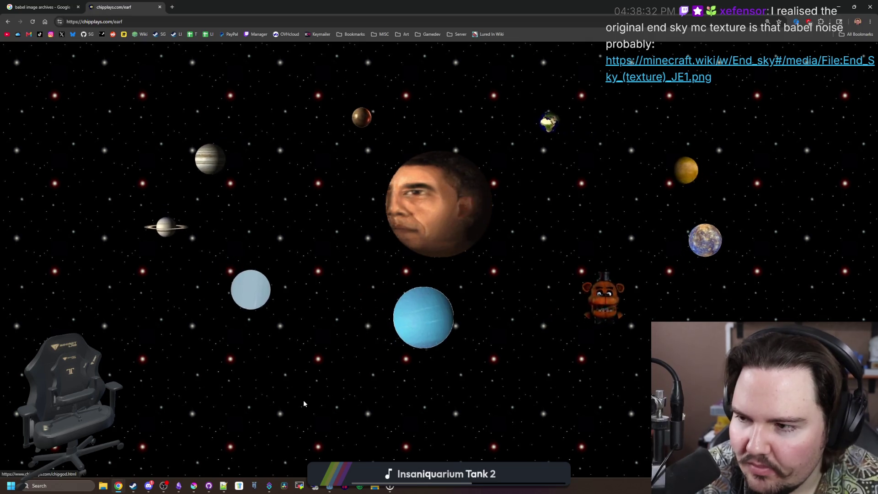
# In a new tab, search the web for 'lua' and open Lua.org's Documentation page.
pyautogui.click(172, 7)
pyautogui.write('lua')
pyautogui.press('Return')
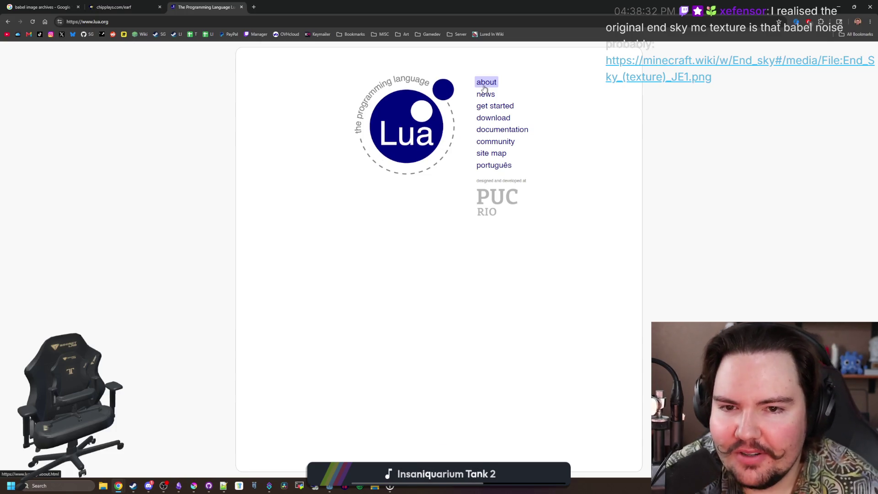
pyautogui.click(503, 129)
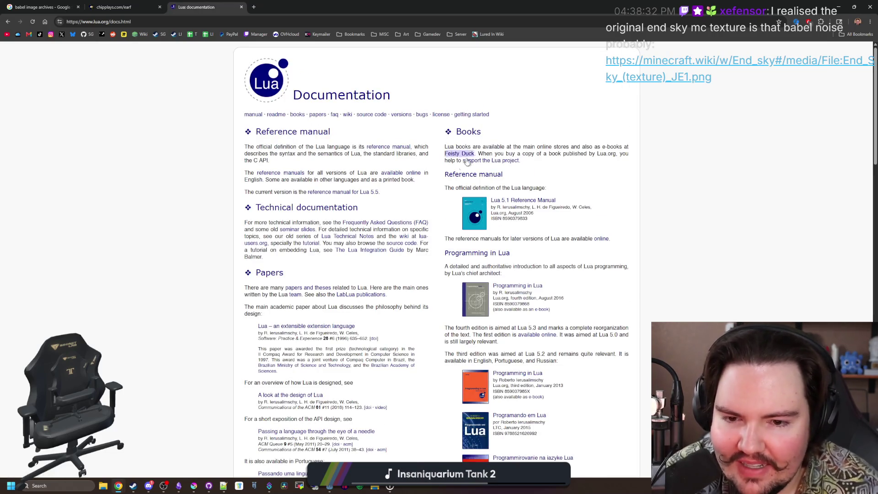
pyautogui.scroll(-10, 425, 257)
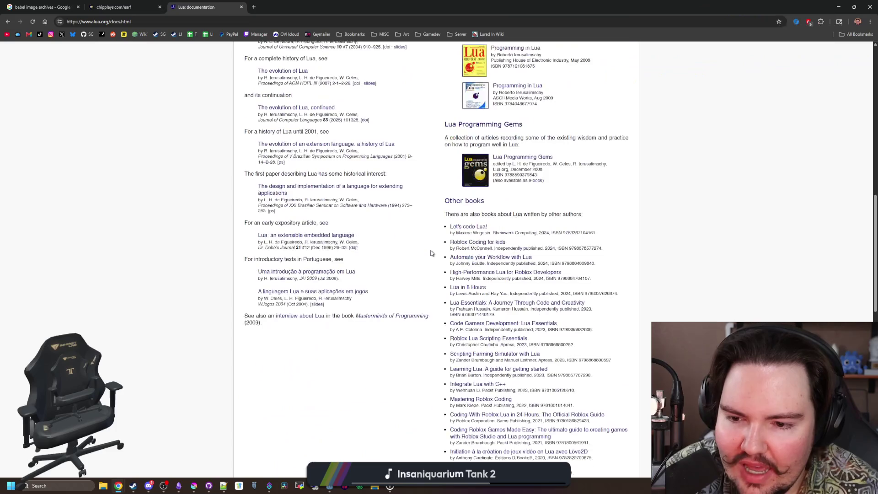
pyautogui.scroll(-10, 431, 253)
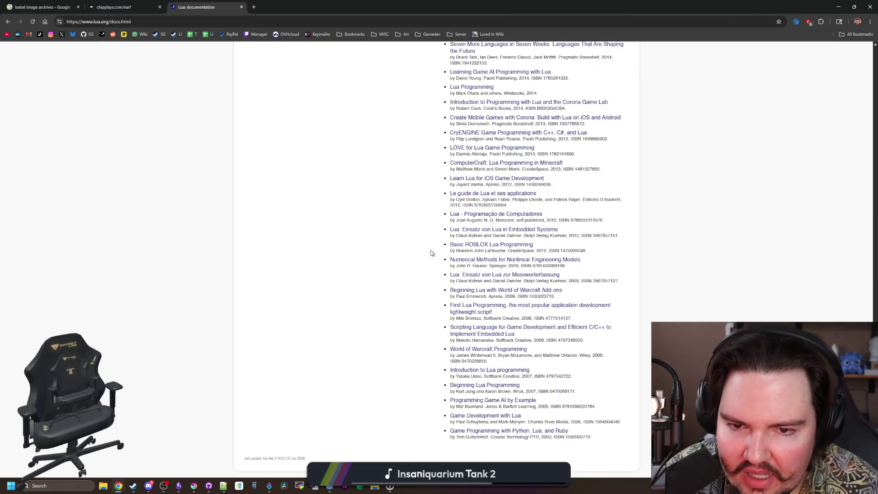
pyautogui.scroll(20, 431, 252)
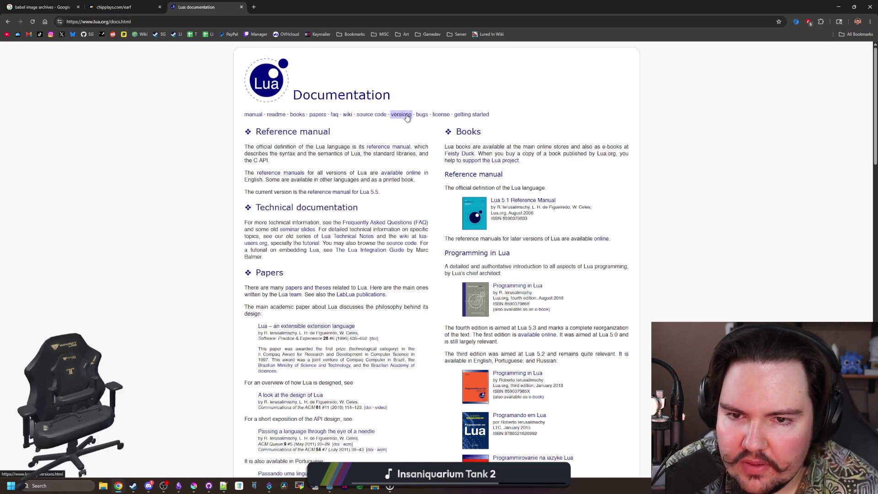
pyautogui.scroll(-20, 370, 180)
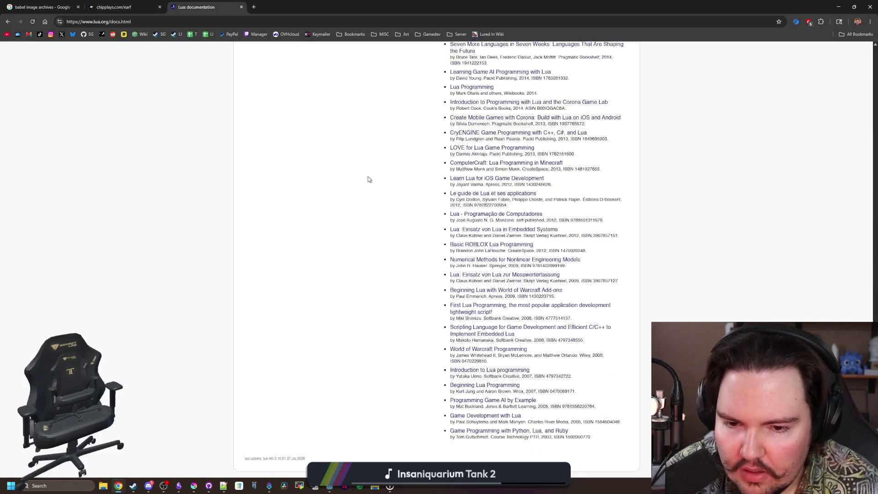
pyautogui.scroll(20, 370, 179)
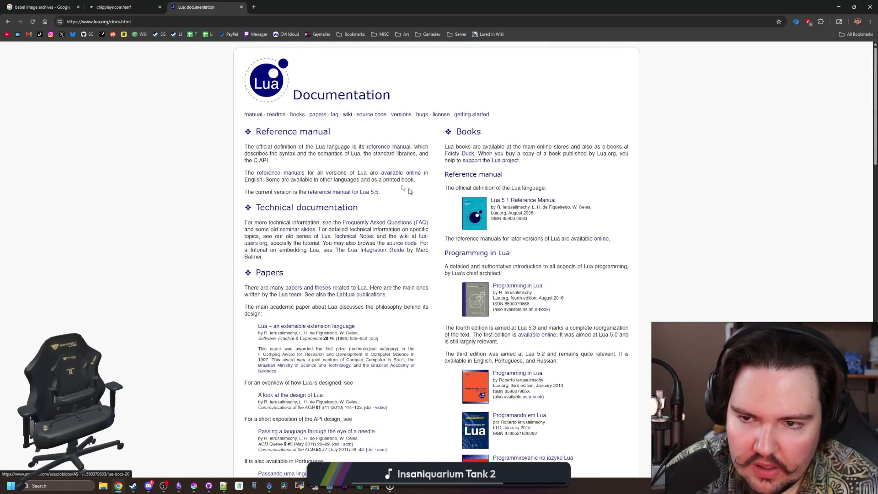
# Glance at the Lua source code page, then return to the Documentation page.
pyautogui.click(376, 116)
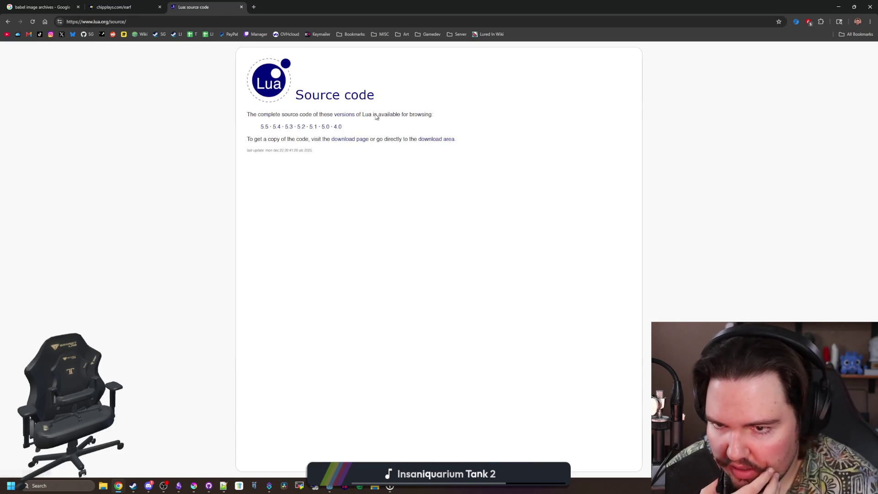
pyautogui.hotkey('alt', 'Left')
pyautogui.click(231, 23)
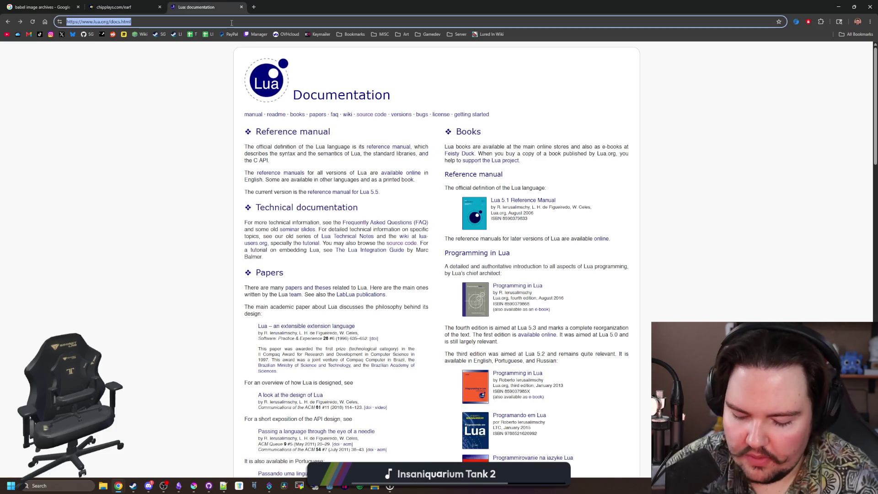
# Search images for 'lua code' and preview the 'How to test your Lua' and 'Importing Code' screenshots.
pyautogui.write('lua code')
pyautogui.press('Return')
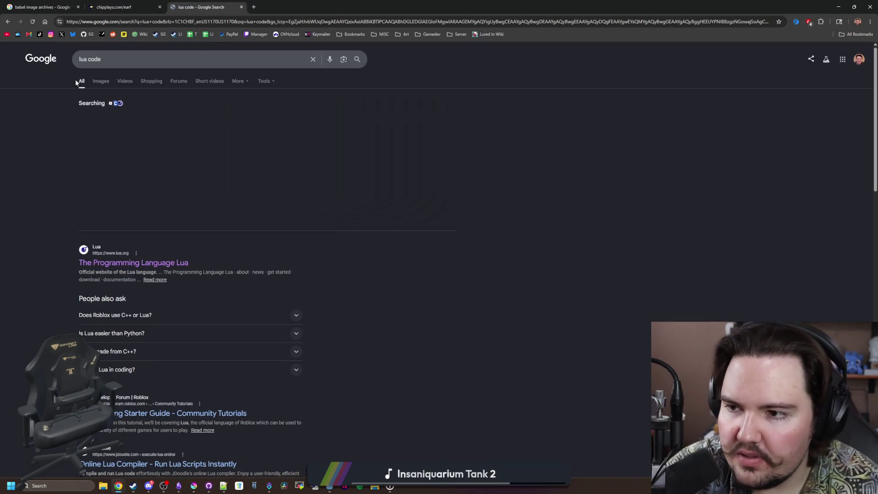
pyautogui.click(92, 84)
pyautogui.click(245, 123)
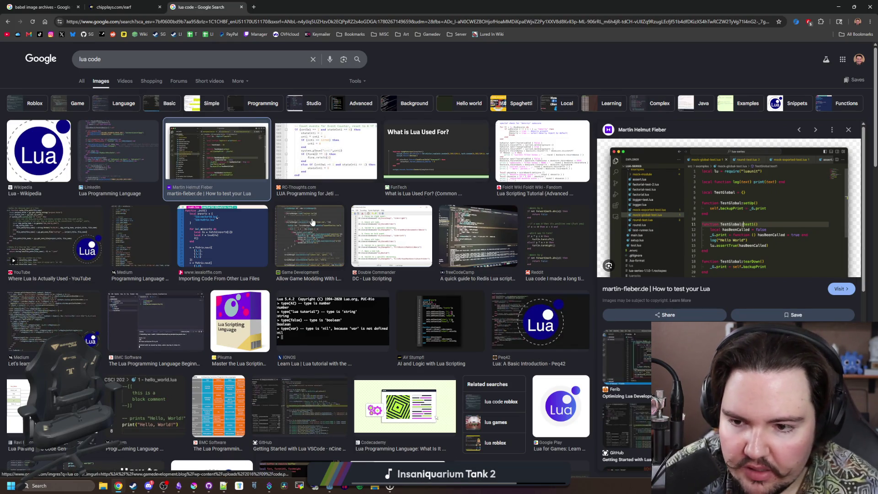
pyautogui.click(249, 231)
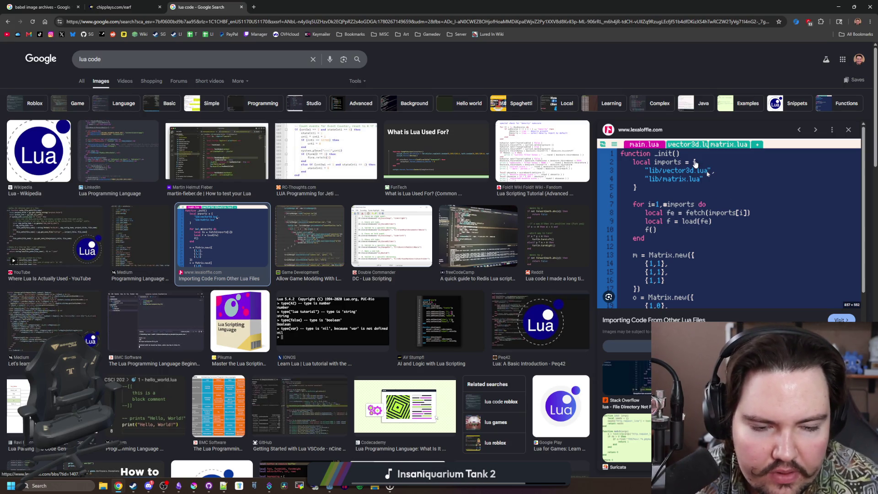
pyautogui.click(241, 163)
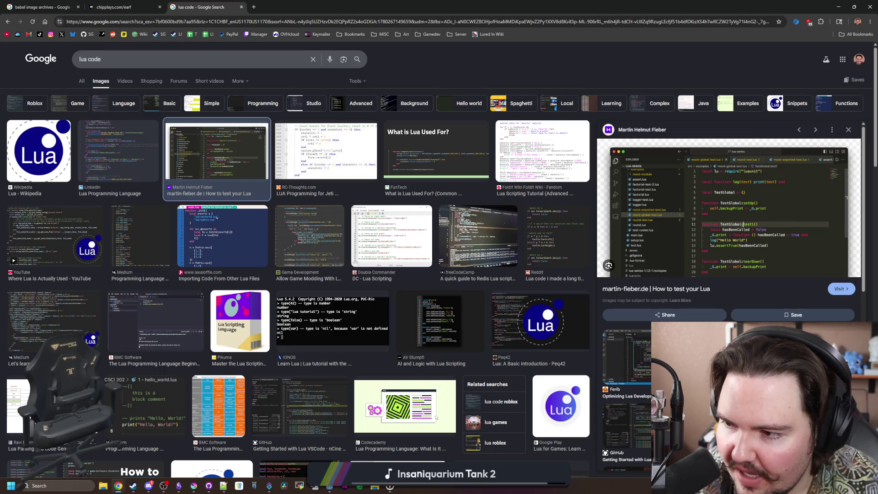
# Open the raw End sky texture file from the wiki, then move to the 'babel image archives' results.
pyautogui.click(163, 485)
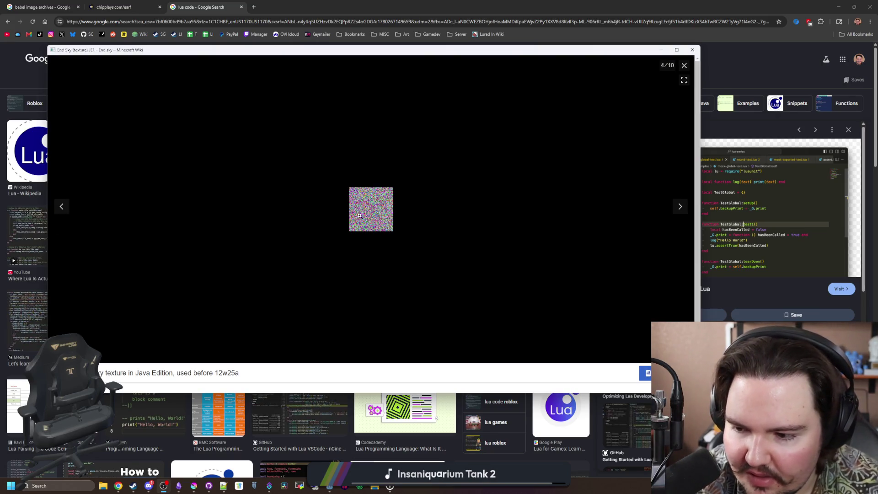
pyautogui.click(378, 212)
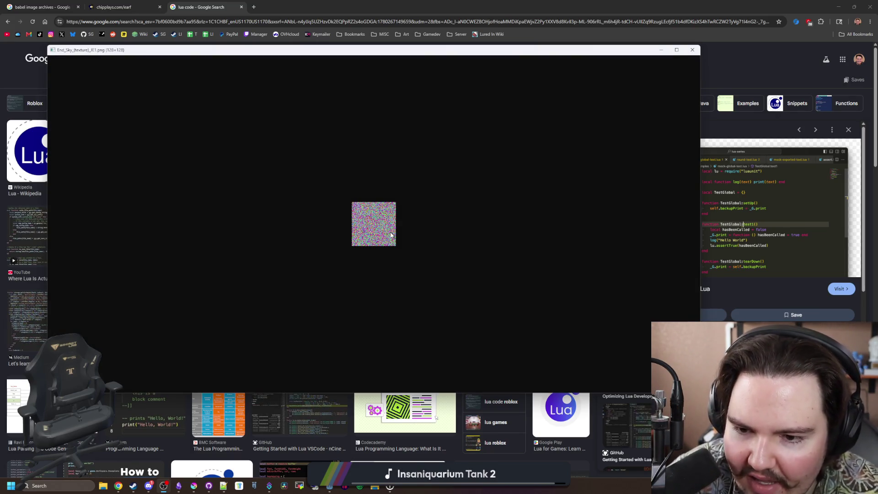
pyautogui.scroll(5, 390, 234)
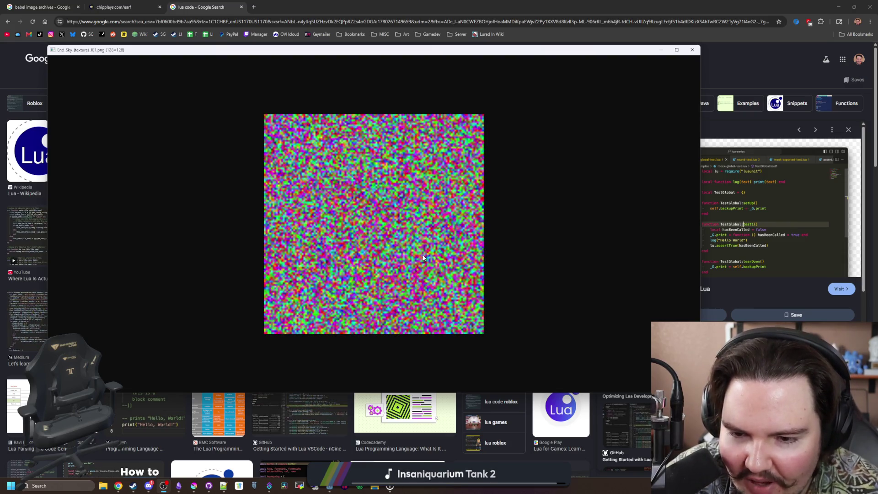
pyautogui.moveTo(198, 54); pyautogui.dragTo(6, 119)
pyautogui.click(41, 6)
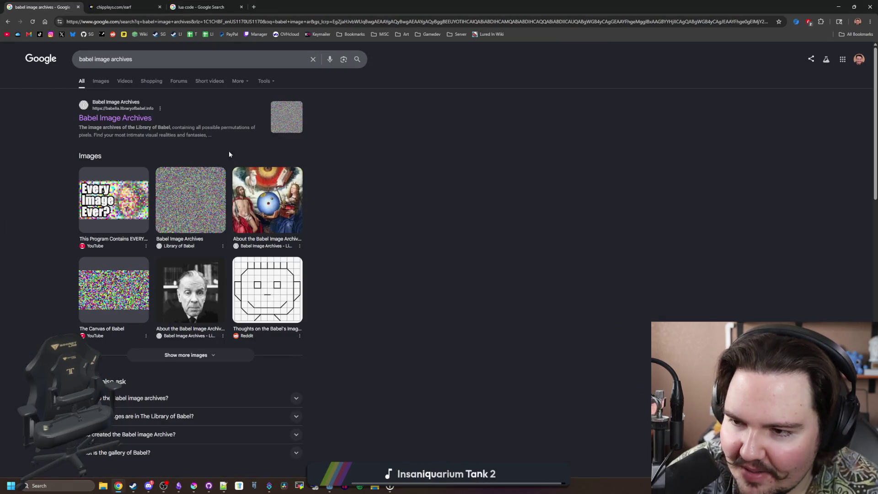
# Compare Babel Image Archives' Universal Slide Show with the End sky texture, then close the viewer and go back.
pyautogui.click(138, 118)
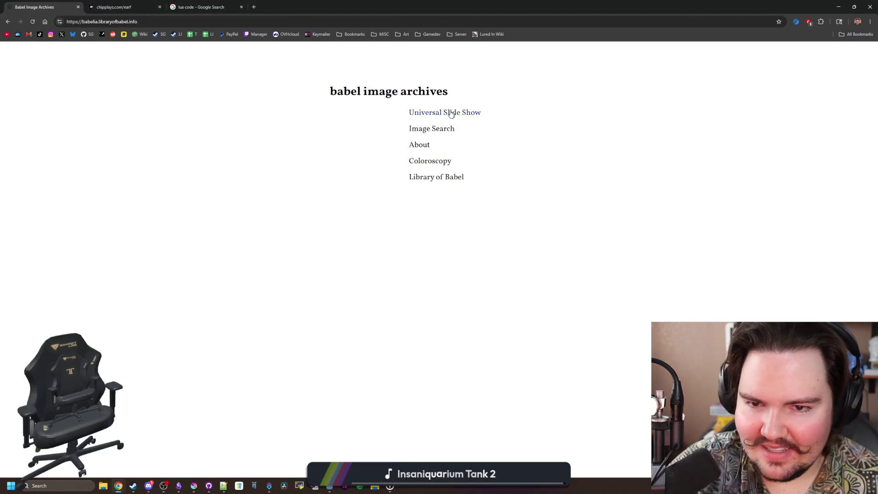
pyautogui.click(451, 113)
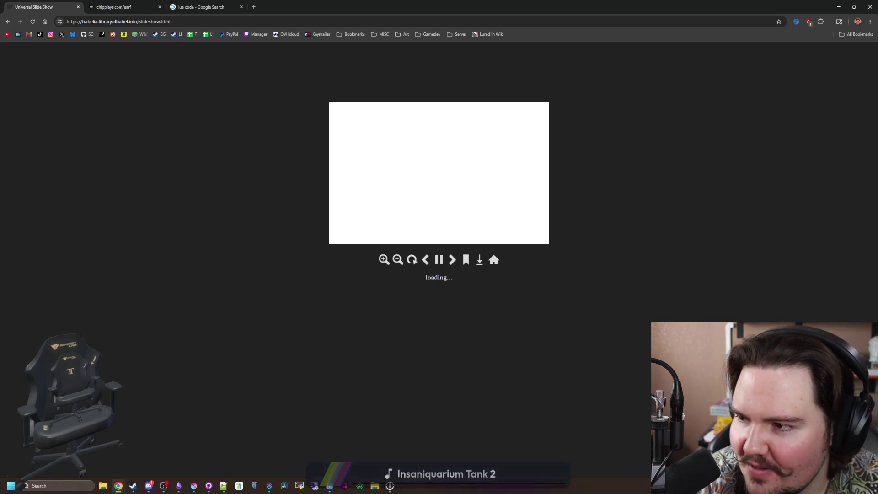
pyautogui.moveTo(1, 120)
pyautogui.mouseDown()
pyautogui.moveTo(743, 169)
pyautogui.moveTo(594, 205)
pyautogui.moveTo(603, 210)
pyautogui.moveTo(608, 296)
pyautogui.moveTo(645, 53)
pyautogui.moveTo(605, 102)
pyautogui.moveTo(543, 137)
pyautogui.mouseUp()
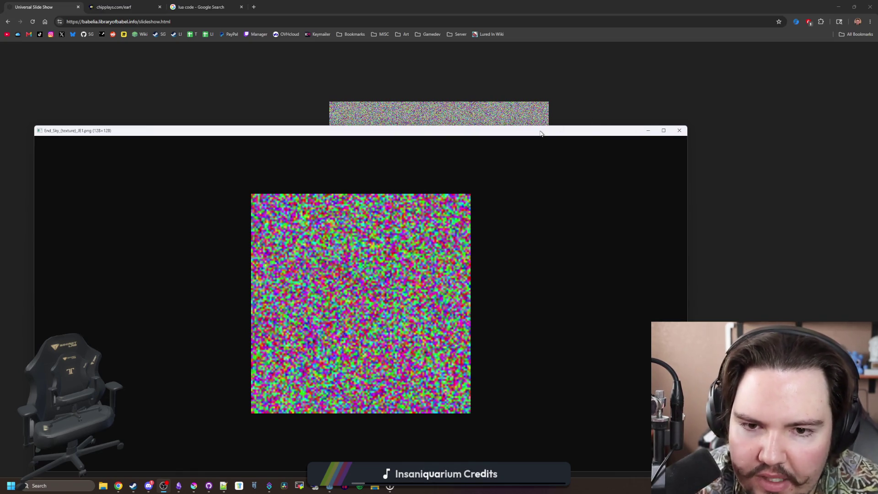
pyautogui.moveTo(540, 131); pyautogui.dragTo(532, 298)
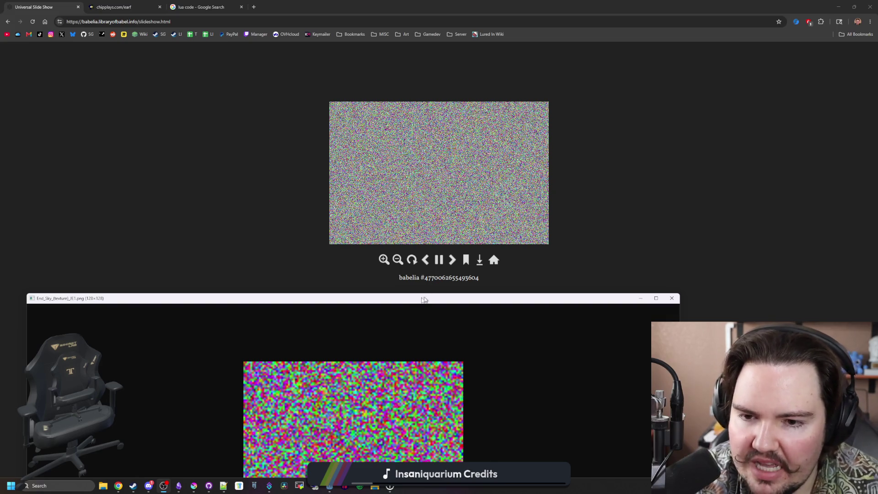
pyautogui.moveTo(414, 297)
pyautogui.mouseDown()
pyautogui.moveTo(438, 248)
pyautogui.moveTo(438, 140)
pyautogui.mouseUp()
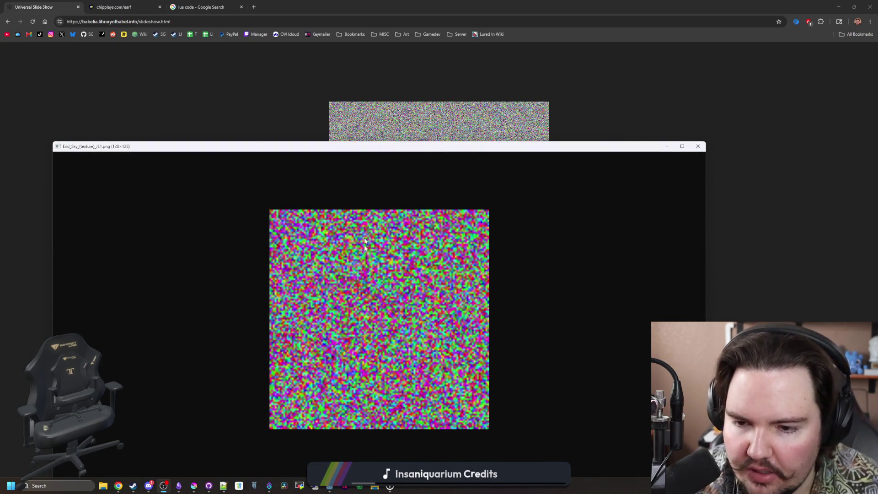
pyautogui.moveTo(441, 143)
pyautogui.mouseDown()
pyautogui.moveTo(442, 235)
pyautogui.moveTo(457, 123)
pyautogui.mouseUp()
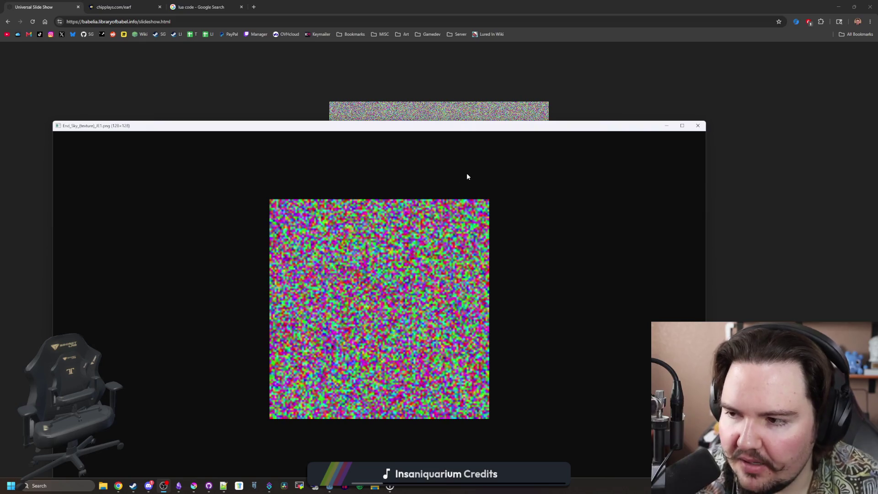
pyautogui.click(701, 127)
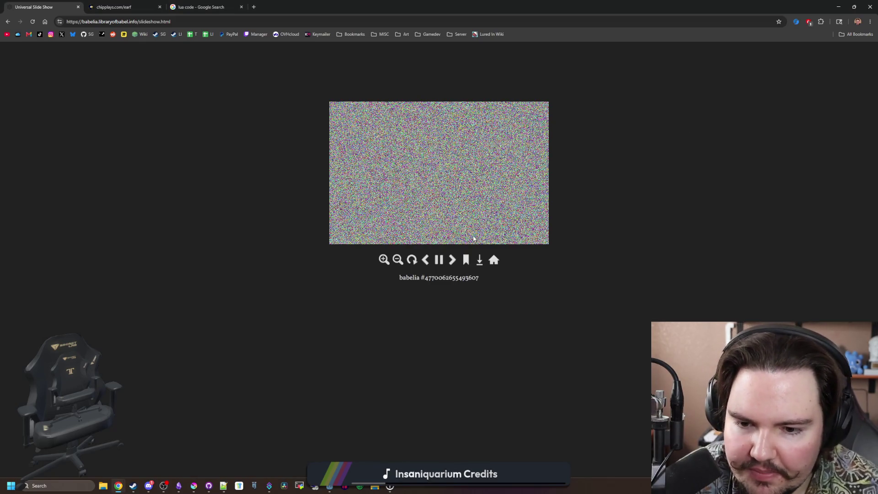
pyautogui.hotkey('alt', 'Left')
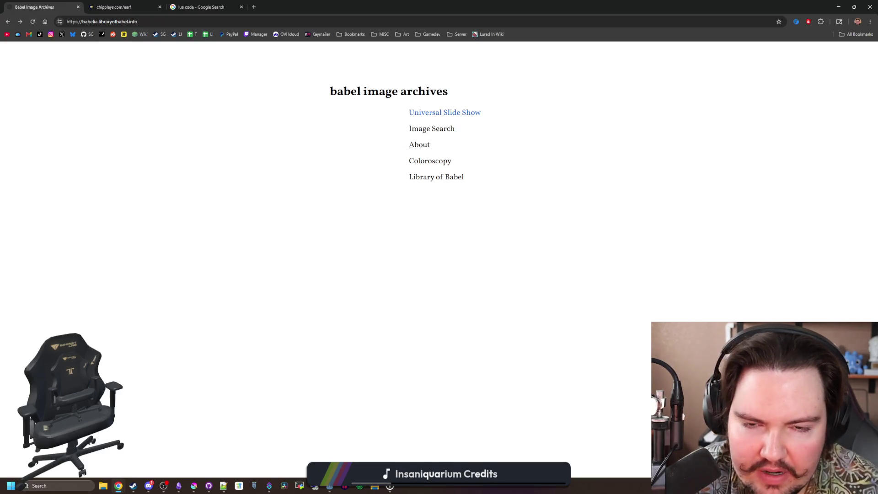
# Browse Library of Babel's hex list, then return to the portal and open its text search.
pyautogui.click(425, 182)
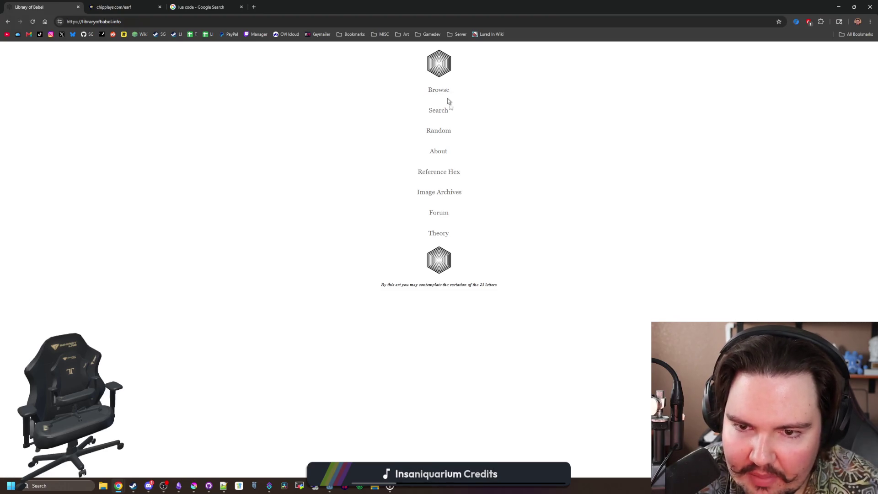
pyautogui.click(439, 92)
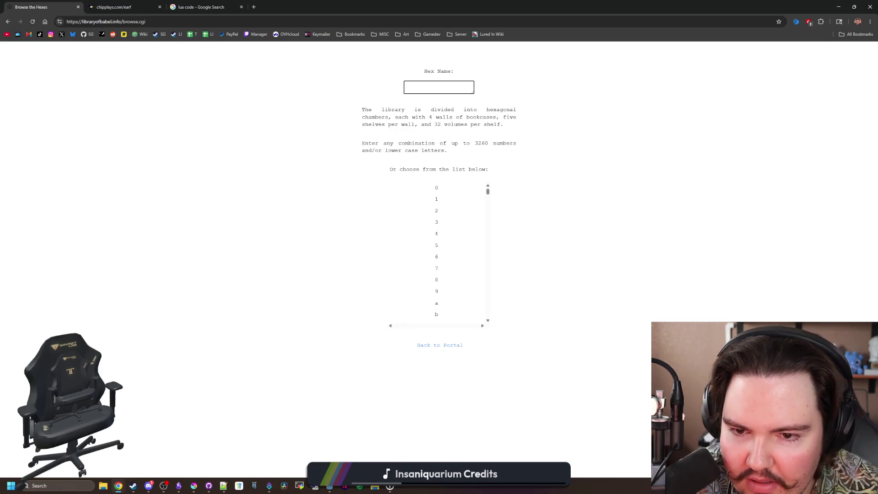
pyautogui.scroll(-20, 445, 198)
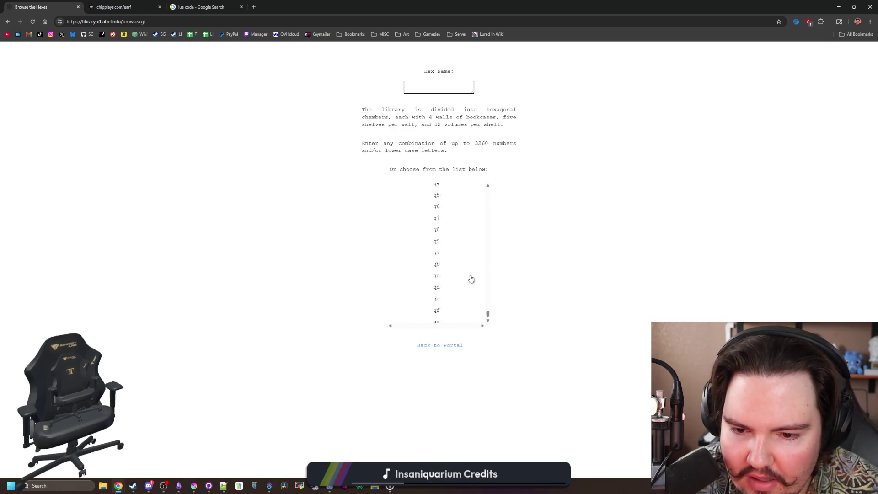
pyautogui.scroll(15, 454, 316)
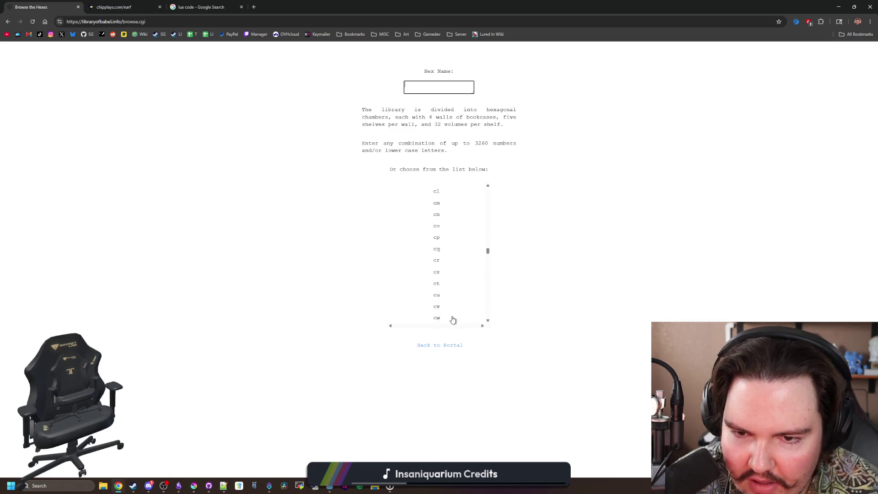
pyautogui.scroll(10, 453, 319)
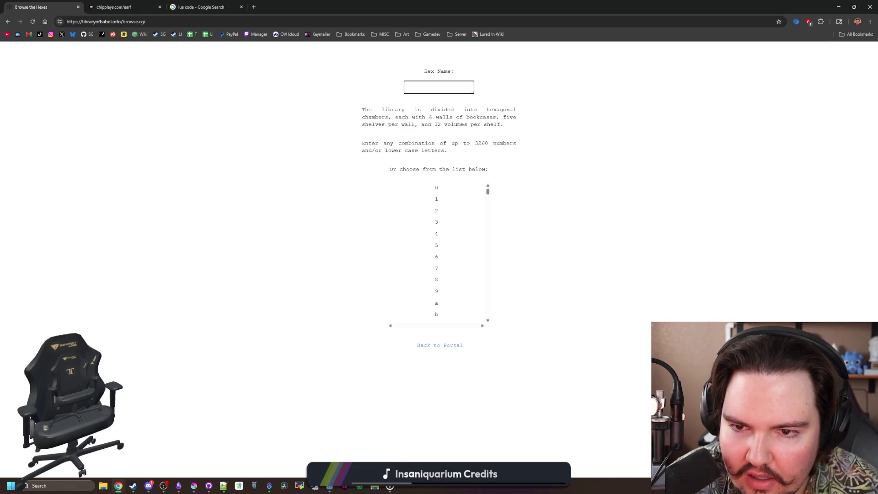
pyautogui.click(446, 345)
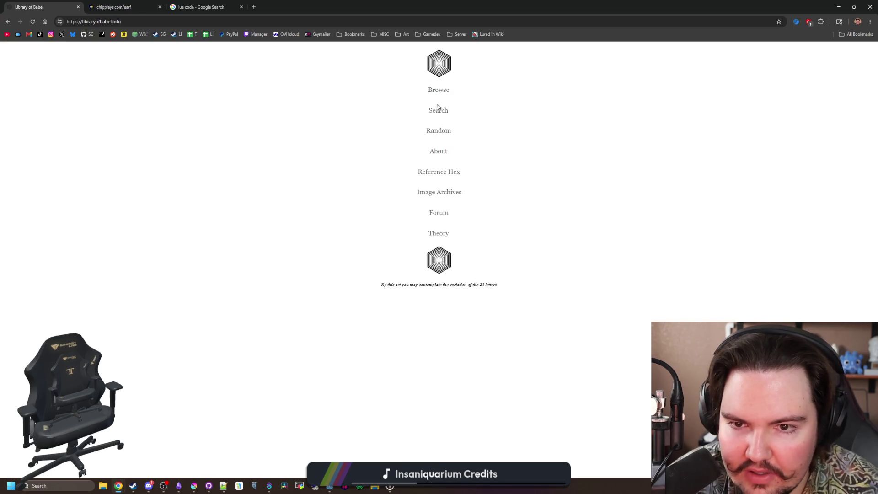
pyautogui.click(439, 111)
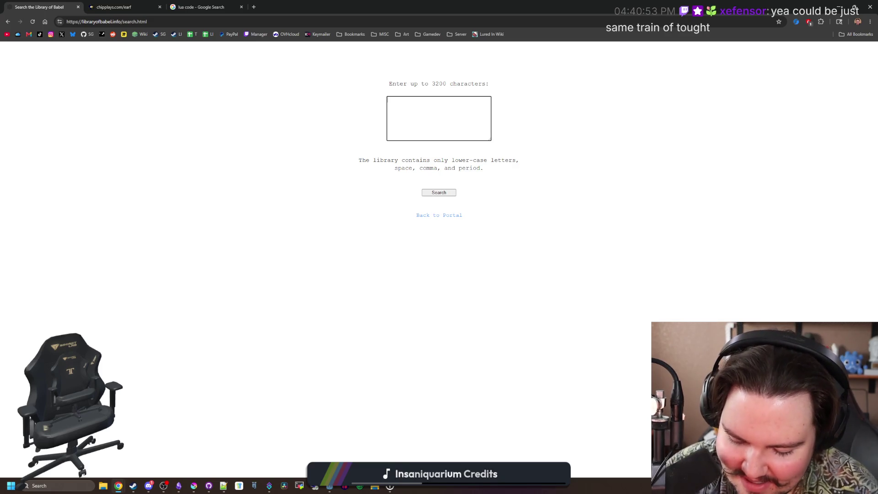
# Search the Library of Babel for 'lured in has made five million dollars'.
pyautogui.write('lured i')
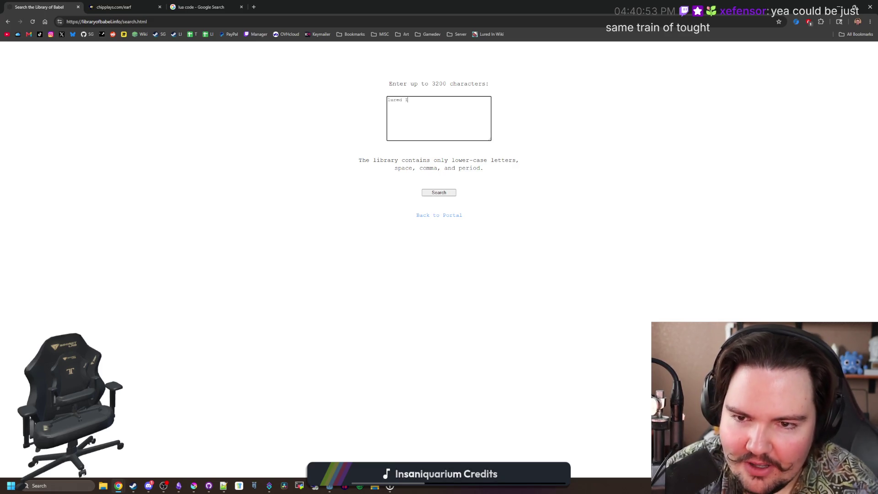
pyautogui.write('n has made ')
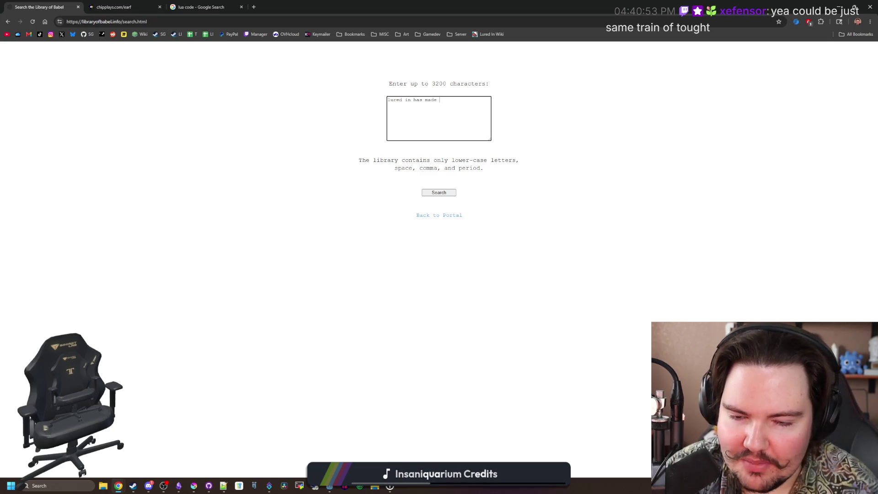
pyautogui.write('five thousand dollar')
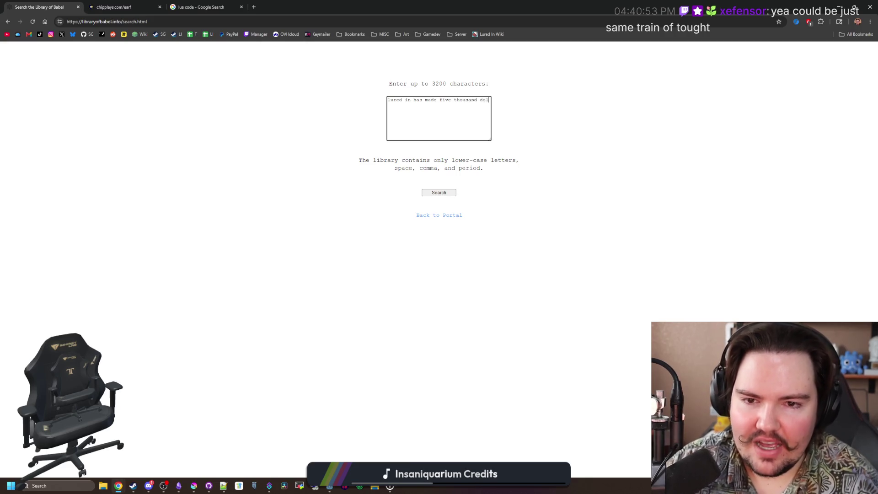
pyautogui.press('BackSpace')
pyautogui.press('BackSpace')
pyautogui.press('BackSpace')
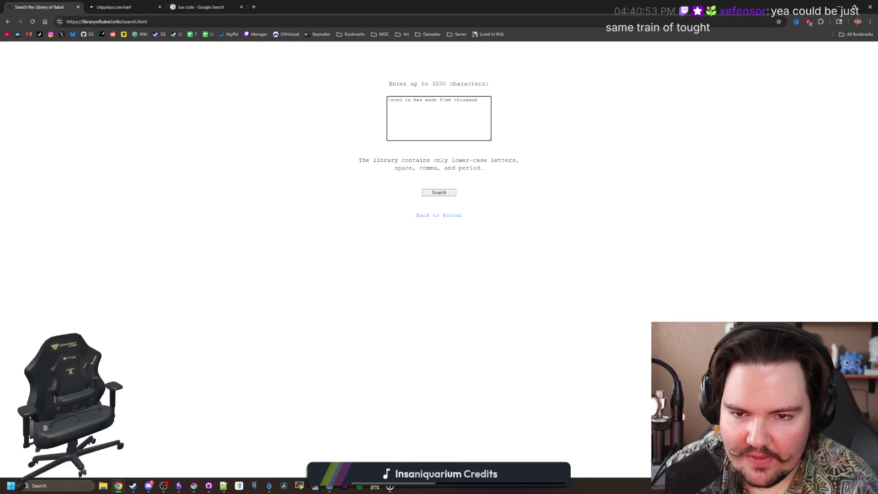
pyautogui.press('BackSpace')
pyautogui.press('BackSpace')
pyautogui.press('BackSpace')
pyautogui.write('million dollar')
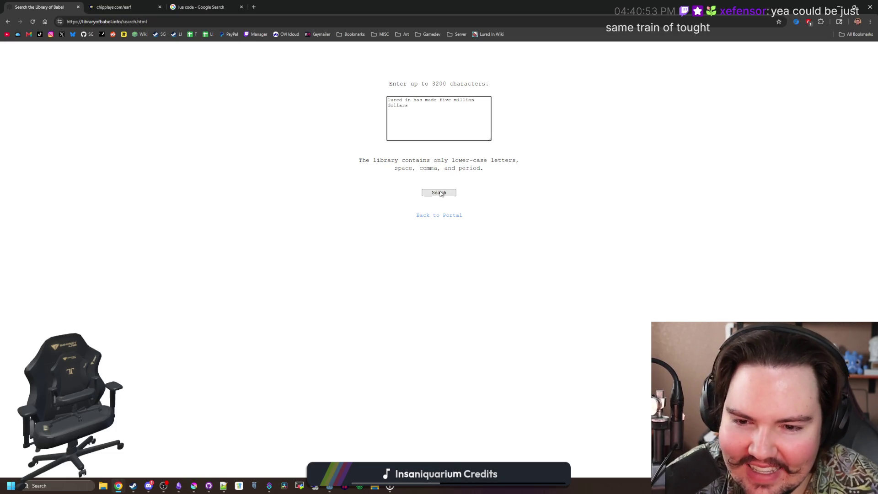
pyautogui.click(438, 192)
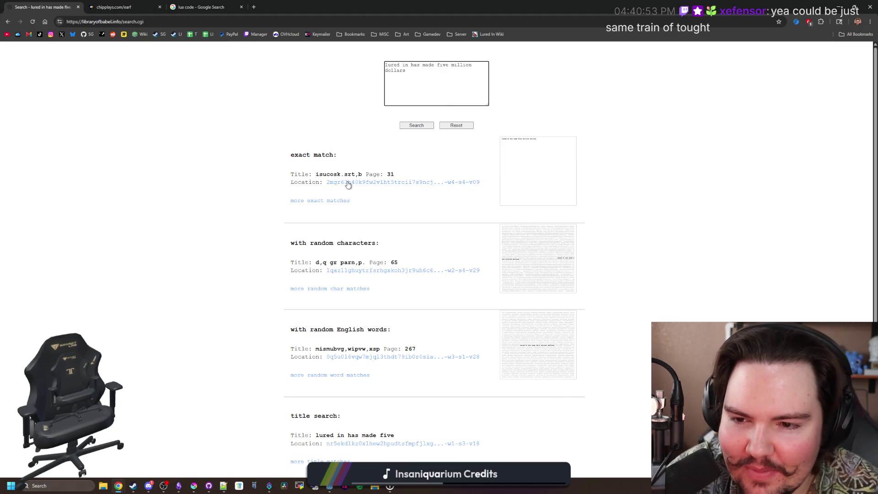
# View the exact match, then open the random-characters match on page 65.
pyautogui.click(371, 183)
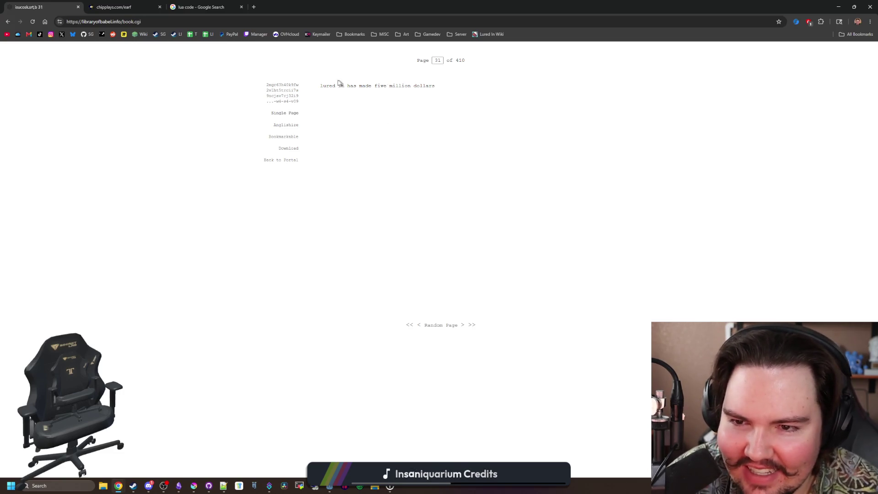
pyautogui.hotkey('alt', 'Left')
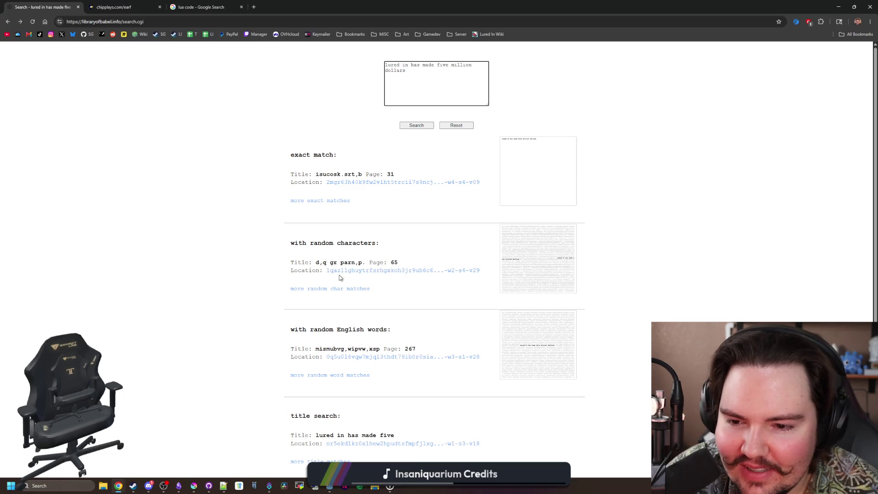
pyautogui.click(363, 272)
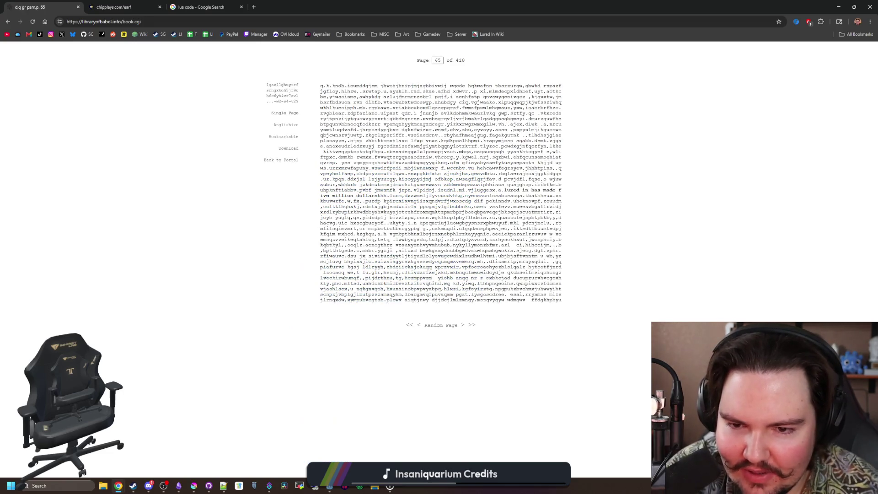
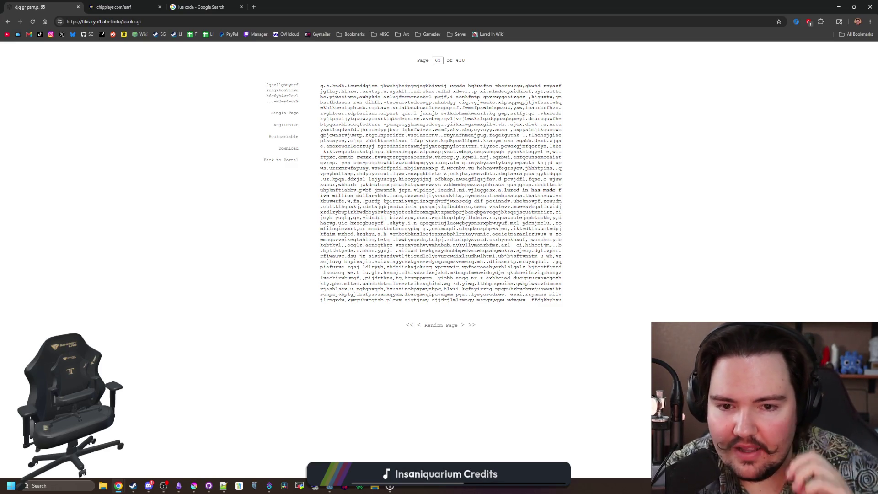
# Browse the random-words, title-search and 'lured in has made five' book pages, returning to results each time.
pyautogui.hotkey('alt', 'Left')
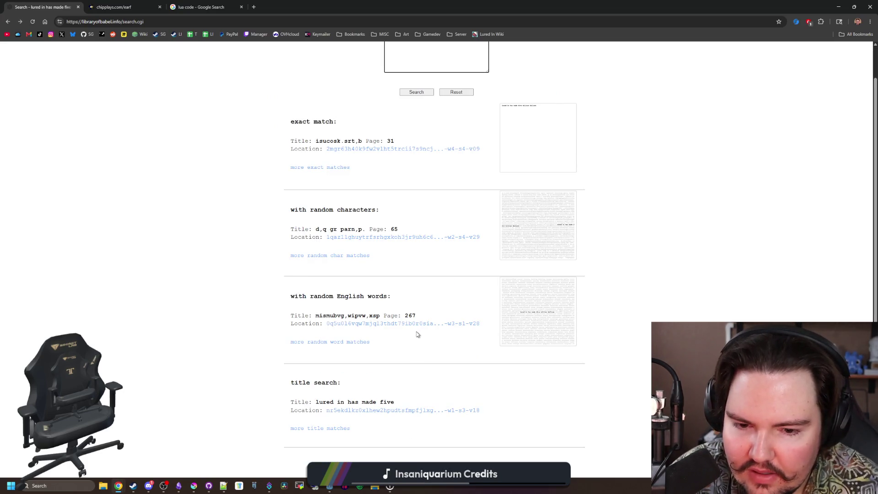
pyautogui.click(432, 324)
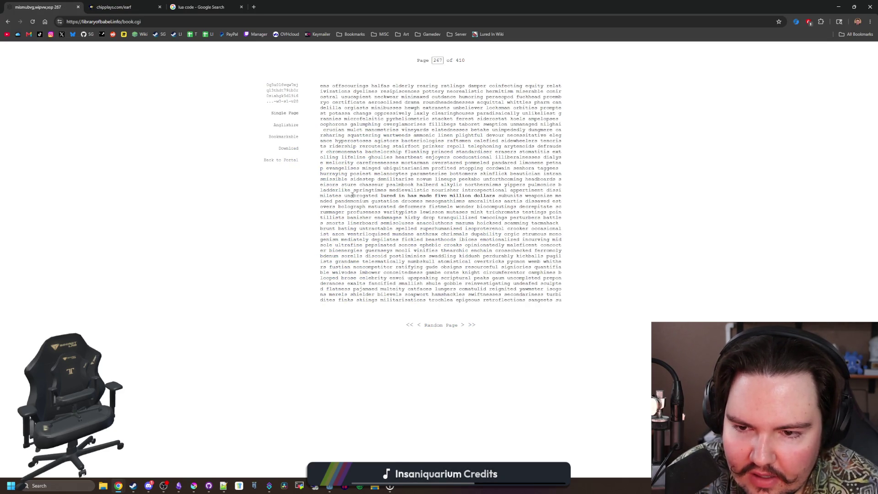
pyautogui.hotkey('alt', 'Left')
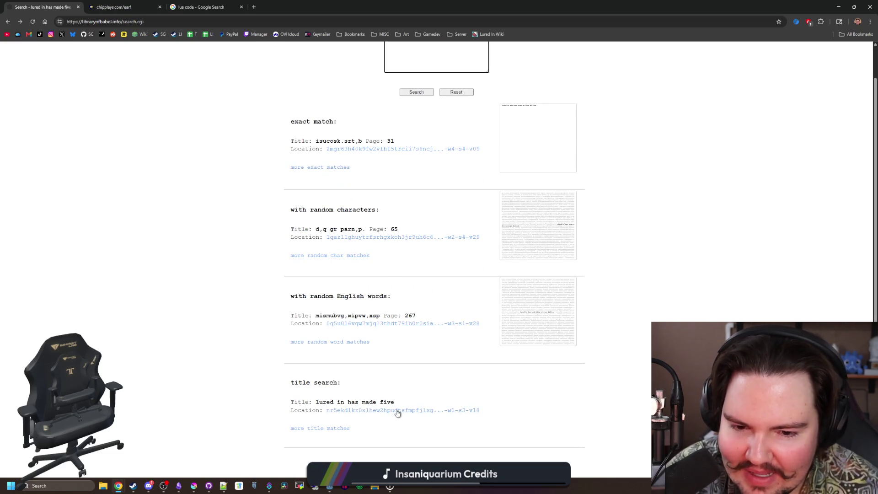
pyautogui.click(395, 410)
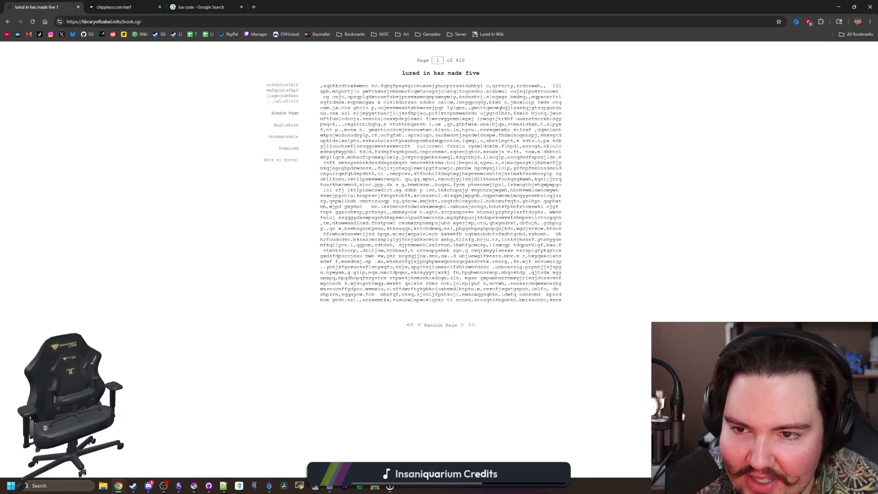
pyautogui.hotkey('alt', 'Left')
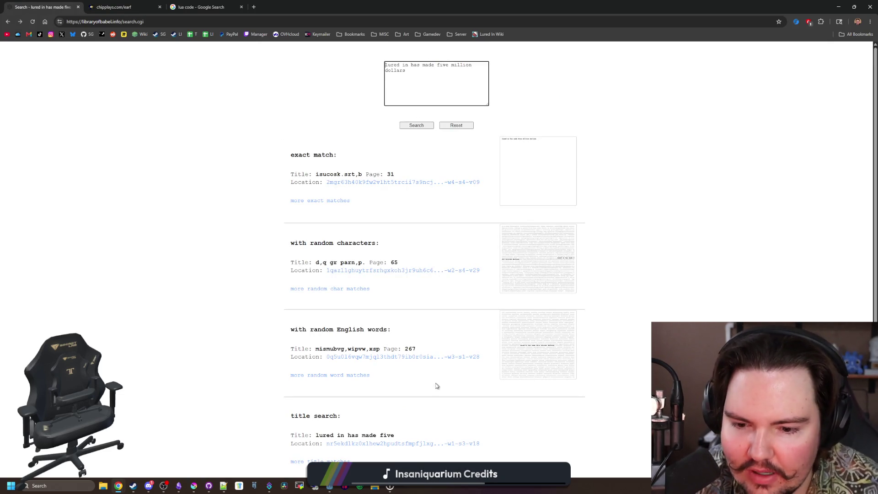
pyautogui.click(438, 443)
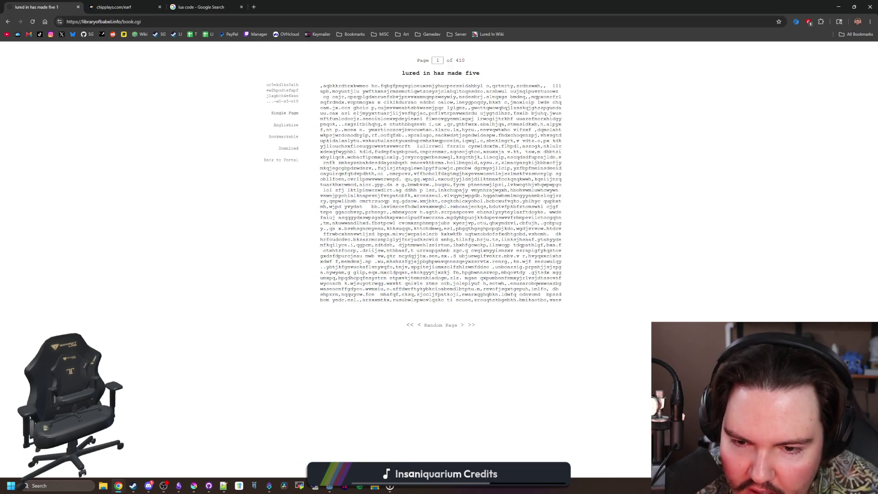
pyautogui.moveTo(429, 256)
pyautogui.mouseDown()
pyautogui.moveTo(375, 261)
pyautogui.moveTo(440, 261)
pyautogui.mouseUp()
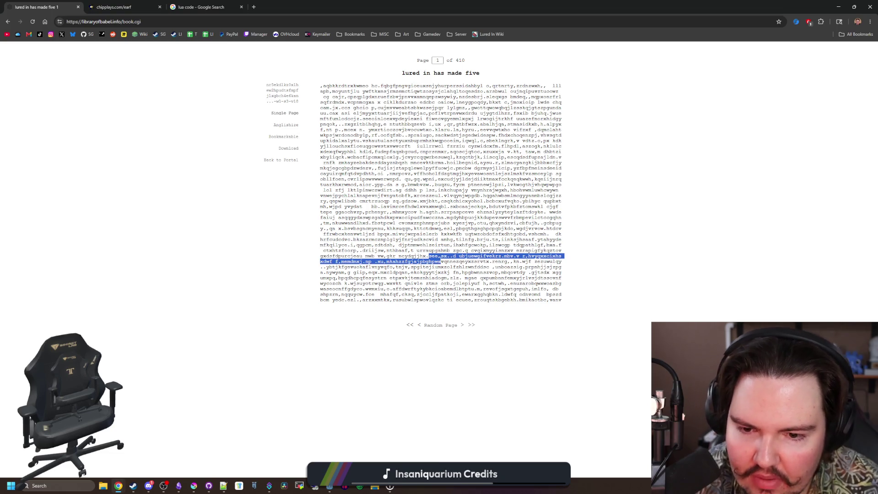
pyautogui.click(440, 261)
pyautogui.hotkey('alt', 'Left')
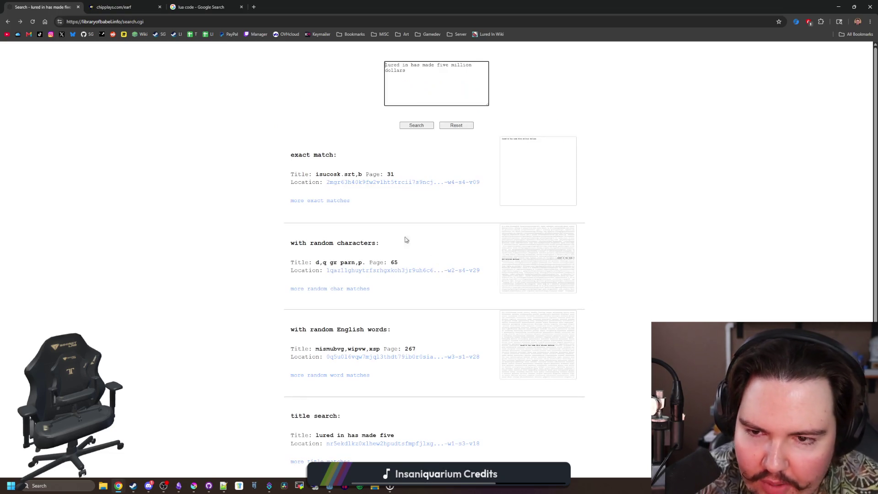
# Replace the search phrase with the letter 'a' and run the search.
pyautogui.moveTo(405, 71); pyautogui.dragTo(360, 61)
pyautogui.write('a')
pyautogui.click(415, 126)
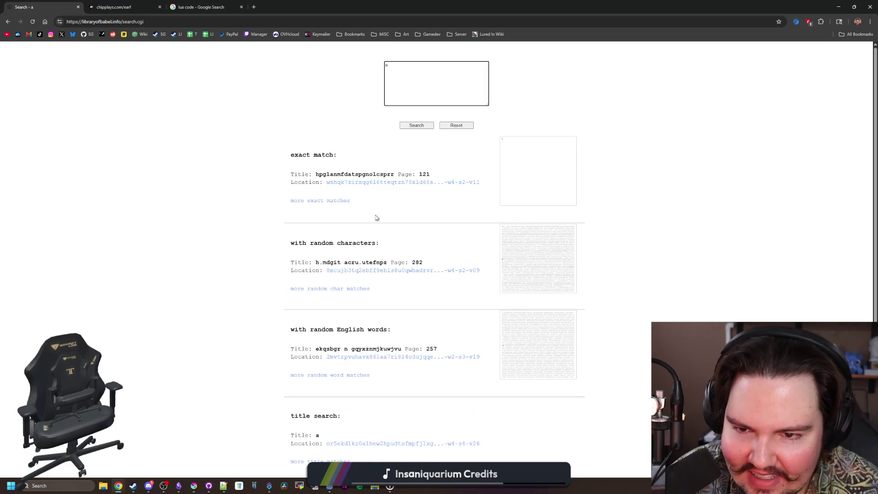
# View the exact-match and page-282 random-character results for 'a', then shrink the browser over Krita.
pyautogui.click(420, 183)
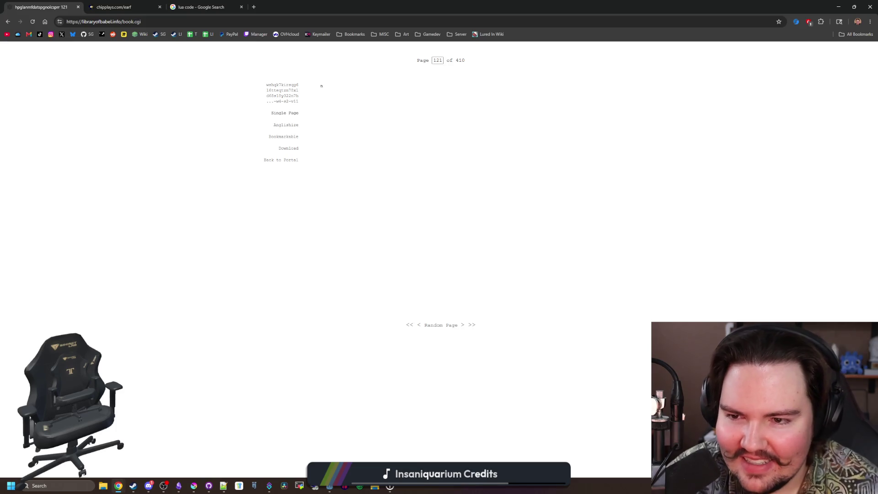
pyautogui.hotkey('alt', 'Left')
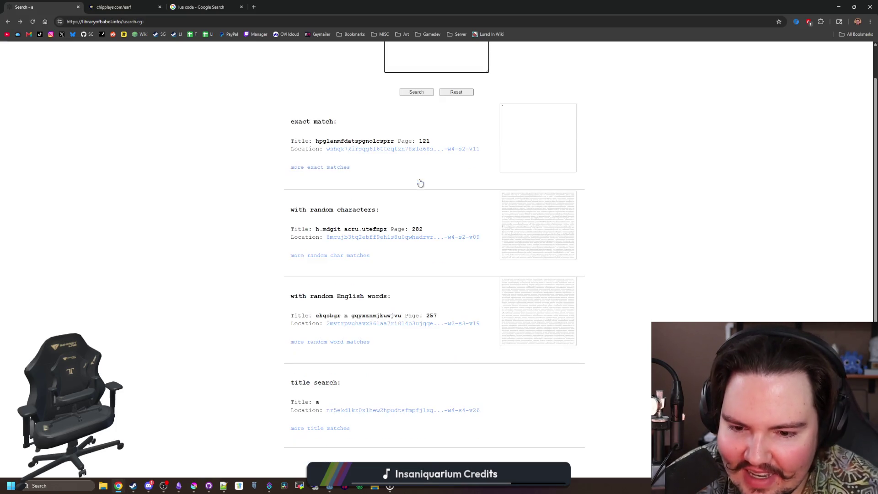
pyautogui.click(412, 237)
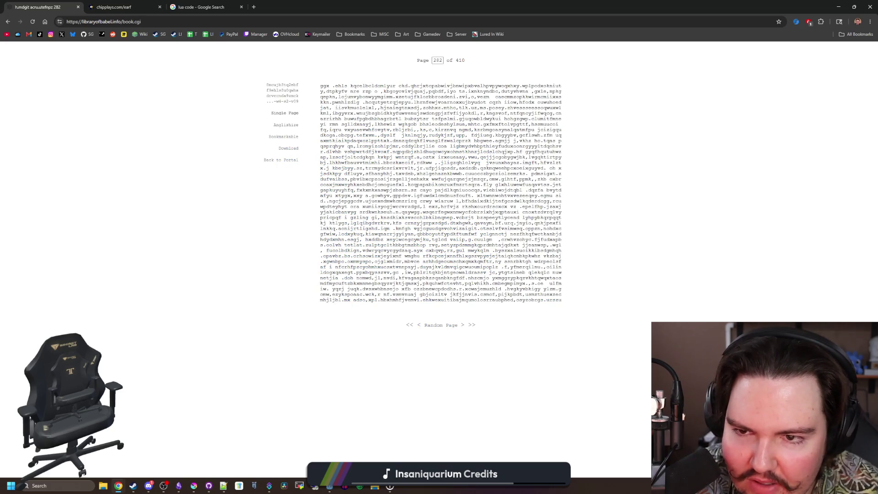
pyautogui.hotkey('alt', 'Left')
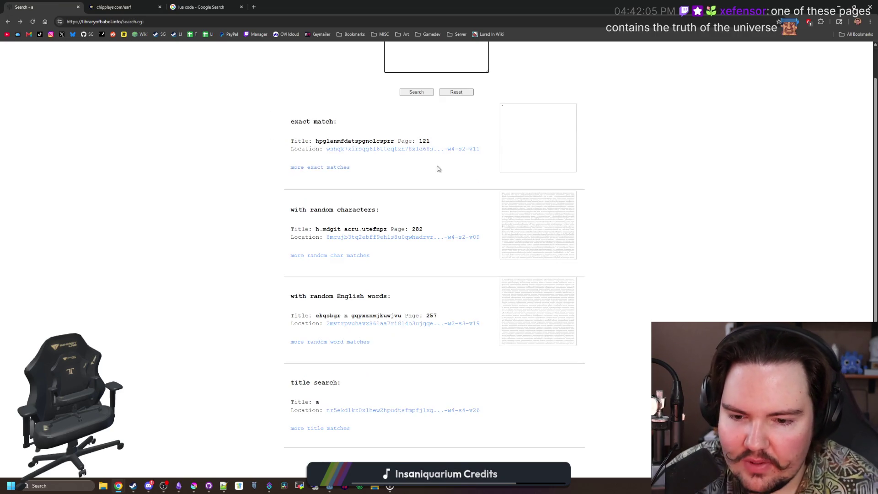
pyautogui.scroll(1, 445, 304)
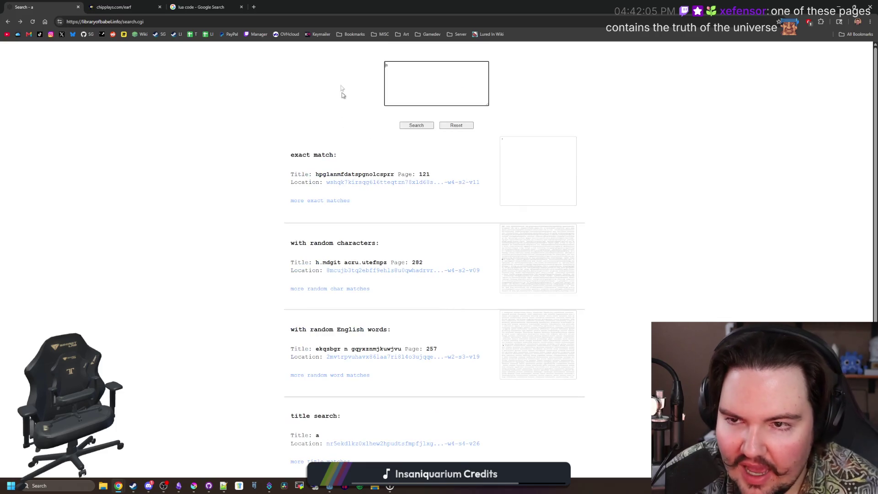
pyautogui.moveTo(345, 7)
pyautogui.mouseDown()
pyautogui.moveTo(436, 142)
pyautogui.moveTo(493, 208)
pyautogui.moveTo(643, 186)
pyautogui.moveTo(515, 179)
pyautogui.moveTo(463, 70)
pyautogui.mouseUp()
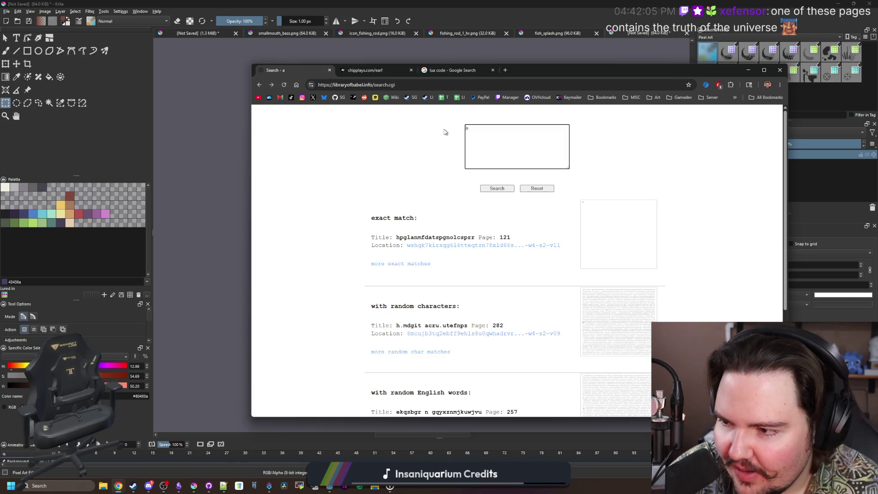
# Close the three browser tabs to return to the blank Krita canvas.
pyautogui.click(328, 70)
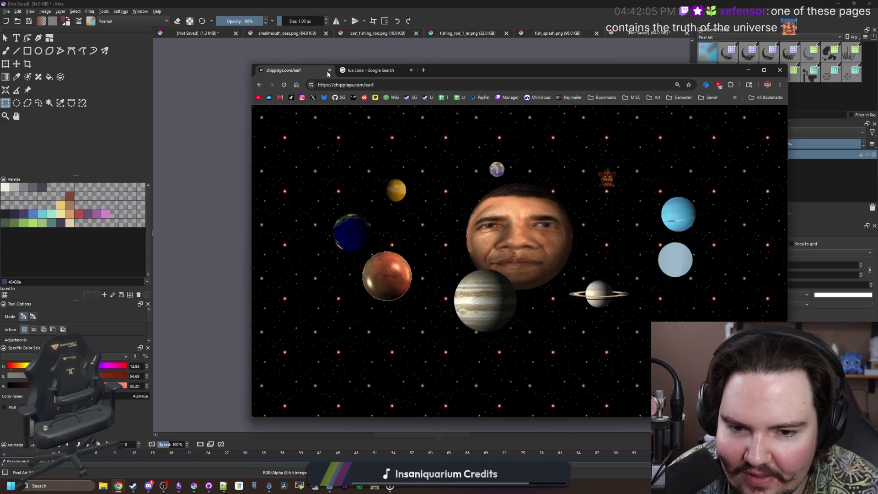
pyautogui.click(327, 70)
pyautogui.click(328, 70)
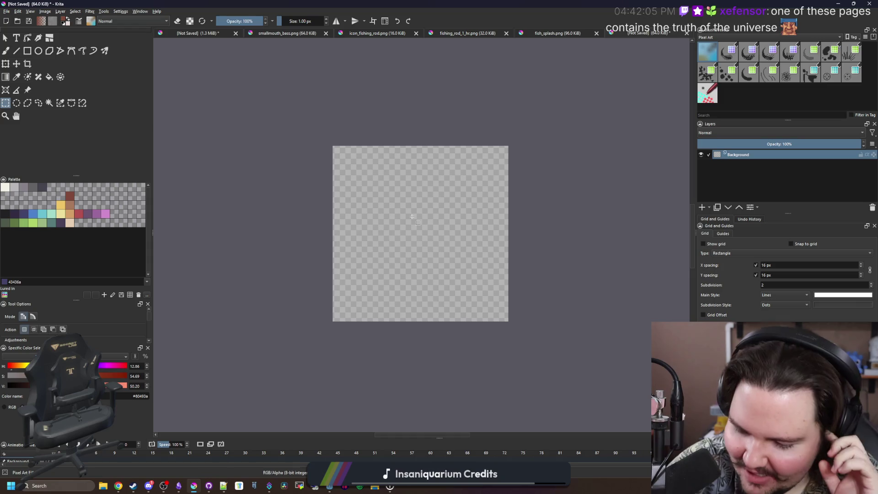
pyautogui.scroll(2, 412, 216)
pyautogui.scroll(-1, 412, 216)
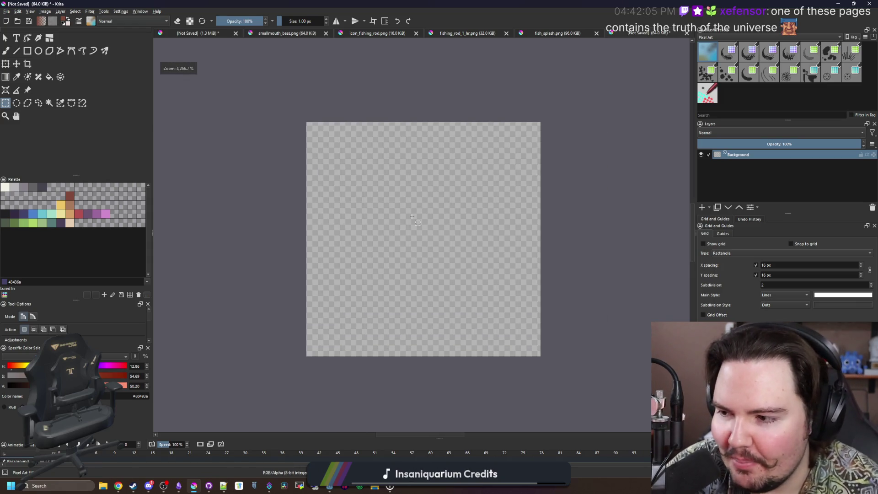
pyautogui.scroll(1, 404, 232)
pyautogui.scroll(-1, 404, 232)
# Paint a cream pixel ring outline (top, left and right sides) with the Freehand Brush.
pyautogui.press('b')
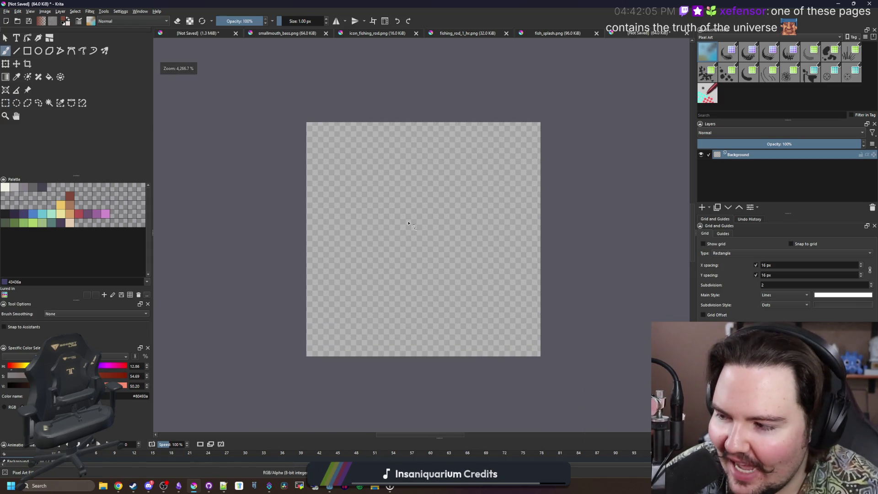
pyautogui.scroll(2, 411, 246)
pyautogui.scroll(-1, 411, 246)
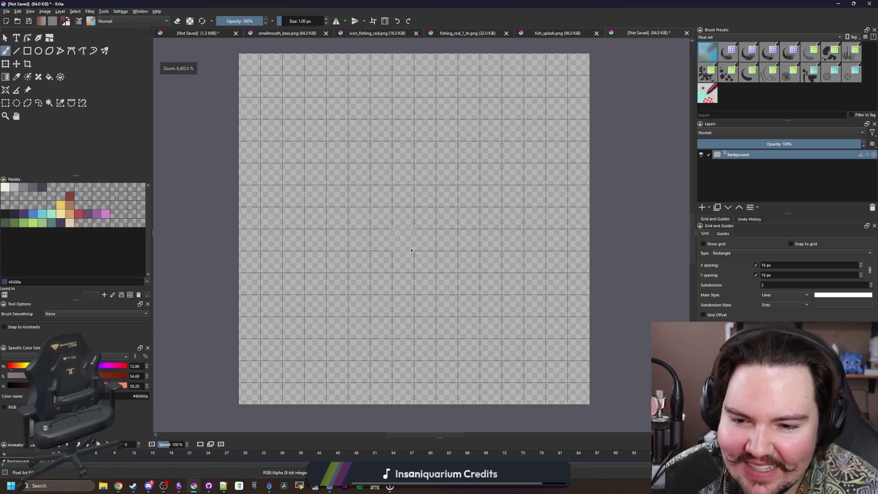
pyautogui.moveTo(402, 240)
pyautogui.mouseDown()
pyautogui.moveTo(424, 238)
pyautogui.moveTo(404, 241)
pyautogui.moveTo(425, 229)
pyautogui.moveTo(410, 268)
pyautogui.moveTo(376, 286)
pyautogui.moveTo(448, 284)
pyautogui.mouseUp()
pyautogui.click(5, 187)
pyautogui.press('e')
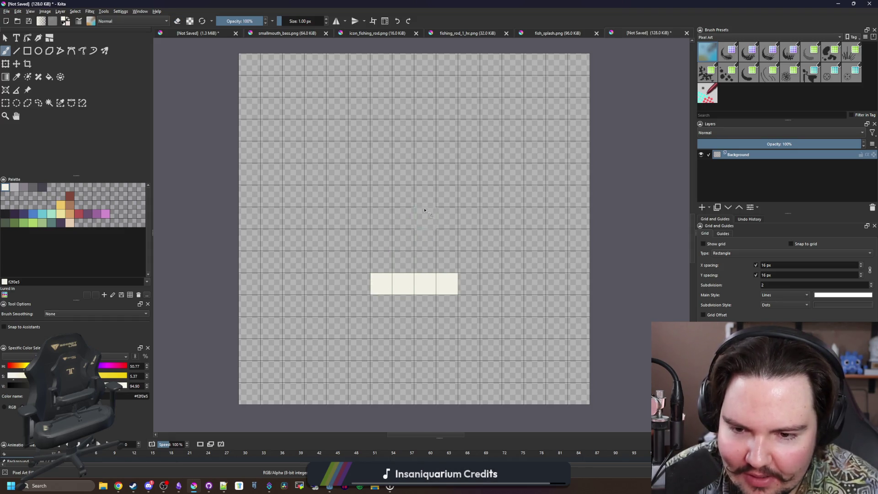
pyautogui.moveTo(386, 174); pyautogui.dragTo(447, 174)
pyautogui.moveTo(359, 196); pyautogui.dragTo(360, 259)
pyautogui.moveTo(469, 261); pyautogui.dragTo(468, 194)
# Bring up Image > Resize Canvas.
pyautogui.scroll(-2, 354, 249)
pyautogui.scroll(2, 361, 247)
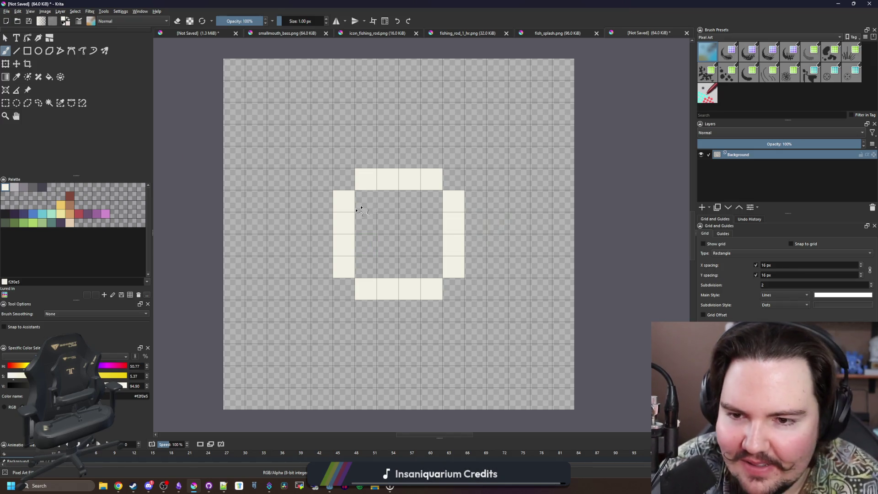
pyautogui.scroll(-3, 364, 205)
pyautogui.click(45, 11)
pyautogui.click(60, 125)
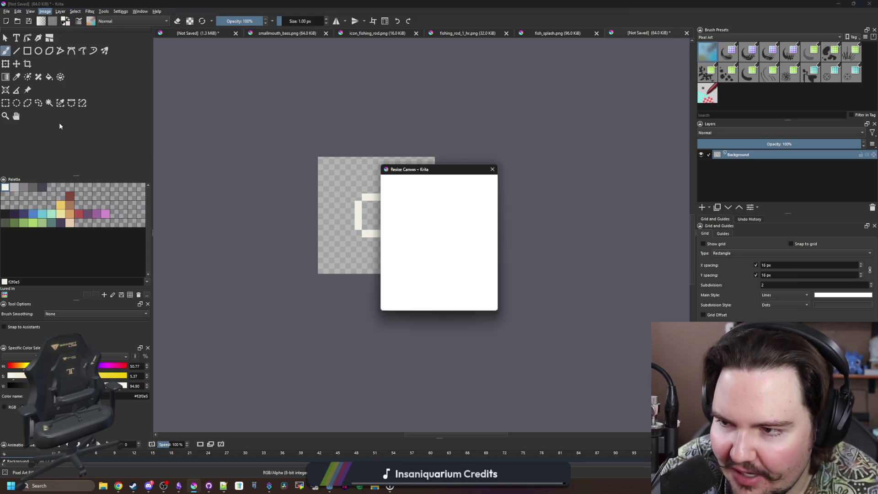
# Widen the canvas to 48 pixels anchored left and clear the new area to transparent.
pyautogui.click(417, 271)
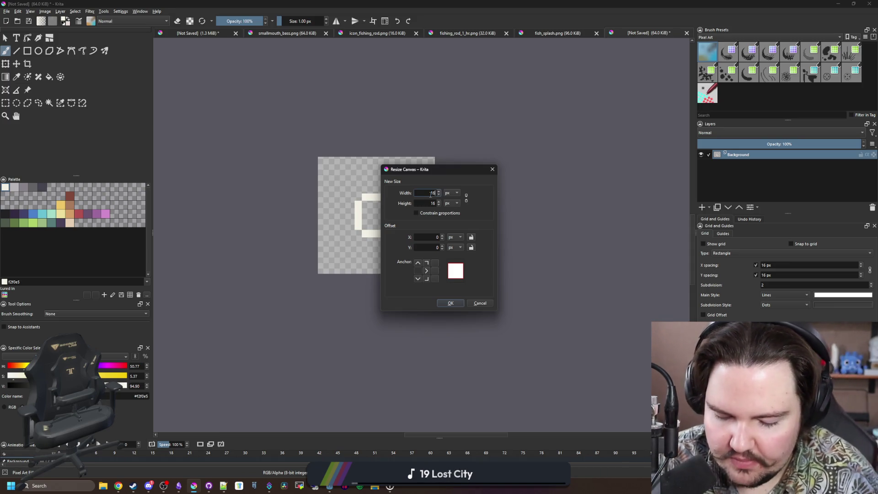
pyautogui.write('48')
pyautogui.press('Return')
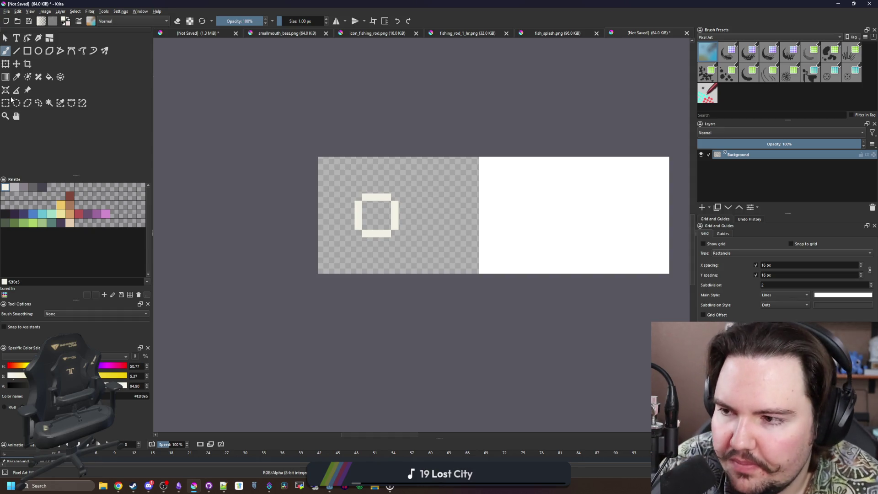
pyautogui.click(49, 103)
pyautogui.hotkey('ctrl', 'shift', "'")
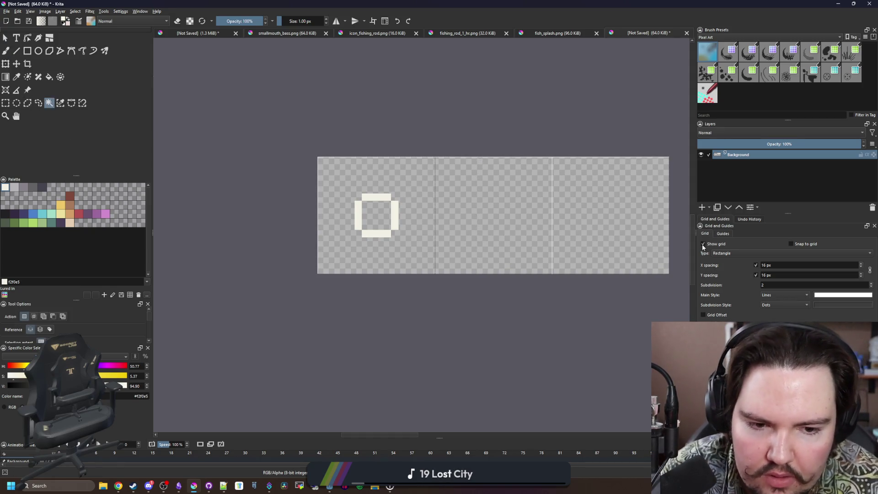
pyautogui.scroll(10, 320, 215)
# Repaint the ring's bottom inner row and erase old edge and corner pixels to flatten it.
pyautogui.press('b')
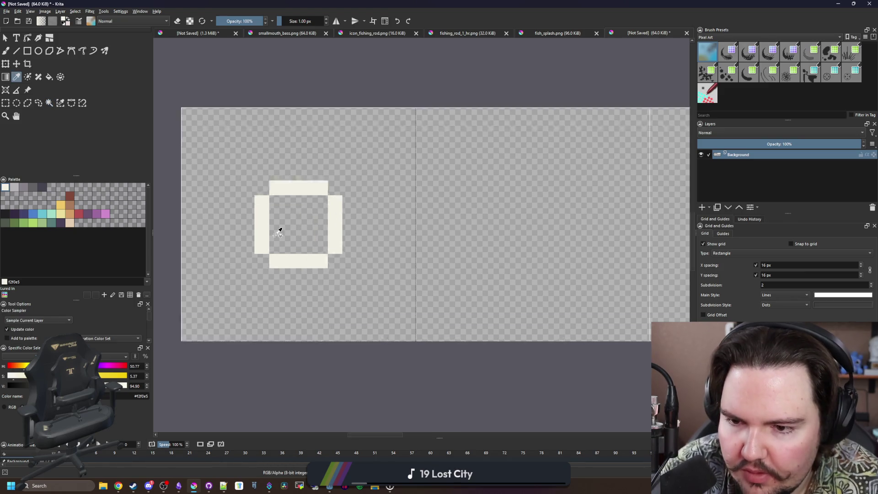
pyautogui.click(277, 186)
pyautogui.hotkey('ctrl', 'z')
pyautogui.hotkey('ctrl', 'z')
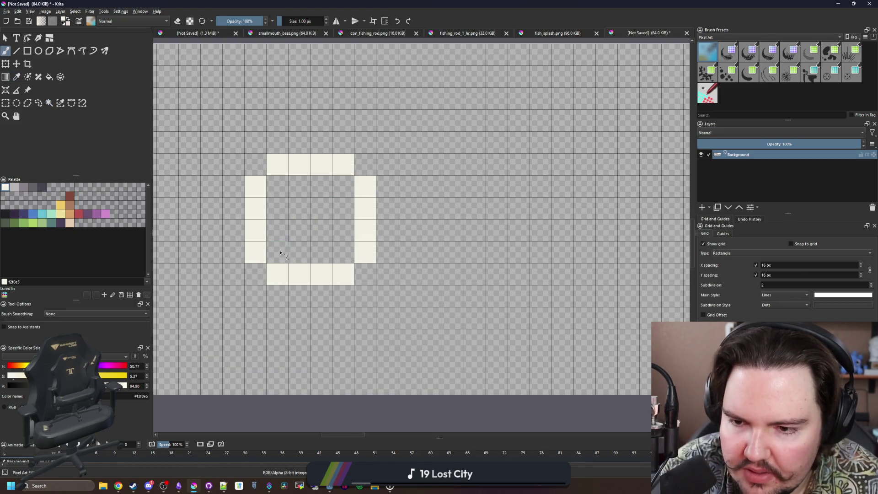
pyautogui.moveTo(277, 252); pyautogui.dragTo(343, 252)
pyautogui.press('e')
pyautogui.moveTo(339, 184)
pyautogui.mouseDown()
pyautogui.moveTo(277, 186)
pyautogui.moveTo(365, 164)
pyautogui.mouseUp()
pyautogui.click(255, 186)
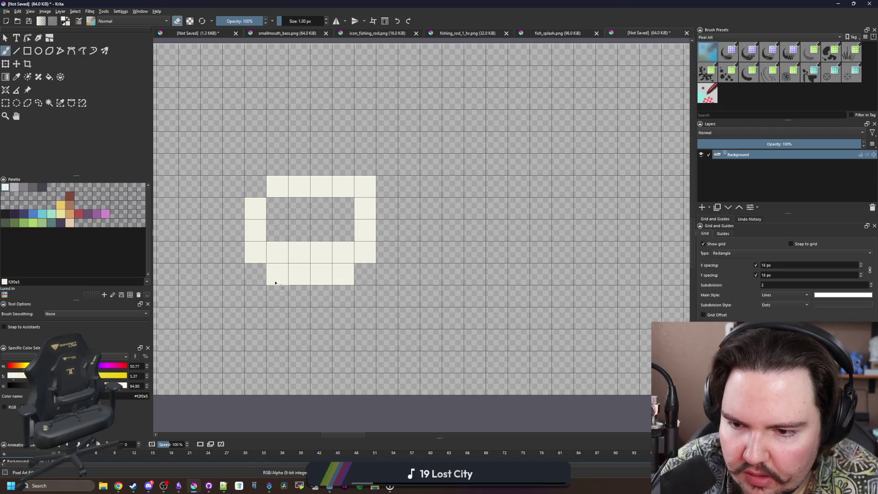
pyautogui.moveTo(275, 274); pyautogui.dragTo(343, 274)
pyautogui.click(260, 258)
pyautogui.click(368, 251)
pyautogui.click(365, 187)
pyautogui.scroll(-5, 244, 208)
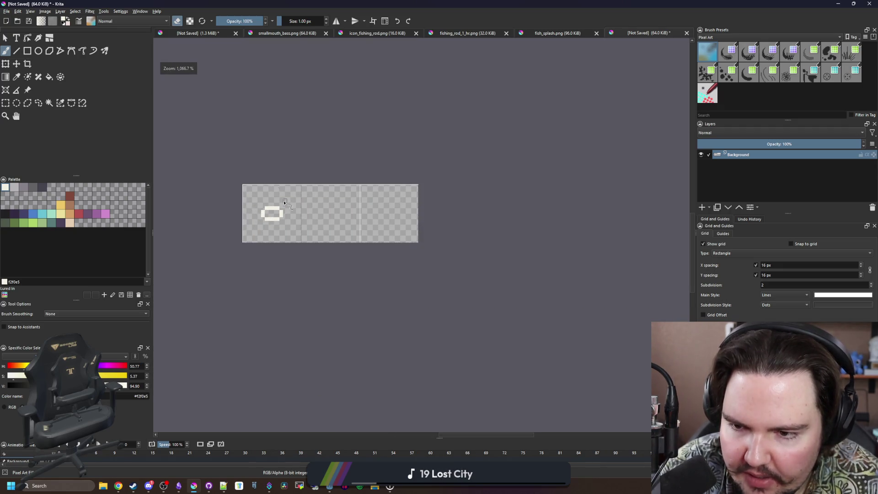
# Erase the middle pixels of the small ring's top and bottom edges.
pyautogui.scroll(3, 225, 250)
pyautogui.scroll(2, 225, 249)
pyautogui.click(255, 243)
pyautogui.click(277, 242)
pyautogui.click(255, 178)
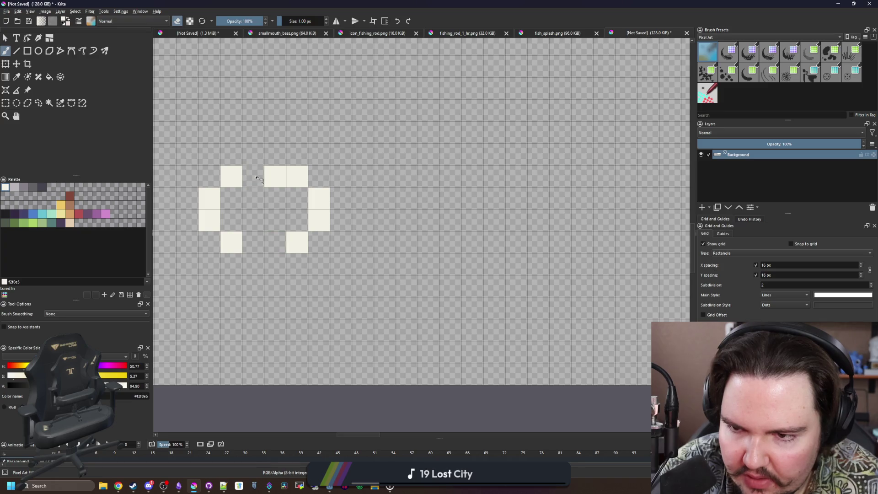
pyautogui.click(277, 178)
pyautogui.scroll(-3, 263, 185)
pyautogui.scroll(-3, 263, 185)
pyautogui.scroll(3, 238, 192)
# Paint the ring's middle top and bottom pixels back in.
pyautogui.press('e')
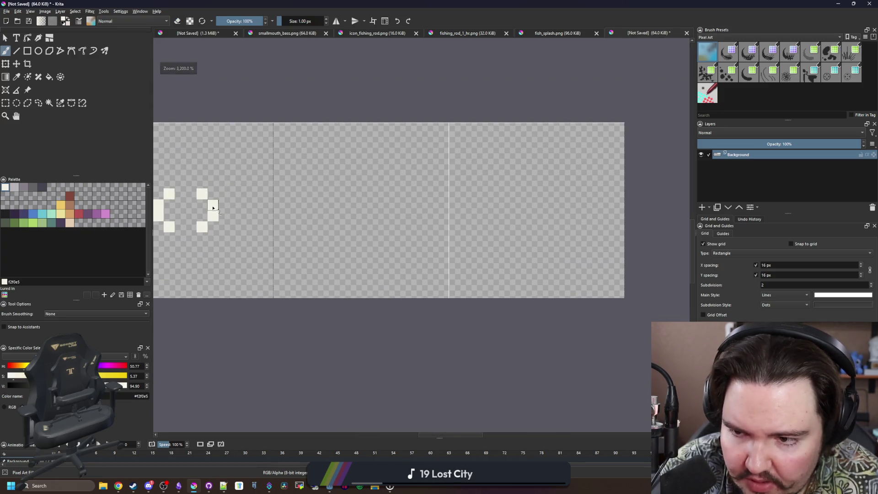
pyautogui.scroll(-2, 279, 218)
pyautogui.press('e')
pyautogui.scroll(3, 279, 218)
pyautogui.scroll(-6, 263, 215)
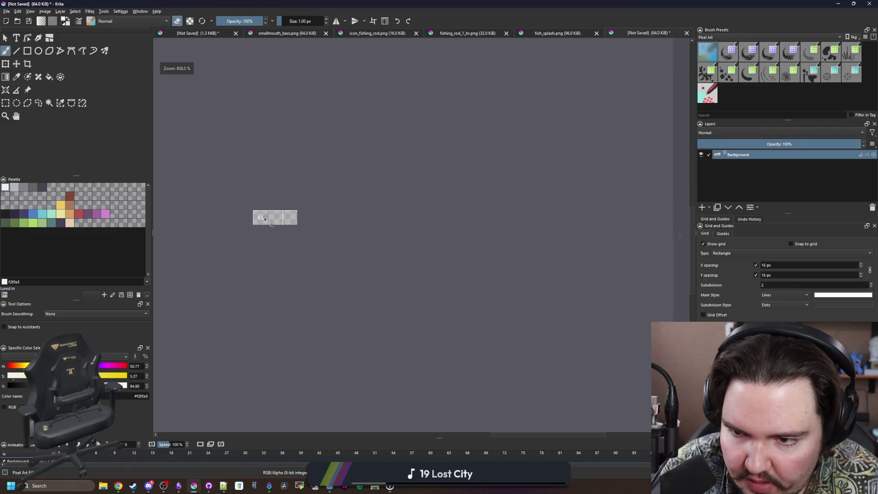
pyautogui.scroll(4, 255, 218)
pyautogui.scroll(3, 264, 256)
pyautogui.press('e')
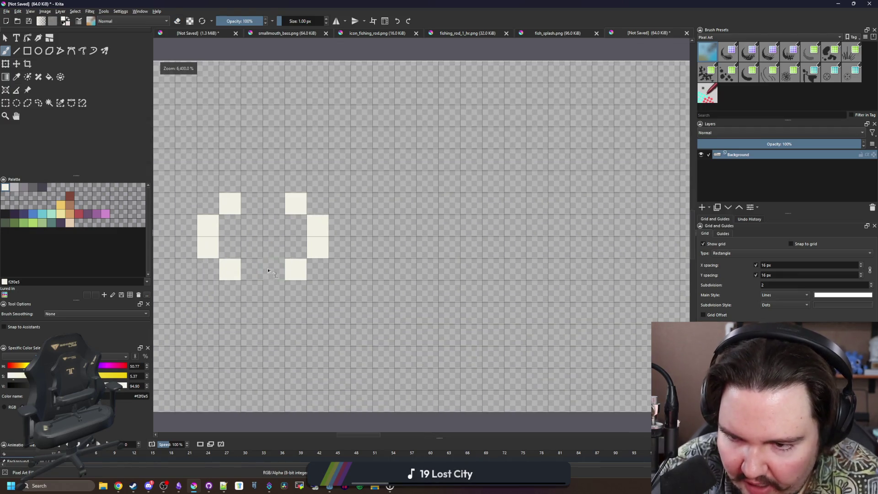
pyautogui.click(252, 269)
pyautogui.click(273, 269)
pyautogui.click(273, 203)
pyautogui.click(255, 211)
pyautogui.scroll(-3, 255, 212)
pyautogui.scroll(3, 291, 232)
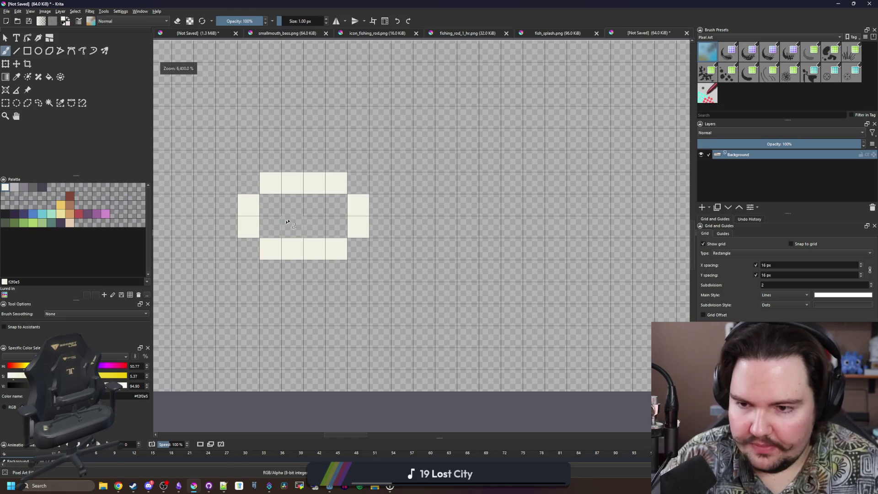
pyautogui.scroll(-3, 293, 221)
pyautogui.scroll(2, 361, 241)
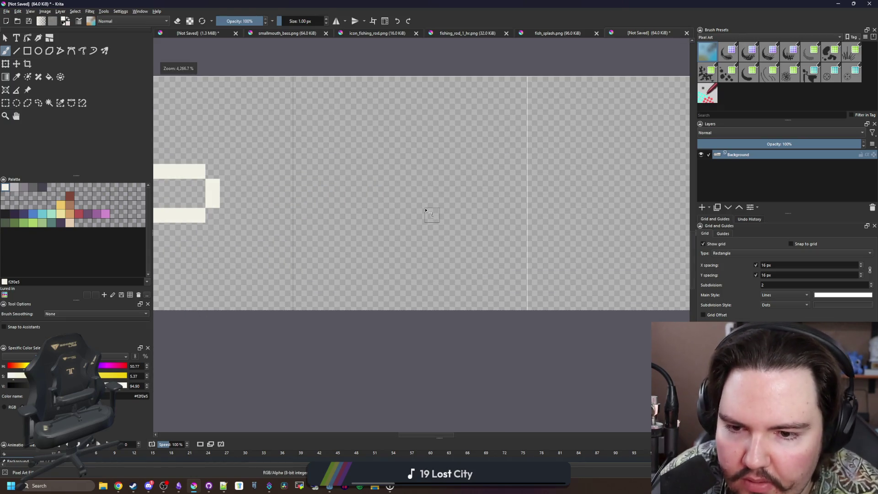
# Select the first-frame ring and transform a copy into the second frame.
pyautogui.click(6, 103)
pyautogui.scroll(-2, 457, 320)
pyautogui.moveTo(506, 370)
pyautogui.mouseDown()
pyautogui.moveTo(406, 231)
pyautogui.moveTo(334, 194)
pyautogui.mouseUp()
pyautogui.hotkey('ctrl', 't')
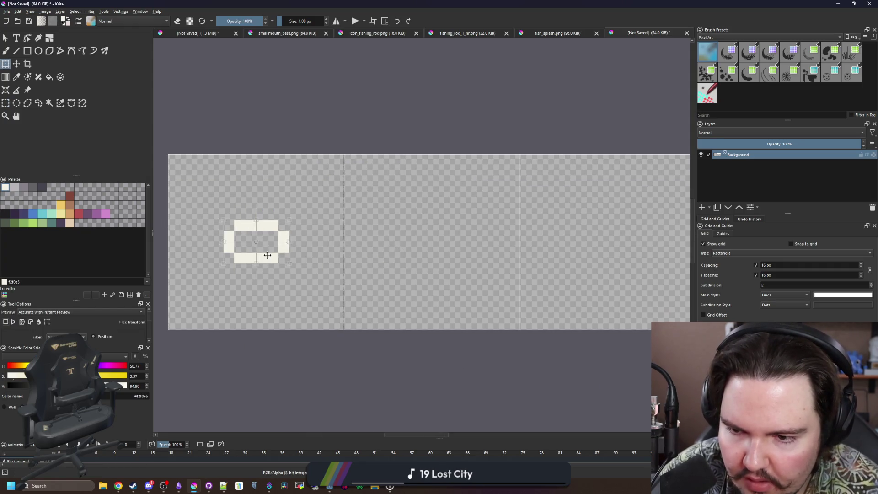
pyautogui.moveTo(256, 246); pyautogui.dragTo(467, 242)
pyautogui.click(17, 64)
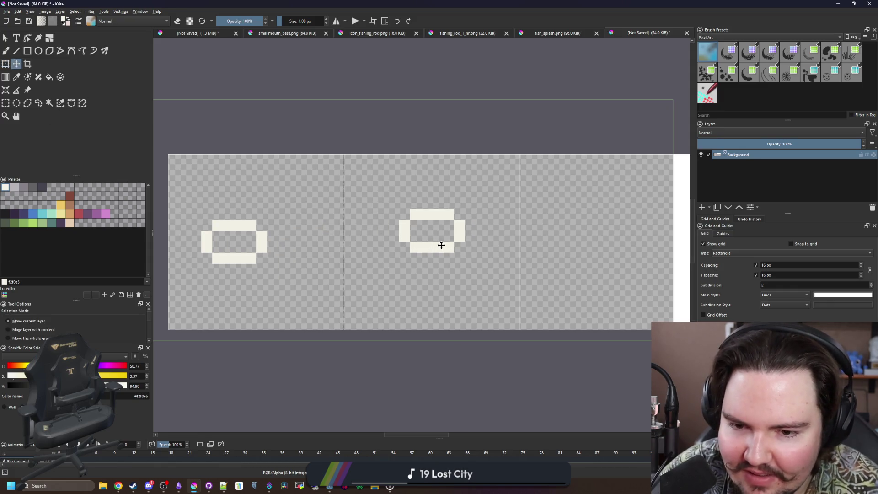
# Select and delete the ring copy from the second frame.
pyautogui.click(5, 103)
pyautogui.moveTo(409, 198); pyautogui.dragTo(498, 275)
pyautogui.press('Delete')
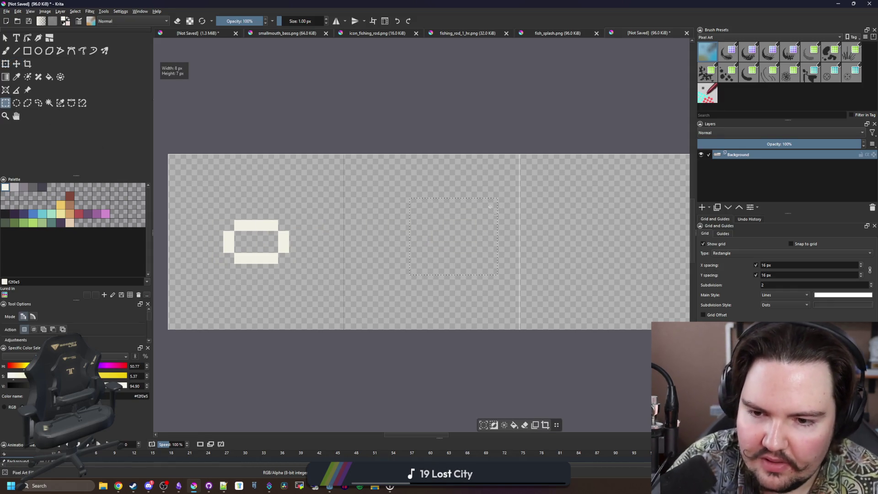
pyautogui.scroll(1, 460, 242)
# Paint three-, four- and seven-pixel cream bars in the second frame.
pyautogui.press('b')
pyautogui.moveTo(430, 264); pyautogui.dragTo(397, 264)
pyautogui.moveTo(405, 218); pyautogui.dragTo(446, 219)
pyautogui.scroll(-2, 399, 235)
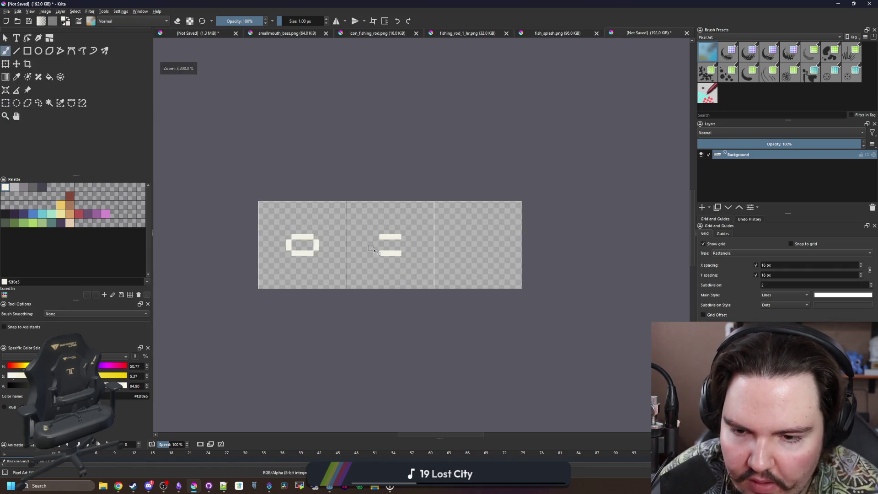
pyautogui.scroll(3, 392, 265)
pyautogui.moveTo(346, 270); pyautogui.dragTo(449, 272)
# Paint the larger ring's eight-pixel top edge, left edge and diagonal corners.
pyautogui.moveTo(301, 116); pyautogui.dragTo(457, 116)
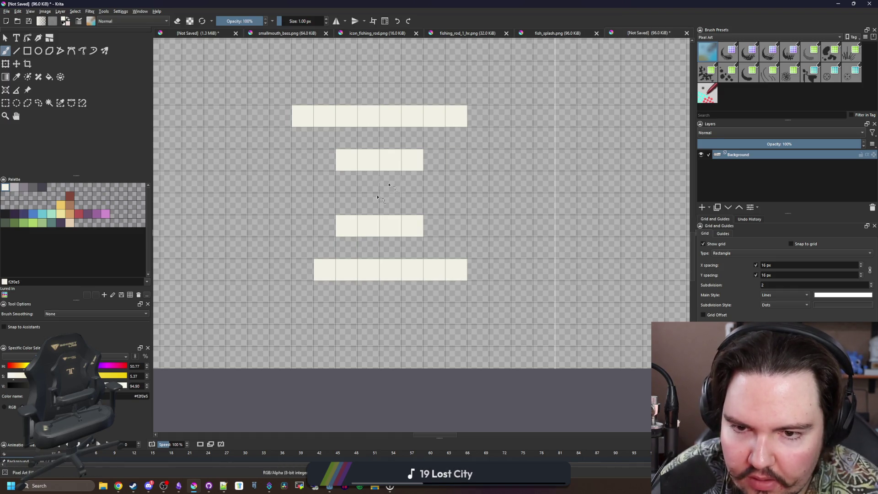
pyautogui.click(300, 269)
pyautogui.moveTo(274, 251); pyautogui.dragTo(256, 157)
pyautogui.click(281, 137)
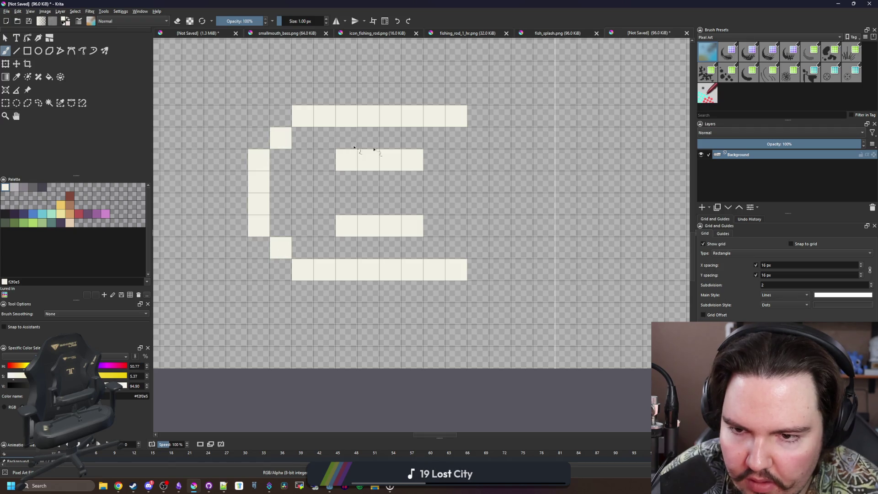
# Paint the larger ring's right edge and corner pixels, then erase both inner bars.
pyautogui.click(479, 136)
pyautogui.moveTo(500, 158); pyautogui.dragTo(500, 229)
pyautogui.click(478, 247)
pyautogui.press('e')
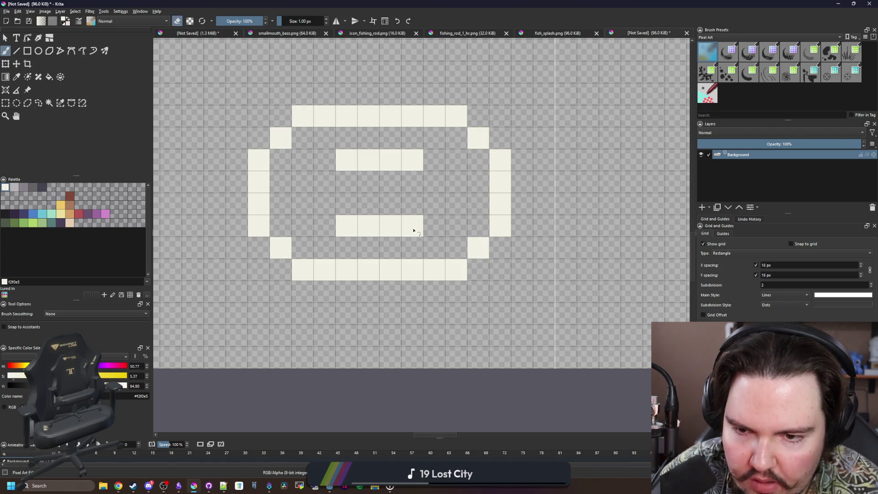
pyautogui.moveTo(412, 229); pyautogui.dragTo(340, 226)
pyautogui.moveTo(341, 160); pyautogui.dragTo(407, 157)
# Paint diagonal inner curl pixels inside the left edge and near the lower right.
pyautogui.moveTo(307, 185); pyautogui.dragTo(302, 166)
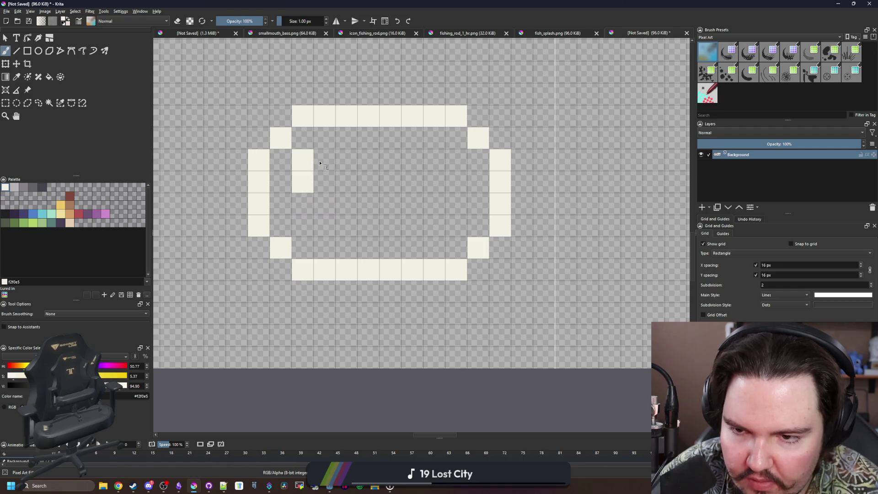
pyautogui.hotkey('ctrl', 'z')
pyautogui.click(302, 181)
pyautogui.click(325, 160)
pyautogui.click(434, 225)
pyautogui.moveTo(456, 225); pyautogui.dragTo(451, 211)
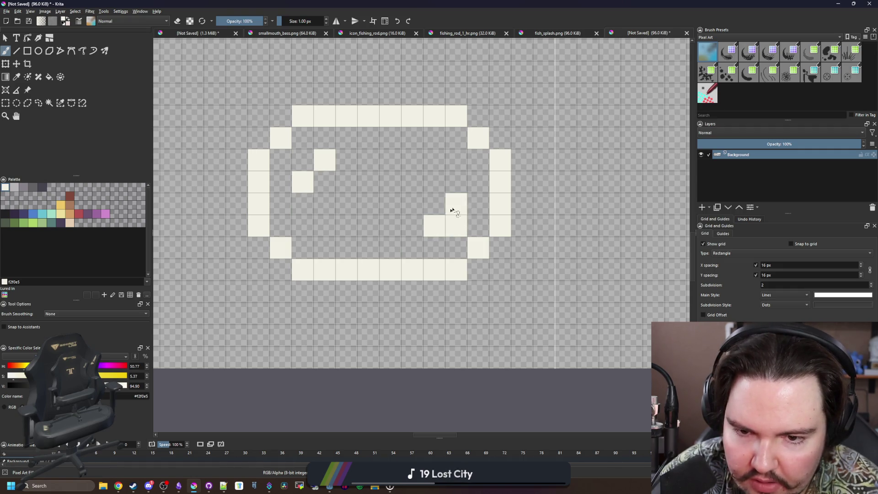
pyautogui.scroll(-5, 366, 233)
pyautogui.scroll(5, 368, 241)
# Erase gaps into the ring's top, bottom and left edges.
pyautogui.press('e')
pyautogui.moveTo(357, 240); pyautogui.dragTo(383, 241)
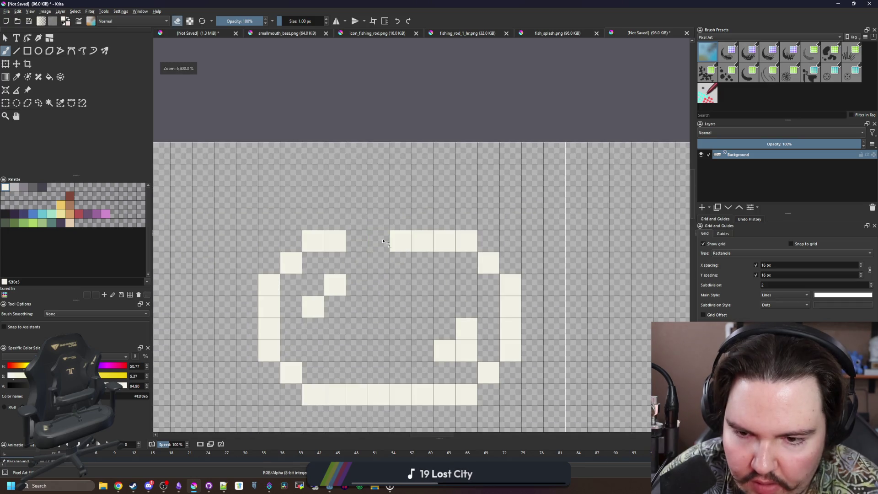
pyautogui.moveTo(473, 394)
pyautogui.mouseDown()
pyautogui.moveTo(414, 394)
pyautogui.moveTo(388, 373)
pyautogui.moveTo(366, 373)
pyautogui.mouseUp()
pyautogui.scroll(-2, 435, 369)
pyautogui.hotkey('ctrl', 'z')
pyautogui.scroll(2, 434, 368)
pyautogui.moveTo(259, 307); pyautogui.dragTo(263, 288)
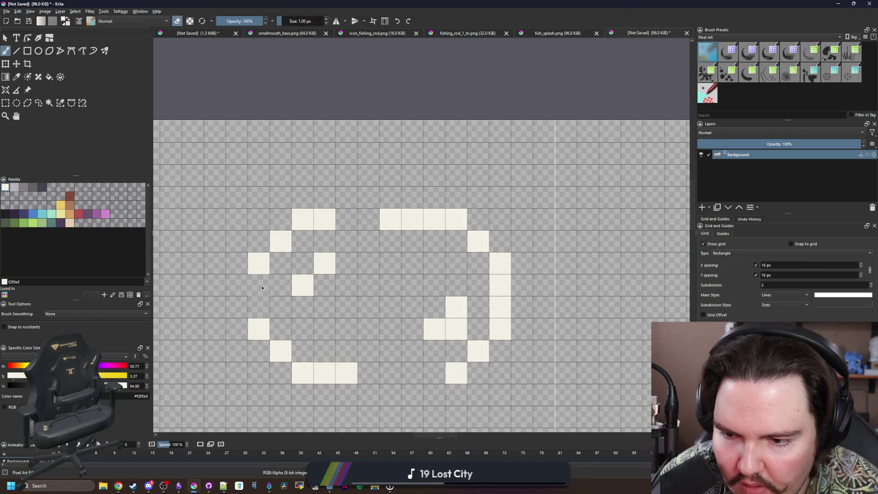
pyautogui.scroll(-5, 262, 288)
pyautogui.scroll(5, 355, 239)
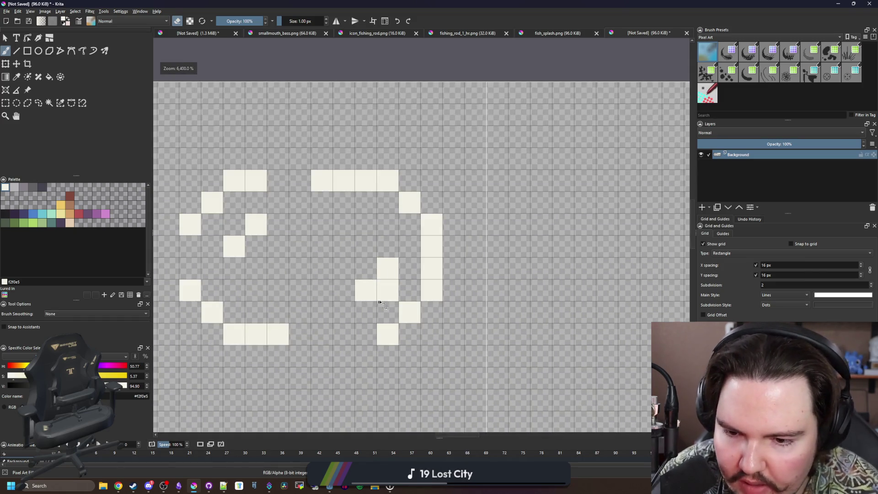
# Refine the inner curls: extend them, remove a stray cell, add a pixel to the ring.
pyautogui.press('e')
pyautogui.press('e')
pyautogui.moveTo(365, 309); pyautogui.dragTo(320, 312)
pyautogui.press('e')
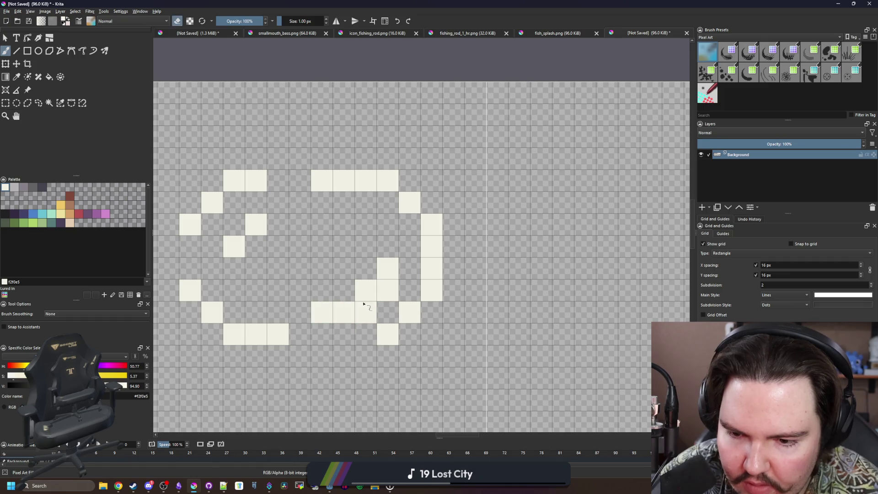
pyautogui.click(367, 292)
pyautogui.click(283, 224)
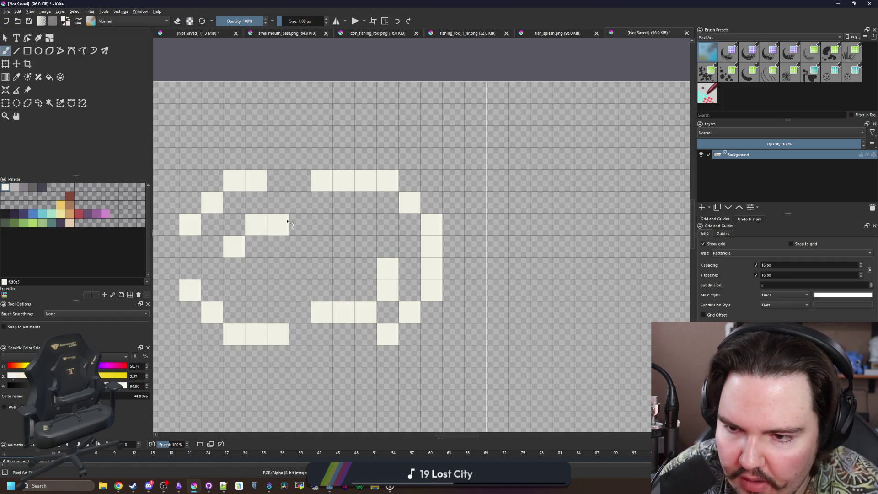
pyautogui.click(235, 268)
pyautogui.scroll(-8, 275, 228)
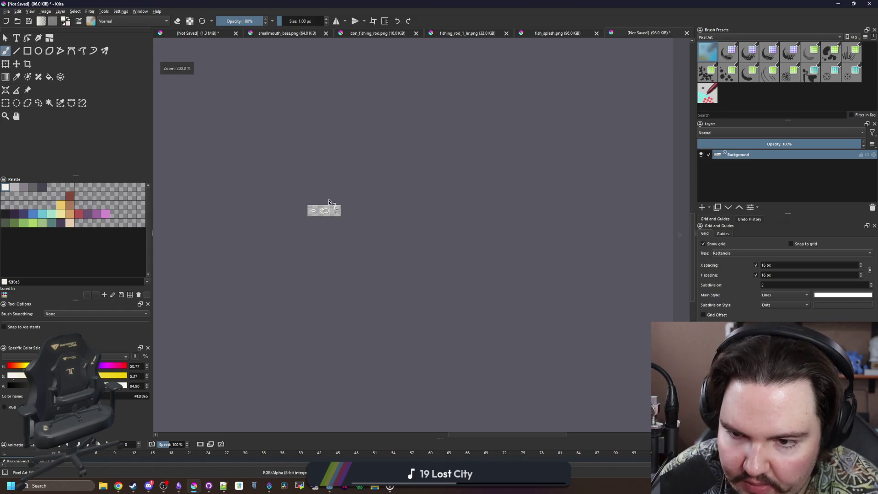
# Paint a large cream pixel circle in the third frame, undoing a misplaced top row.
pyautogui.scroll(3, 352, 235)
pyautogui.scroll(2, 352, 235)
pyautogui.scroll(1, 364, 300)
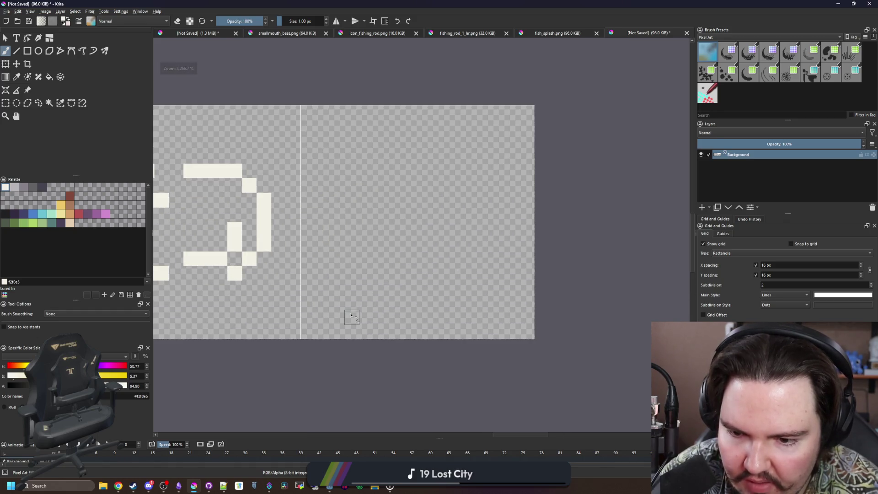
pyautogui.moveTo(229, 298); pyautogui.dragTo(275, 299)
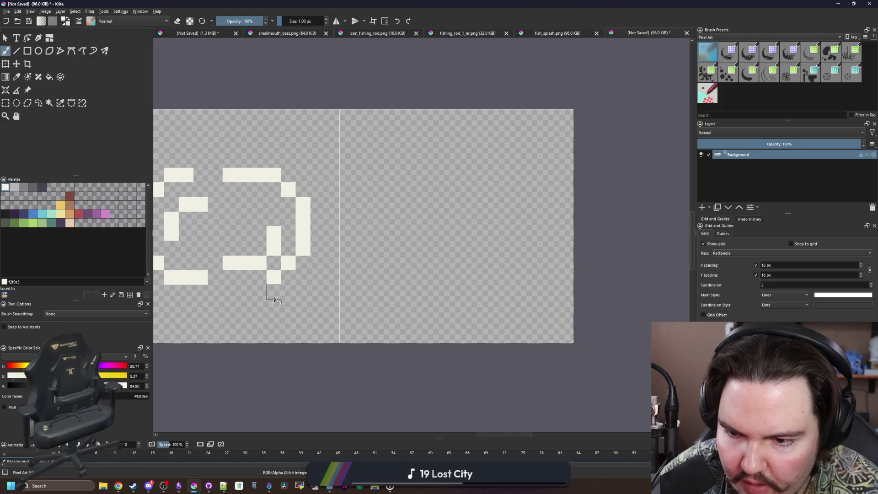
pyautogui.moveTo(404, 306)
pyautogui.mouseDown()
pyautogui.moveTo(487, 307)
pyautogui.moveTo(521, 292)
pyautogui.mouseUp()
pyautogui.moveTo(409, 296); pyautogui.dragTo(392, 294)
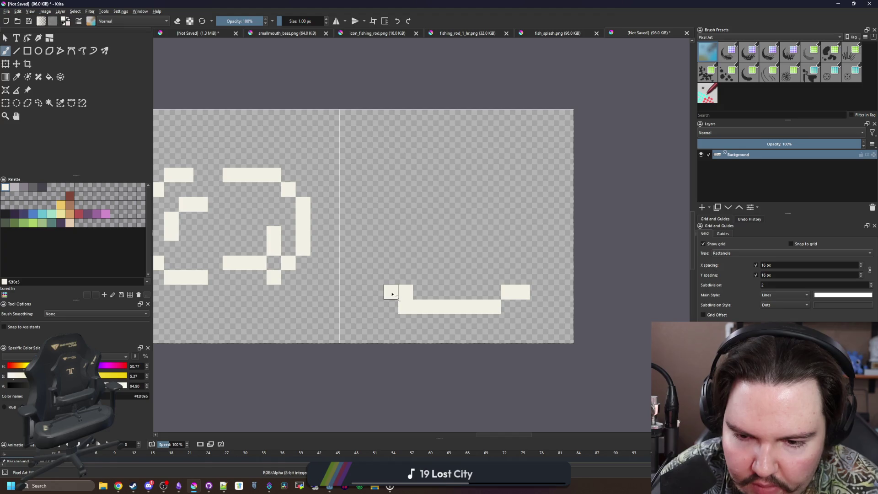
pyautogui.moveTo(551, 264); pyautogui.dragTo(551, 247)
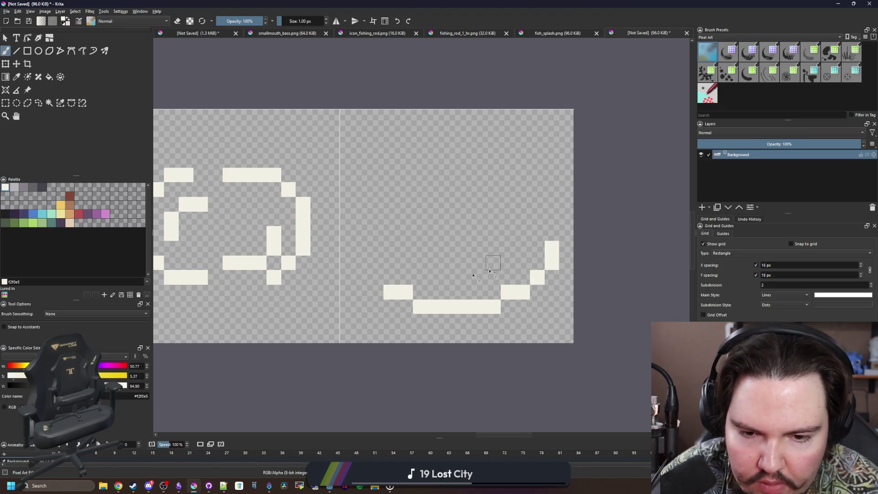
pyautogui.moveTo(381, 280)
pyautogui.mouseDown()
pyautogui.moveTo(360, 249)
pyautogui.moveTo(362, 194)
pyautogui.mouseUp()
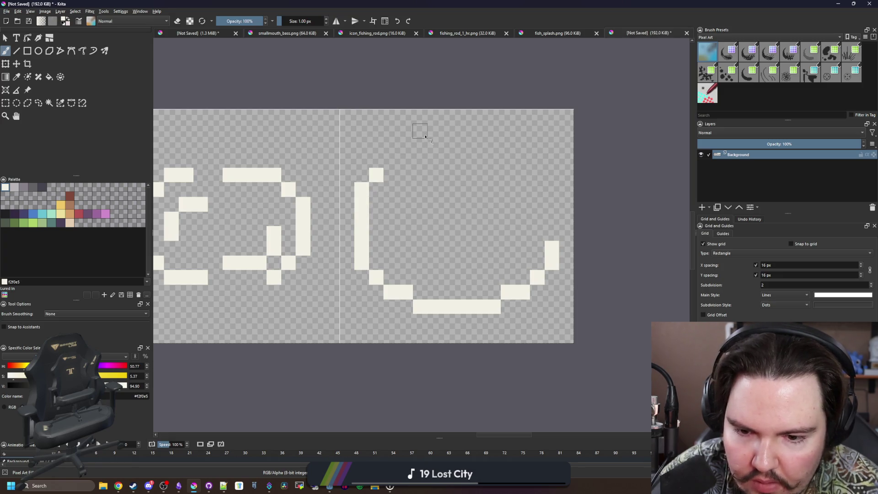
pyautogui.moveTo(426, 136)
pyautogui.mouseDown()
pyautogui.moveTo(458, 131)
pyautogui.moveTo(515, 160)
pyautogui.moveTo(541, 184)
pyautogui.moveTo(553, 233)
pyautogui.mouseUp()
pyautogui.hotkey('ctrl', 'z')
pyautogui.moveTo(402, 162); pyautogui.dragTo(388, 160)
# Paint an inner ring inside the large circle, undoing a misplaced inner block.
pyautogui.moveTo(374, 237); pyautogui.dragTo(306, 241)
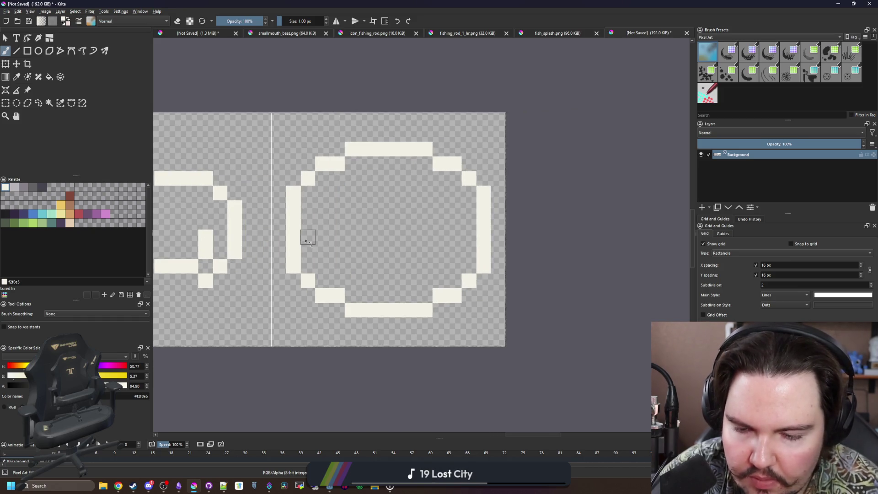
pyautogui.scroll(1, 352, 195)
pyautogui.moveTo(352, 192)
pyautogui.mouseDown()
pyautogui.moveTo(333, 190)
pyautogui.moveTo(307, 231)
pyautogui.moveTo(309, 291)
pyautogui.moveTo(433, 322)
pyautogui.moveTo(503, 277)
pyautogui.moveTo(502, 226)
pyautogui.moveTo(472, 190)
pyautogui.moveTo(360, 169)
pyautogui.moveTo(439, 172)
pyautogui.mouseUp()
pyautogui.hotkey('ctrl', 'z')
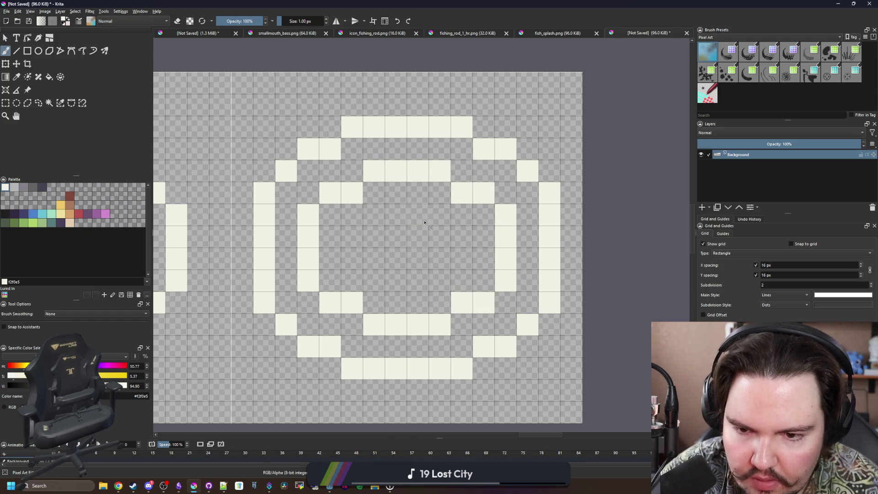
pyautogui.moveTo(433, 220)
pyautogui.mouseDown()
pyautogui.moveTo(363, 220)
pyautogui.moveTo(354, 250)
pyautogui.moveTo(426, 280)
pyautogui.moveTo(459, 241)
pyautogui.mouseUp()
pyautogui.scroll(-5, 459, 241)
pyautogui.scroll(5, 406, 216)
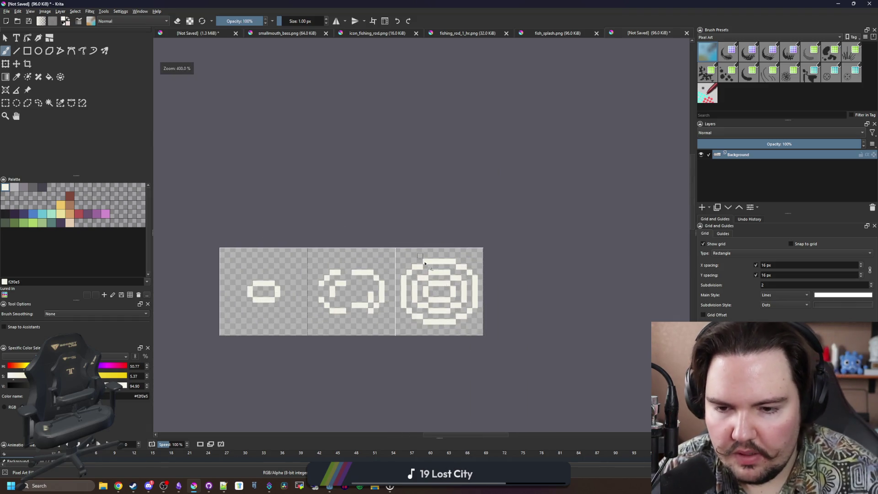
# Erase the third frame's inner ring plus its top-left, upper-right and lower-left cells.
pyautogui.scroll(1, 449, 267)
pyautogui.press('e')
pyautogui.moveTo(359, 215); pyautogui.dragTo(405, 199)
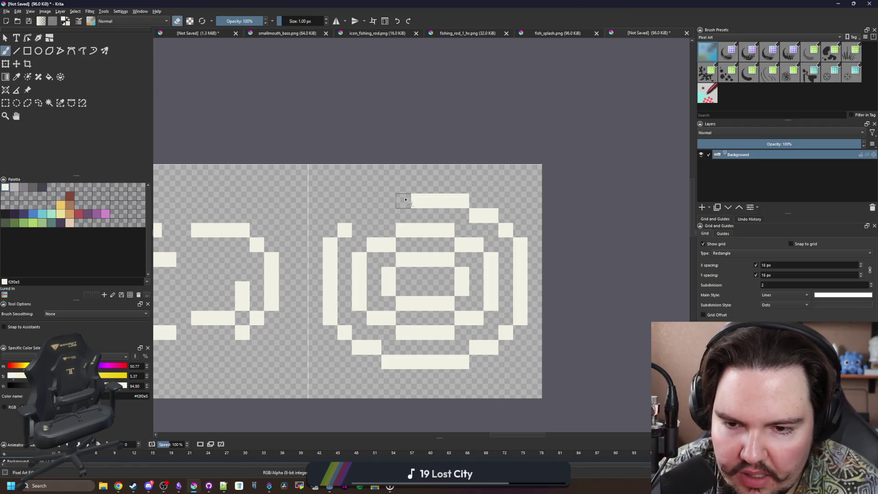
pyautogui.moveTo(523, 267); pyautogui.dragTo(511, 230)
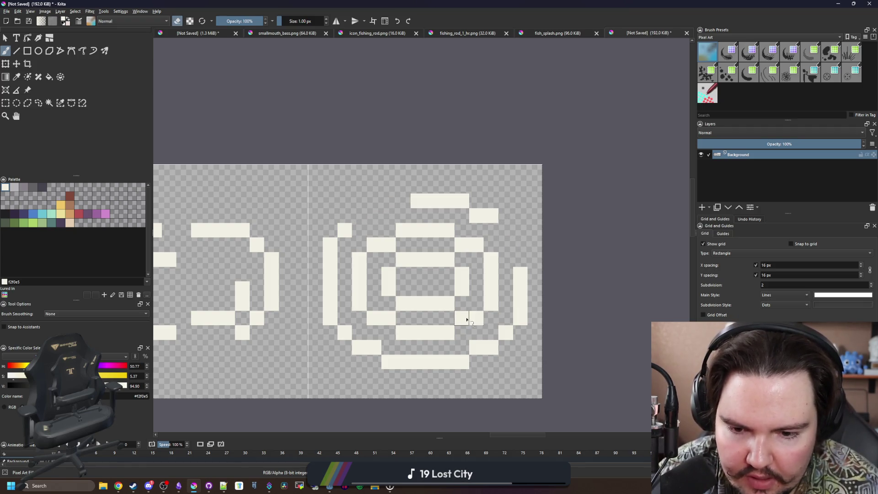
pyautogui.moveTo(467, 319)
pyautogui.mouseDown()
pyautogui.moveTo(397, 302)
pyautogui.moveTo(462, 261)
pyautogui.moveTo(411, 231)
pyautogui.moveTo(359, 270)
pyautogui.moveTo(447, 333)
pyautogui.moveTo(485, 306)
pyautogui.moveTo(490, 287)
pyautogui.mouseUp()
pyautogui.scroll(-5, 435, 291)
pyautogui.scroll(5, 441, 269)
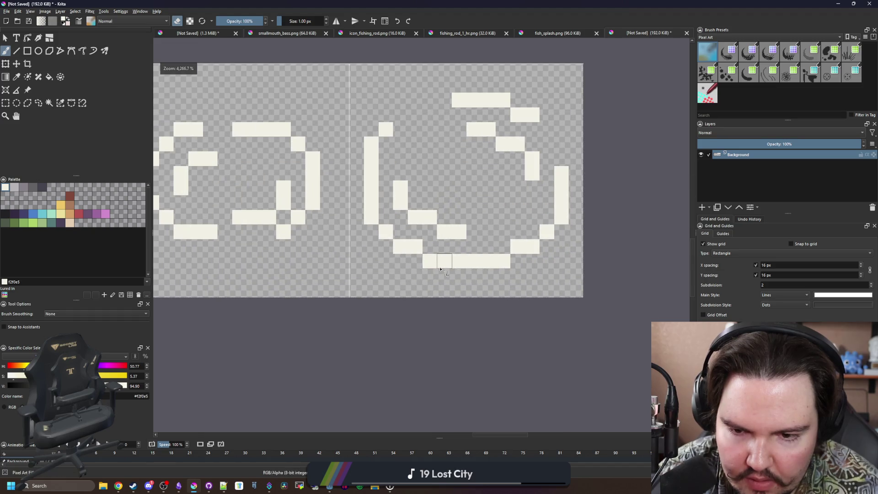
pyautogui.moveTo(440, 268)
pyautogui.mouseDown()
pyautogui.moveTo(382, 231)
pyautogui.moveTo(390, 230)
pyautogui.mouseUp()
pyautogui.scroll(-5, 384, 273)
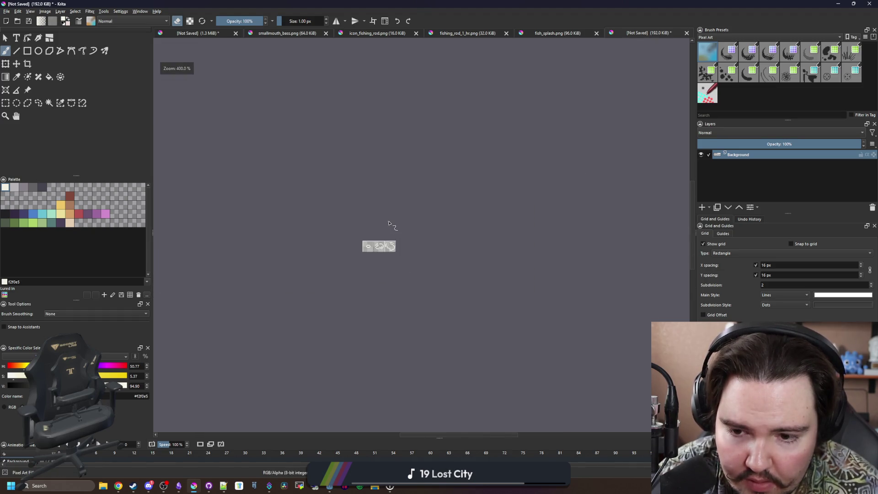
pyautogui.scroll(5, 389, 224)
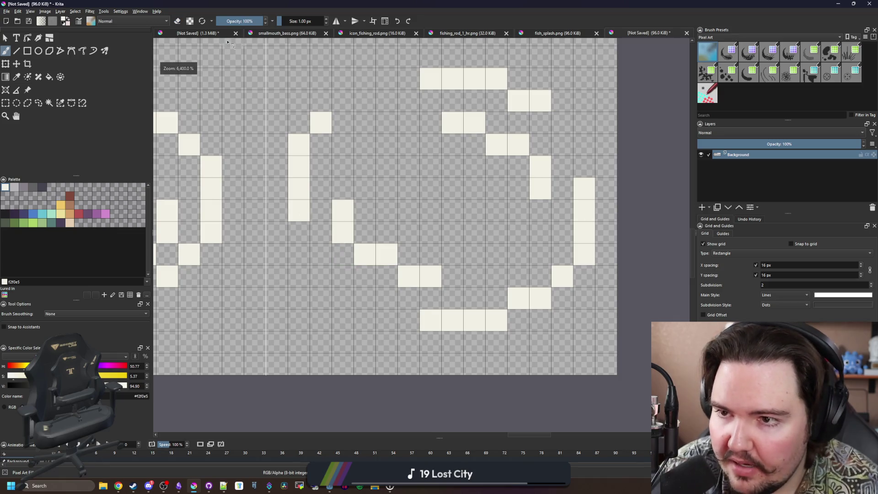
pyautogui.click(240, 22)
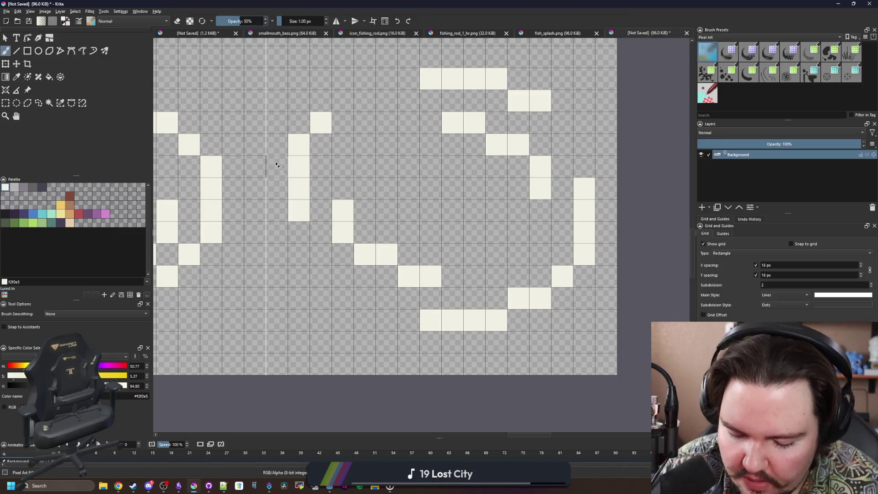
# Set brush opacity to 50% and paint a faint pixel below the vertical stroke.
pyautogui.press('p')
pyautogui.doubleClick(239, 21)
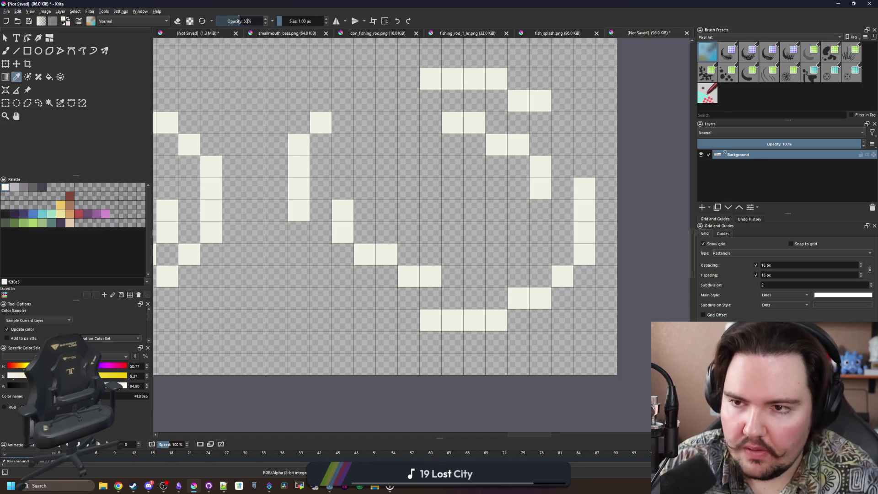
pyautogui.press('b')
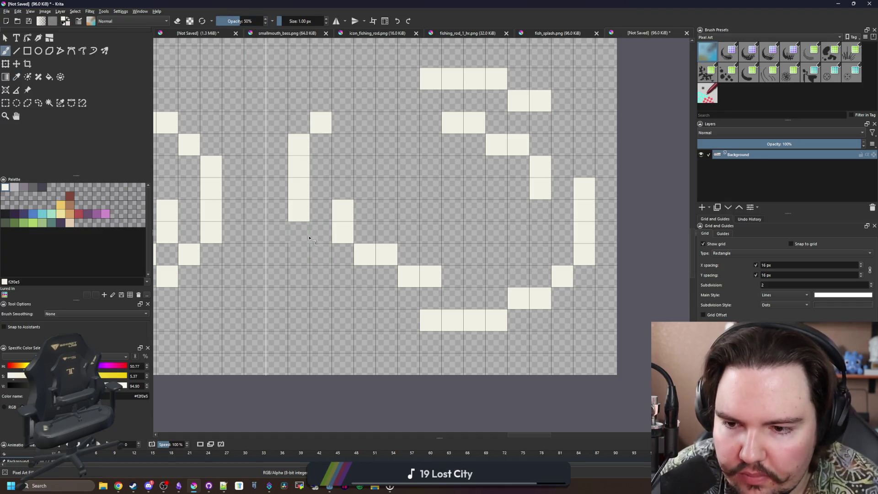
pyautogui.click(300, 231)
pyautogui.scroll(-5, 302, 243)
pyautogui.scroll(4, 304, 261)
# Half-erase six arc-end and bar pixels to soften the first ring's ends.
pyautogui.press('e')
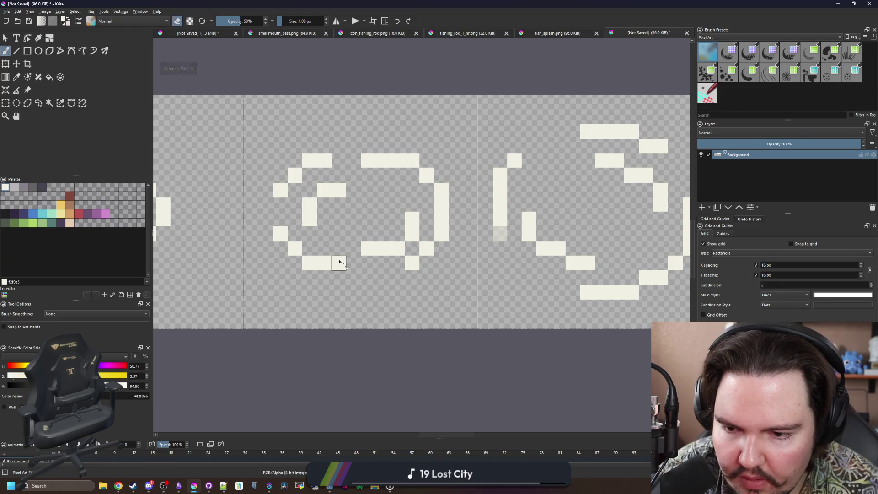
pyautogui.click(339, 263)
pyautogui.click(280, 233)
pyautogui.click(280, 188)
pyautogui.click(324, 160)
pyautogui.click(368, 160)
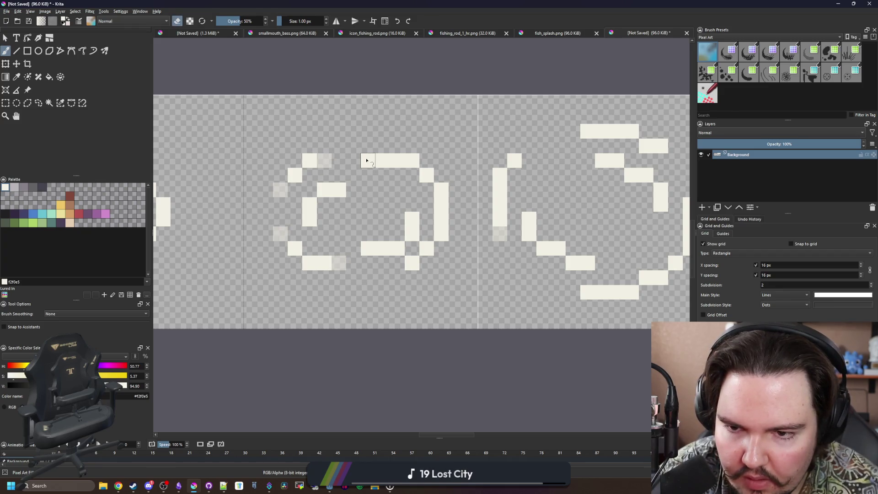
pyautogui.click(412, 248)
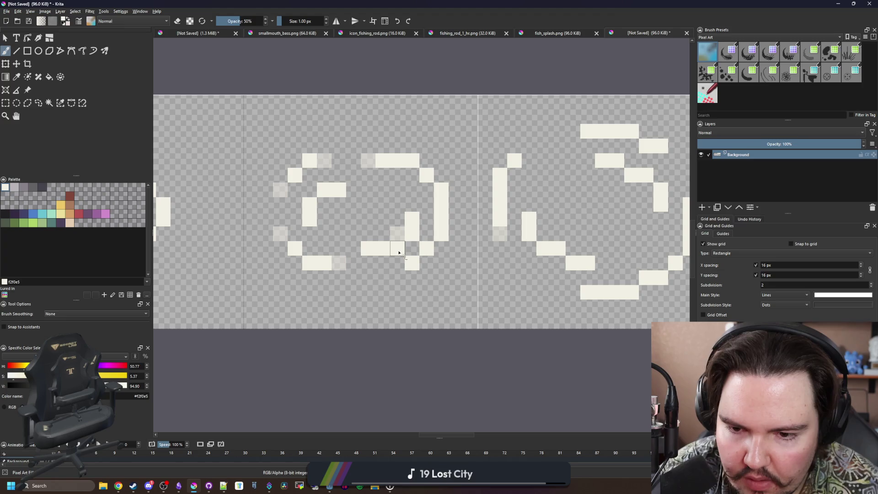
# Paint faint half-opacity pixels above the stroke, along the inner bar and below the left arc.
pyautogui.press('e')
pyautogui.click(411, 205)
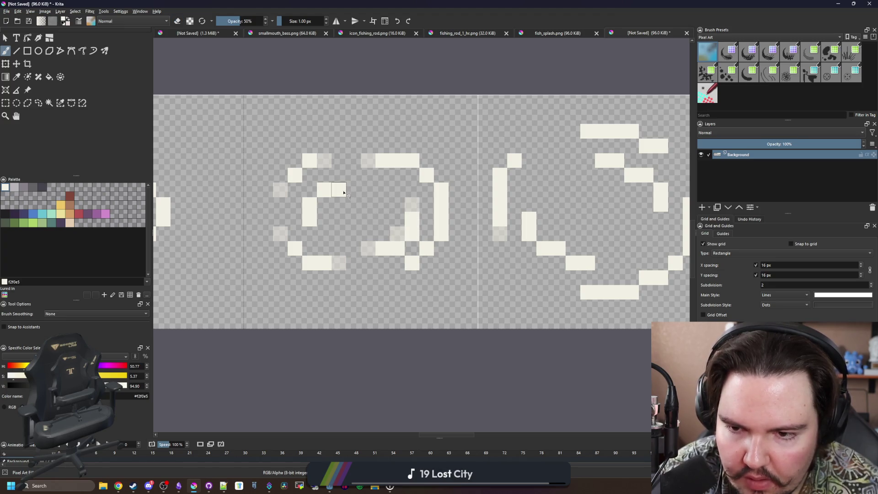
pyautogui.click(338, 189)
pyautogui.click(353, 189)
pyautogui.click(324, 205)
pyautogui.scroll(-5, 311, 219)
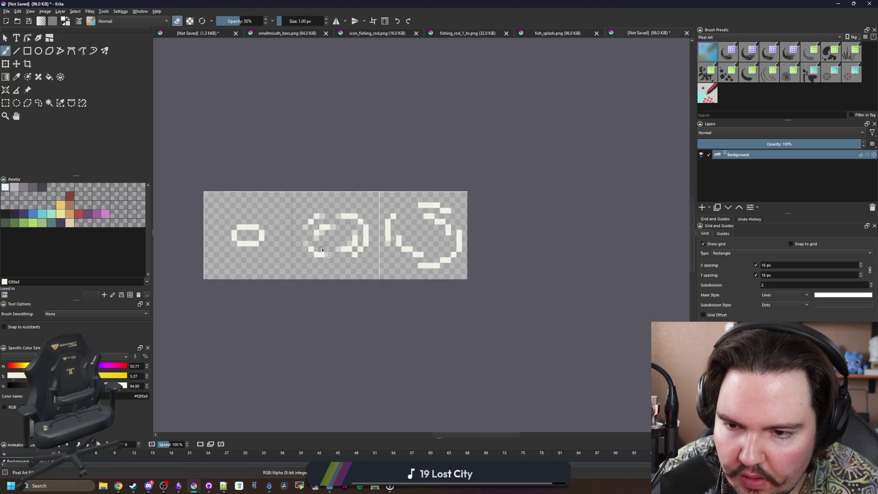
pyautogui.scroll(6, 320, 274)
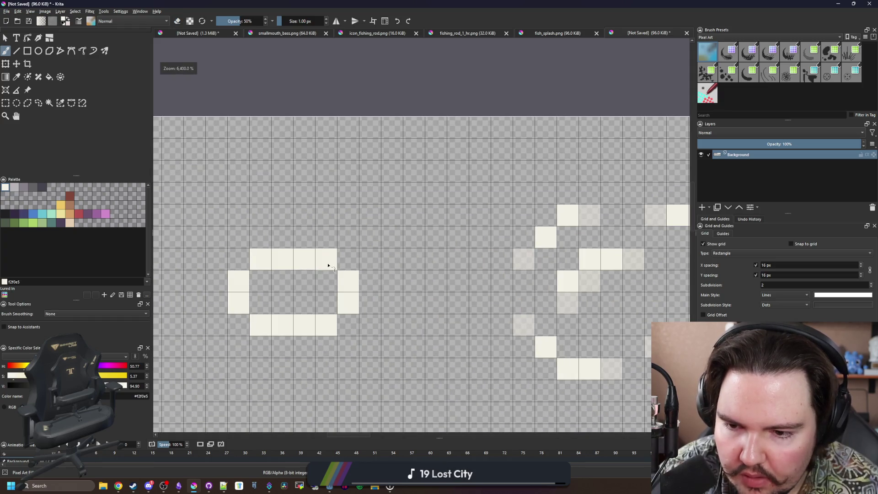
# Fade the small ring's top-right, bottom-left and one more cream pixel to half opacity.
pyautogui.click(326, 259)
pyautogui.click(261, 324)
pyautogui.click(243, 312)
pyautogui.scroll(-3, 243, 312)
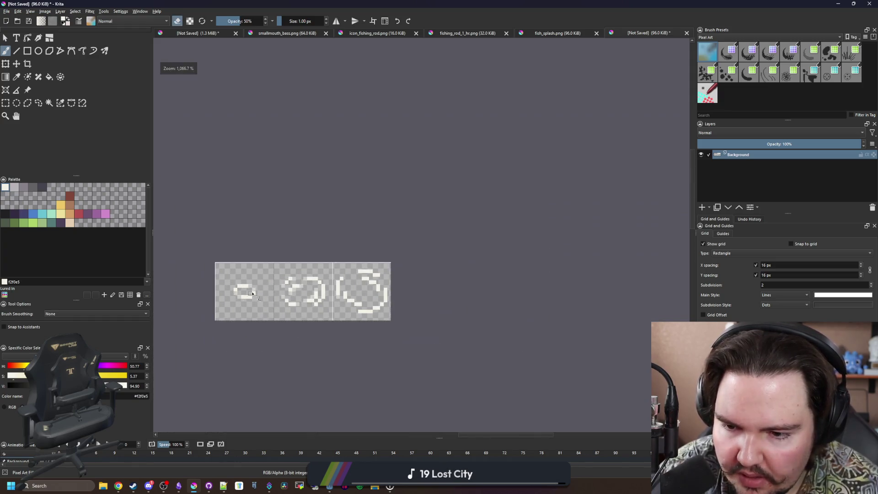
pyautogui.scroll(3, 353, 307)
# Half-erase eleven edge pixels around the third frame's ring and arcs.
pyautogui.click(312, 230)
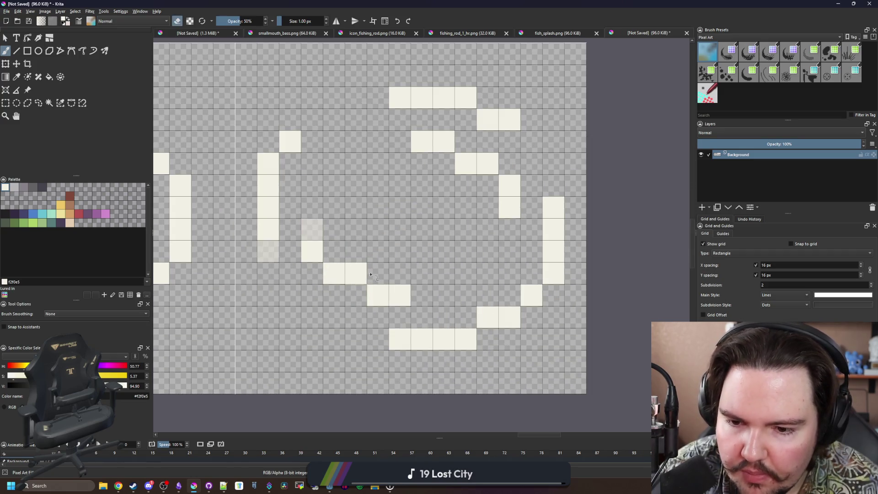
pyautogui.click(400, 295)
pyautogui.click(399, 339)
pyautogui.click(421, 338)
pyautogui.click(554, 207)
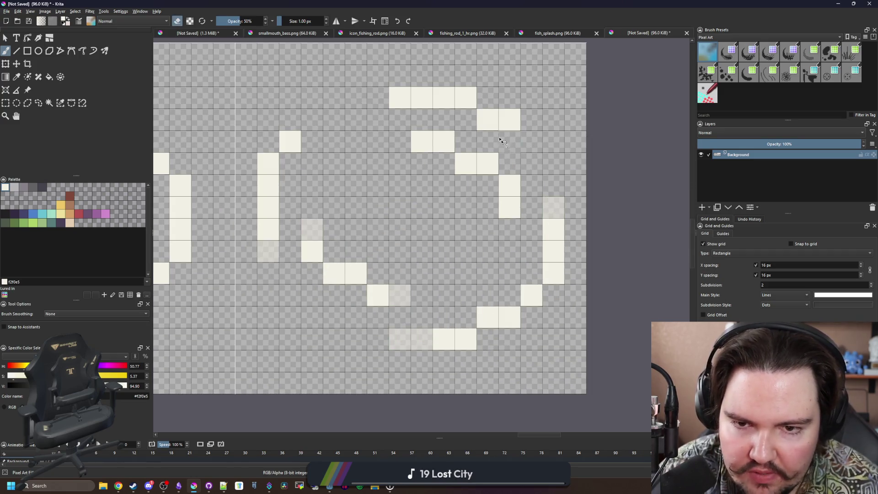
pyautogui.click(509, 120)
pyautogui.click(400, 98)
pyautogui.click(290, 142)
pyautogui.click(268, 163)
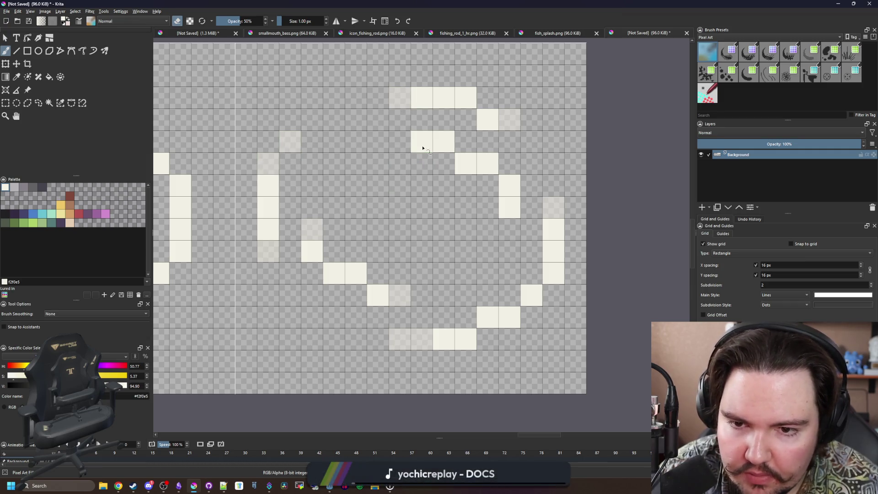
pyautogui.click(422, 141)
pyautogui.click(517, 210)
# Paint five faint pixels on the third ring's inner, right, diagonal and bottom arcs.
pyautogui.press('e')
pyautogui.click(465, 141)
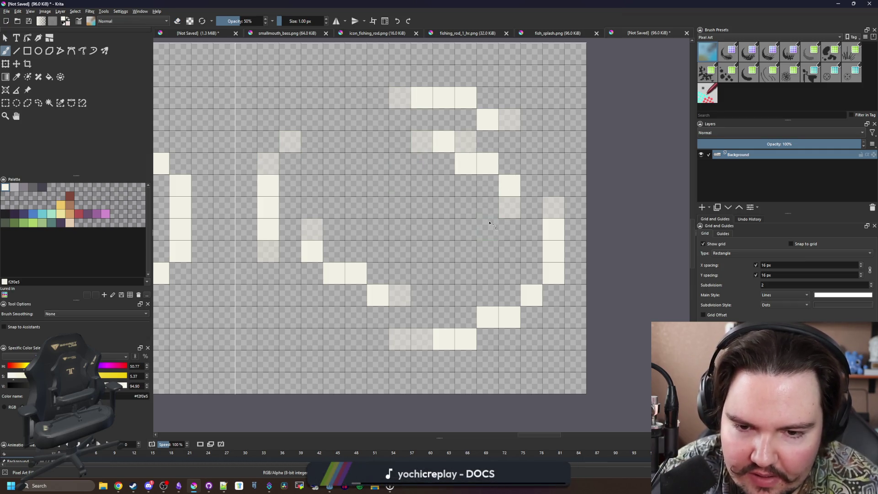
pyautogui.click(487, 187)
pyautogui.click(351, 300)
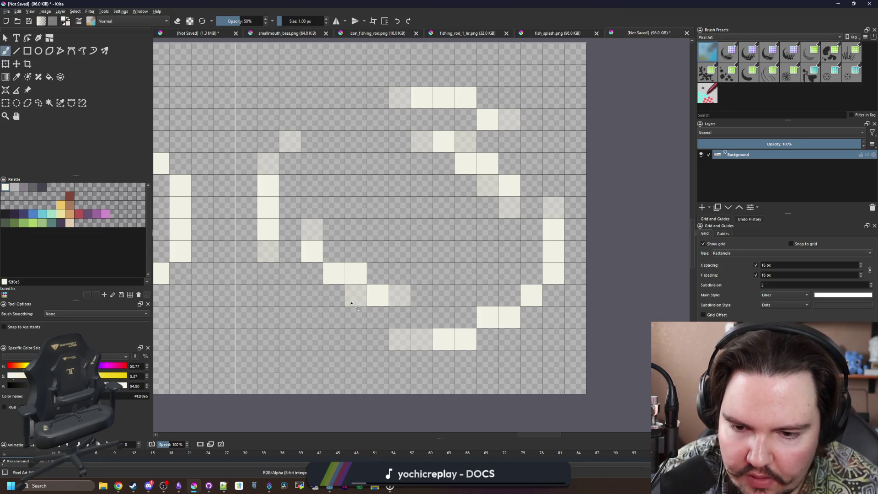
pyautogui.click(493, 342)
pyautogui.click(544, 303)
pyautogui.scroll(-10, 302, 211)
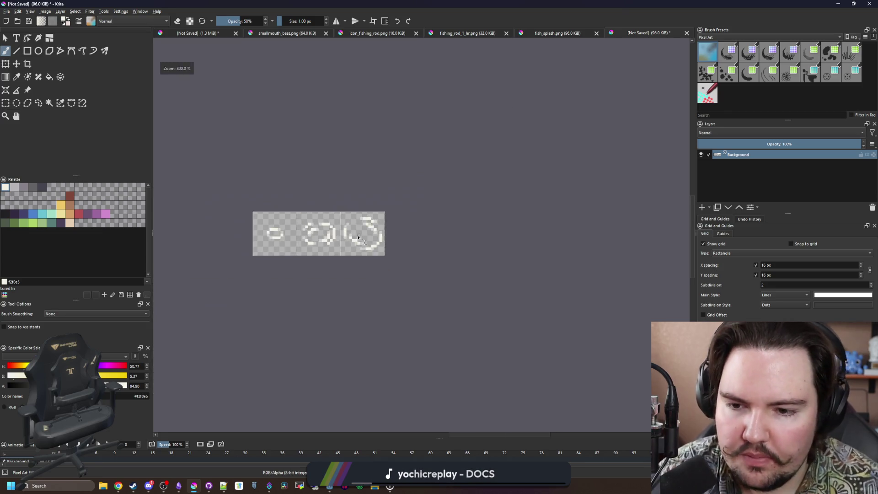
pyautogui.scroll(5, 323, 226)
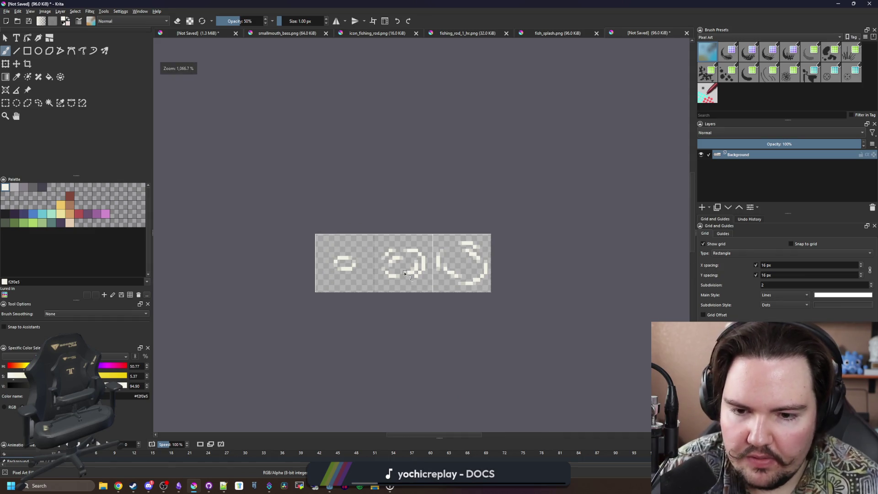
pyautogui.scroll(4, 404, 273)
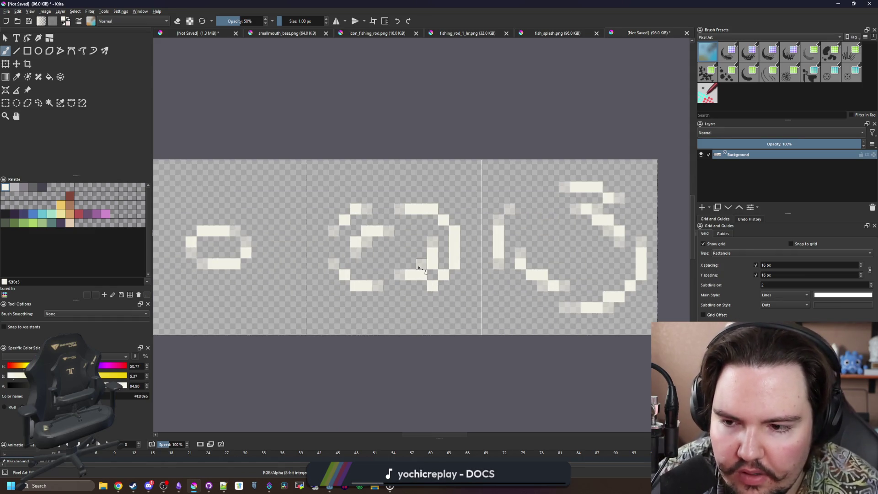
pyautogui.scroll(-3, 418, 268)
pyautogui.scroll(2, 481, 266)
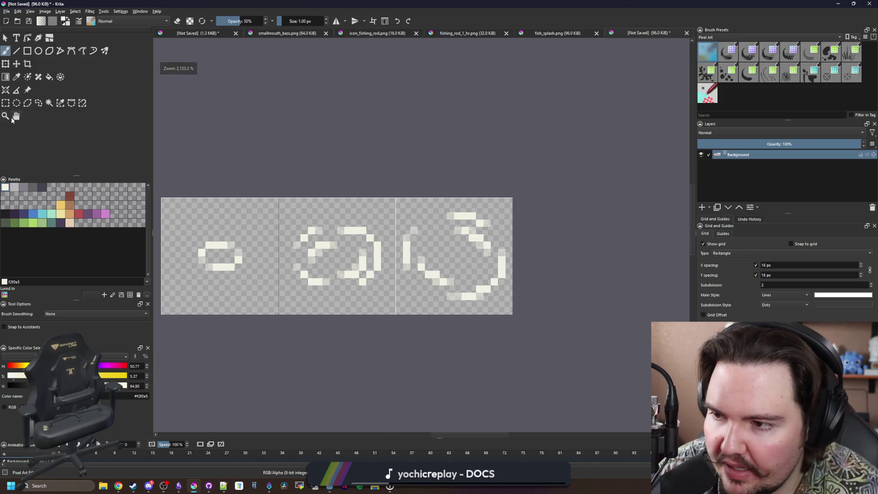
# Select the third frame and mirror it horizontally with the transform tool.
pyautogui.hotkey('ctrl', 'r')
pyautogui.moveTo(511, 307)
pyautogui.mouseDown()
pyautogui.moveTo(448, 236)
pyautogui.moveTo(396, 198)
pyautogui.mouseUp()
pyautogui.hotkey('ctrl', 't')
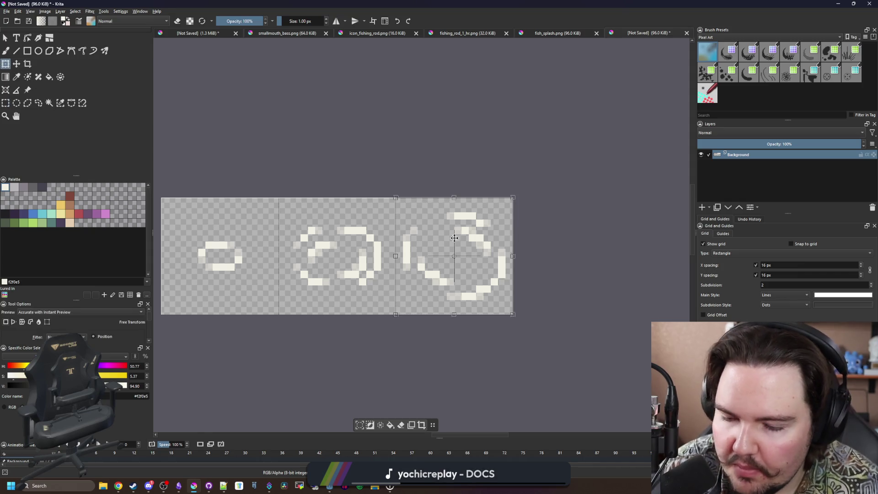
pyautogui.rightClick(454, 238)
pyautogui.click(479, 296)
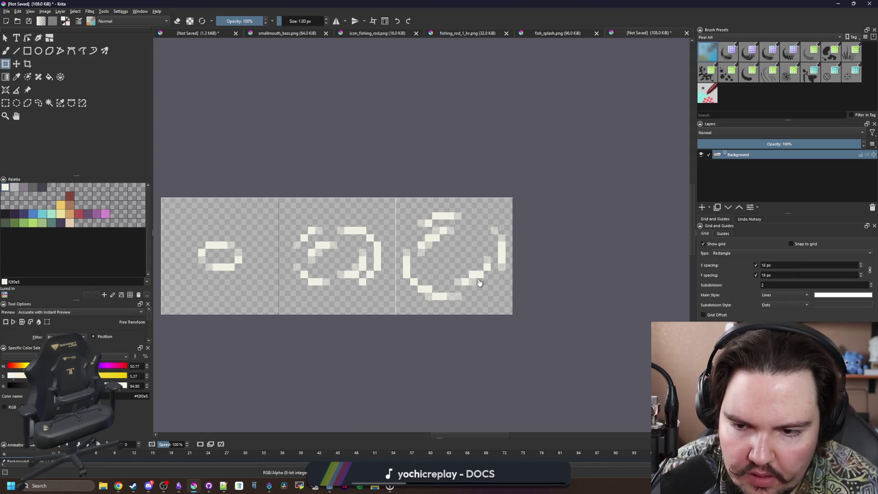
pyautogui.scroll(-1, 457, 293)
pyautogui.scroll(4, 442, 304)
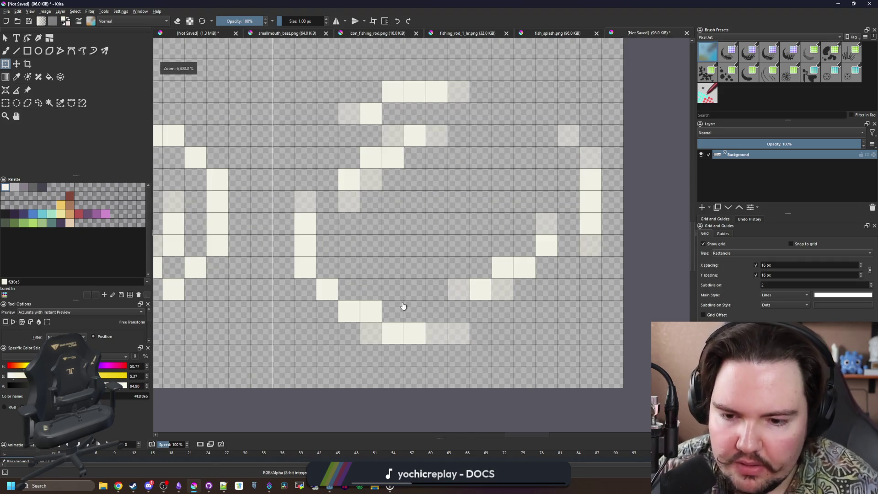
pyautogui.scroll(-5, 420, 282)
pyautogui.click(6, 11)
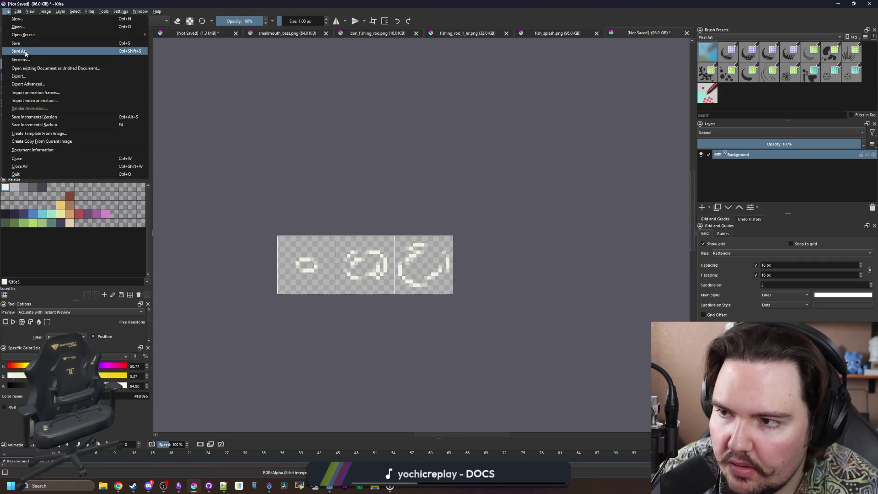
# Save the drawing as PNG 'large_wave' in Sprites, accept PNG options, and minimise Krita.
pyautogui.click(22, 53)
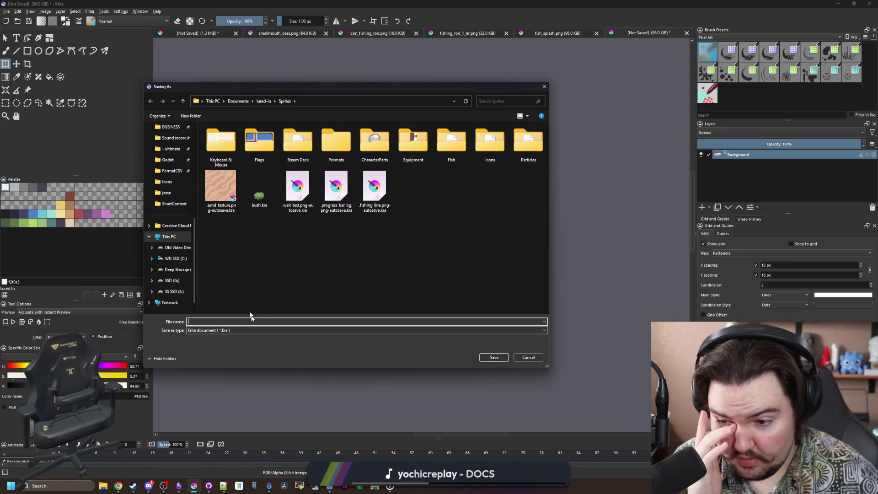
pyautogui.click(207, 329)
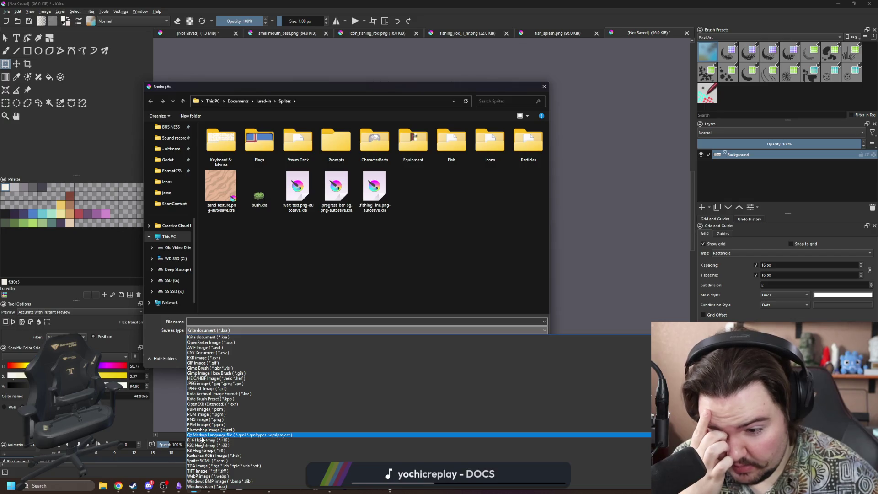
pyautogui.click(205, 419)
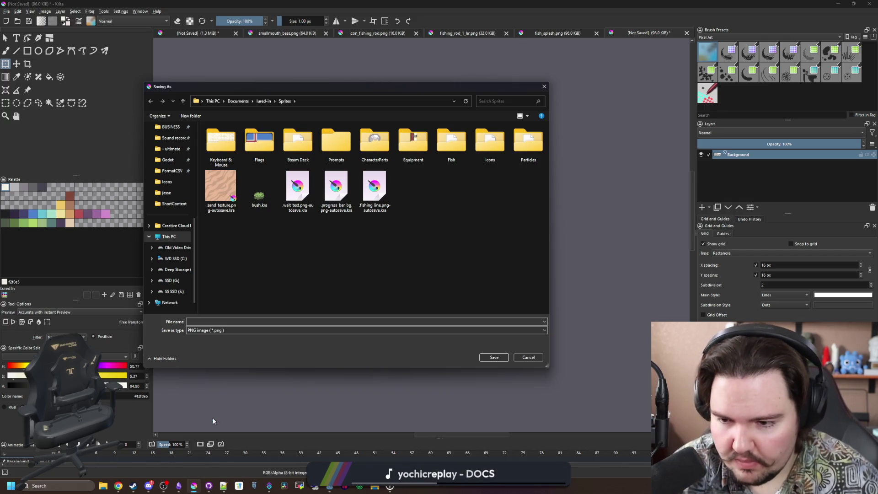
pyautogui.click(218, 321)
pyautogui.write('large_wave')
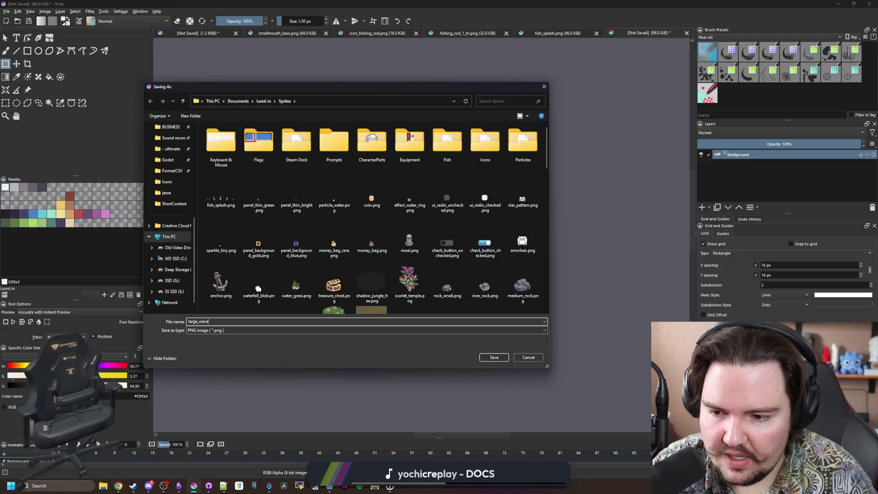
pyautogui.click(494, 357)
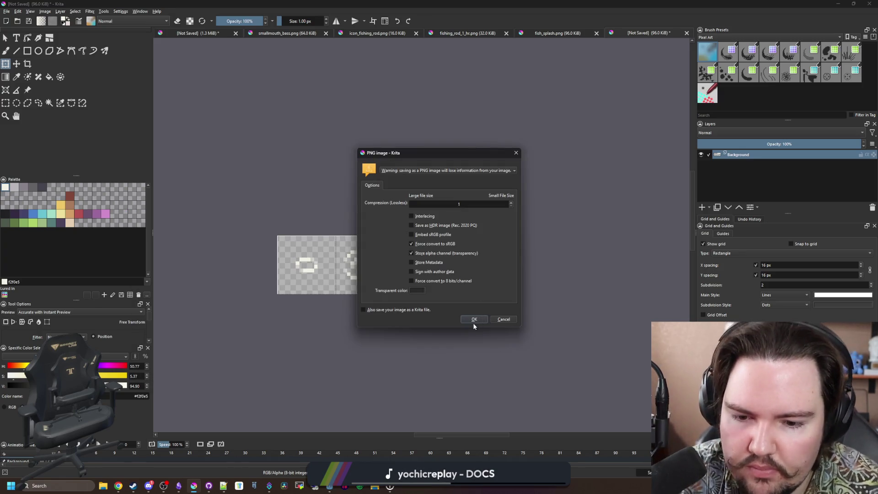
pyautogui.click(474, 320)
pyautogui.click(840, 3)
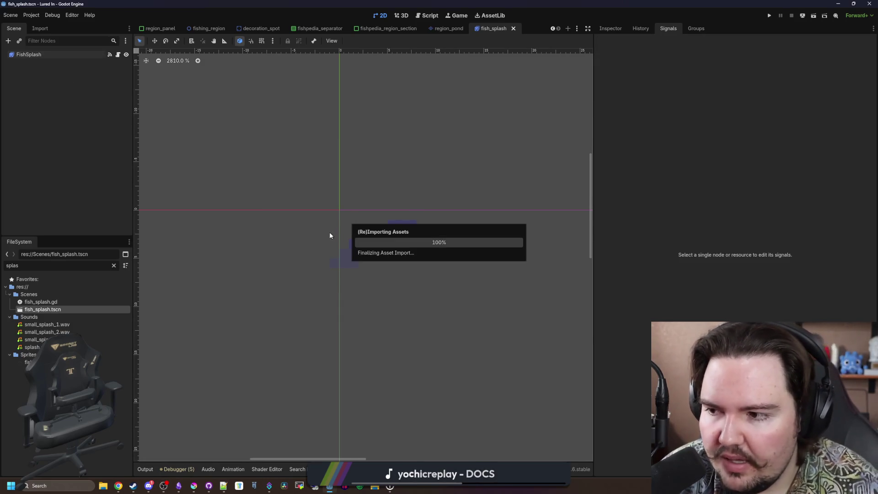
# Save the scene and preview the FishSplash animation once from the root node.
pyautogui.hotkey('ctrl', 's')
pyautogui.scroll(1, 344, 214)
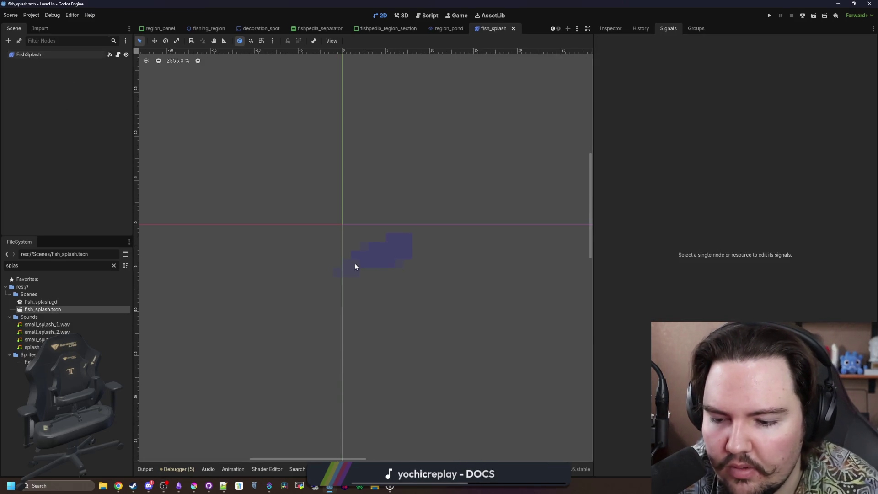
pyautogui.hotkey('ctrl', 's')
pyautogui.scroll(-5, 343, 258)
pyautogui.click(29, 54)
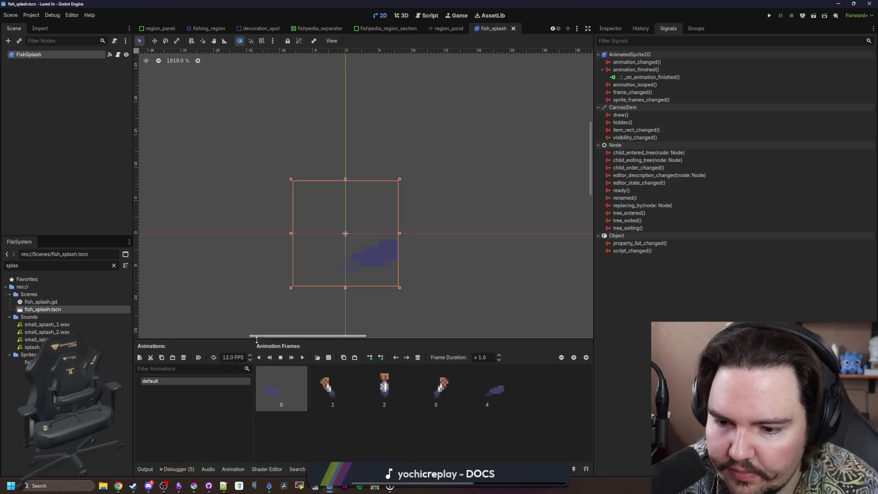
pyautogui.click(303, 358)
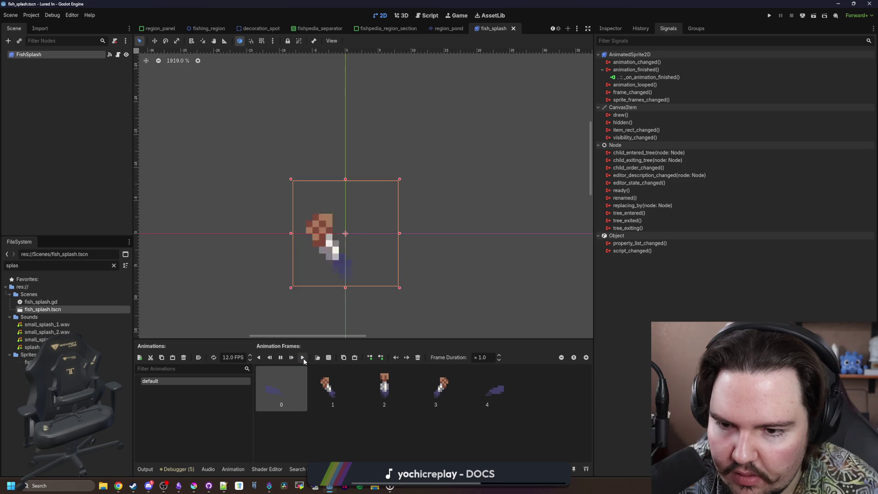
pyautogui.click(118, 55)
# Delete queue_free() from _on_animation_finished and tidy the handler's indentation.
pyautogui.click(238, 101)
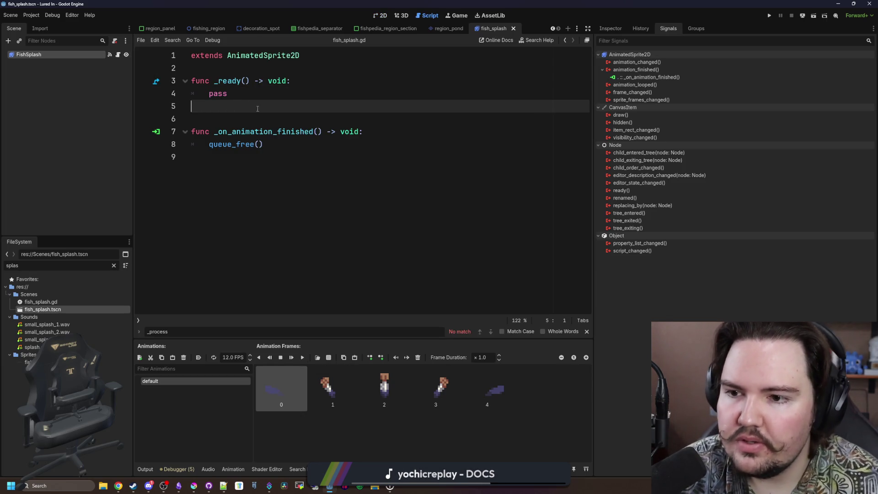
pyautogui.moveTo(263, 145); pyautogui.dragTo(209, 147)
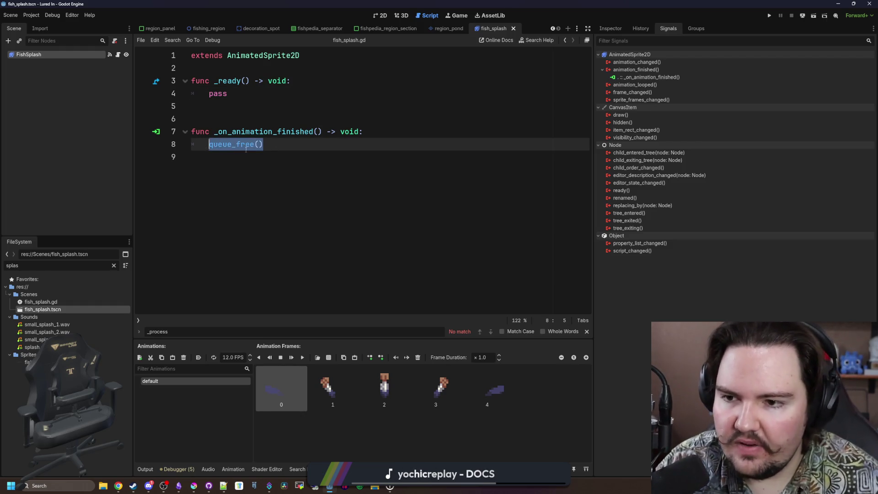
pyautogui.click(210, 145)
pyautogui.press('Return')
pyautogui.press('Return')
pyautogui.click(406, 144)
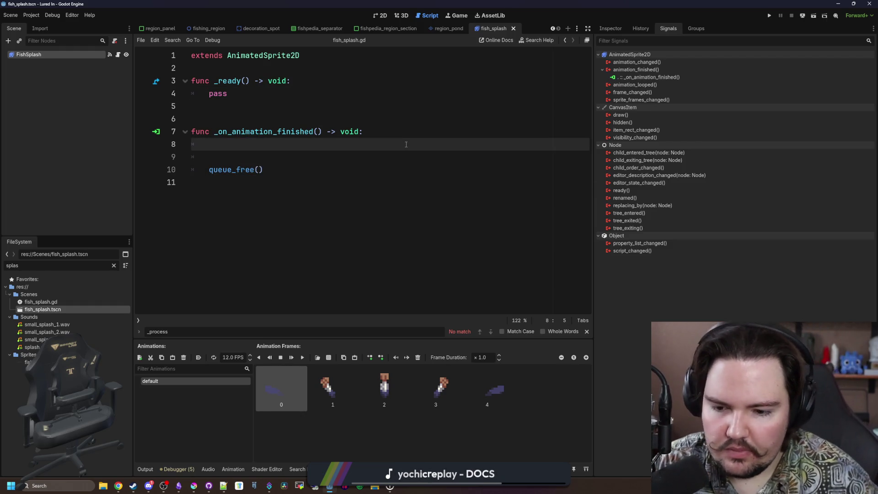
pyautogui.moveTo(273, 188)
pyautogui.mouseDown()
pyautogui.moveTo(275, 196)
pyautogui.moveTo(251, 157)
pyautogui.moveTo(172, 145)
pyautogui.mouseUp()
pyautogui.press('BackSpace')
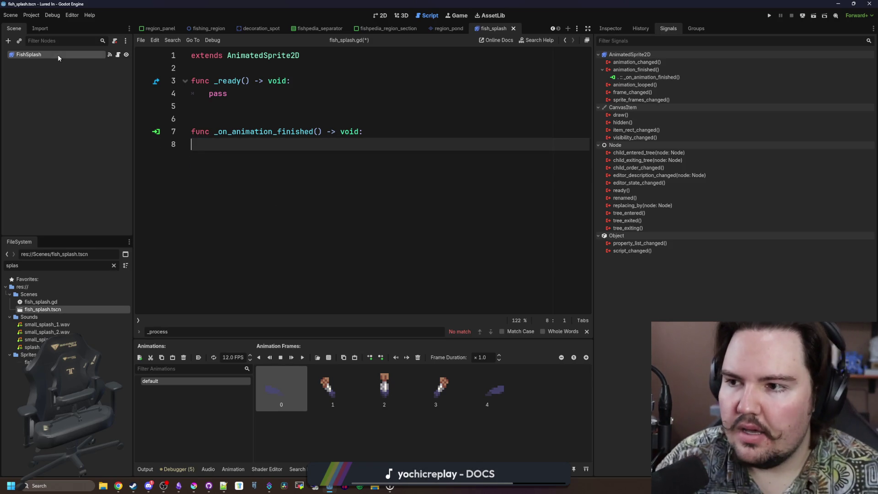
pyautogui.click(262, 131)
pyautogui.press('Tab')
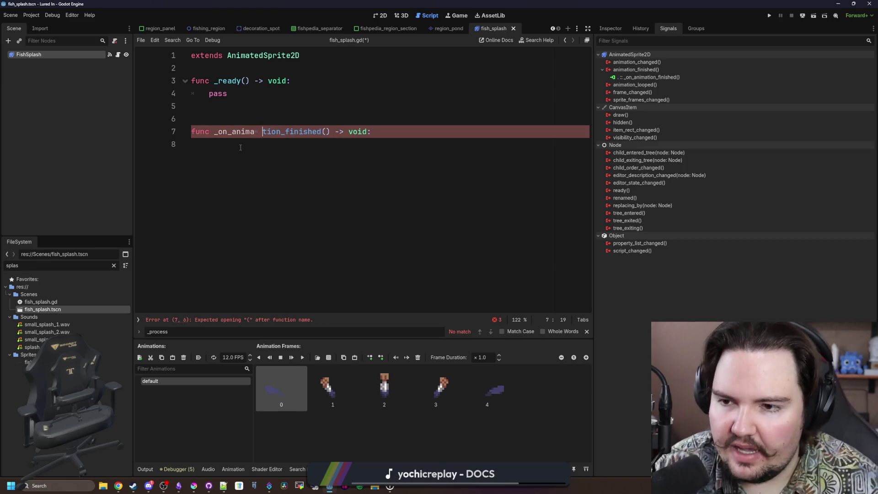
pyautogui.press('BackSpace')
pyautogui.click(240, 147)
pyautogui.press('Tab')
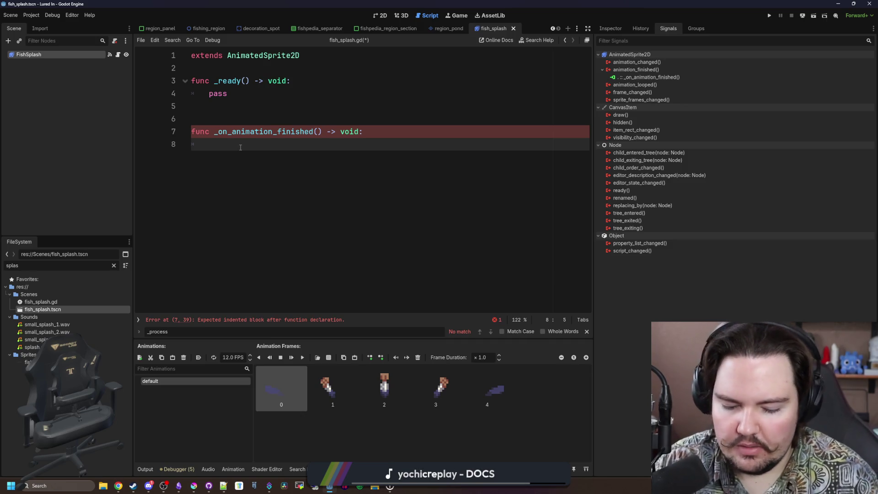
# Replace pass in _ready with get_tree().create_timer(10.0).timeout.connect(queue_free).
pyautogui.click(244, 90)
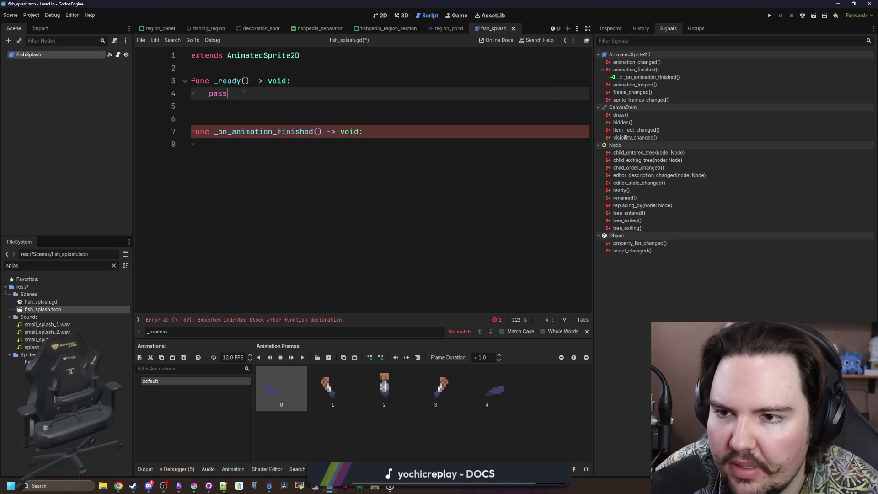
pyautogui.press('BackSpace')
pyautogui.press('BackSpace')
pyautogui.press('BackSpace')
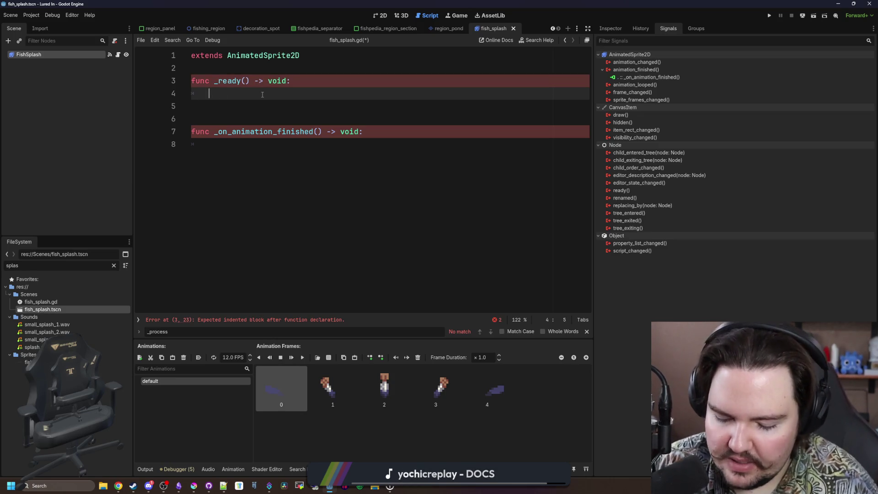
pyautogui.write('get_tree().')
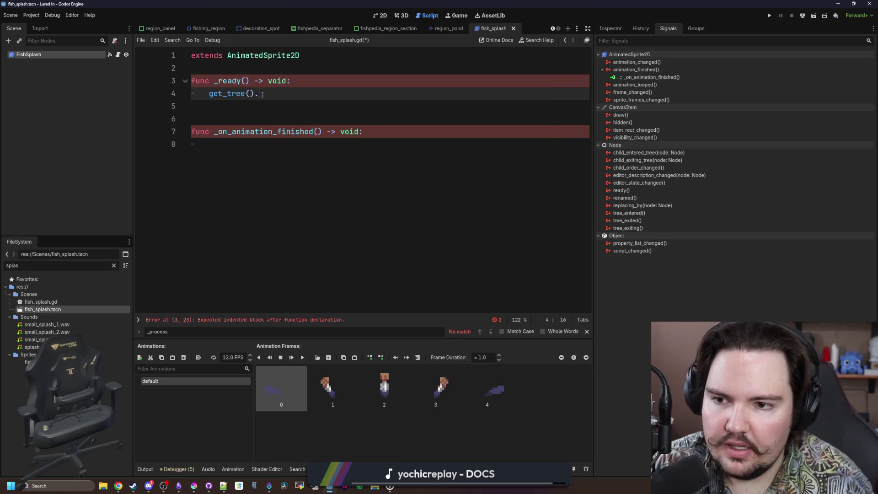
pyautogui.write('create')
pyautogui.press('Return')
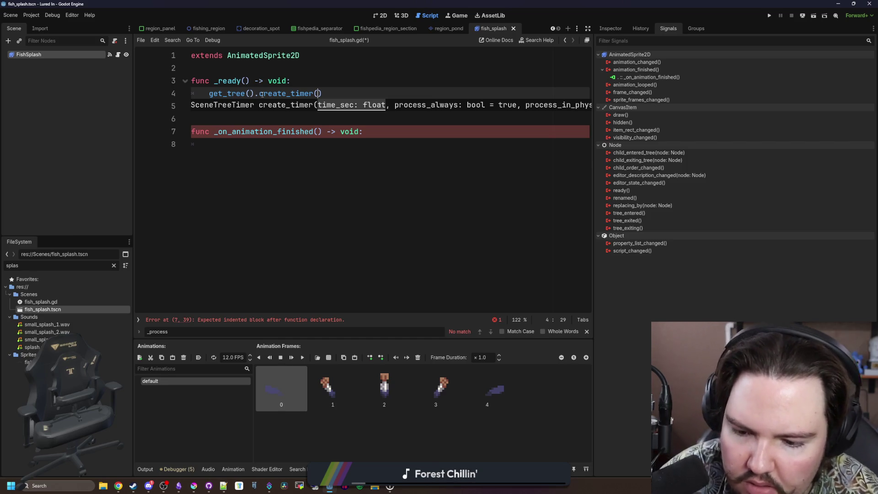
pyautogui.write('10.0)')
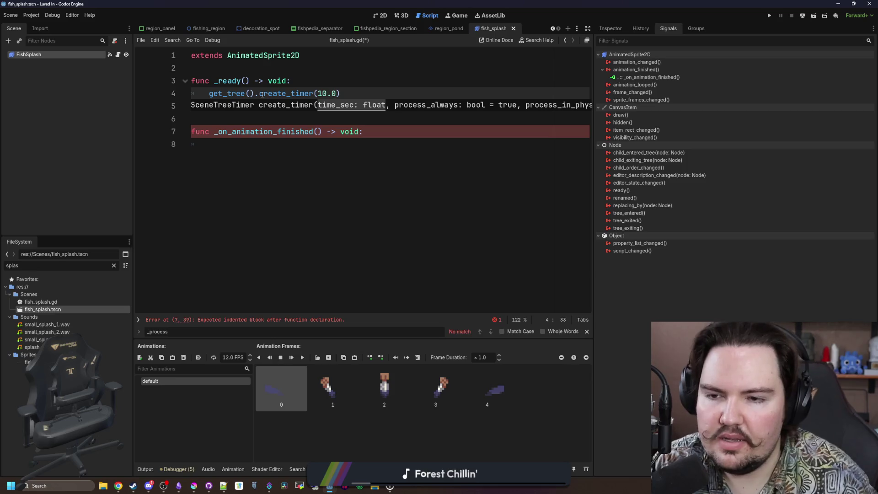
pyautogui.write('.timeout.conne')
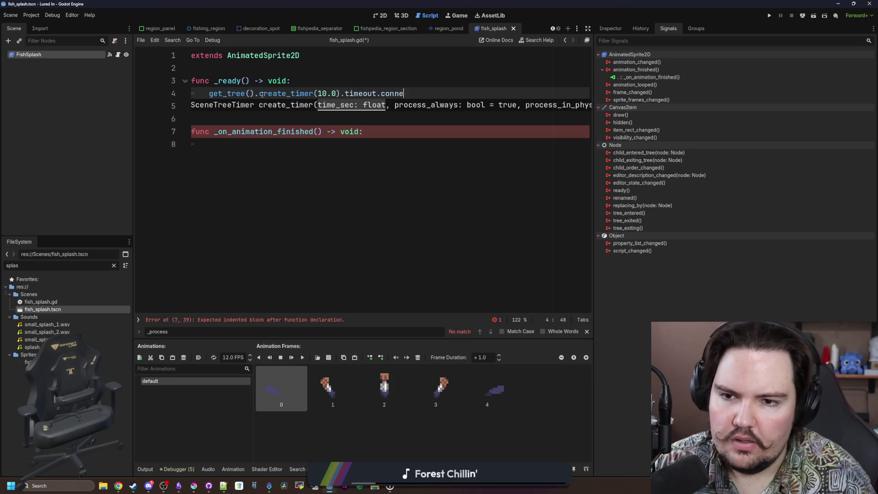
pyautogui.write('ct(queue_free(')
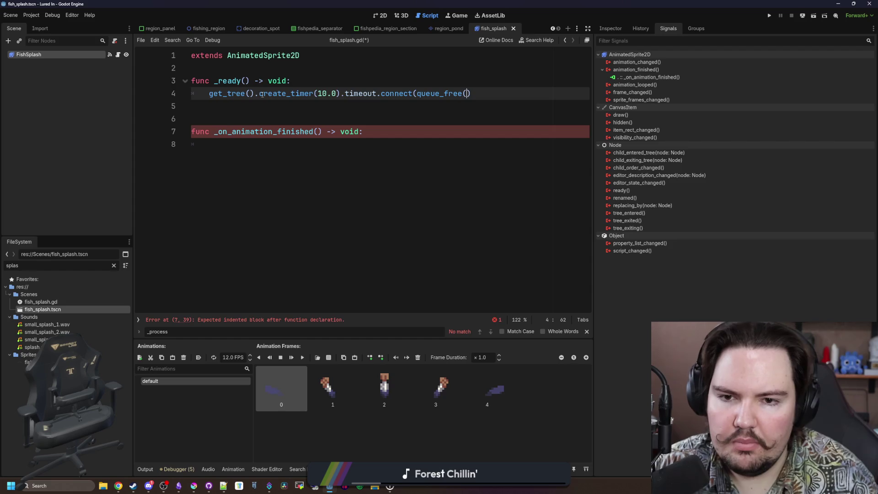
pyautogui.press('Delete')
pyautogui.write(')')
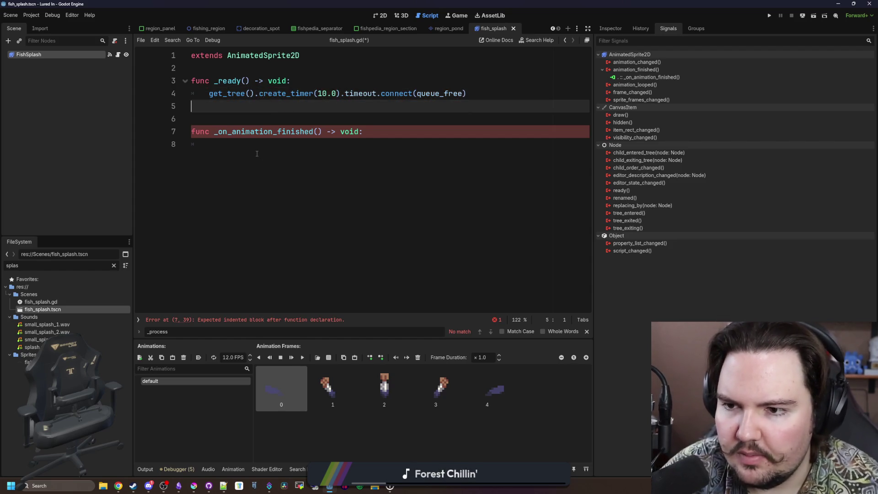
pyautogui.click(264, 149)
# Add a play() call on line 5 of _ready and save fish_splash.gd.
pyautogui.click(283, 110)
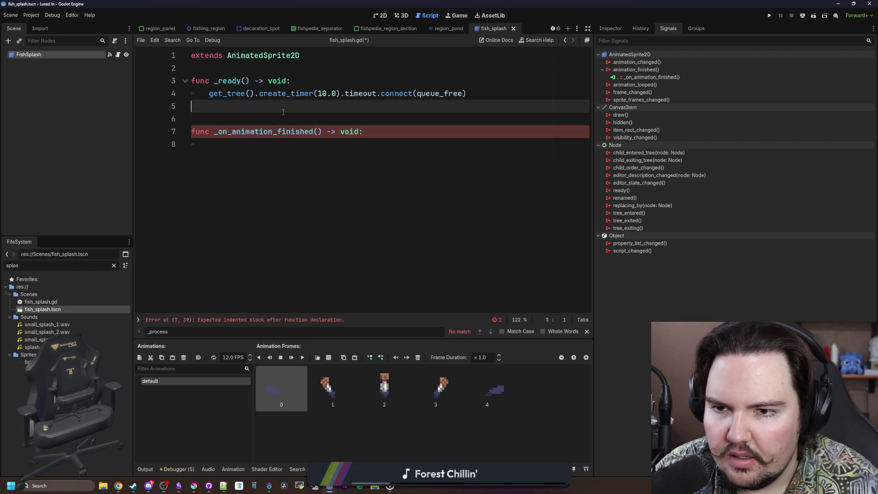
pyautogui.click(420, 93)
pyautogui.click(290, 144)
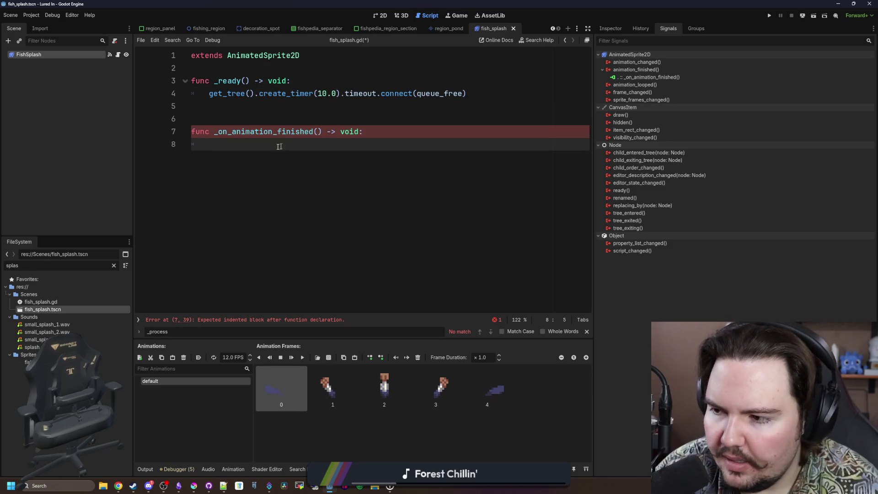
pyautogui.click(237, 104)
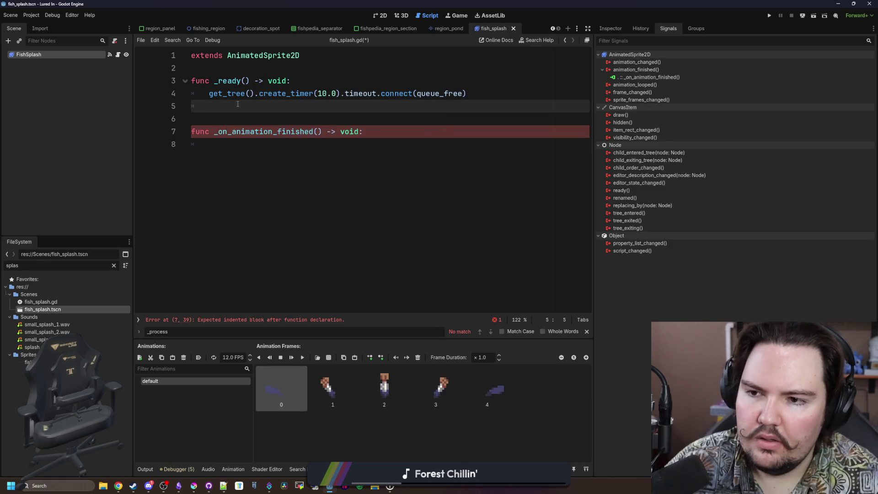
pyautogui.press('BackSpace')
pyautogui.press('Return')
pyautogui.press('Up')
pyautogui.write('$"."')
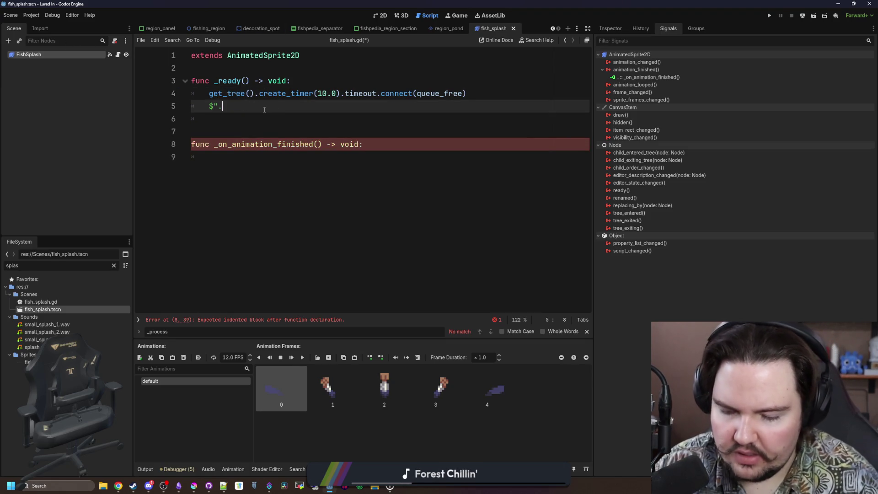
pyautogui.press('BackSpace')
pyautogui.press('BackSpace')
pyautogui.press('BackSpace')
pyautogui.write('play()')
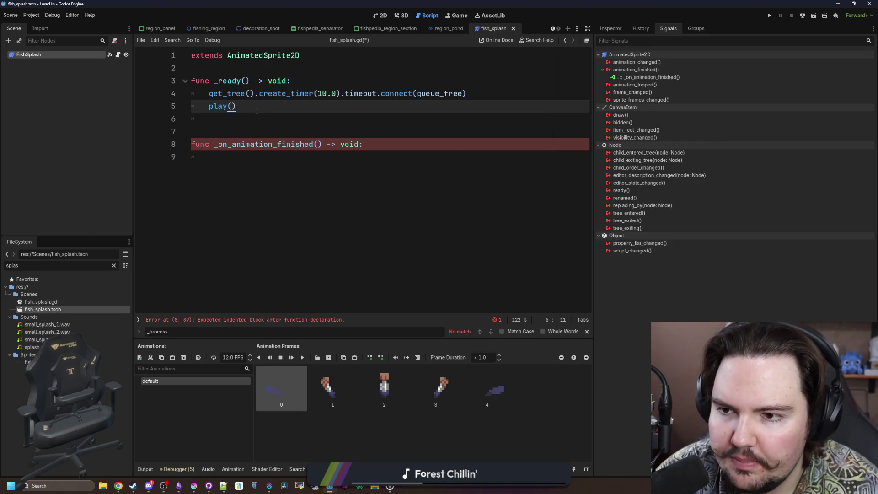
pyautogui.hotkey('ctrl', 's')
pyautogui.press('Return')
pyautogui.rightClick(49, 54)
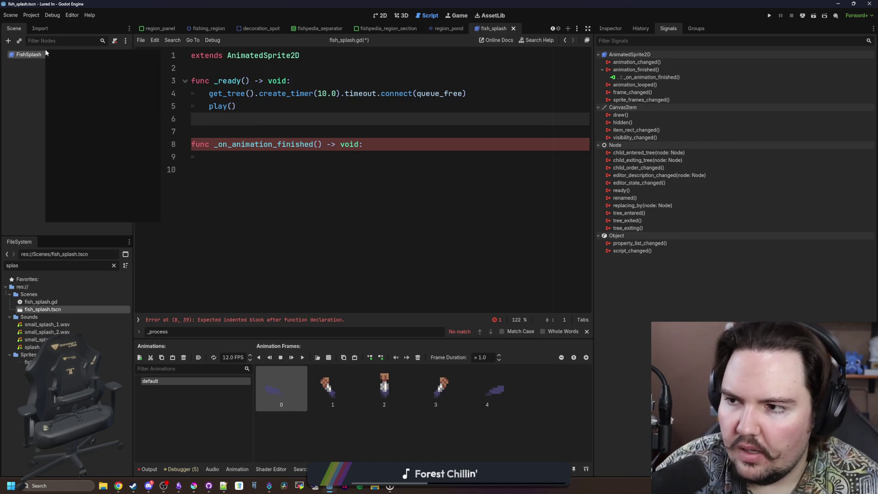
# Add an AudioStreamPlayer2D child node under FishSplash.
pyautogui.click(83, 62)
pyautogui.write('audio')
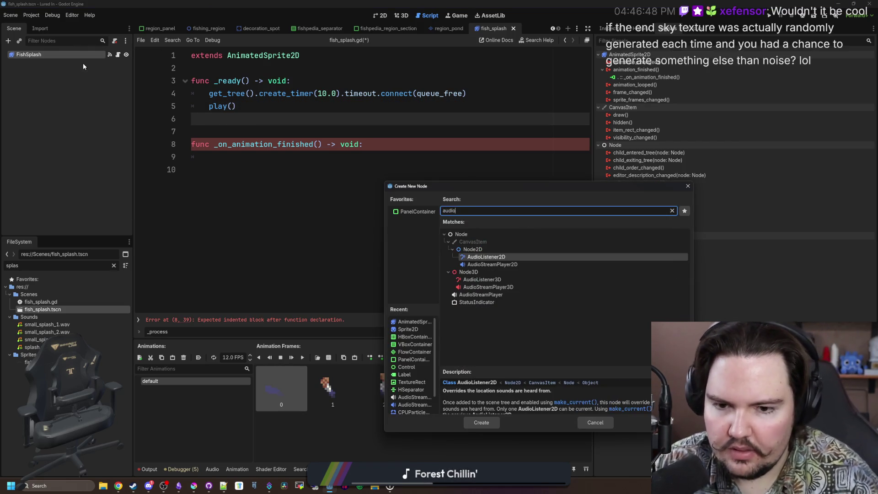
pyautogui.press('Down')
pyautogui.press('Return')
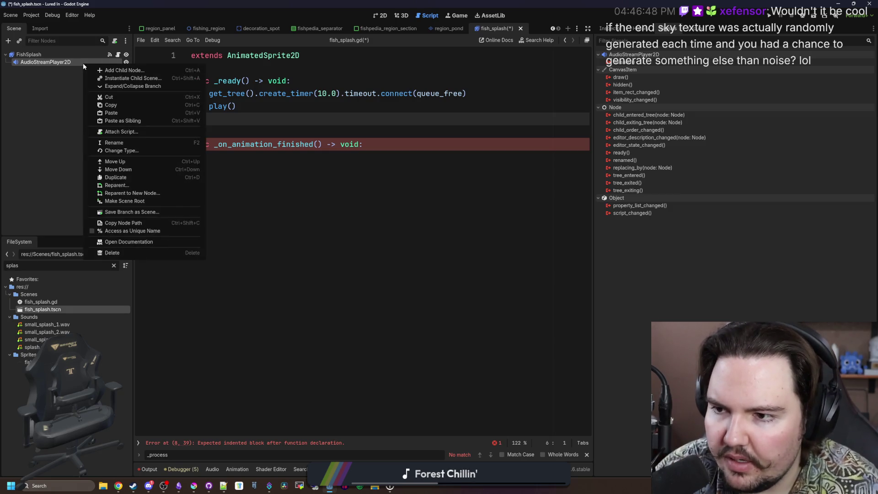
# Quick-load splash.wav as the audio player's Stream and preview the sound.
pyautogui.click(607, 29)
pyautogui.click(802, 97)
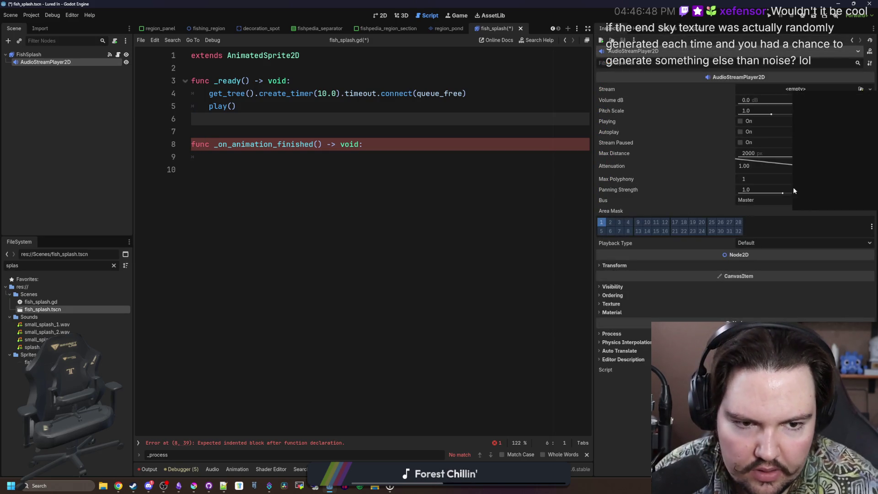
pyautogui.click(800, 203)
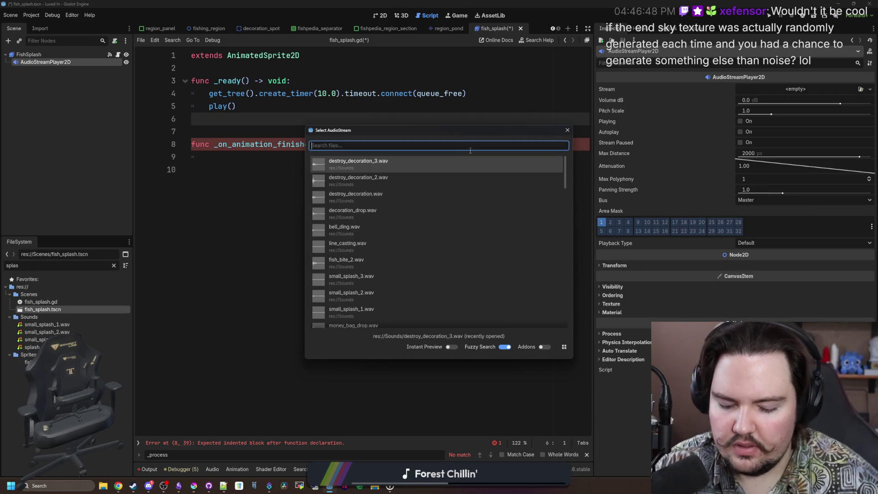
pyautogui.write('splas')
pyautogui.click(397, 158)
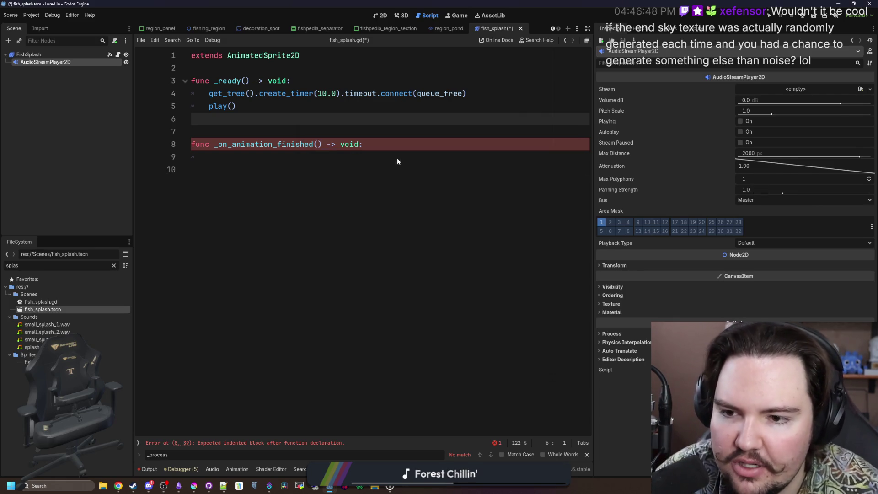
pyautogui.click(780, 89)
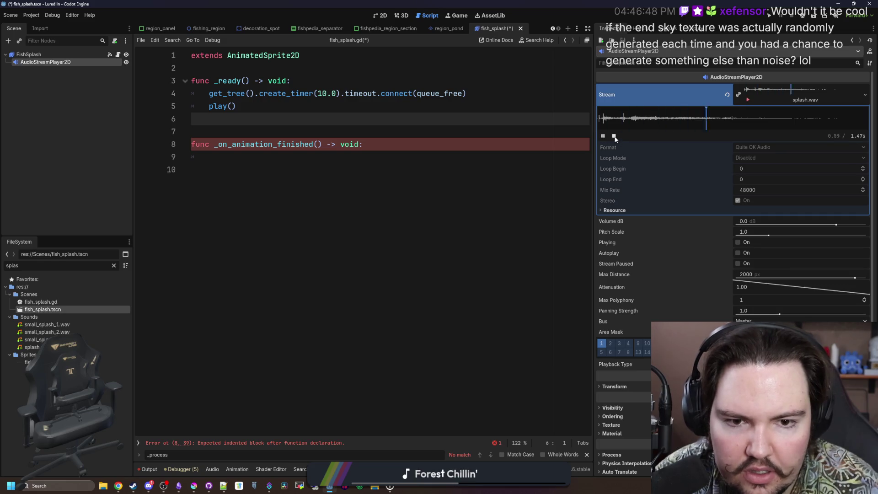
pyautogui.click(777, 99)
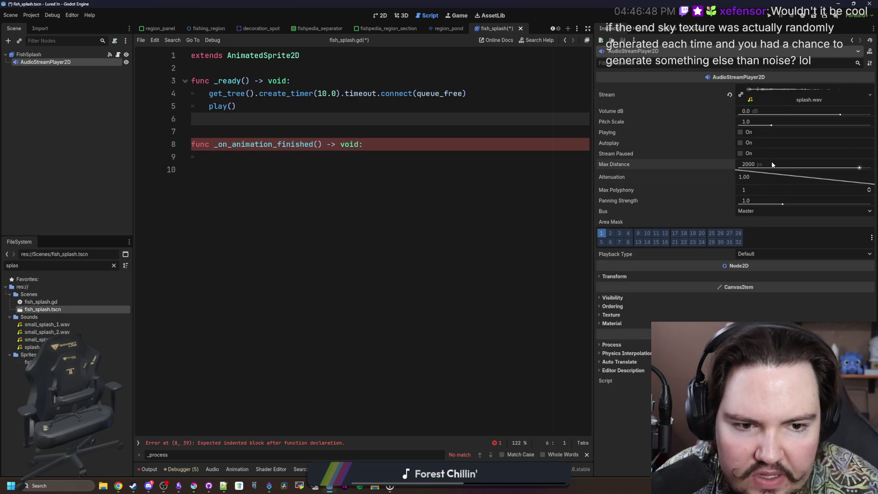
# Set Max Distance to 512 and bring up the node's Change Type window.
pyautogui.click(759, 164)
pyautogui.write('256')
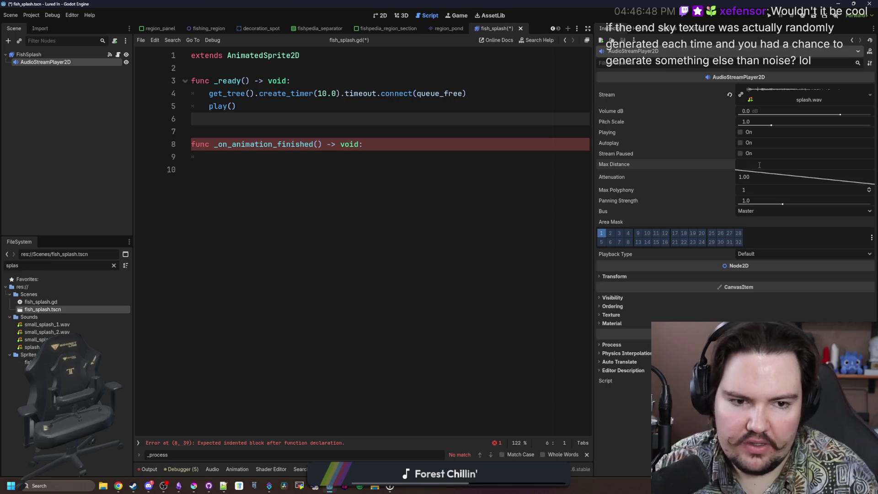
pyautogui.write('512')
pyautogui.press('Return')
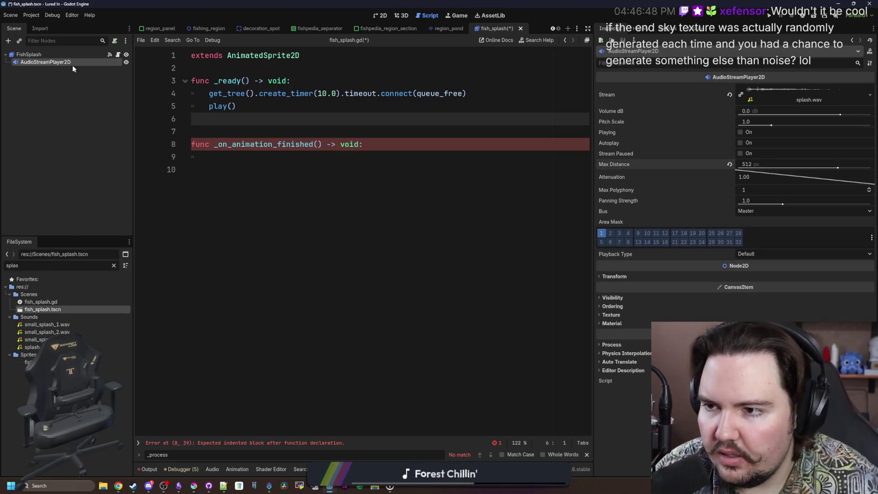
pyautogui.rightClick(72, 65)
pyautogui.click(105, 161)
# Change the node to a plain AudioStreamPlayer routed to the SFX bus.
pyautogui.write('aud')
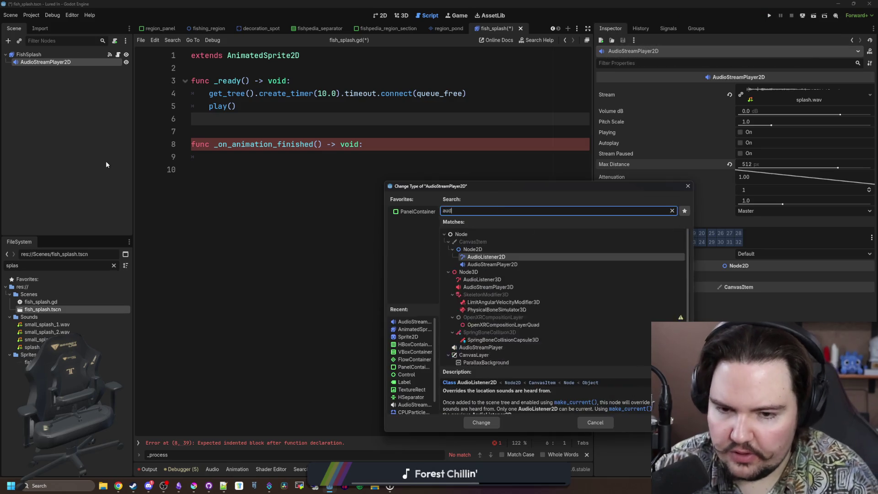
pyautogui.write('io')
pyautogui.press('Down')
pyautogui.press('Down')
pyautogui.press('Down')
pyautogui.press('Return')
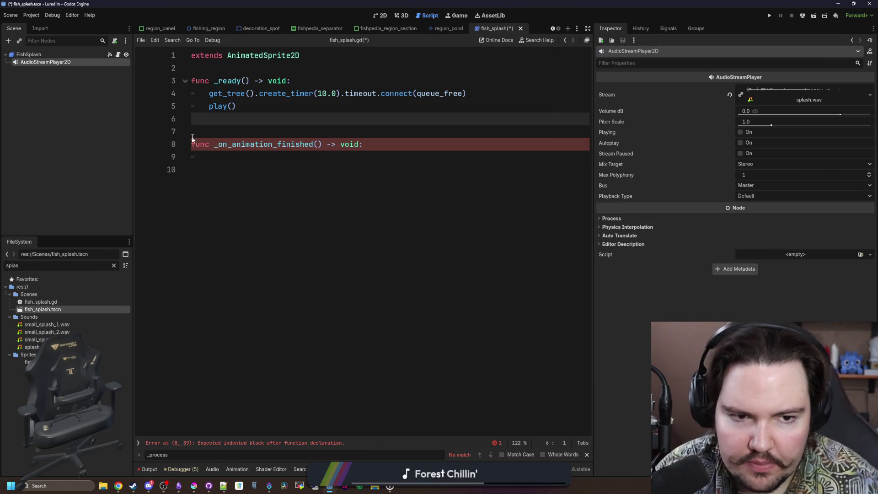
pyautogui.click(757, 182)
pyautogui.click(755, 220)
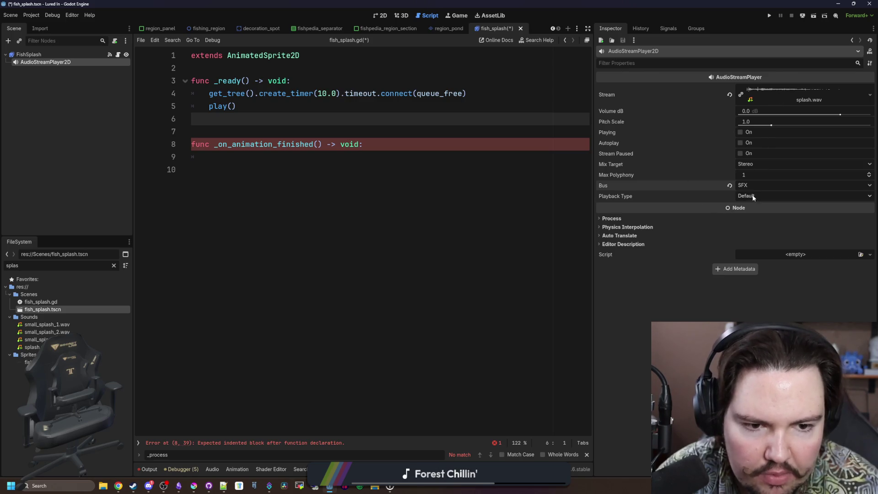
# Set the player's Volume dB to -5.0 and save the scene.
pyautogui.click(773, 97)
pyautogui.click(775, 95)
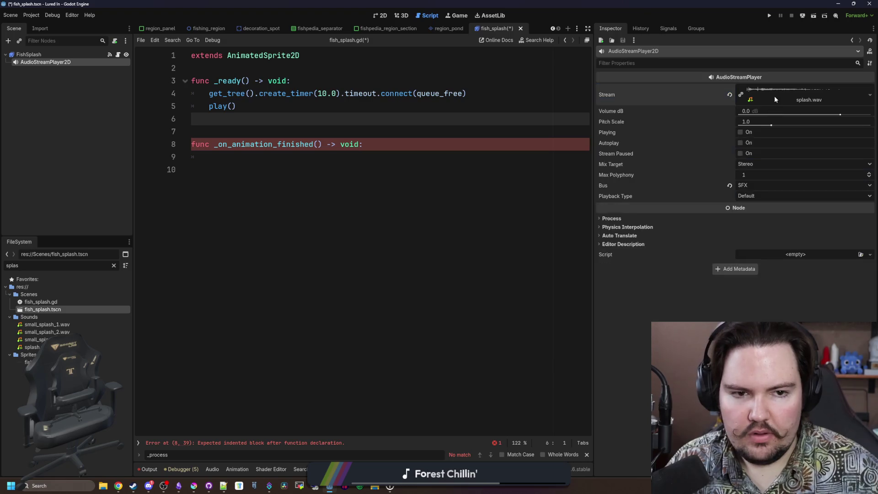
pyautogui.click(774, 94)
pyautogui.click(774, 92)
pyautogui.click(756, 112)
pyautogui.write('-5')
pyautogui.press('Return')
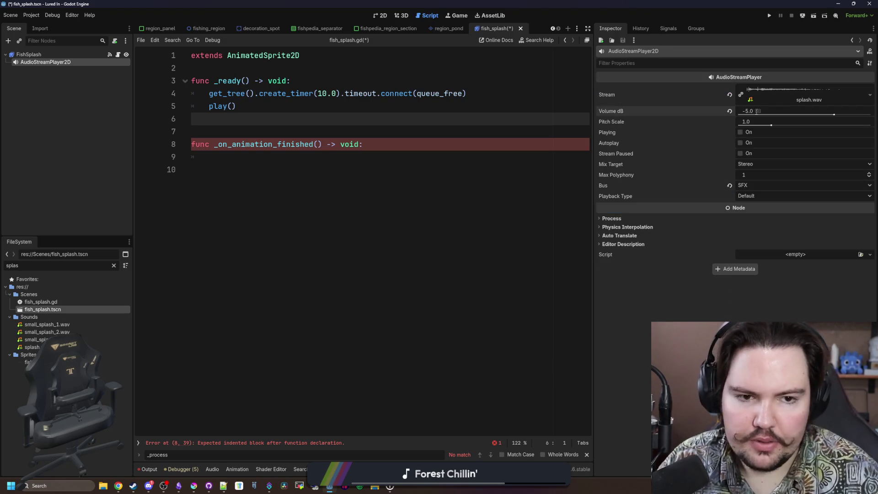
pyautogui.click(373, 176)
pyautogui.hotkey('ctrl', 's')
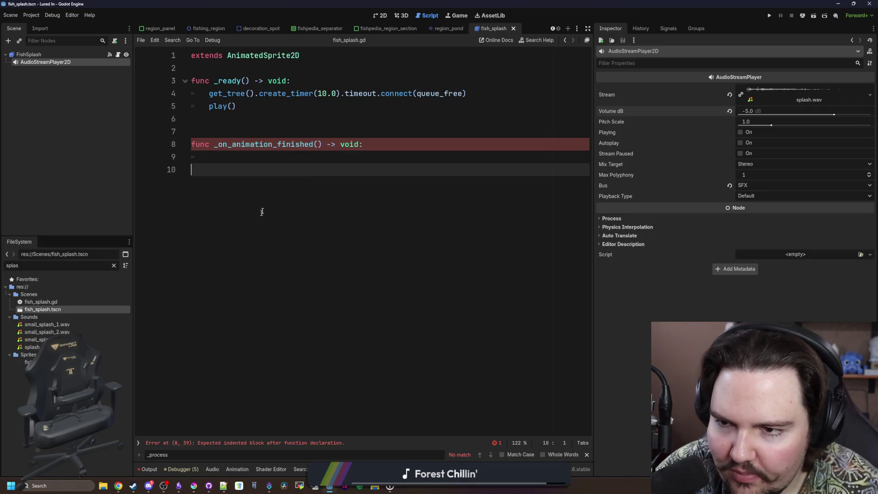
# Select the _on_animation_finished function lines in fish_splash.gd.
pyautogui.click(230, 129)
pyautogui.click(291, 159)
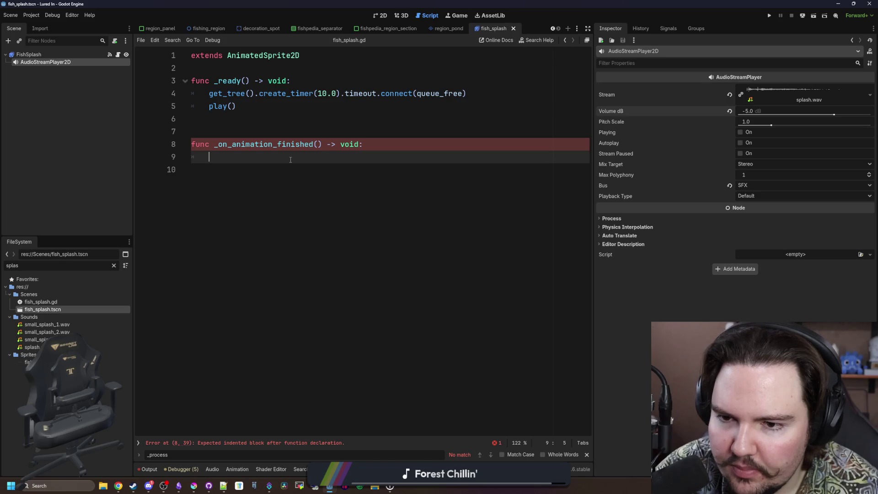
pyautogui.press('Home')
pyautogui.hotkey('shift', 'Down')
pyautogui.click(291, 159)
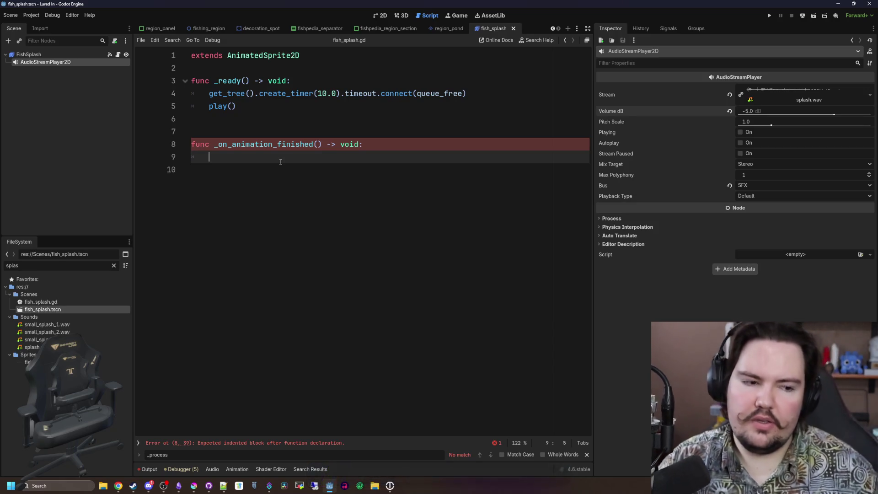
pyautogui.moveTo(280, 161); pyautogui.dragTo(150, 138)
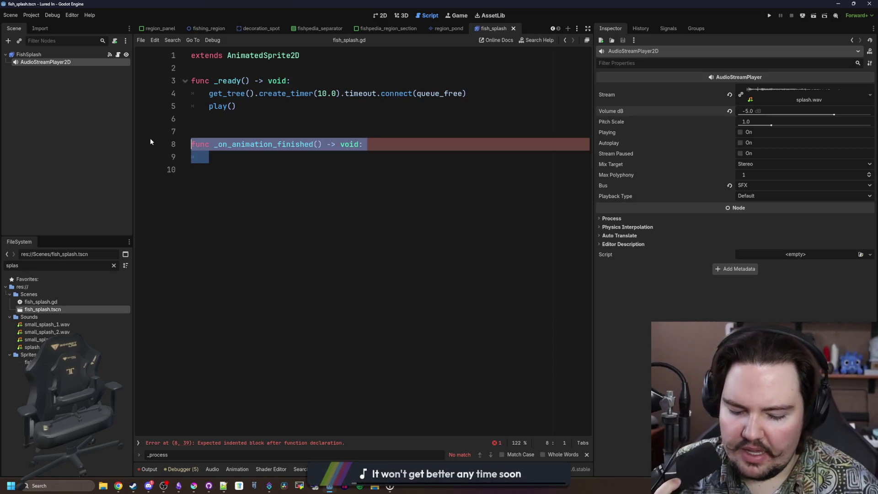
# Delete _on_animation_finished and disconnect it from animation_finished in the Signals tab.
pyautogui.press('BackSpace')
pyautogui.click(50, 56)
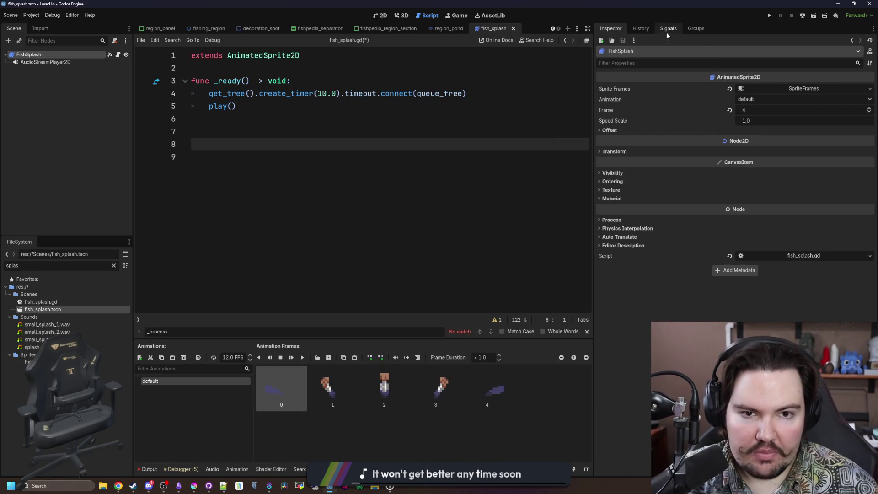
pyautogui.click(667, 30)
pyautogui.rightClick(686, 78)
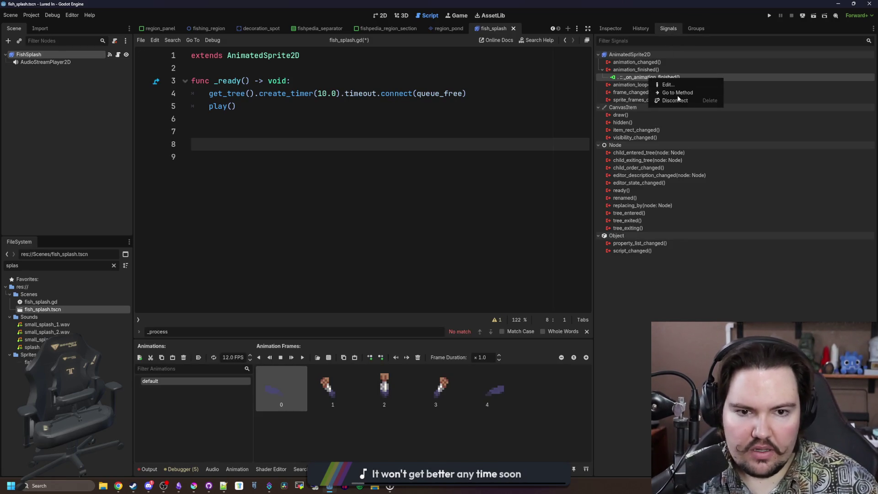
pyautogui.click(706, 101)
# Connect FishSplash's frame_changed signal to a new _on_frame_changed handler.
pyautogui.rightClick(642, 87)
pyautogui.click(662, 96)
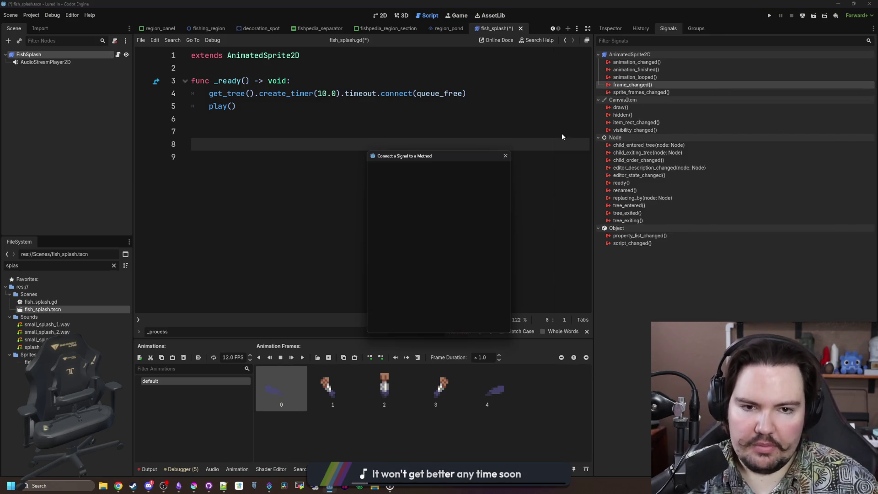
pyautogui.press('Escape')
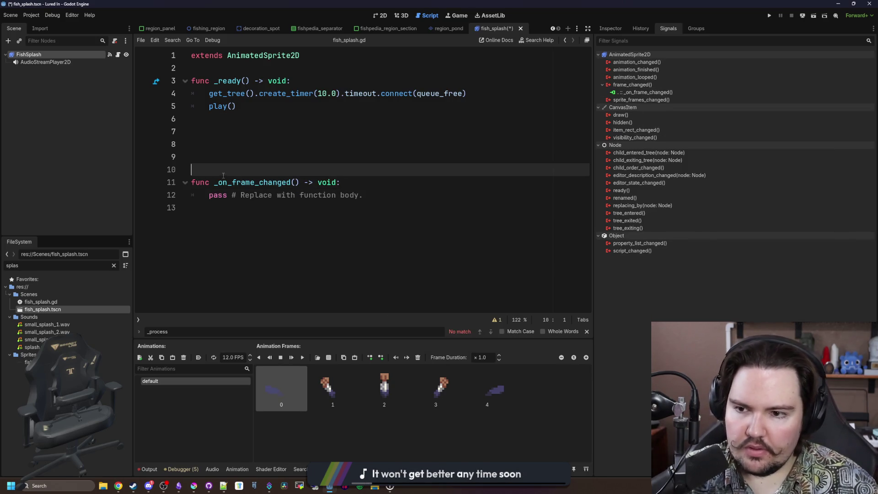
pyautogui.moveTo(253, 109); pyautogui.dragTo(209, 110)
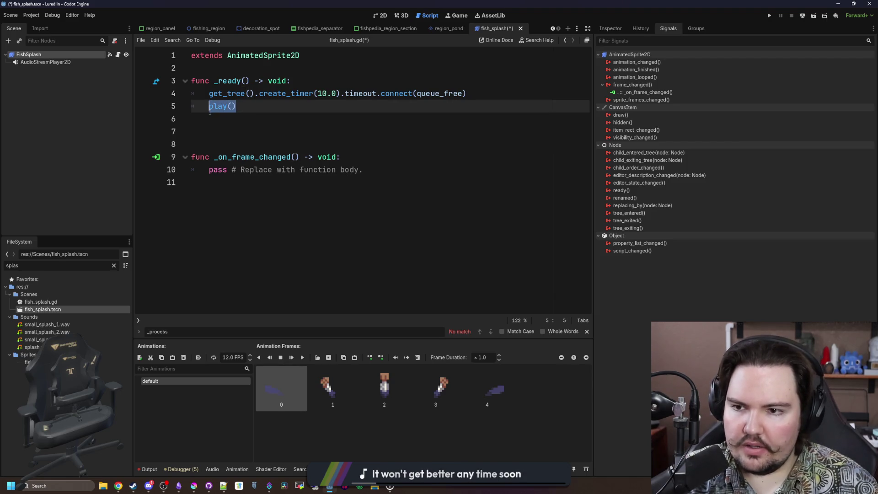
pyautogui.press('BackSpace')
pyautogui.hotkey('ctrl', 'z')
pyautogui.hotkey('ctrl', 'z')
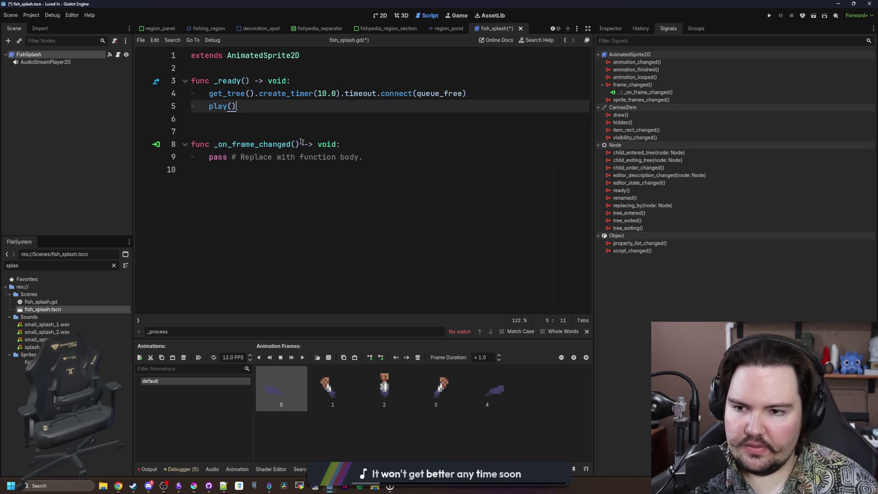
# Replace the handler's pass line with a dragged-in $AudioStreamPlayer2D reference.
pyautogui.moveTo(363, 157); pyautogui.dragTo(209, 157)
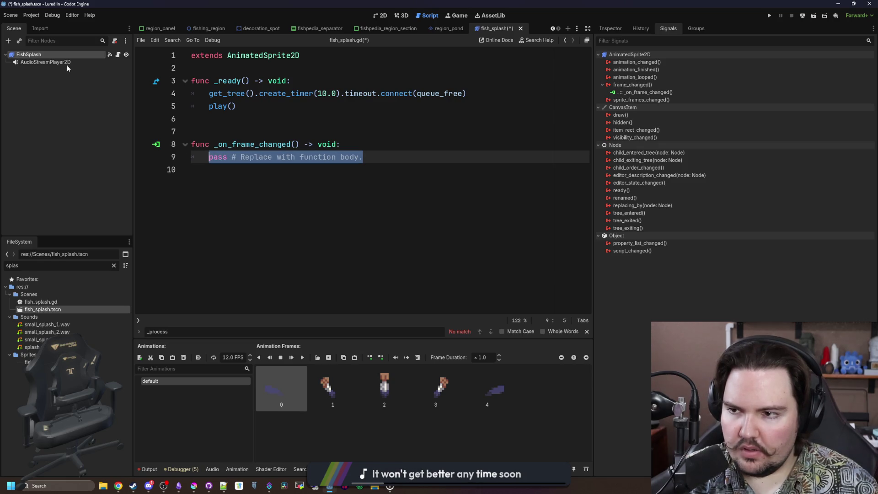
pyautogui.moveTo(67, 65)
pyautogui.mouseDown()
pyautogui.moveTo(289, 153)
pyautogui.moveTo(281, 154)
pyautogui.mouseUp()
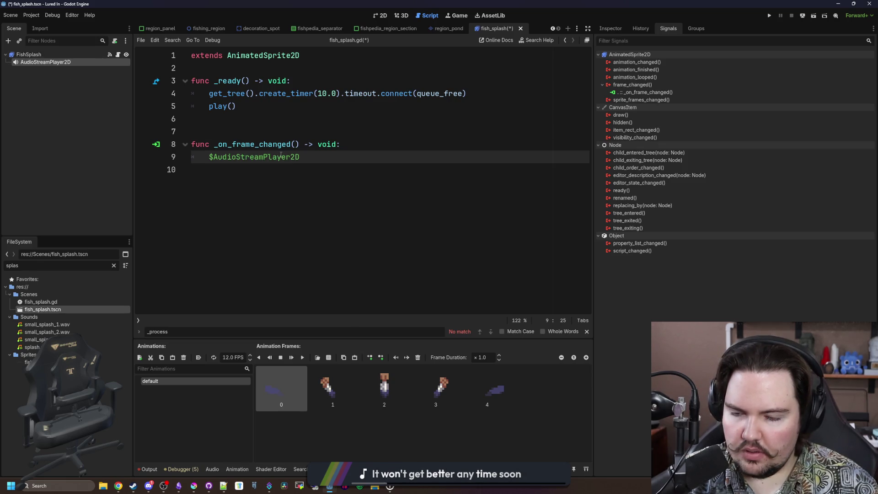
pyautogui.click(319, 159)
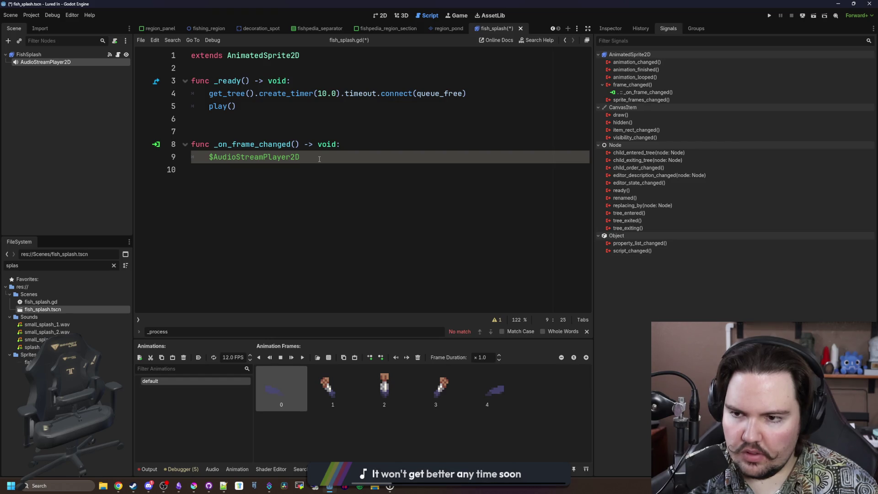
# Wrap the $AudioStreamPlayer2D reference in 'if frame == 1:' and remove the empty line.
pyautogui.click(351, 144)
pyautogui.press('Return')
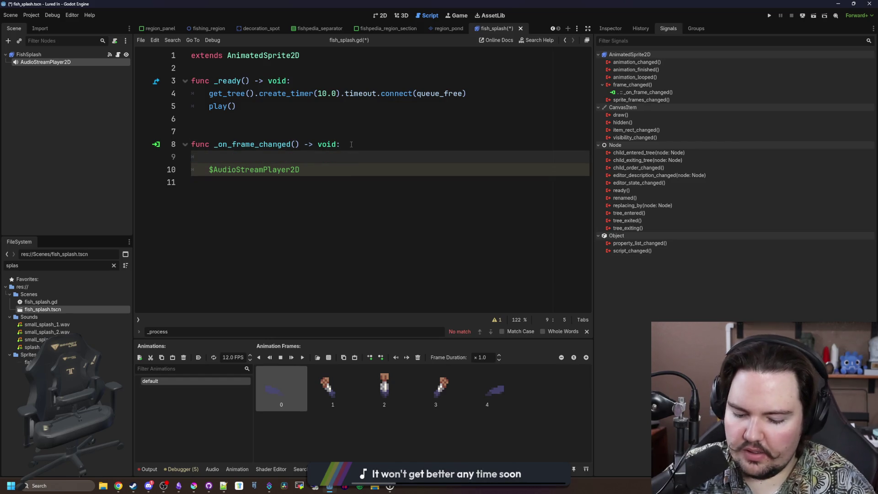
pyautogui.write('if frame == 1:')
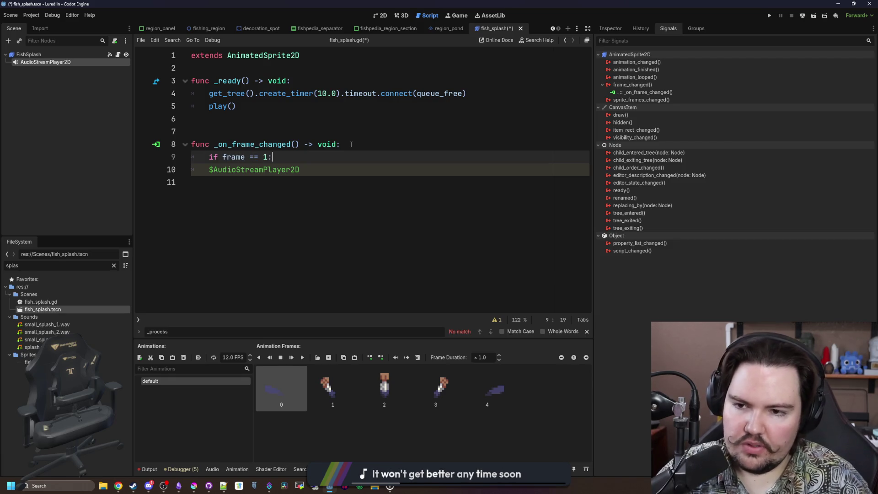
pyautogui.press('Return')
pyautogui.press('Tab')
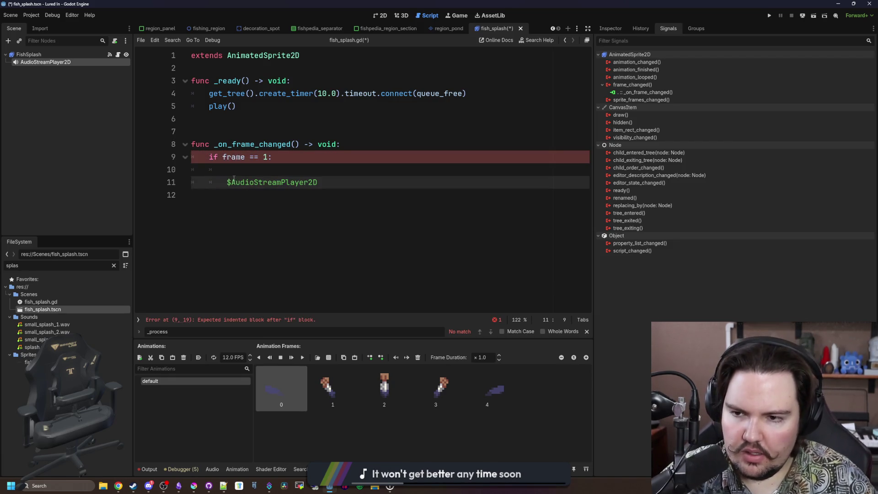
pyautogui.click(241, 174)
pyautogui.press('BackSpace')
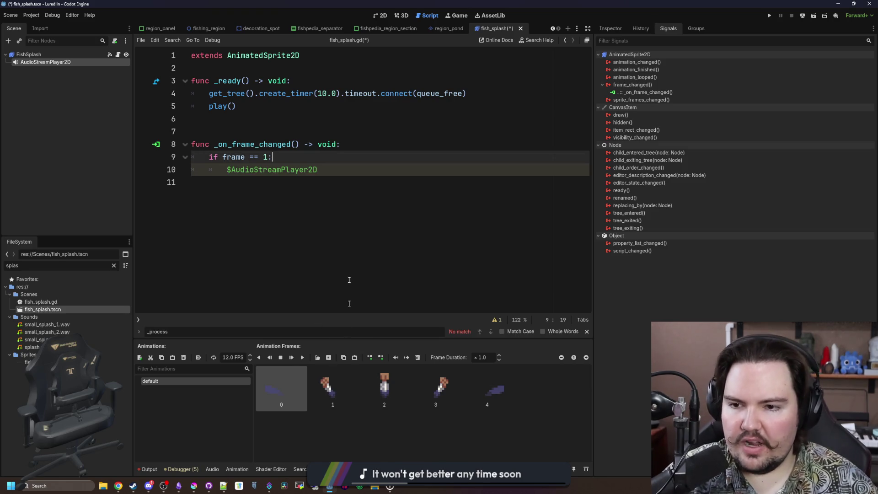
pyautogui.click(328, 170)
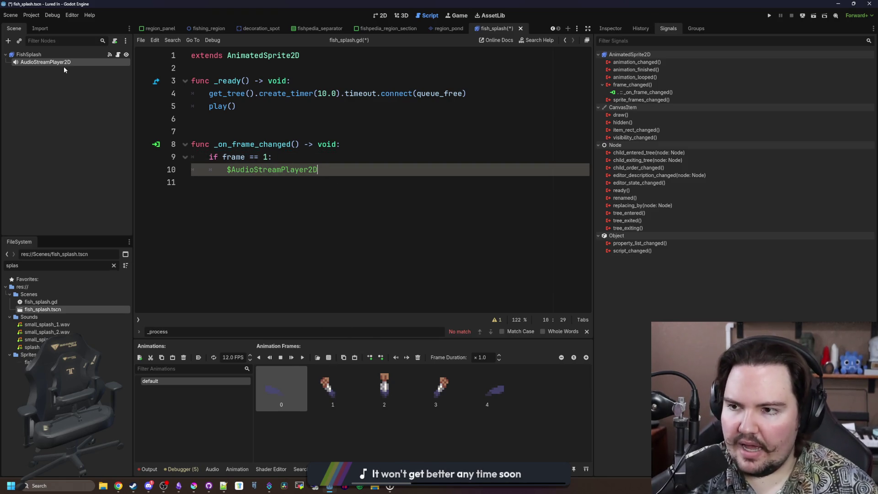
# Rename the audio node to Splash and call $Splash.play() in the frame-1 branch.
pyautogui.doubleClick(78, 64)
pyautogui.write('Splash')
pyautogui.press('Return')
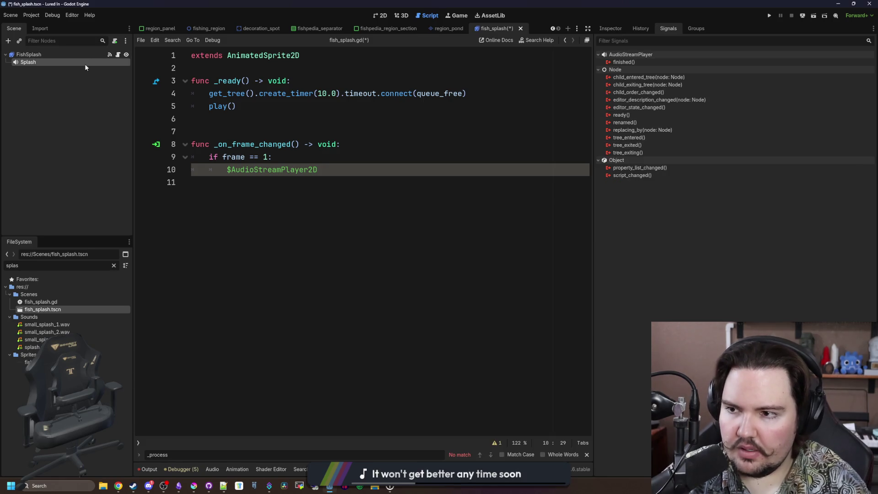
pyautogui.moveTo(329, 170); pyautogui.dragTo(227, 169)
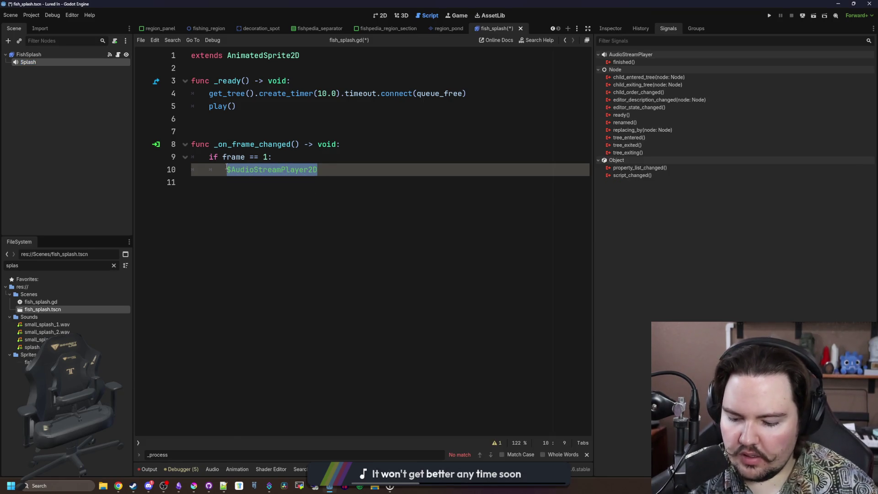
pyautogui.write('$Splash.play()')
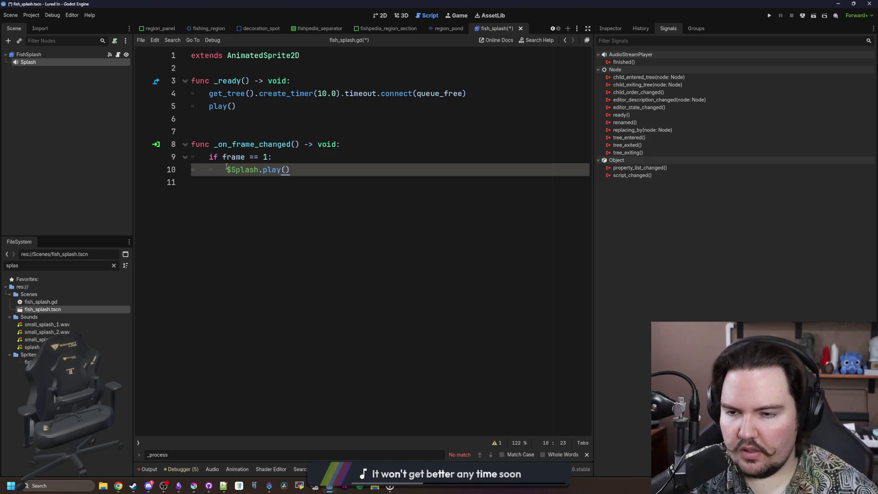
pyautogui.press('Return')
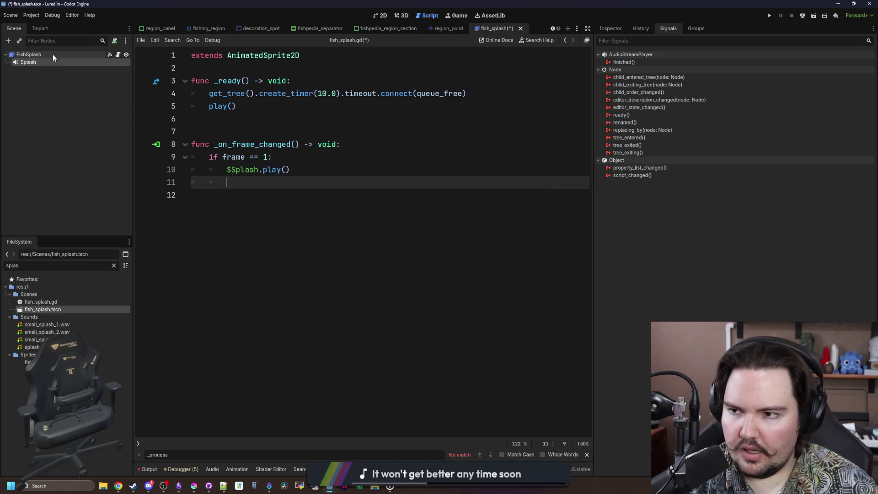
# Add an empty 'if frame == 4:' check at function level below the frame-1 branch.
pyautogui.click(53, 54)
pyautogui.click(262, 198)
pyautogui.click(297, 169)
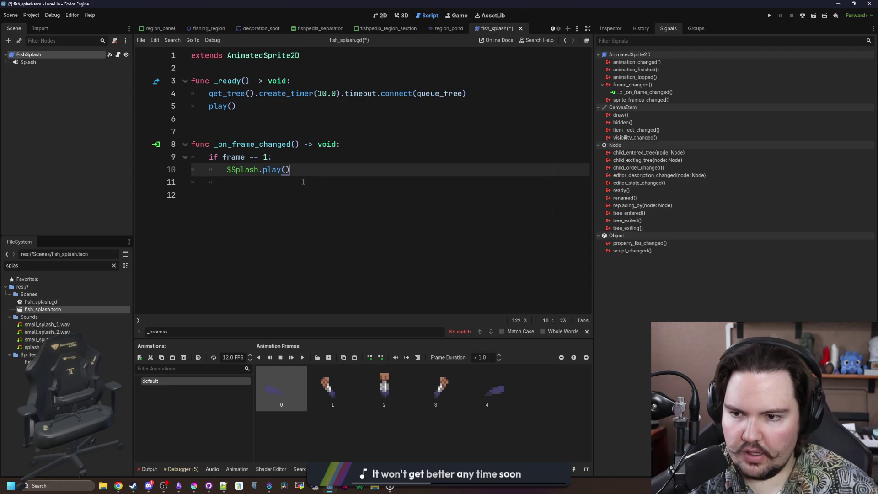
pyautogui.click(303, 182)
pyautogui.press('BackSpace')
pyautogui.press('Return')
pyautogui.write('if frame == 4:')
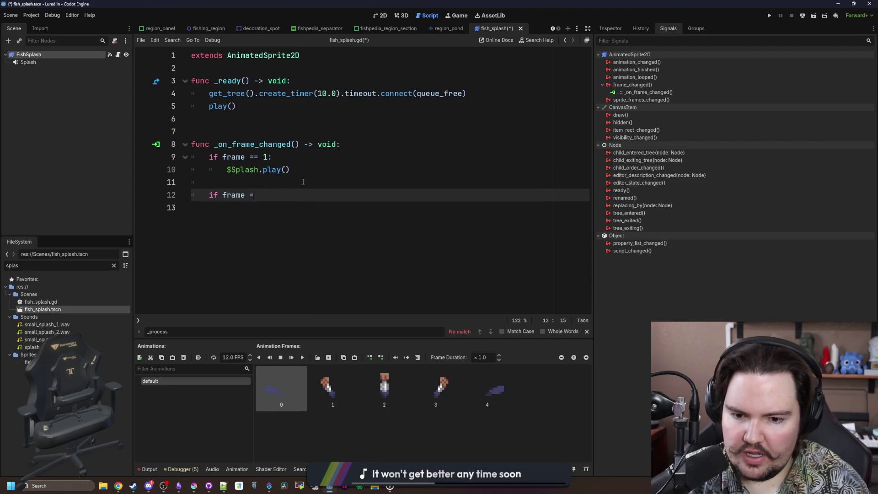
pyautogui.press('Return')
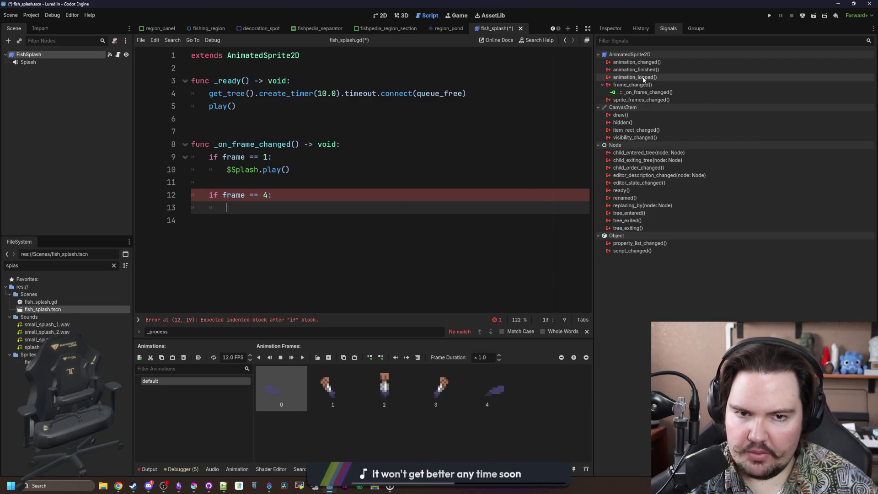
pyautogui.rightClick(681, 70)
# Connect animation_finished to a new _on_animation_finished that sets self_modulate.a = 0.0.
pyautogui.click(684, 78)
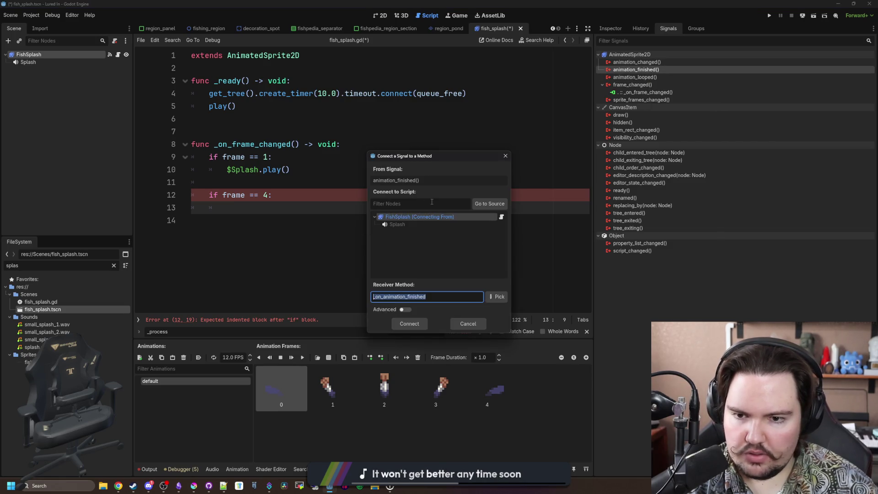
pyautogui.press('Return')
pyautogui.moveTo(363, 259); pyautogui.dragTo(205, 258)
pyautogui.write('self_')
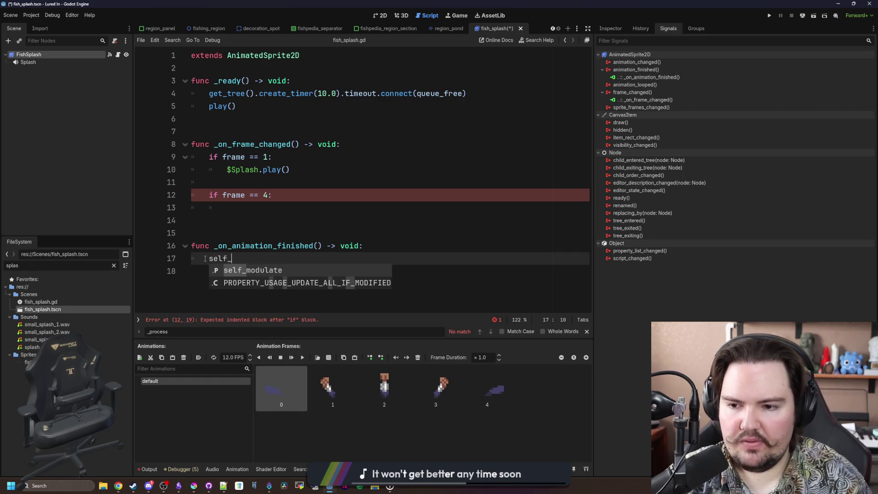
pyautogui.write('modulate.a = 0.0')
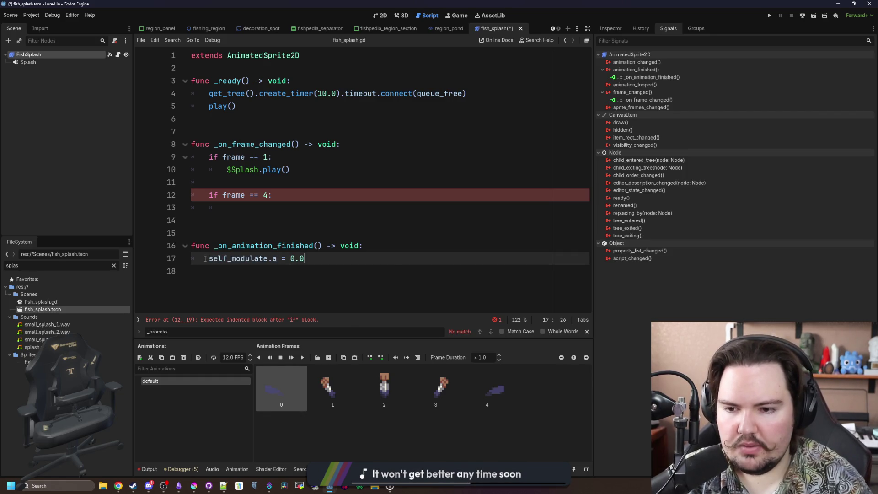
# Save the fish_splash scene and script with Ctrl+S.
pyautogui.click(267, 208)
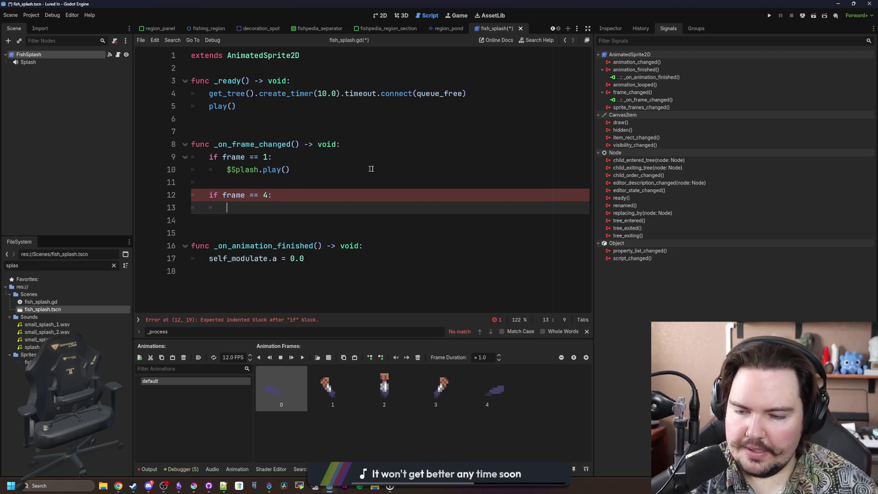
pyautogui.hotkey('ctrl', 's')
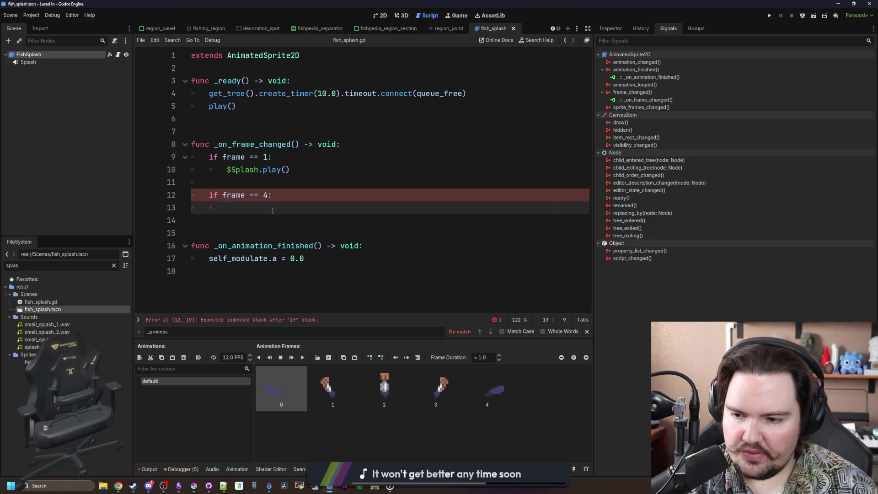
pyautogui.click(57, 92)
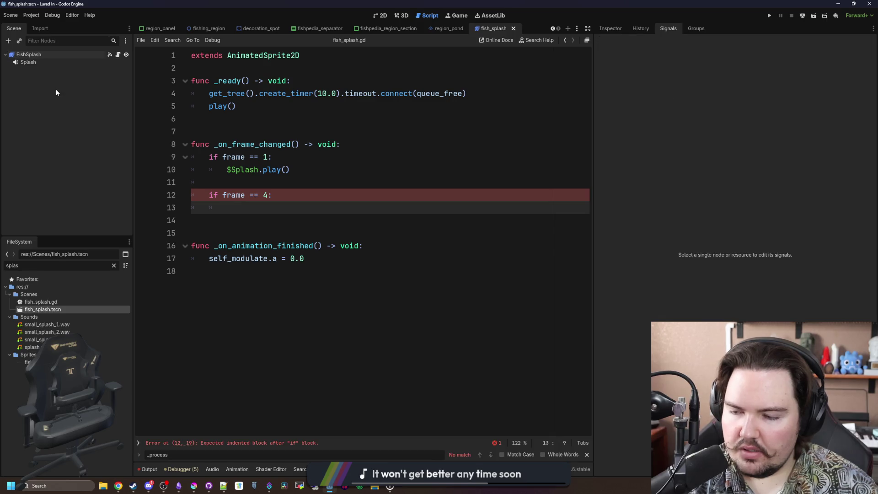
# Open fishing_region.tscn from a FileSystem filtered by 'region' and view it in 2D.
pyautogui.click(114, 266)
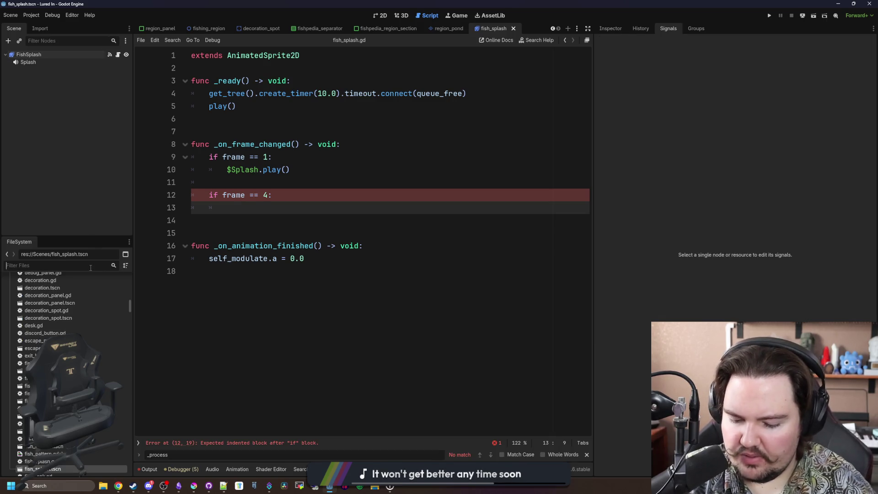
pyautogui.write('region')
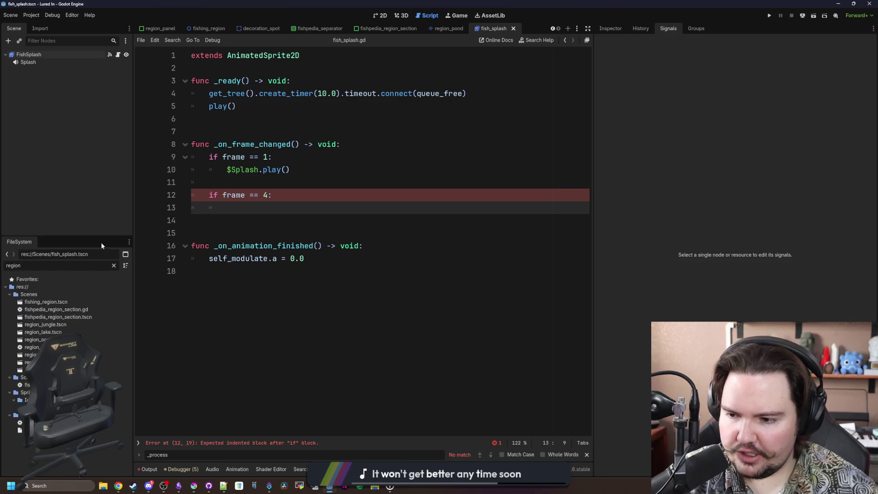
pyautogui.doubleClick(73, 301)
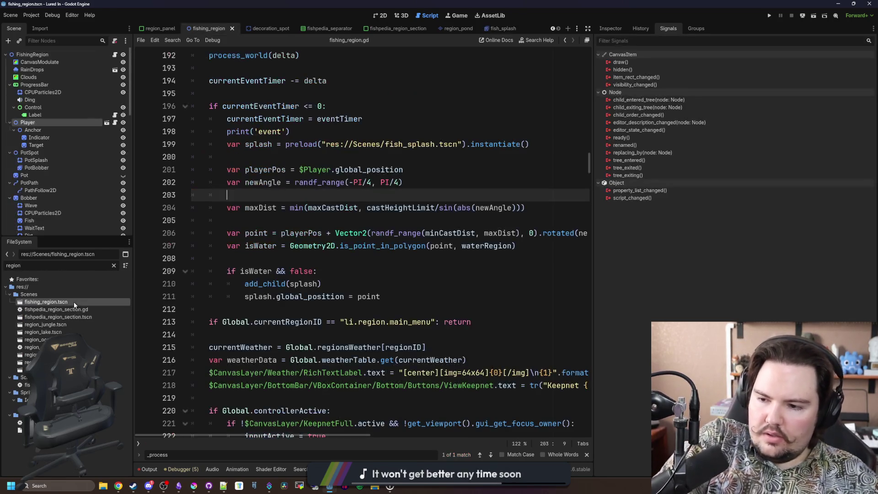
pyautogui.click(53, 160)
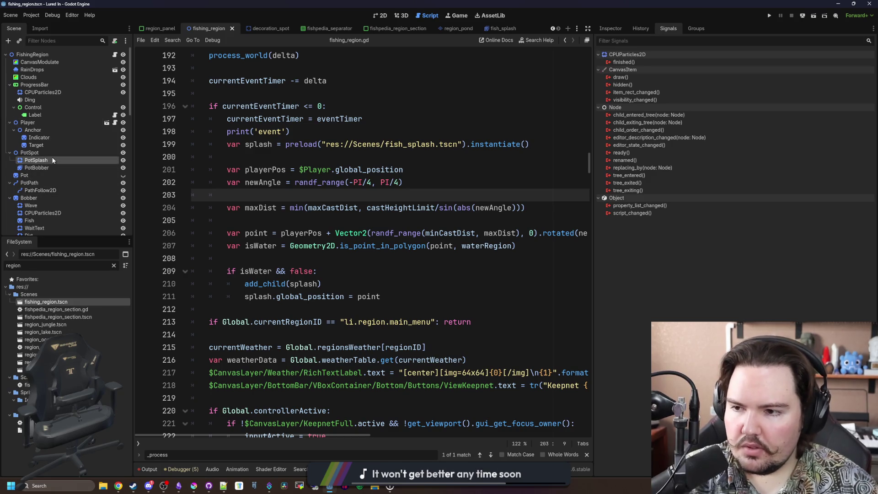
pyautogui.click(376, 16)
pyautogui.scroll(-4, 273, 235)
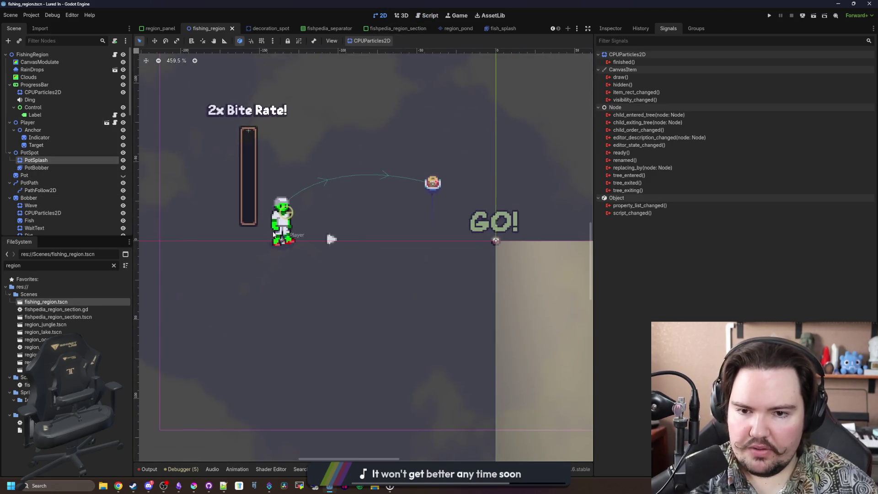
pyautogui.scroll(2, 273, 235)
pyautogui.scroll(-4, 83, 182)
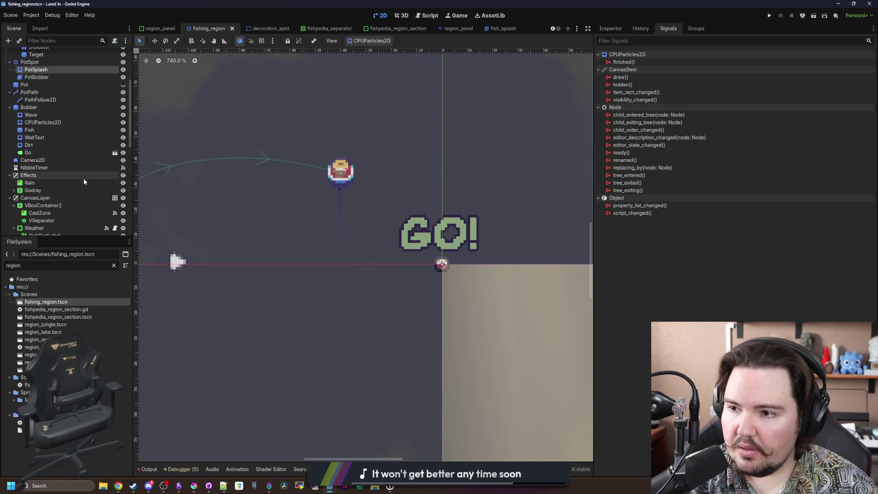
# Preview the bobber's CPUParticles2D burst via Emitting, then copy the node.
pyautogui.click(49, 124)
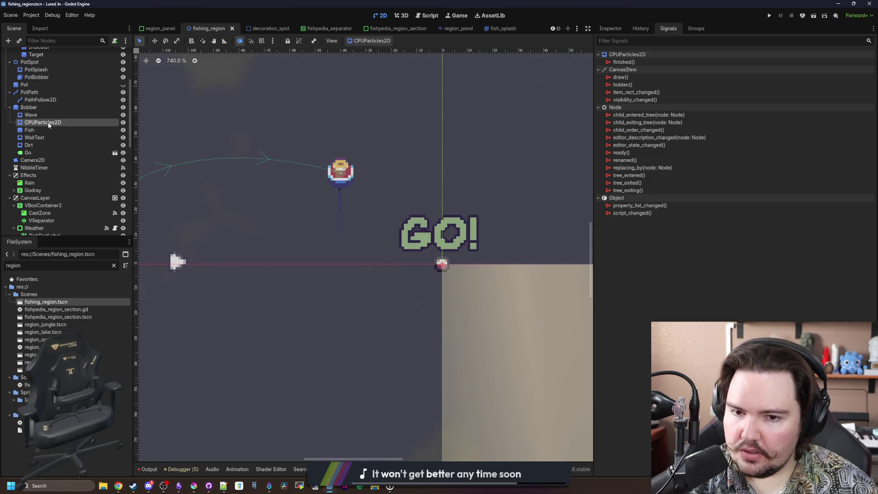
pyautogui.click(611, 28)
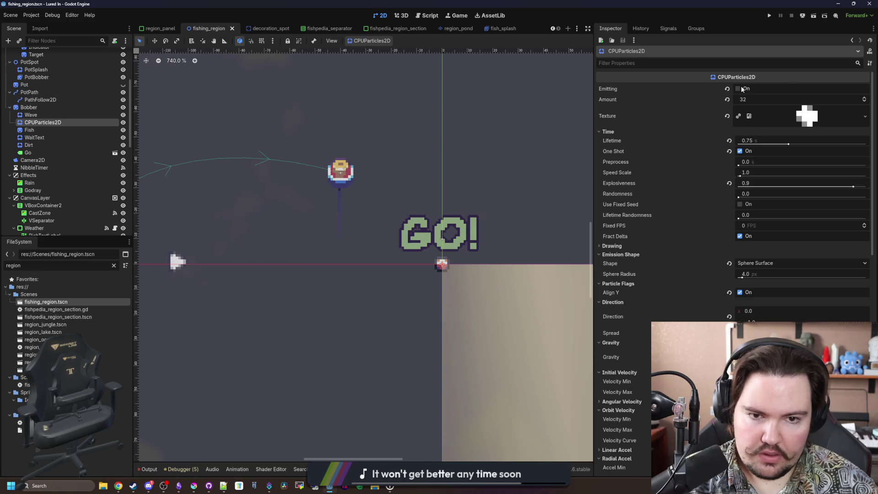
pyautogui.click(742, 89)
pyautogui.click(741, 89)
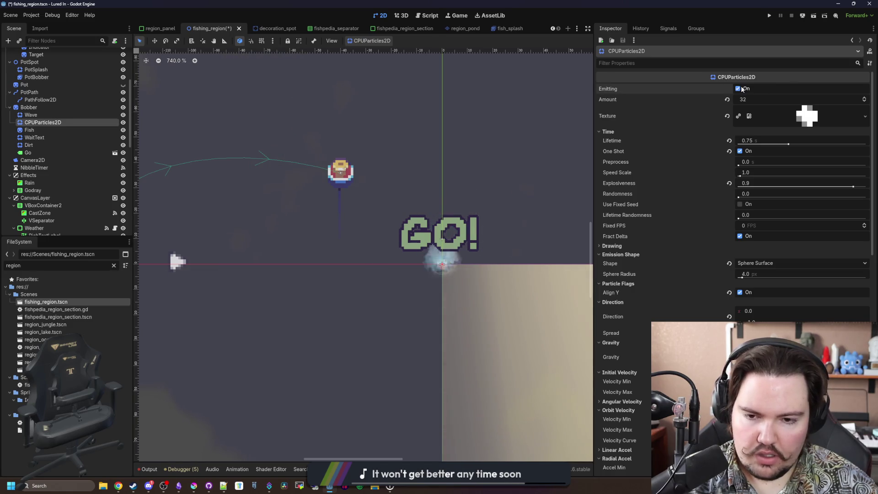
pyautogui.rightClick(35, 123)
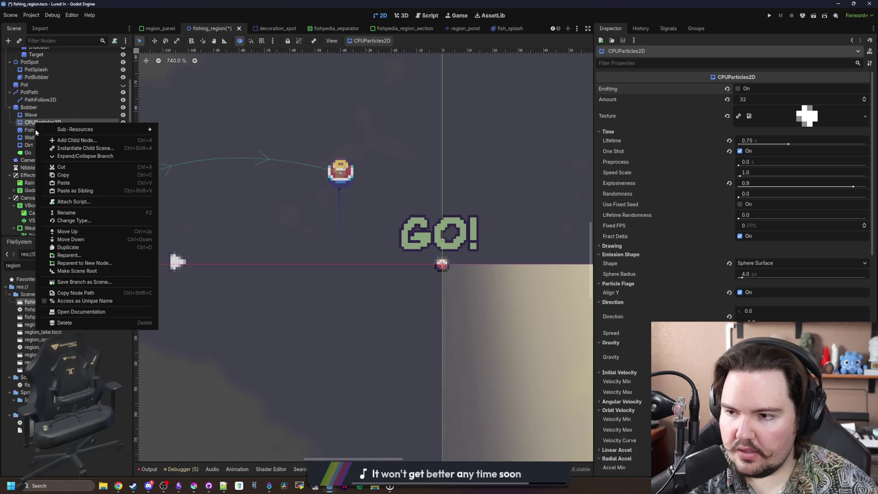
pyautogui.click(63, 175)
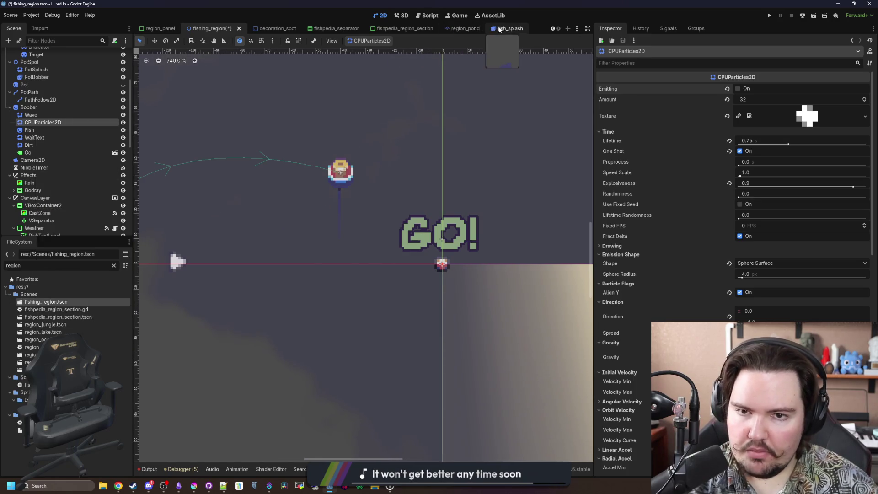
# Paste the copied particles under FishSplash in the fish_splash scene.
pyautogui.click(499, 29)
pyautogui.rightClick(33, 55)
pyautogui.click(58, 116)
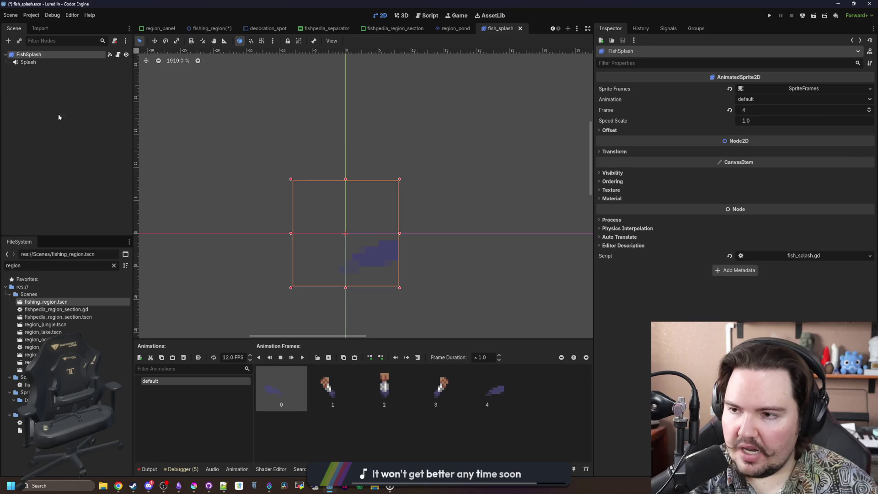
# Paste a second particle copy and name the two copies BigSplash and StartSplash.
pyautogui.rightClick(41, 55)
pyautogui.click(60, 119)
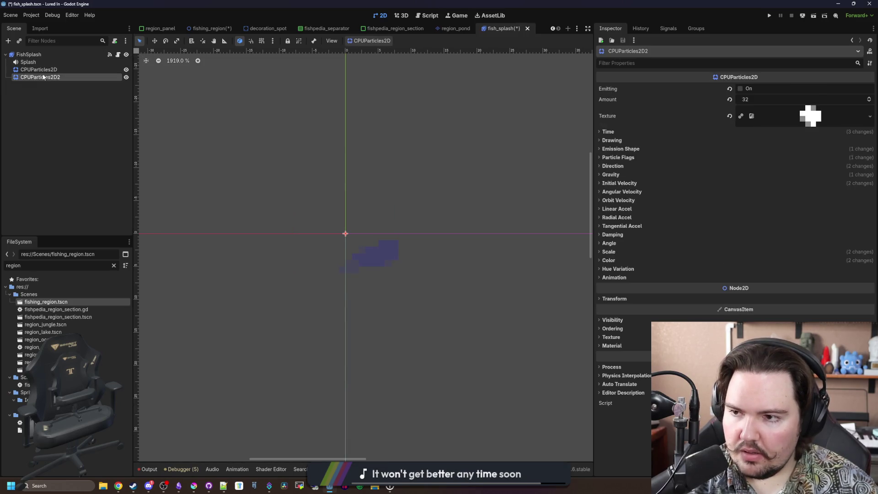
pyautogui.doubleClick(43, 77)
pyautogui.write('Bl')
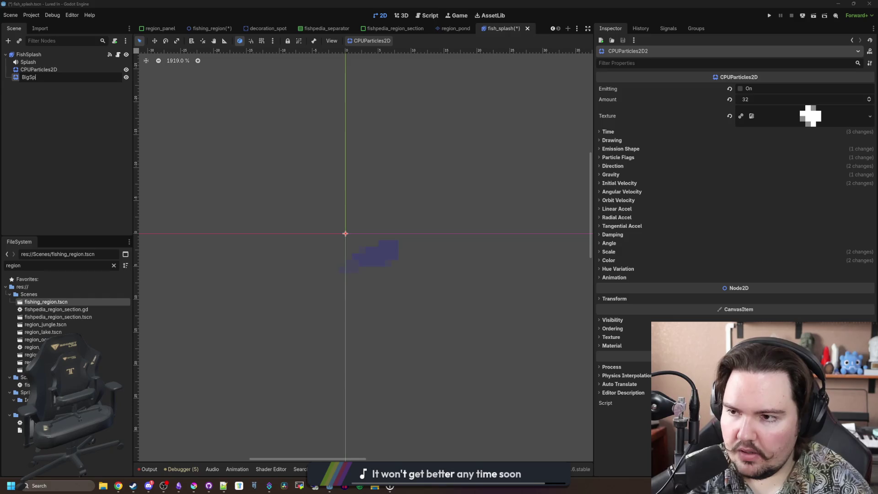
pyautogui.write('lash')
pyautogui.press('Return')
pyautogui.doubleClick(50, 70)
pyautogui.write('S')
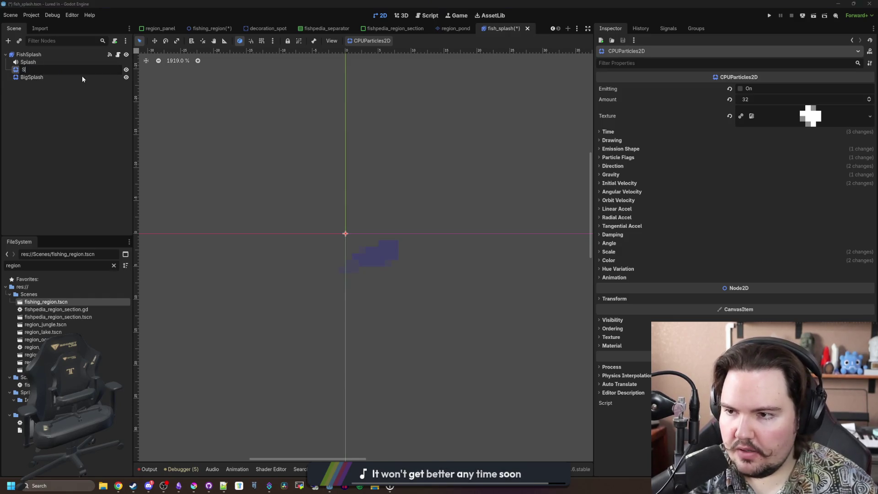
pyautogui.write('tartSplash')
pyautogui.press('Return')
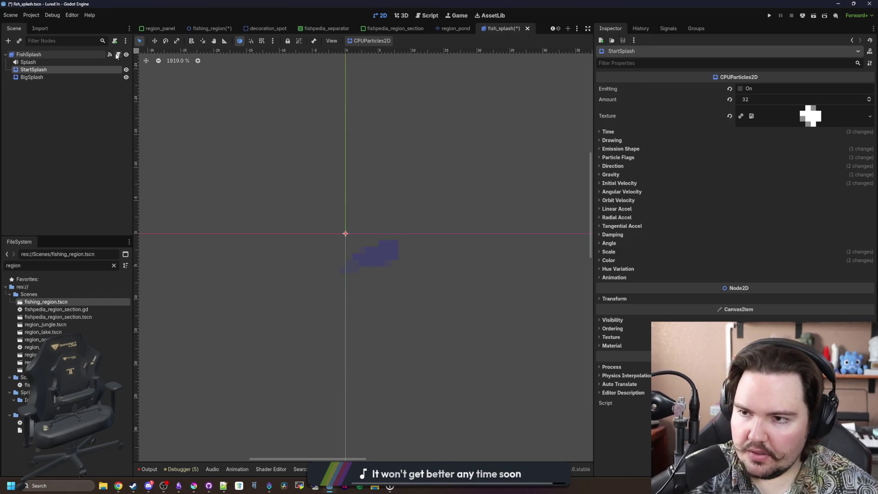
# Add a StartSplash '.emitting = true' line in the frame-1 branch of fish_splash.gd.
pyautogui.click(118, 55)
pyautogui.click(250, 185)
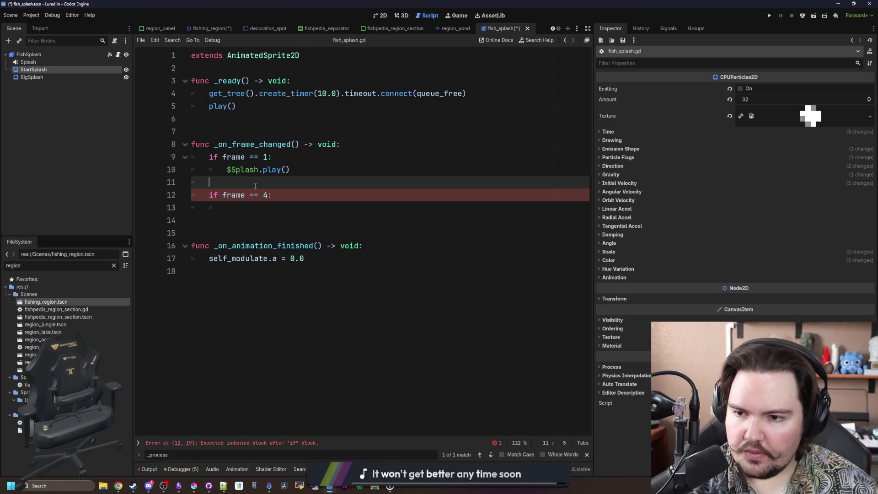
pyautogui.press('Return')
pyautogui.moveTo(33, 69); pyautogui.dragTo(277, 183)
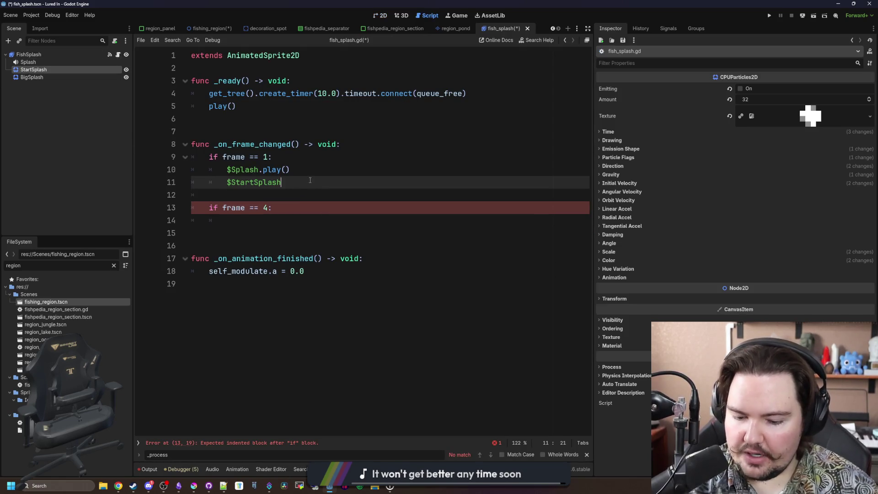
pyautogui.write('.emitting = true')
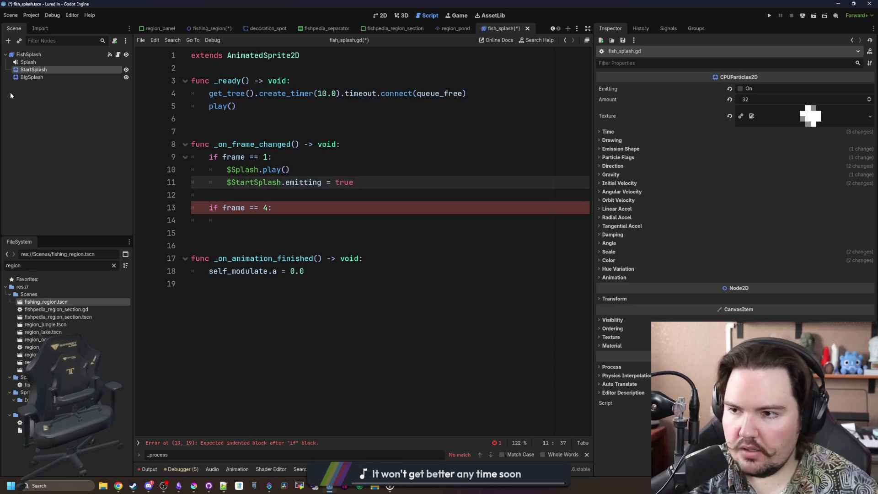
# Set BigSplash '.emitting = true' under the frame-4 check and save the scene.
pyautogui.moveTo(29, 77)
pyautogui.mouseDown()
pyautogui.moveTo(215, 221)
pyautogui.moveTo(274, 220)
pyautogui.mouseUp()
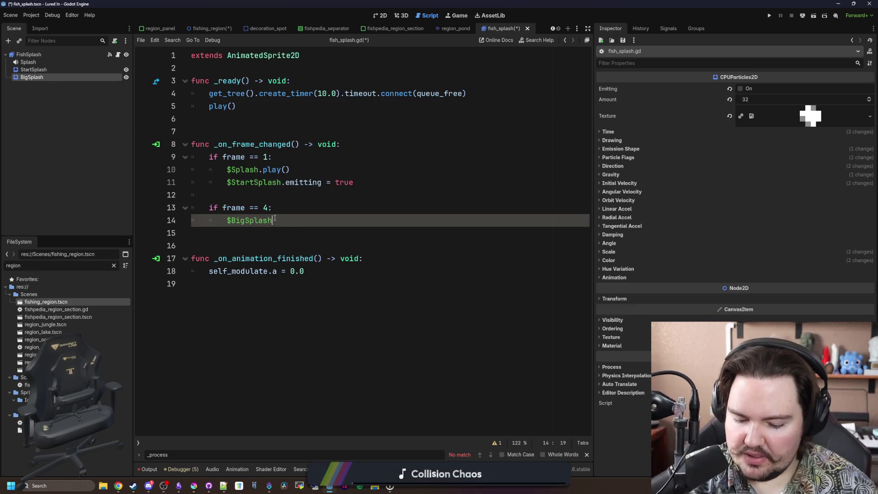
pyautogui.write('.emitting =')
pyautogui.press('BackSpace')
pyautogui.press('BackSpace')
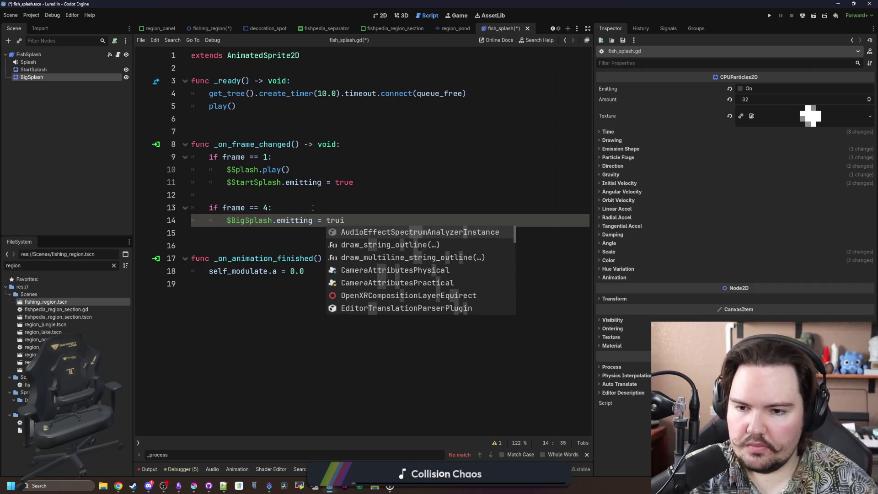
pyautogui.write('e')
pyautogui.press('Up')
pyautogui.press('Up')
pyautogui.hotkey('ctrl', 's')
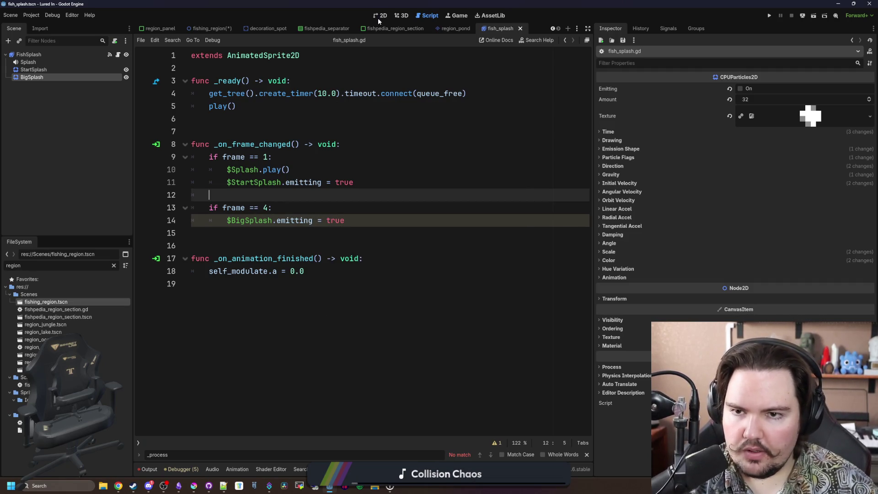
pyautogui.click(377, 18)
# Select StartSplash and preview its particle burst.
pyautogui.click(42, 70)
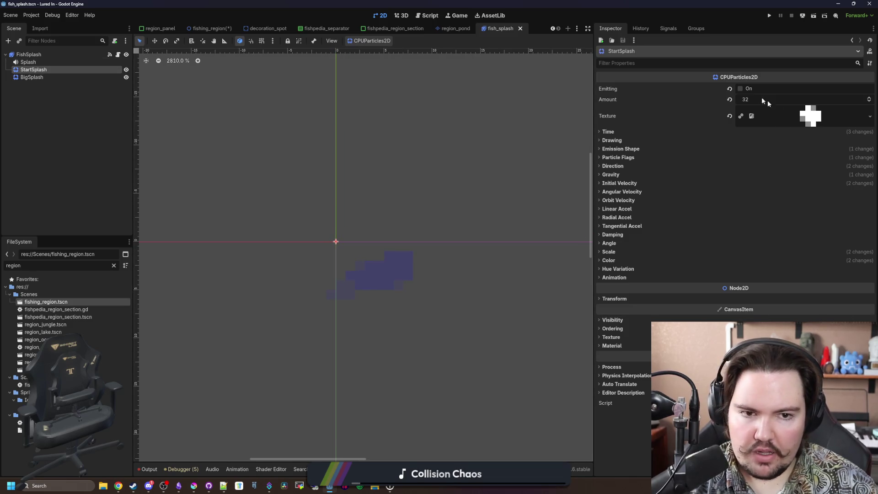
pyautogui.click(740, 89)
pyautogui.scroll(-3, 432, 201)
pyautogui.scroll(-2, 453, 192)
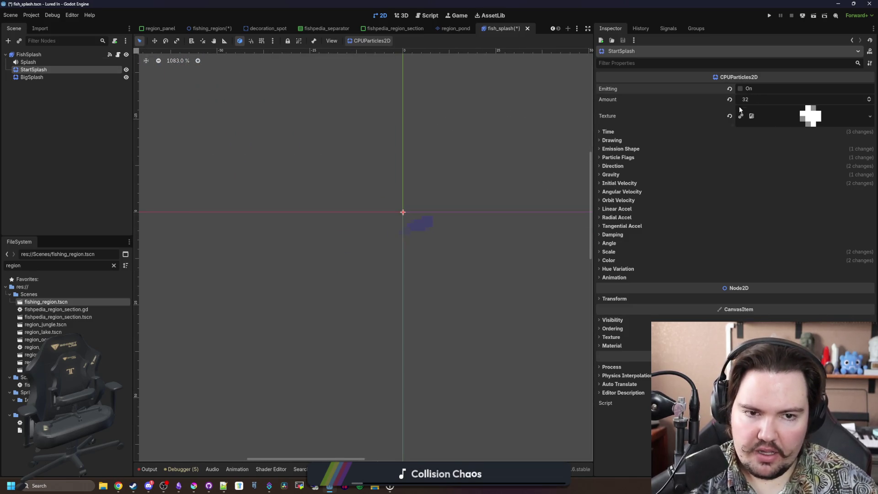
pyautogui.click(760, 99)
pyautogui.write('16')
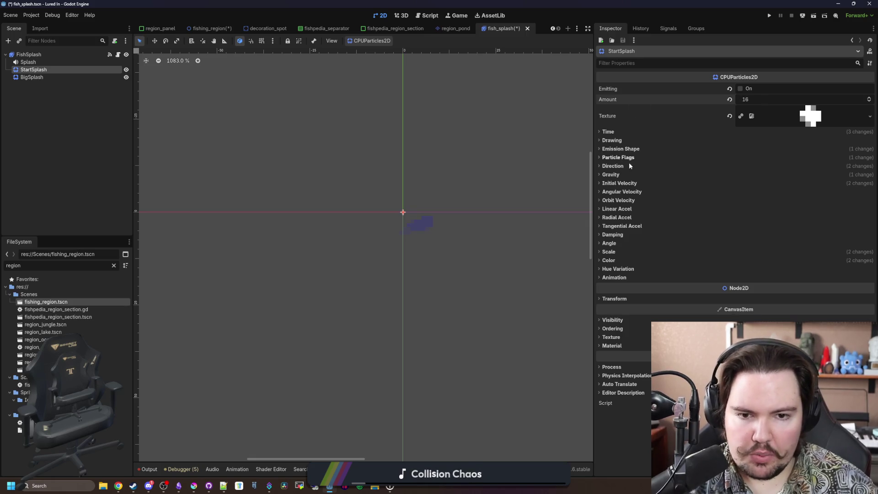
# Set StartSplash's initial velocity to a minimum of 20 and maximum of 40.
pyautogui.click(627, 183)
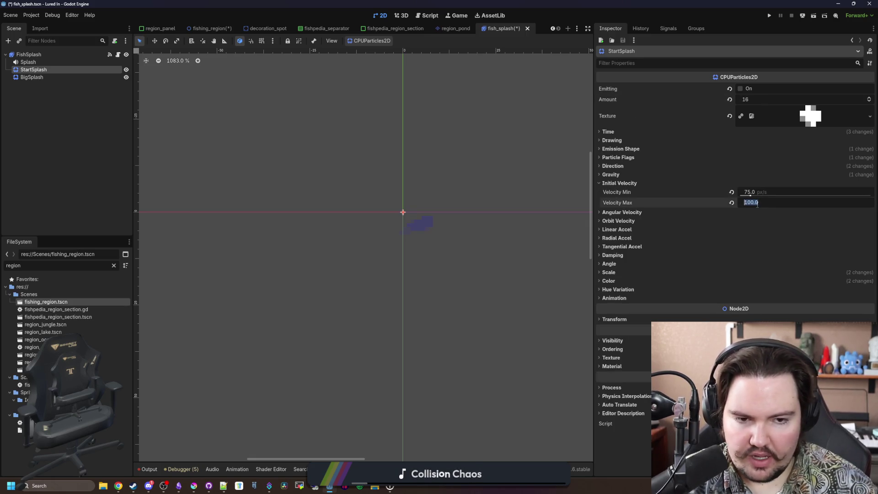
pyautogui.write('40')
pyautogui.press('Return')
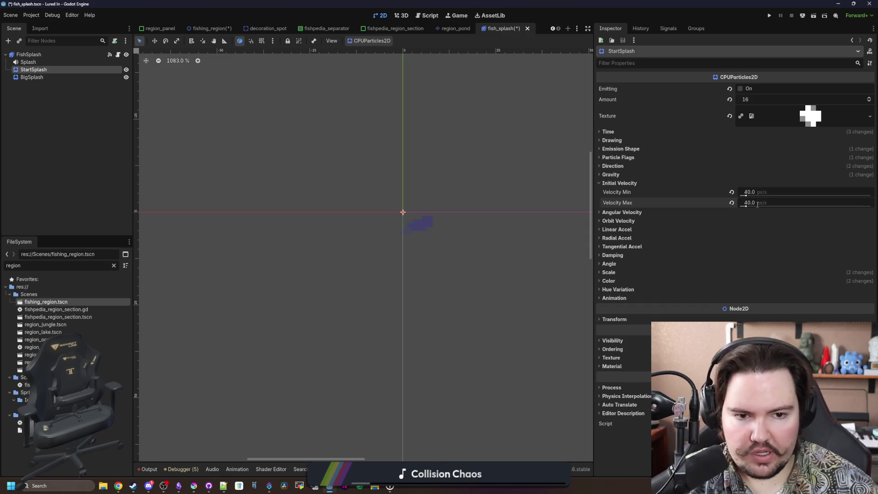
pyautogui.click(770, 182)
pyautogui.click(763, 186)
pyautogui.click(763, 188)
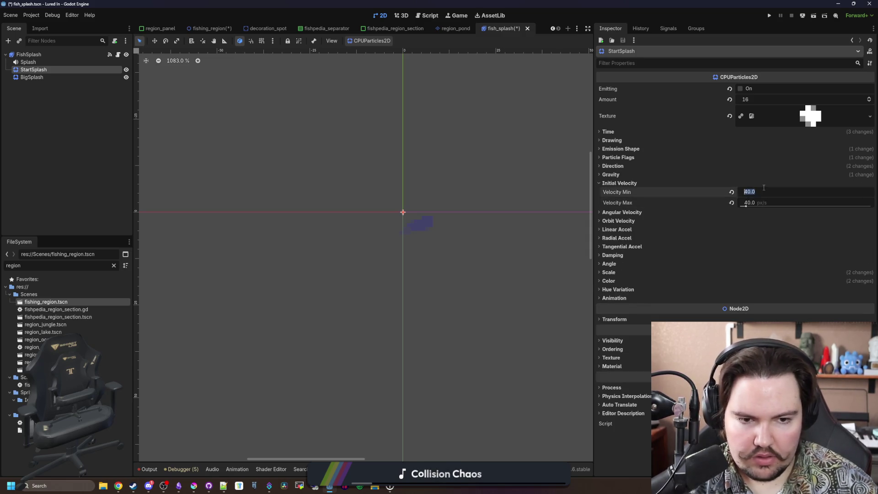
pyautogui.write('20')
pyautogui.press('Return')
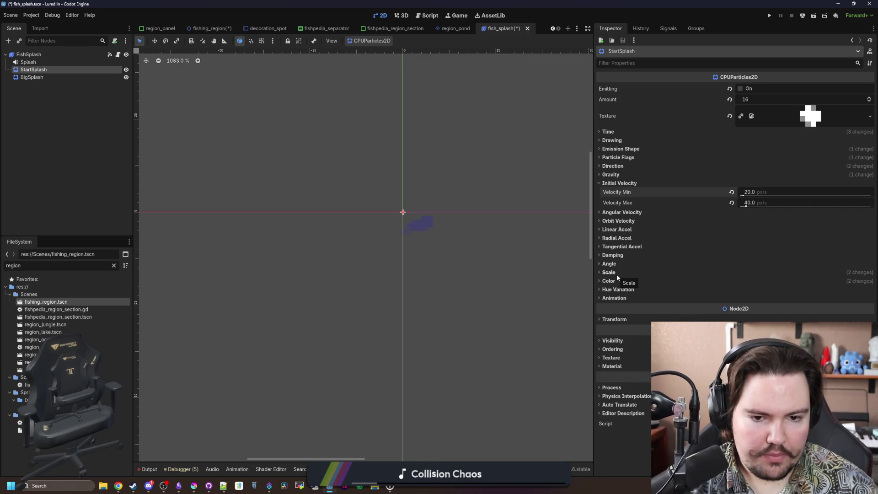
# Reduce the StartSplash particle amount to 8 and replay the gentler burst.
pyautogui.click(617, 174)
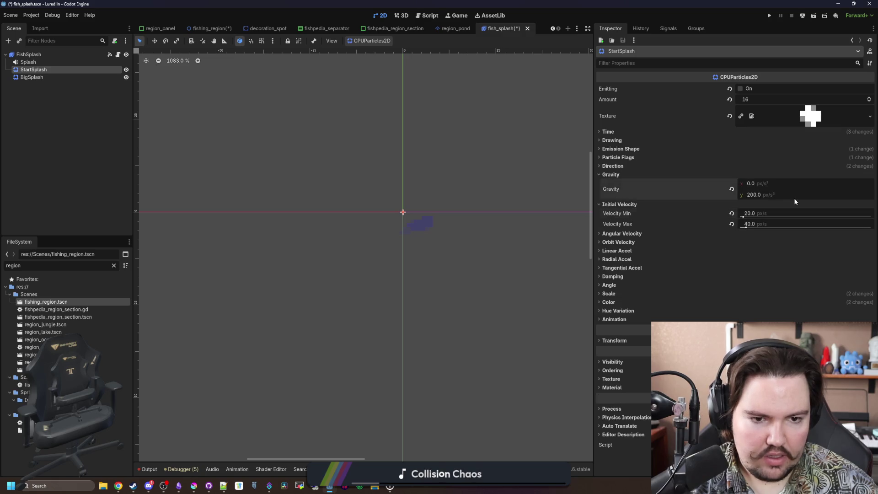
pyautogui.click(742, 89)
pyautogui.click(742, 89)
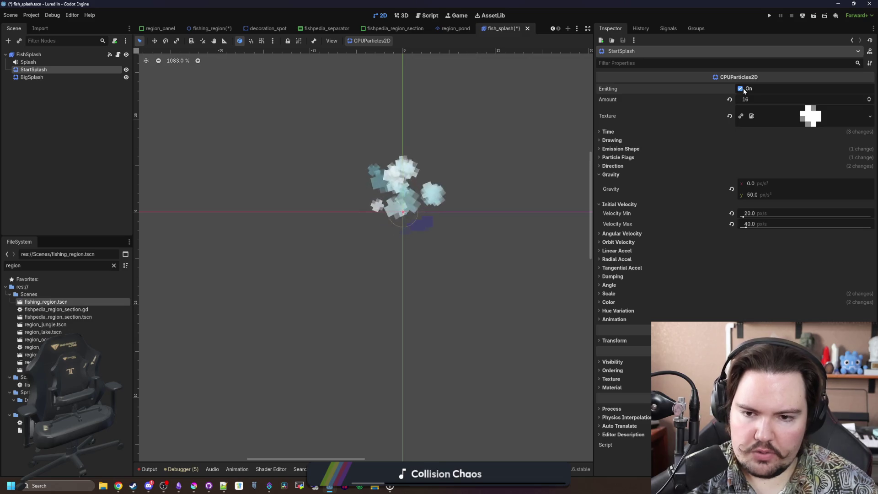
pyautogui.click(742, 88)
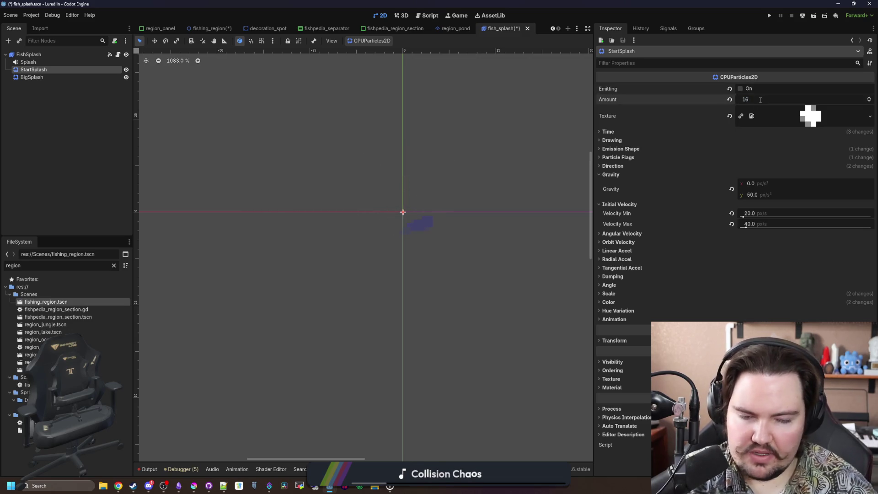
pyautogui.click(759, 100)
pyautogui.write('8')
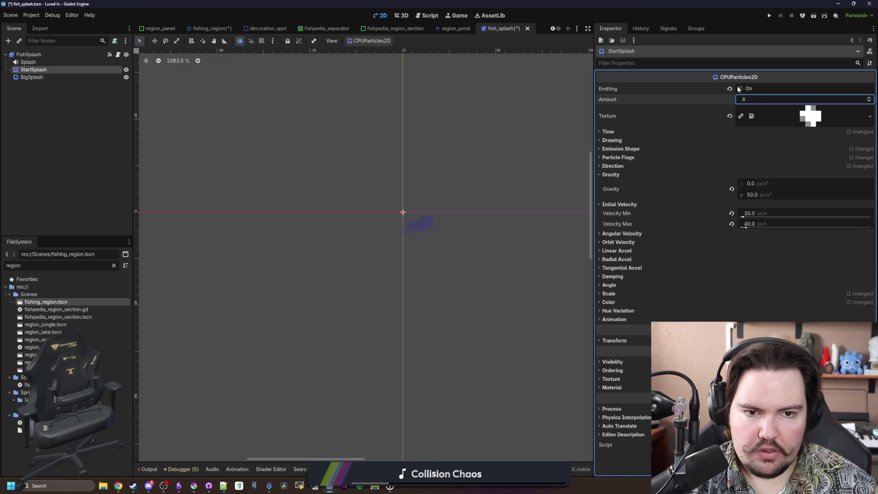
pyautogui.click(740, 89)
pyautogui.click(739, 89)
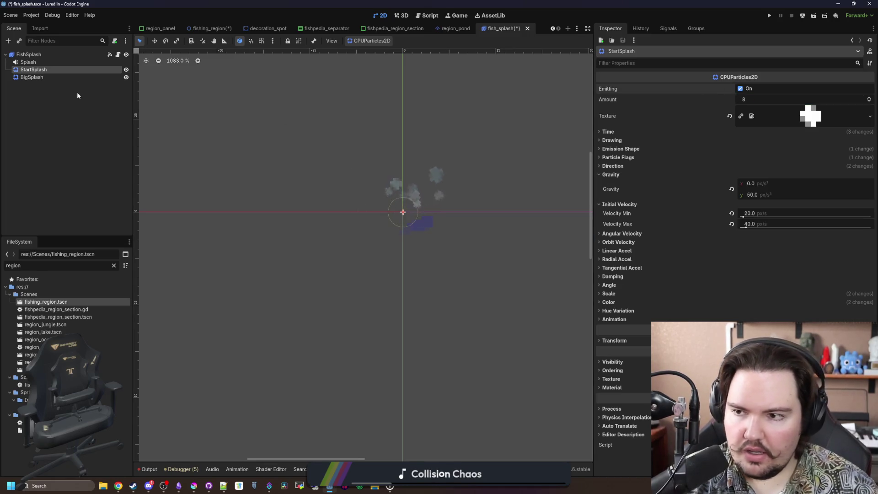
pyautogui.click(32, 77)
# Set BigSplash's minimum initial velocity to 50 and preview the slower particle burst.
pyautogui.click(740, 88)
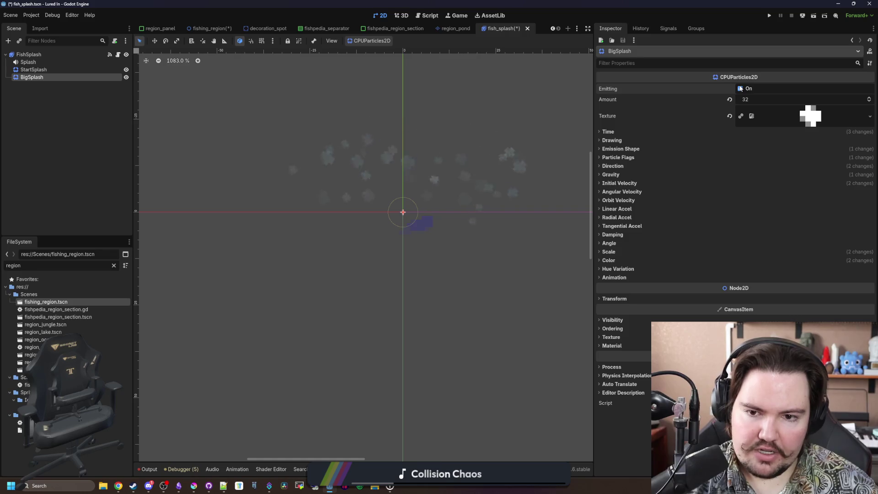
pyautogui.click(740, 89)
pyautogui.click(740, 88)
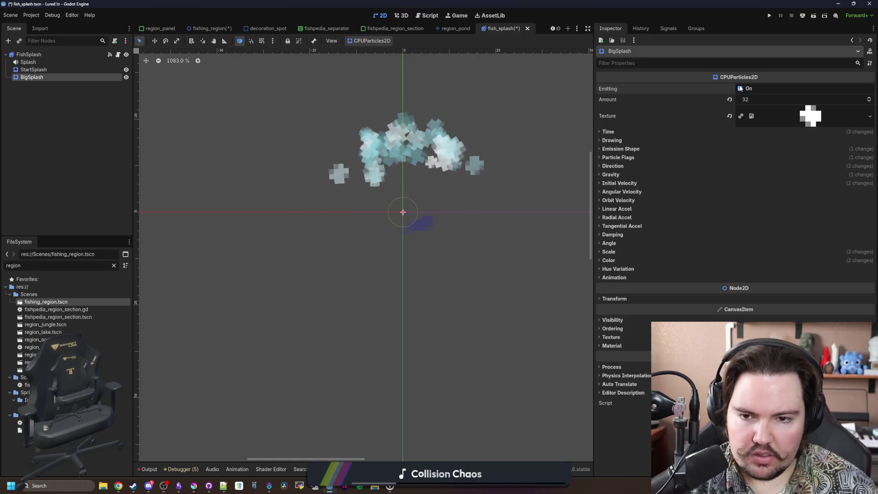
pyautogui.click(619, 183)
pyautogui.click(764, 191)
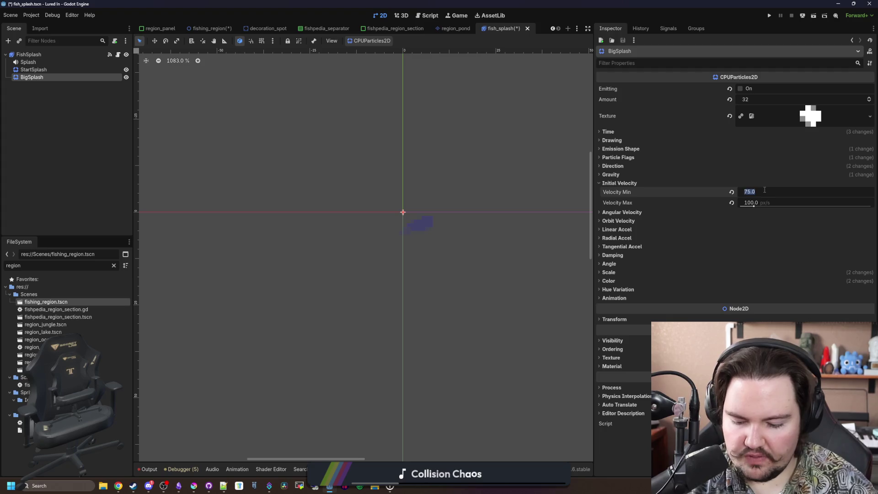
pyautogui.write('50')
pyautogui.press('Return')
pyautogui.click(739, 88)
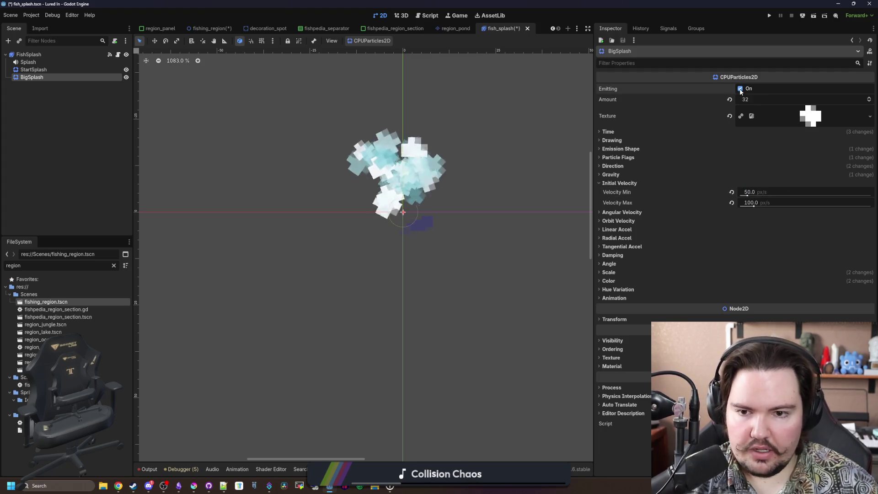
pyautogui.click(740, 88)
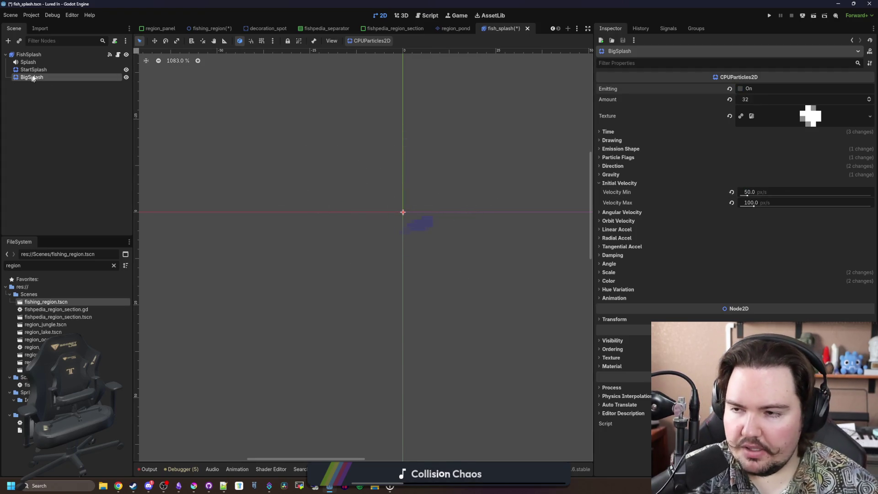
# Return to the FishSplash script at the end of line 12 and save the scene.
pyautogui.click(118, 54)
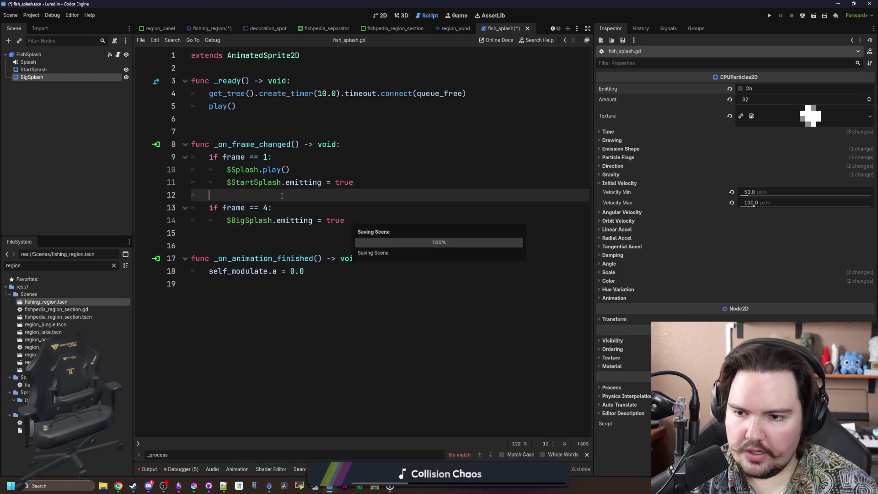
pyautogui.hotkey('ctrl', 's')
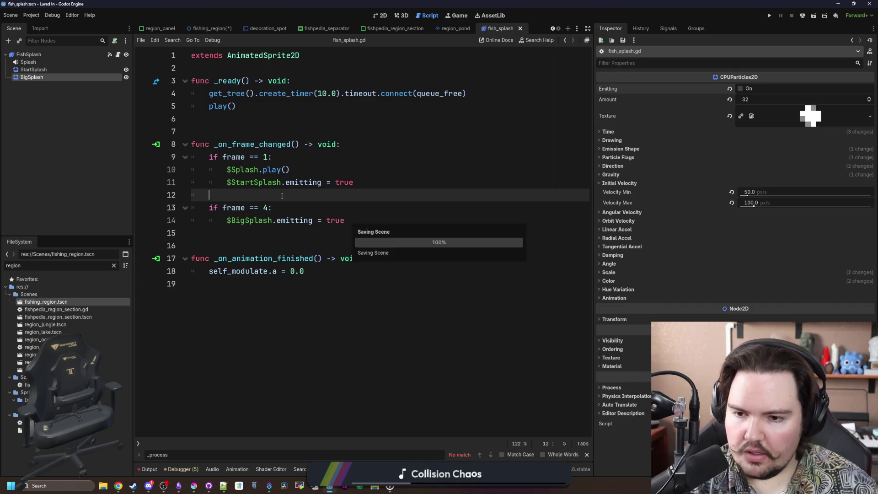
pyautogui.press('Down')
pyautogui.press('Down')
pyautogui.press('Down')
pyautogui.click(298, 196)
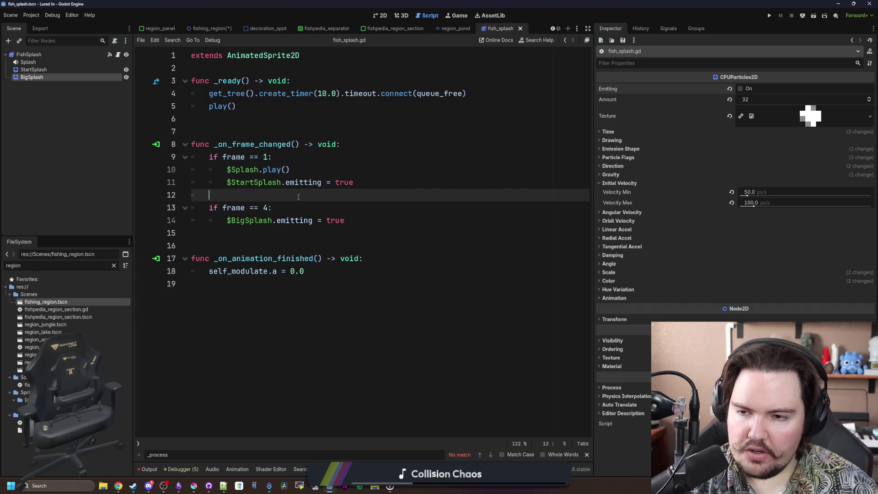
# Add a Sprite2D child to FishSplash and quick-load the splash texture onto it.
pyautogui.rightClick(21, 54)
pyautogui.click(50, 69)
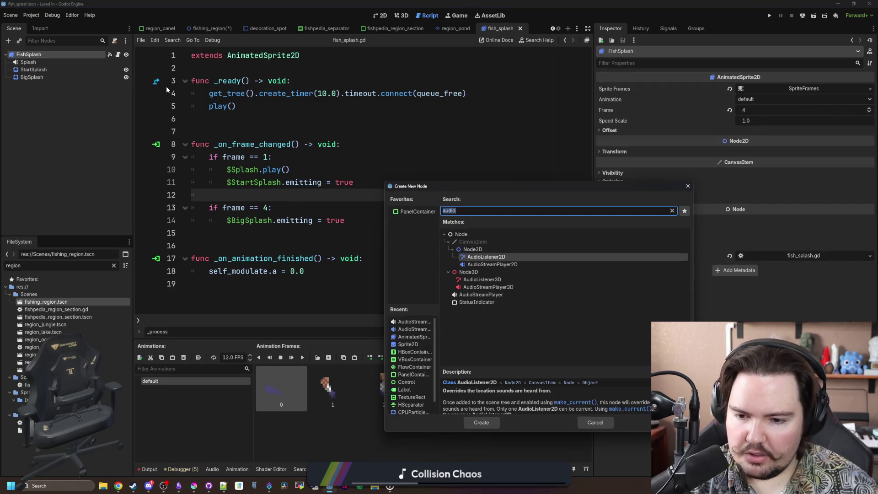
pyautogui.write('sprite2d')
pyautogui.press('Return')
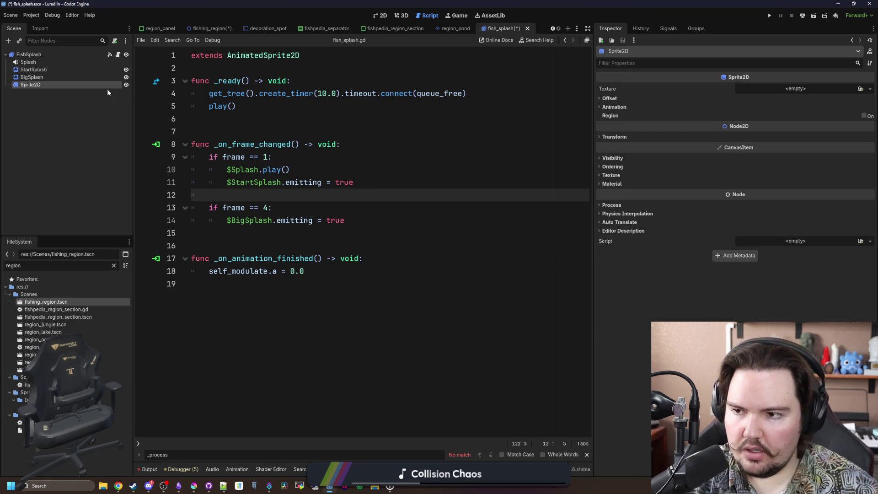
pyautogui.click(784, 87)
pyautogui.click(808, 243)
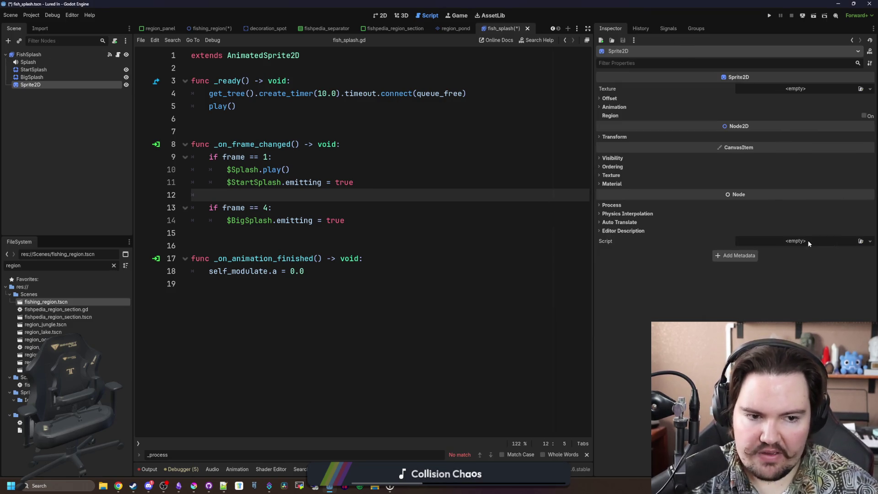
pyautogui.write('splash')
pyautogui.press('Return')
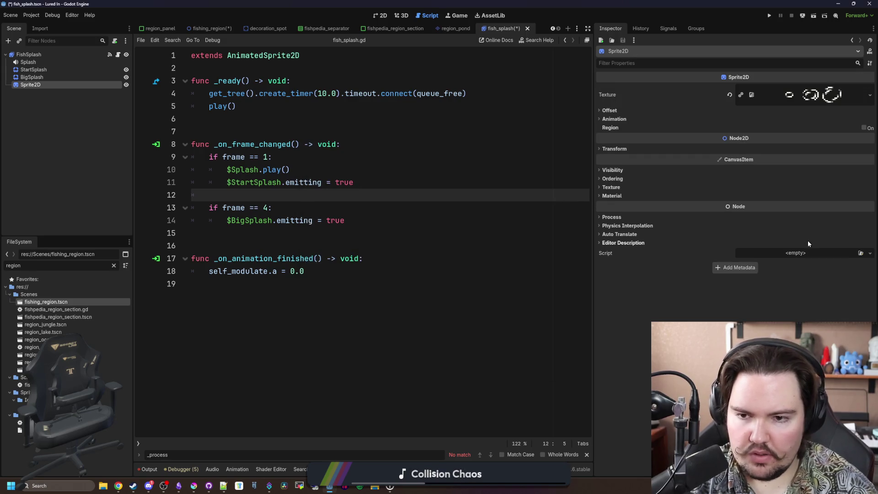
# Change the new Sprite2D's type to AnimatedSprite2D.
pyautogui.rightClick(68, 88)
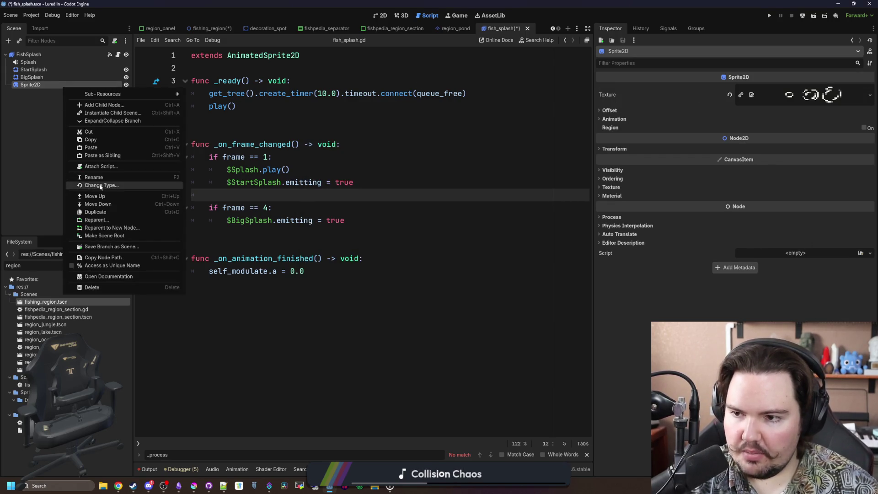
pyautogui.click(99, 184)
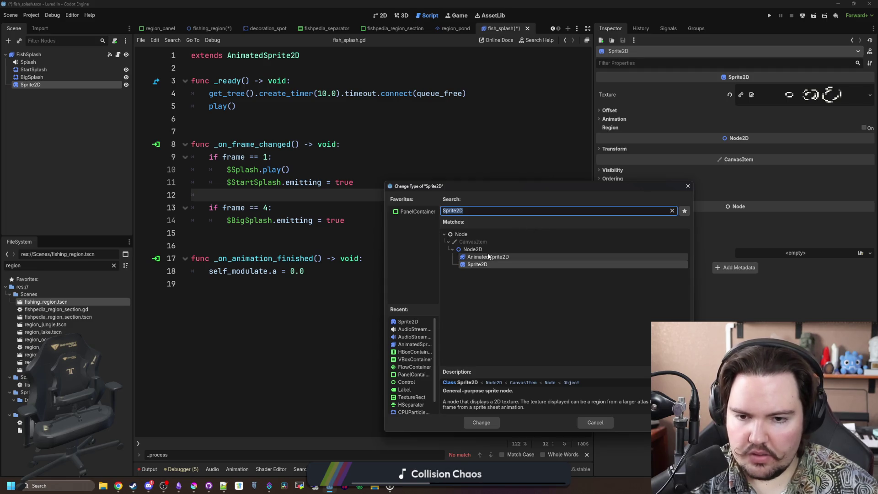
pyautogui.doubleClick(526, 256)
pyautogui.click(780, 88)
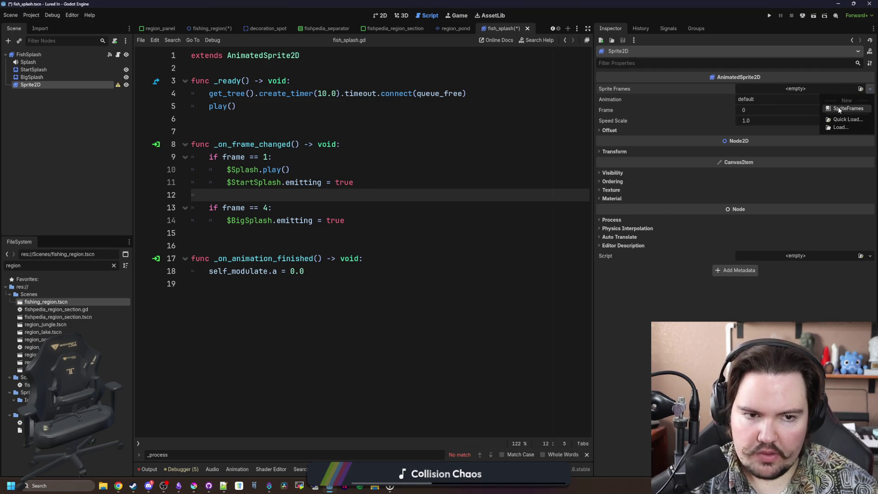
# Give the sprite a new SpriteFrames resource and load large_wave.png as a sprite sheet.
pyautogui.click(846, 110)
pyautogui.click(759, 88)
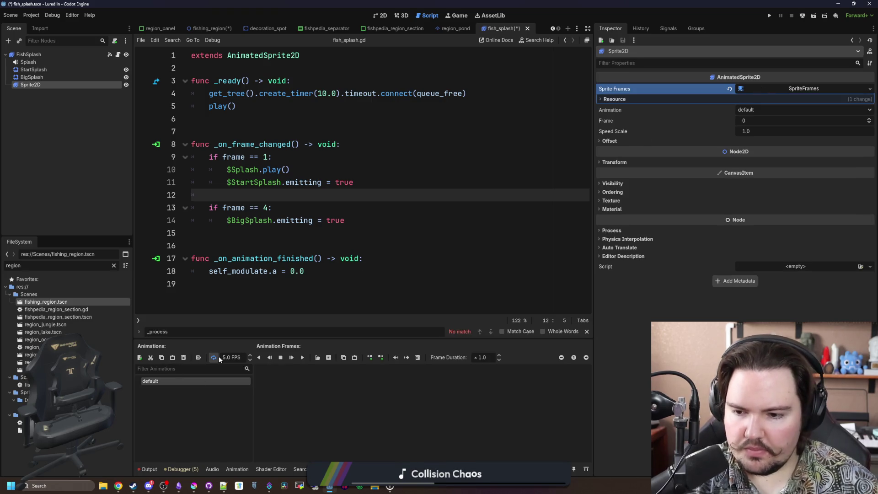
pyautogui.click(329, 359)
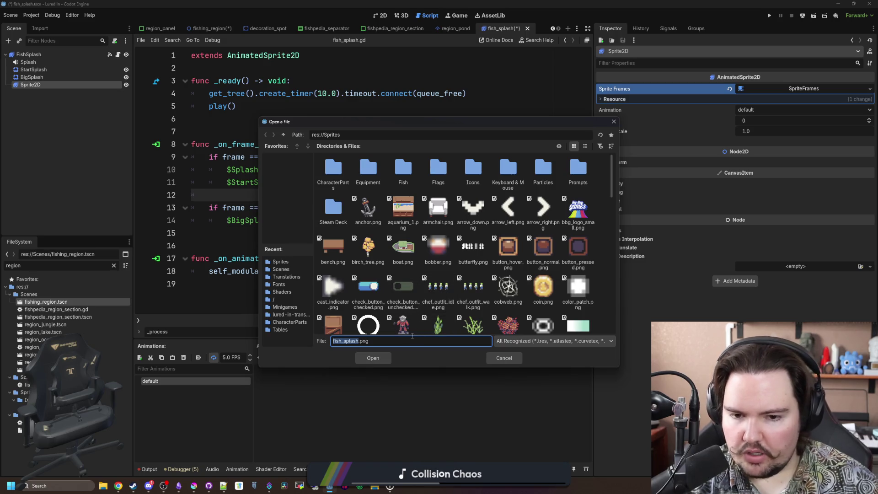
pyautogui.write('wave')
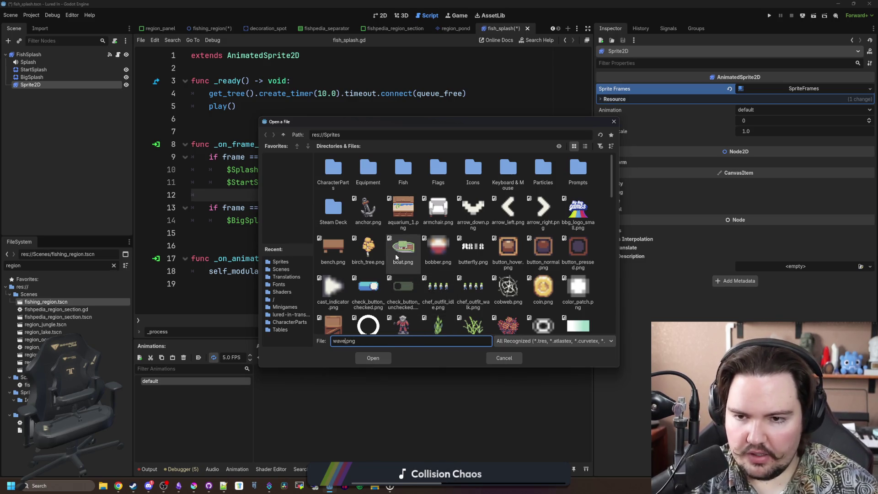
pyautogui.click(415, 252)
pyautogui.write('wave')
pyautogui.scroll(1, 415, 252)
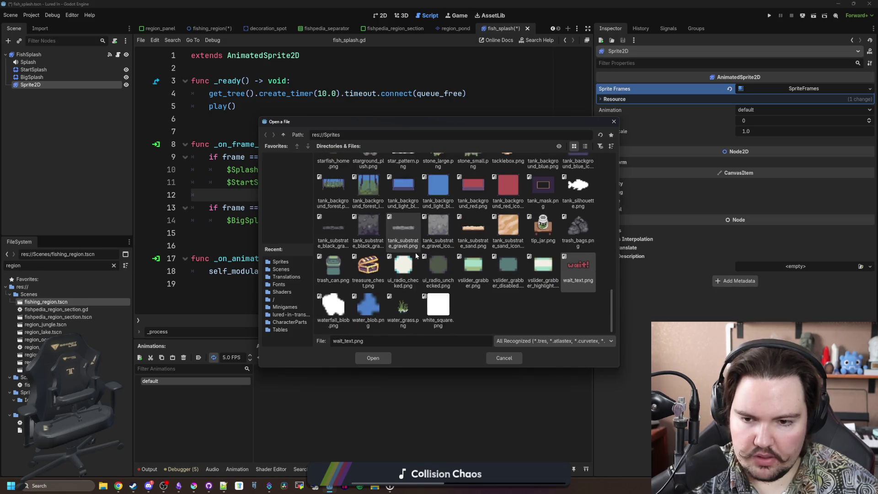
pyautogui.scroll(15, 430, 299)
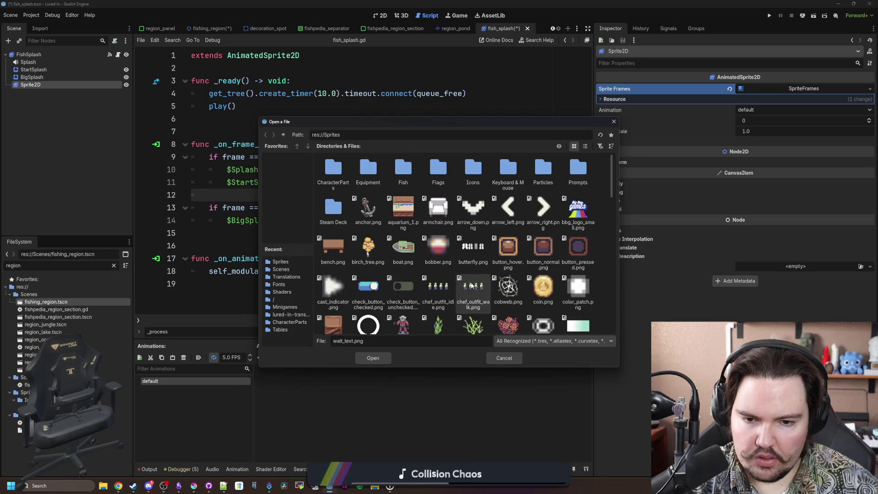
pyautogui.scroll(-2, 471, 282)
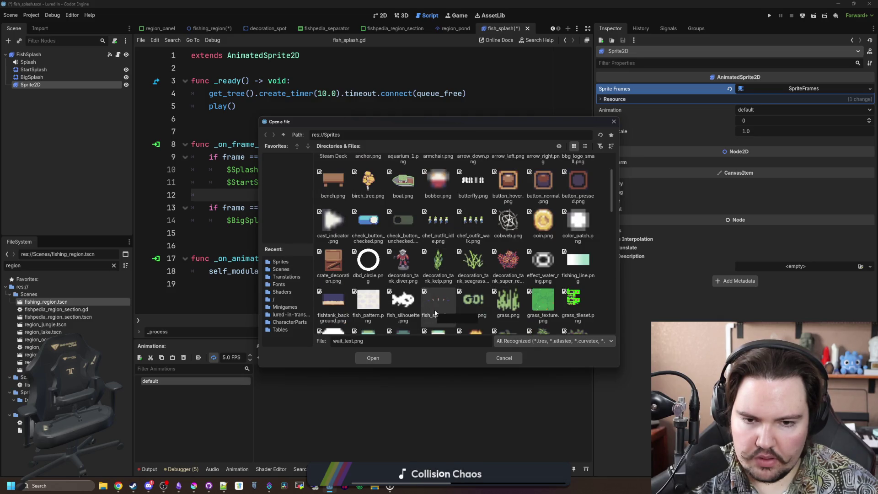
pyautogui.scroll(-3, 524, 254)
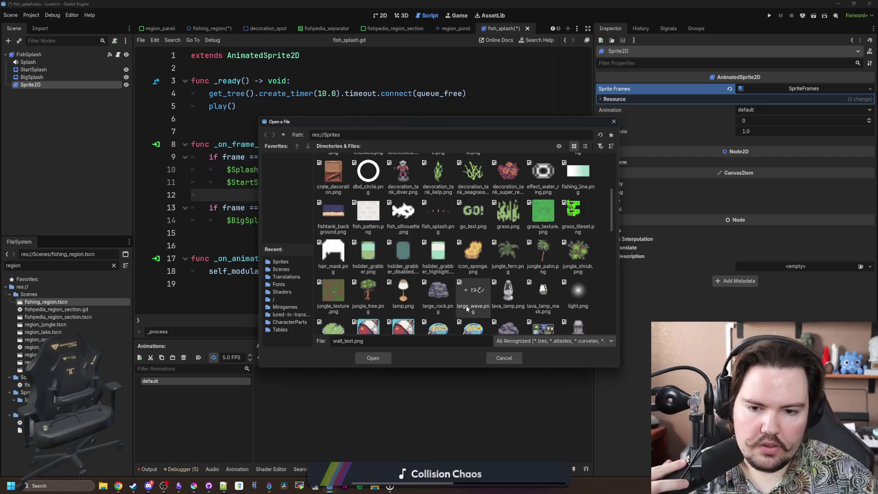
pyautogui.doubleClick(464, 306)
# Slice the sheet into 3 columns by 1 row and add all three frames.
pyautogui.write('3')
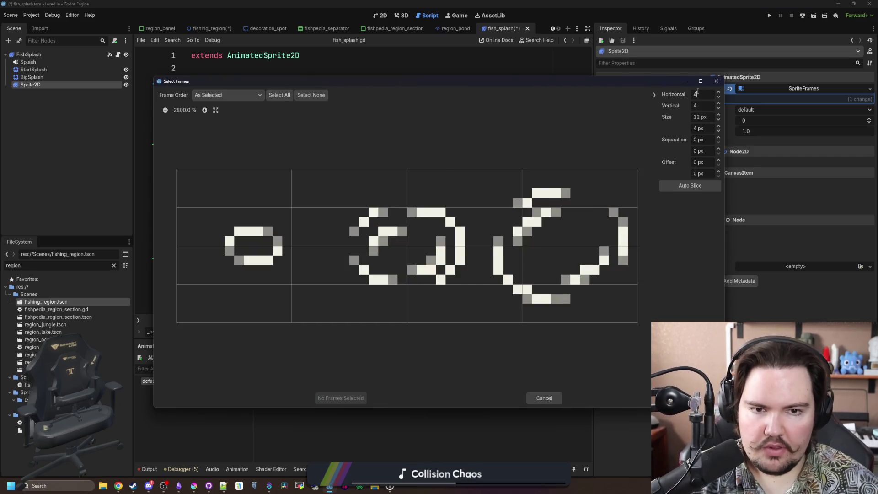
pyautogui.press('Tab')
pyautogui.press('Return')
pyautogui.moveTo(252, 246); pyautogui.dragTo(561, 246)
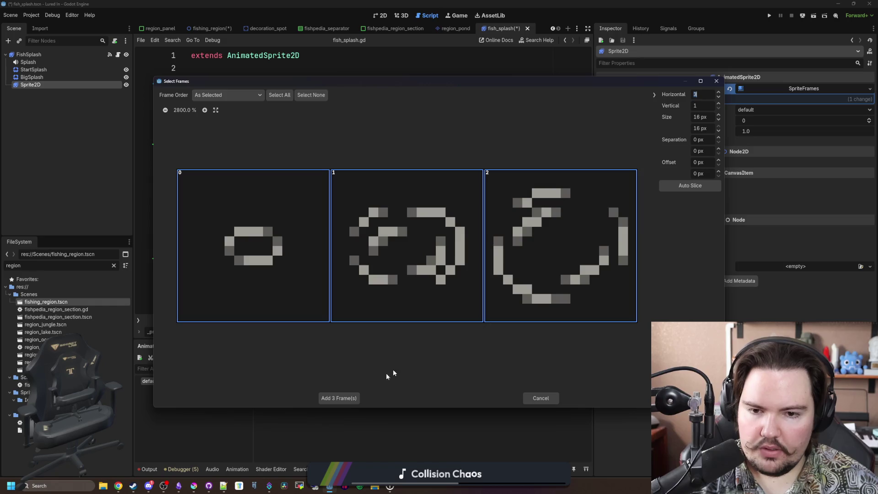
pyautogui.click(341, 397)
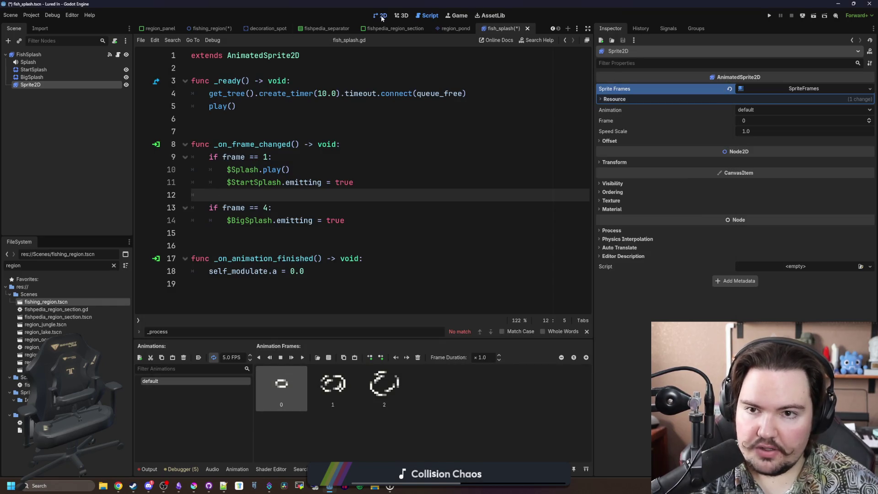
# Preview the wave animation in the 2D view and set its speed to 2 FPS.
pyautogui.click(382, 17)
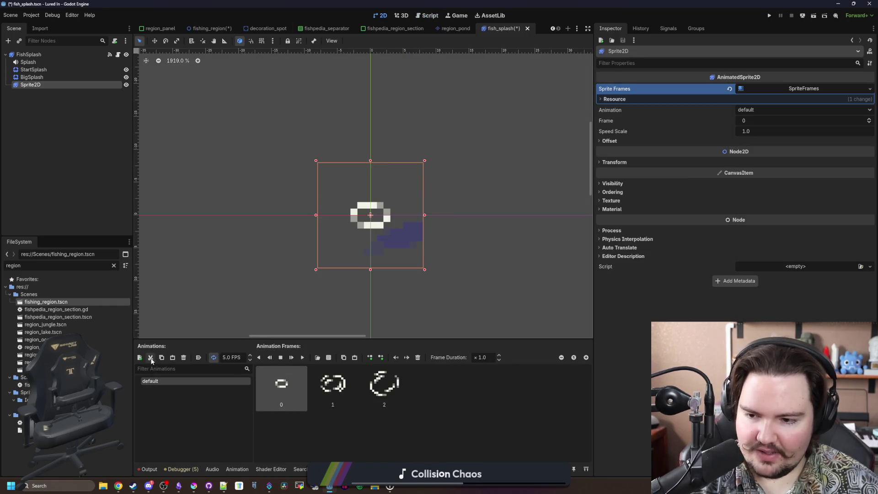
pyautogui.click(302, 359)
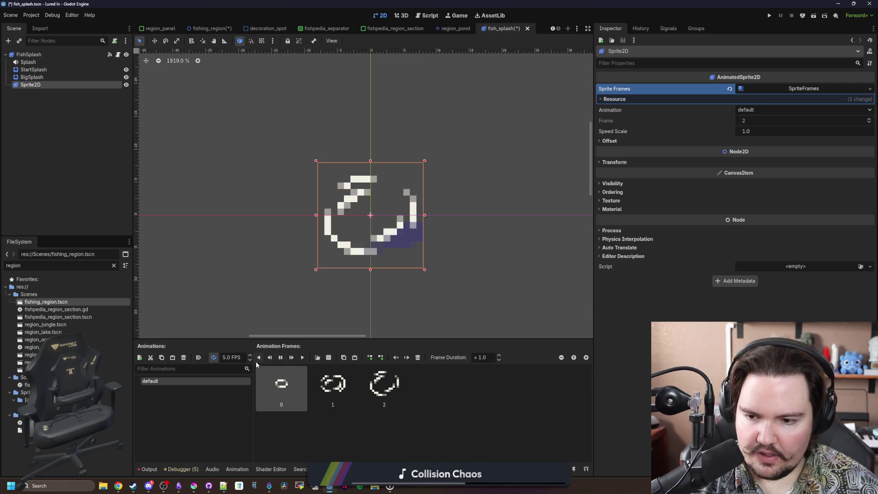
pyautogui.click(231, 357)
pyautogui.write('2')
pyautogui.click(283, 287)
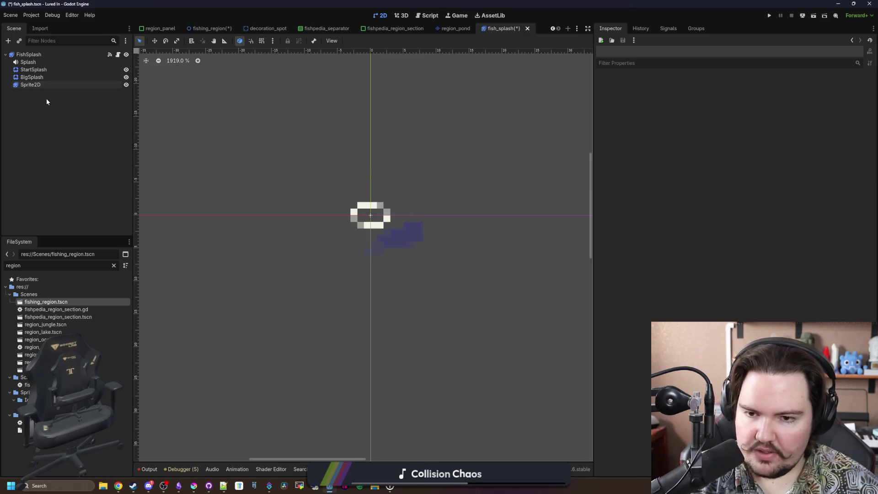
# Rename the AnimatedSprite2D node to Wave.
pyautogui.click(32, 85)
pyautogui.press('F2')
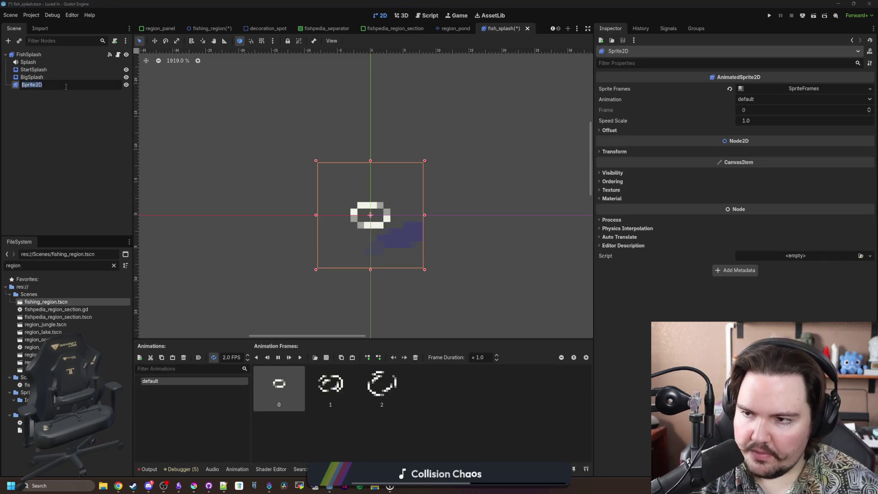
pyautogui.write('Wave')
pyautogui.press('Return')
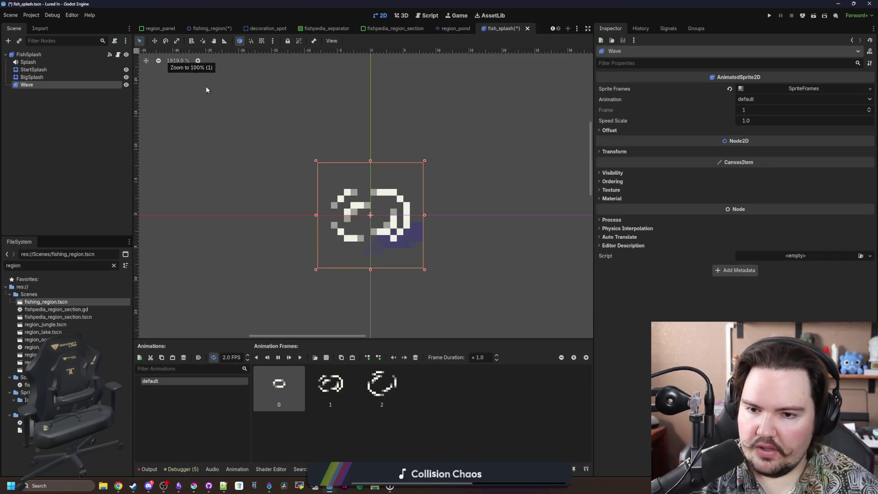
# Try a 0.33 scale on Wave, reset it to 1.0, and save the scene.
pyautogui.click(615, 151)
pyautogui.click(750, 193)
pyautogui.write('0.33')
pyautogui.press('Return')
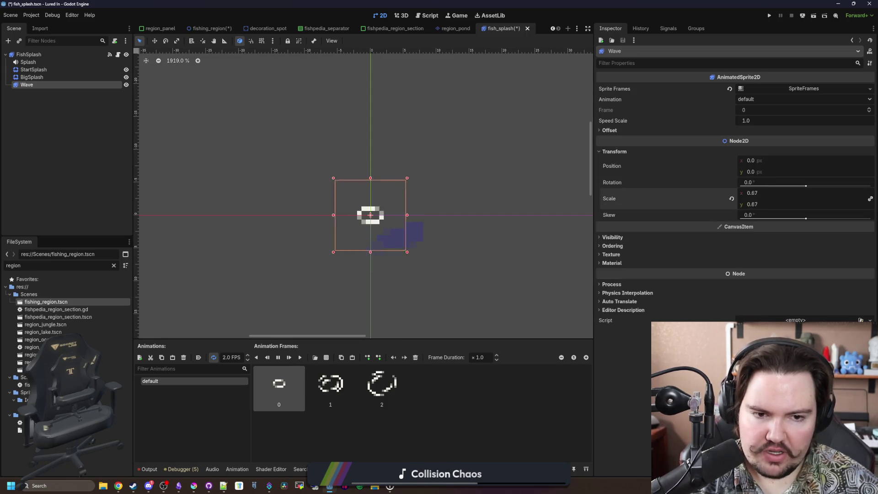
pyautogui.moveTo(763, 193); pyautogui.dragTo(807, 193)
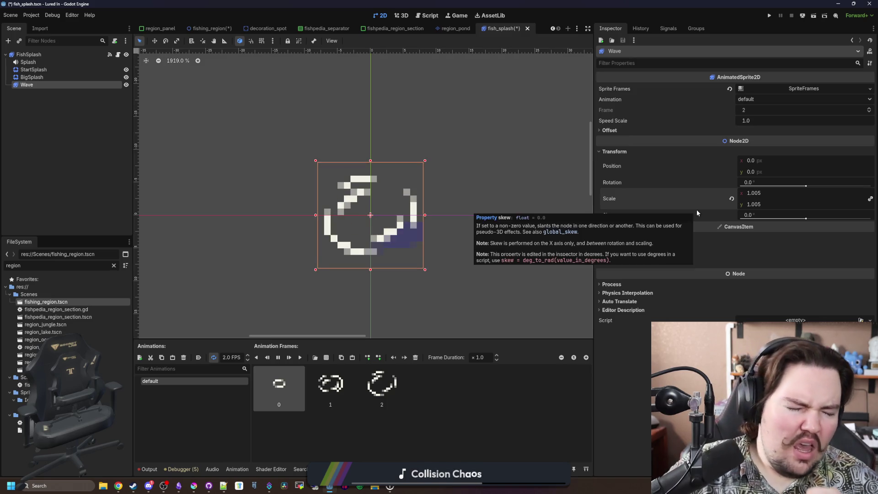
pyautogui.click(731, 199)
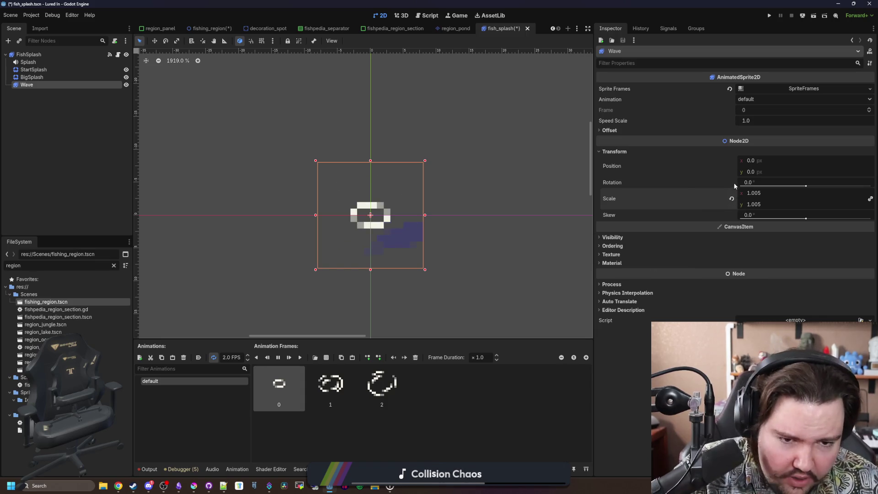
pyautogui.hotkey('ctrl', 's')
# Turn off looping for the Wave animation, save, and show the fish_splash script.
pyautogui.click(100, 77)
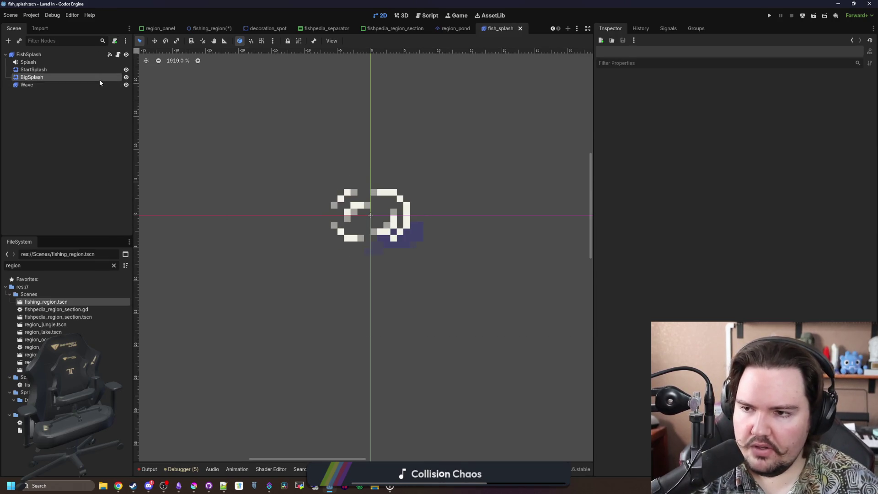
pyautogui.click(92, 84)
pyautogui.click(214, 359)
pyautogui.click(96, 149)
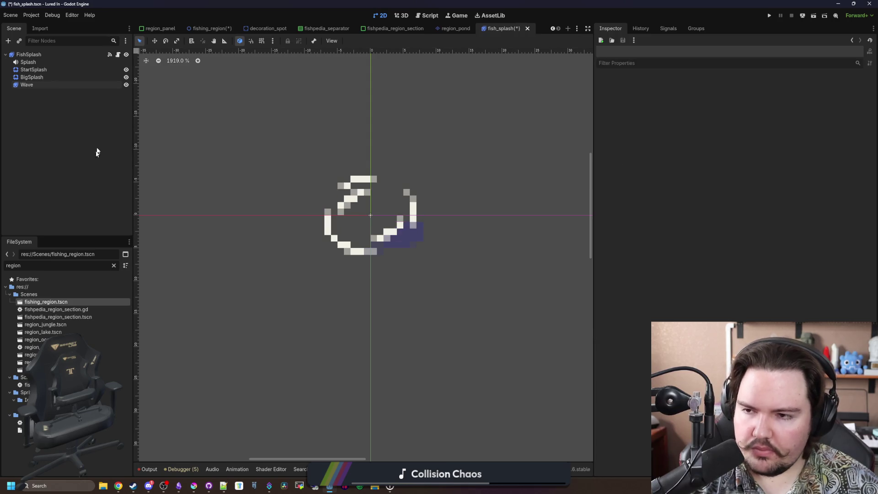
pyautogui.hotkey('ctrl', 's')
pyautogui.click(110, 85)
pyautogui.click(118, 55)
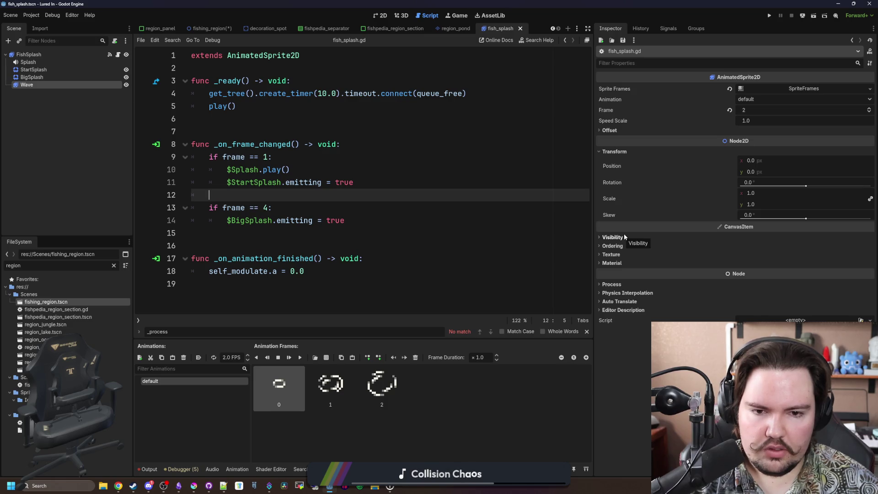
# Set the Wave sprite's scale to 0 and save the scene.
pyautogui.write('0')
pyautogui.press('Return')
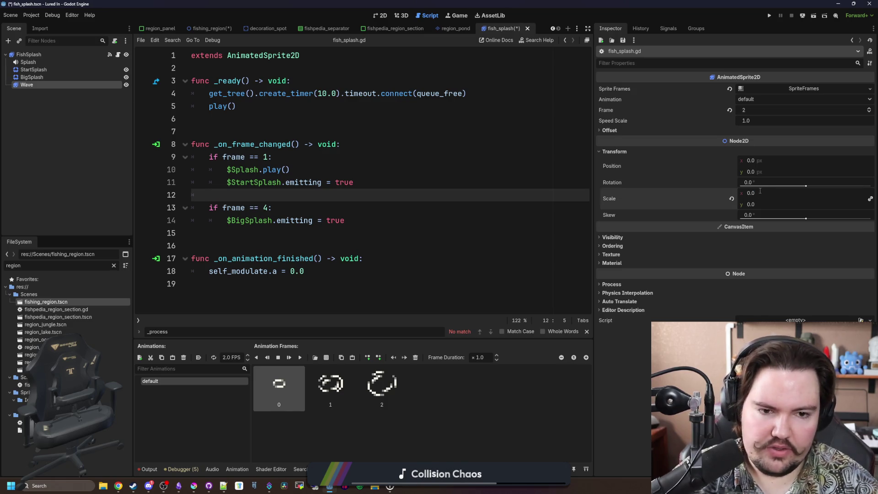
pyautogui.hotkey('ctrl', 's')
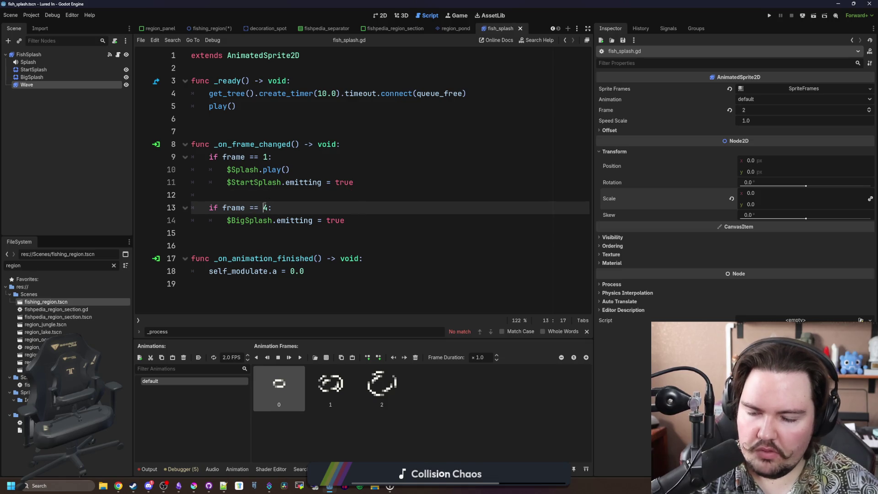
# Add a 'var tween = create_tween()' line below the BigSplash emitting line.
pyautogui.click(377, 223)
pyautogui.press('Return')
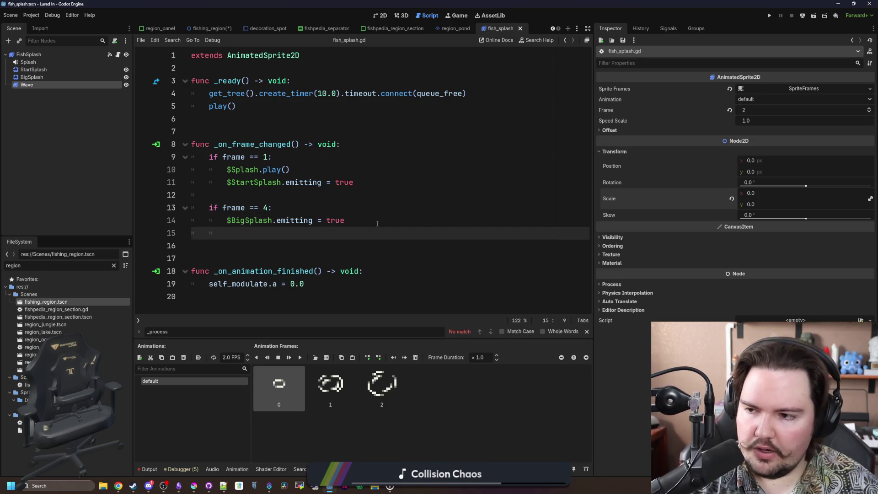
pyautogui.write('g')
pyautogui.press('BackSpace')
pyautogui.write('create_tween')
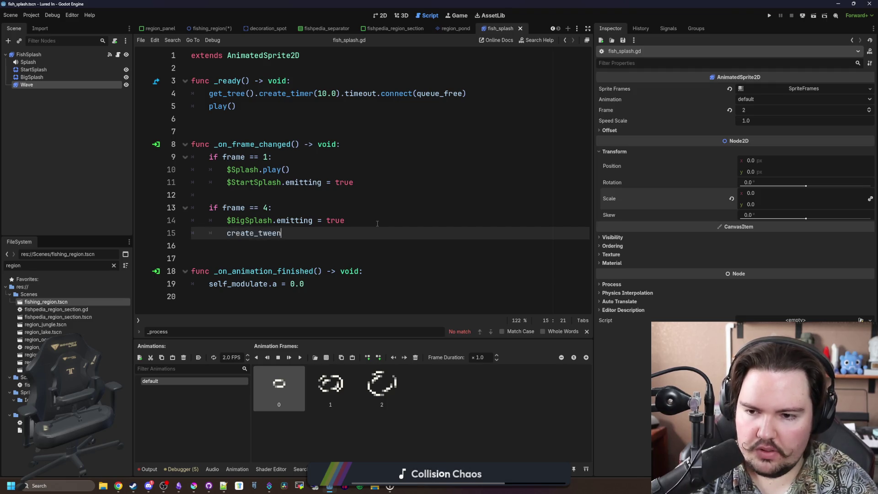
pyautogui.write('()')
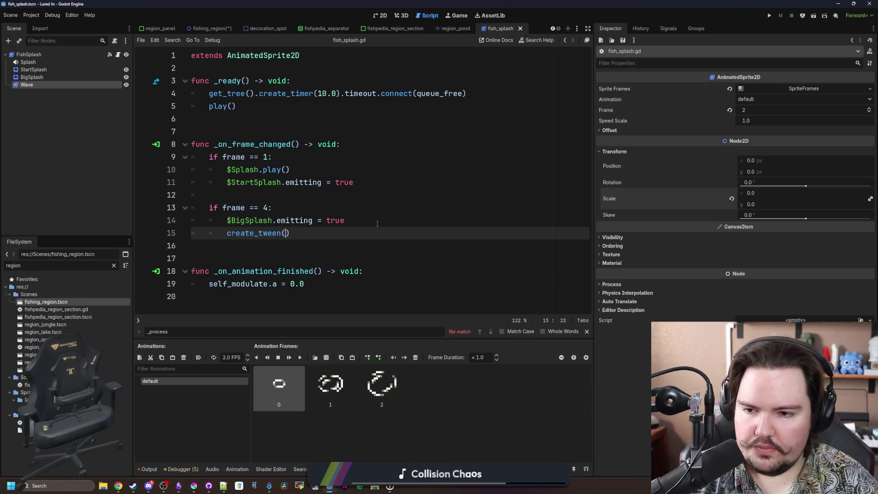
pyautogui.press('Home')
pyautogui.write('var tween =')
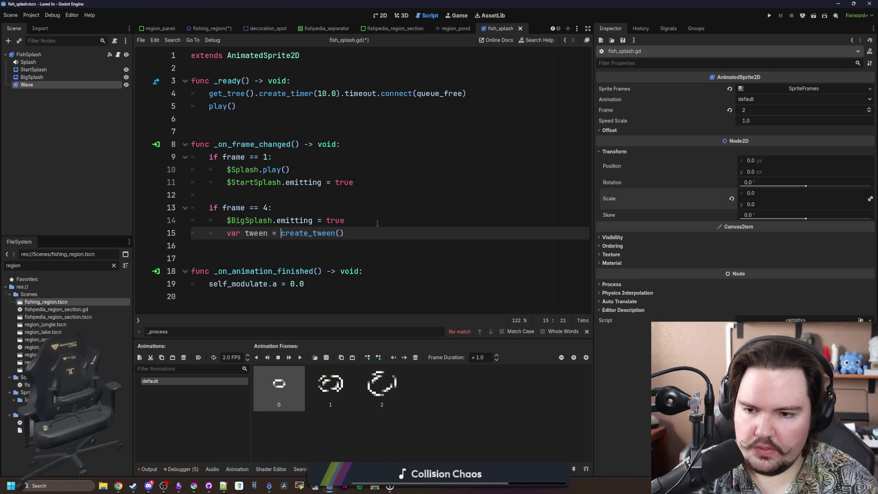
pyautogui.click(366, 230)
pyautogui.press('Return')
# Add a tween_property line tweening $Wave's scale to Vector2(2.0, 2.0).
pyautogui.moveTo(17, 87)
pyautogui.mouseDown()
pyautogui.moveTo(280, 253)
pyautogui.moveTo(295, 248)
pyautogui.mouseUp()
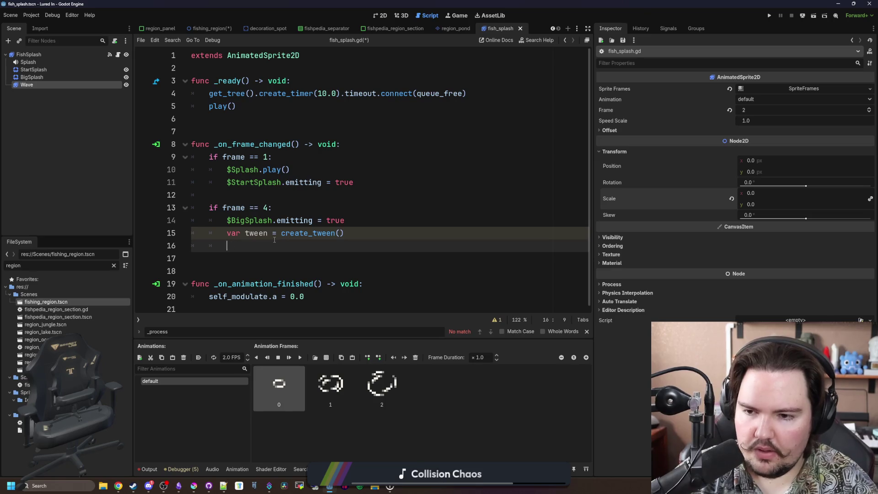
pyautogui.write('tween.twene_pr')
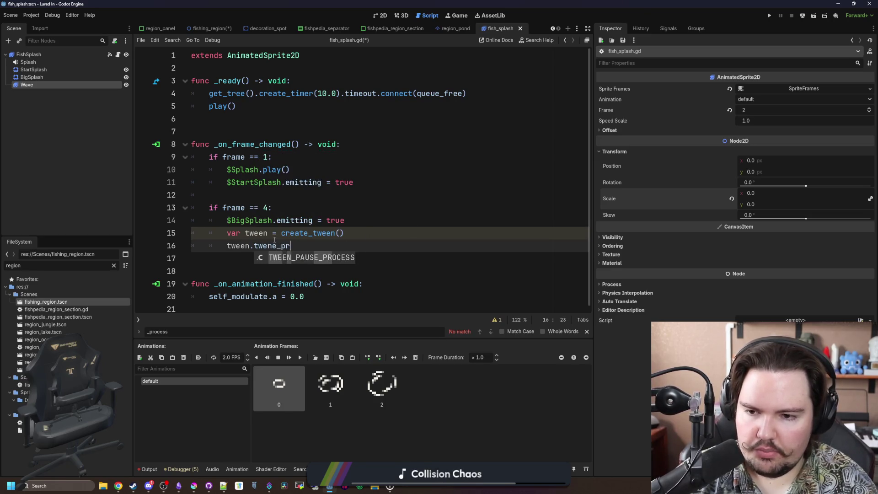
pyautogui.press('BackSpace')
pyautogui.press('BackSpace')
pyautogui.press('BackSpace')
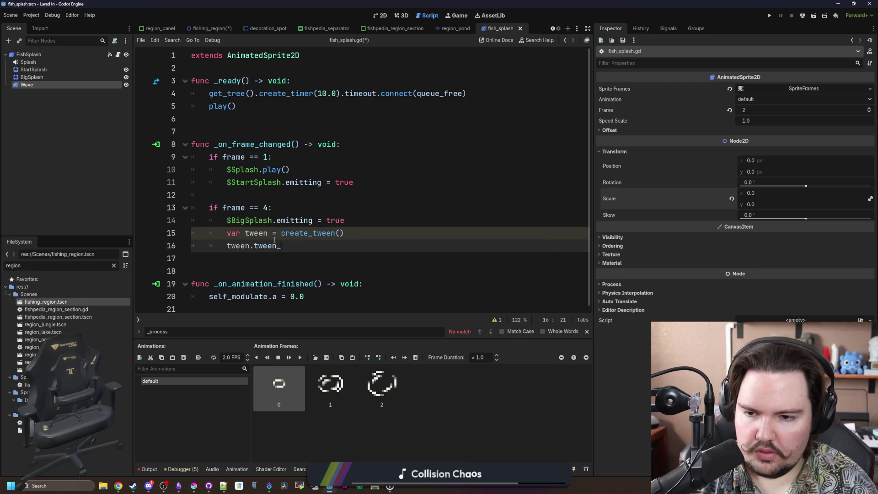
pyautogui.write('en_pr')
pyautogui.press('Return')
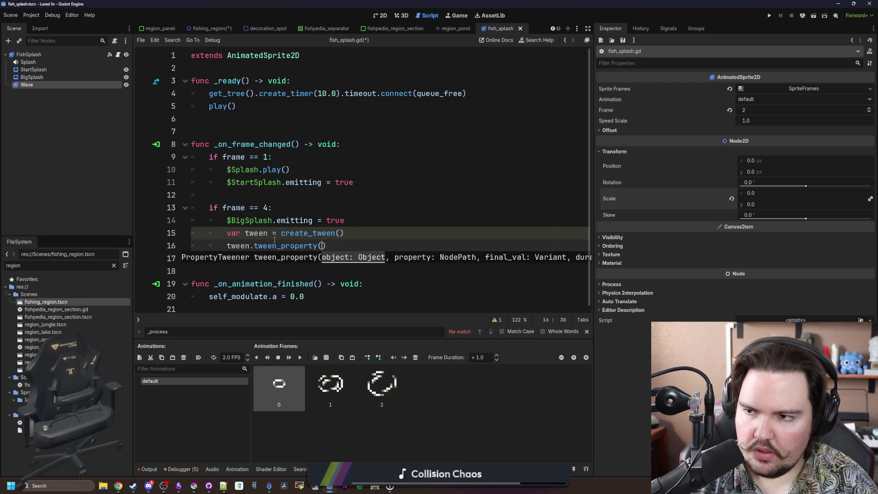
pyautogui.write('$Wave')
pyautogui.write(', "sc')
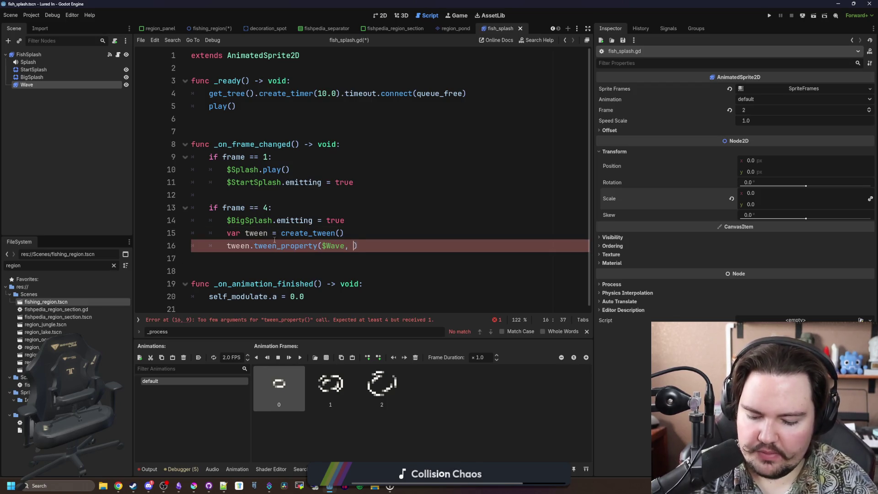
pyautogui.write('ale", v')
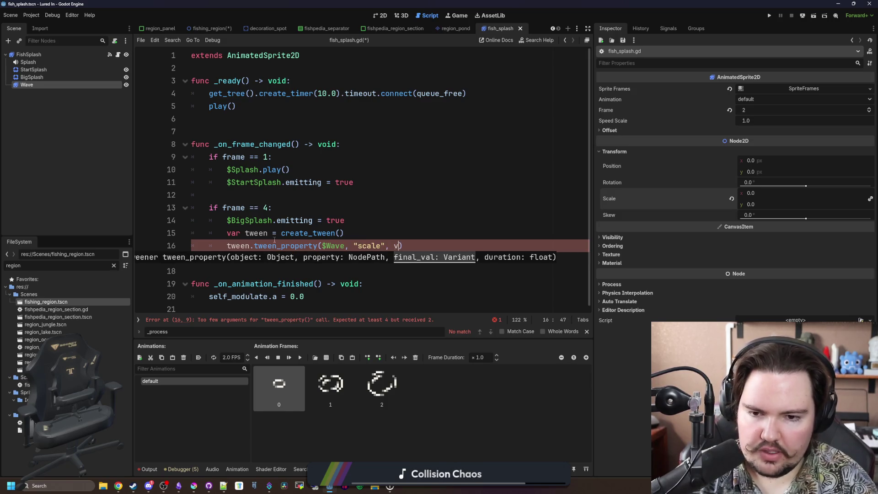
pyautogui.press('BackSpace')
pyautogui.press('BackSpace')
pyautogui.press('BackSpace')
pyautogui.write('Vector2')
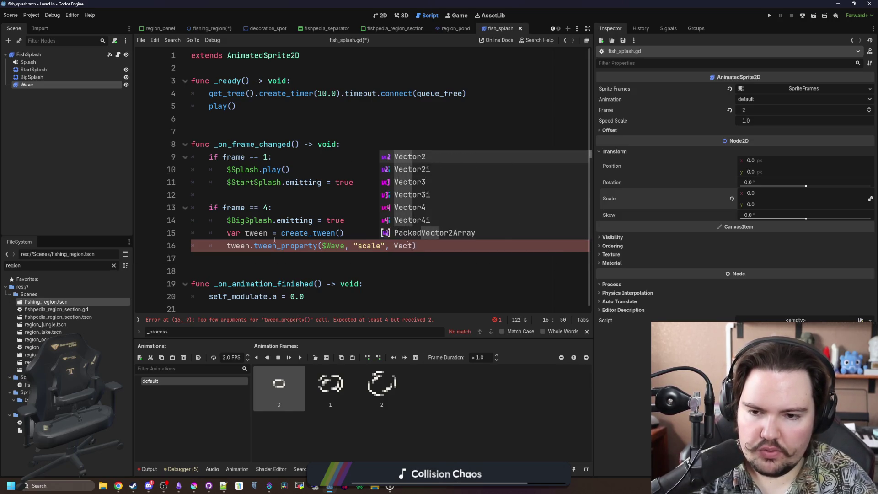
pyautogui.write('(2.0, 2.0')
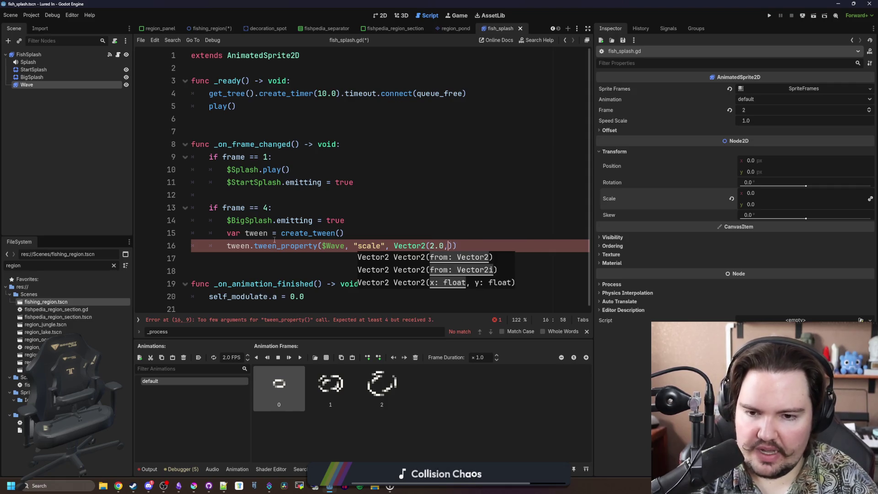
pyautogui.write('), ')
pyautogui.write('2.0')
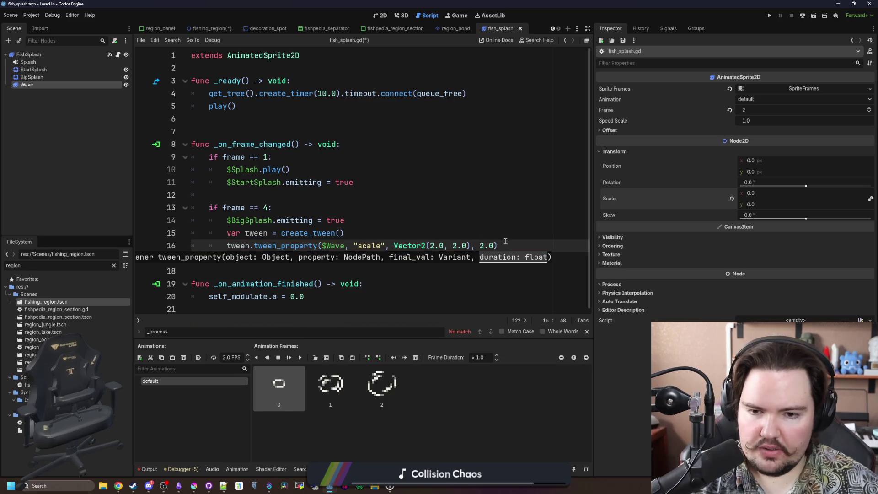
# Duplicate the scale tween into a modulate:a tween targeting 0.0.
pyautogui.moveTo(498, 246)
pyautogui.mouseDown()
pyautogui.moveTo(192, 248)
pyautogui.moveTo(219, 249)
pyautogui.mouseUp()
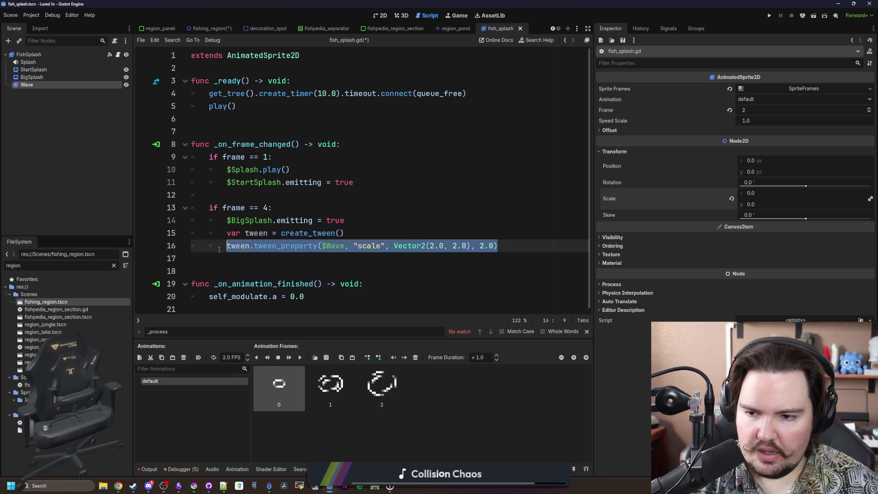
pyautogui.hotkey('ctrl', 'c')
pyautogui.press('End')
pyautogui.press('Return')
pyautogui.hotkey('ctrl', 'v')
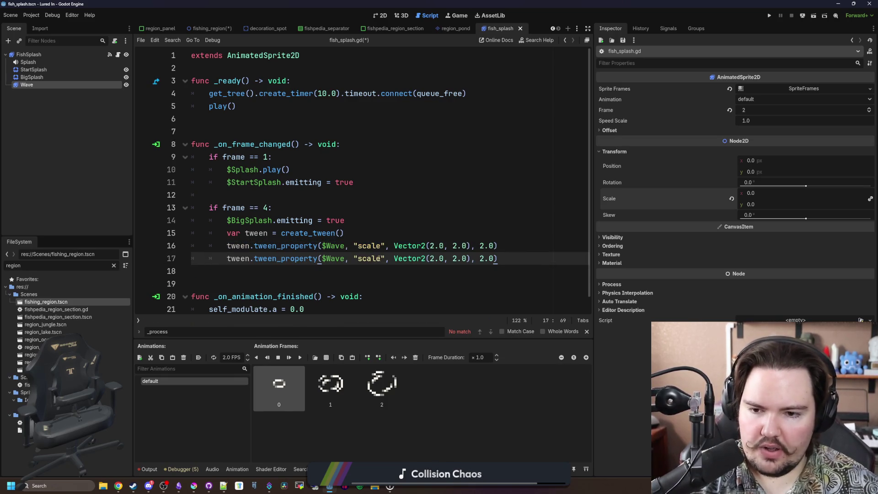
pyautogui.press('BackSpace')
pyautogui.press('BackSpace')
pyautogui.press('BackSpace')
pyautogui.write('m')
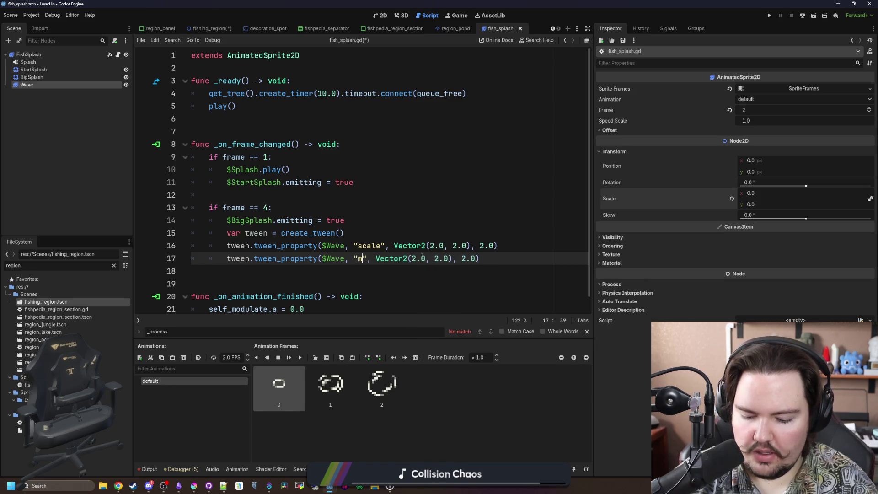
pyautogui.write('odulate:a')
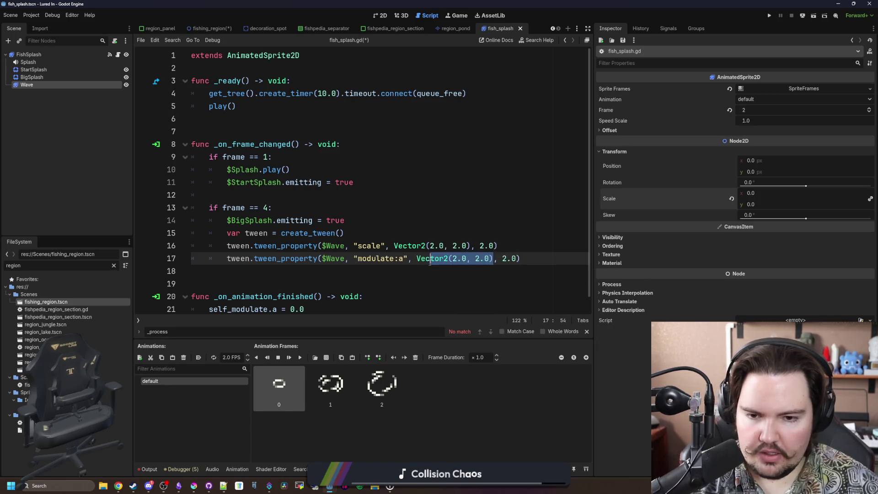
pyautogui.moveTo(494, 258); pyautogui.dragTo(417, 258)
pyautogui.write('0.0')
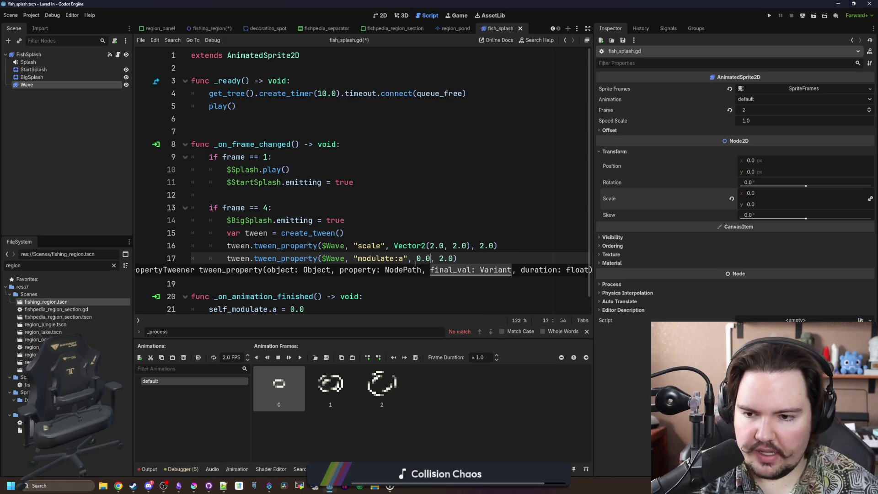
pyautogui.click(316, 270)
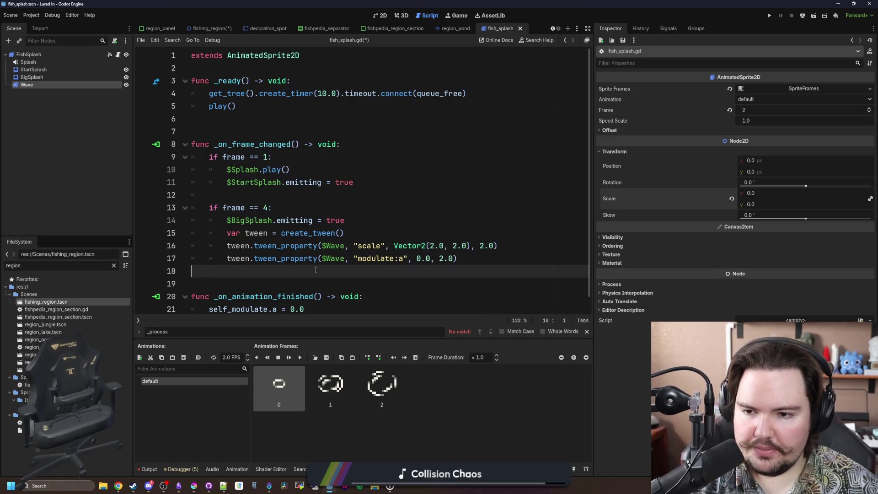
# Insert a $Wave.play() call before the tween is created and save.
pyautogui.click(256, 194)
pyautogui.scroll(-1, 256, 195)
pyautogui.click(359, 223)
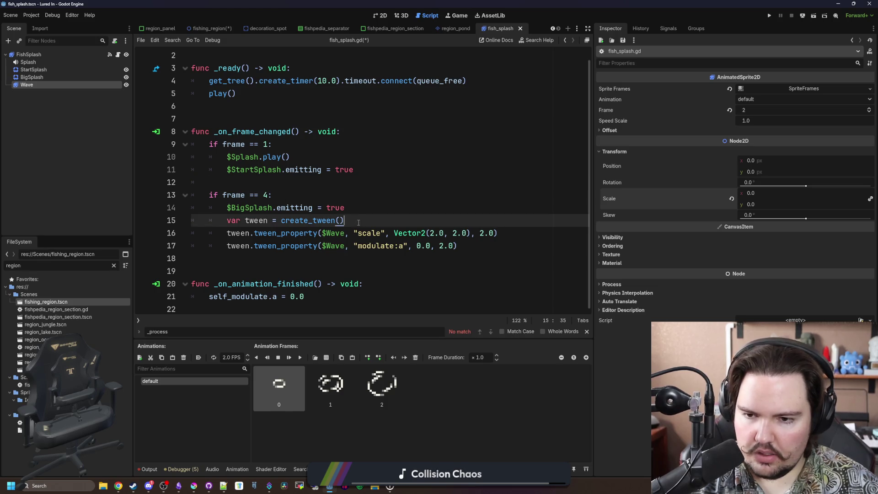
pyautogui.click(379, 210)
pyautogui.press('Return')
pyautogui.write('$')
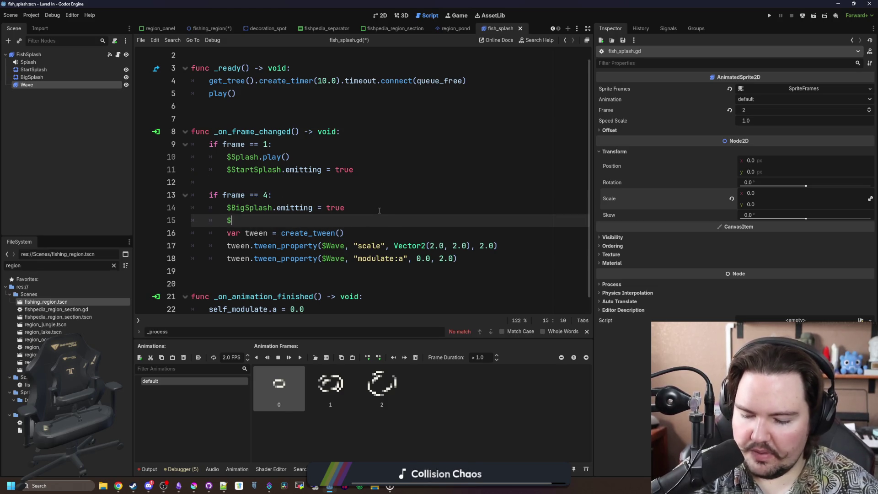
pyautogui.write('Wave.play')
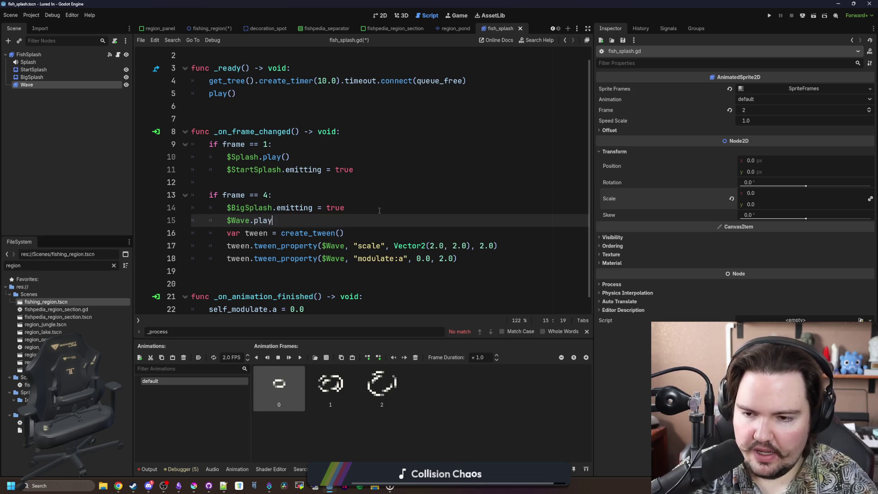
pyautogui.press('Return')
pyautogui.click(379, 211)
pyautogui.hotkey('ctrl', 's')
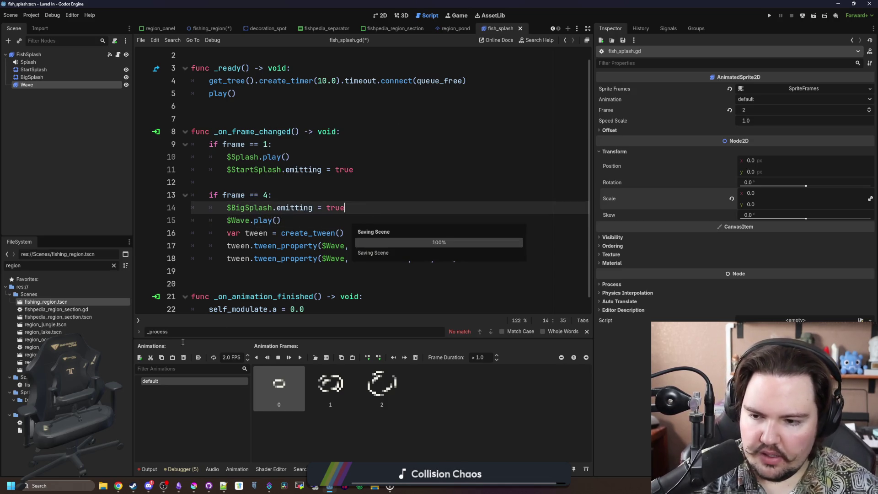
# Set the Wave animation speed to 1 FPS and save the script.
pyautogui.write('1')
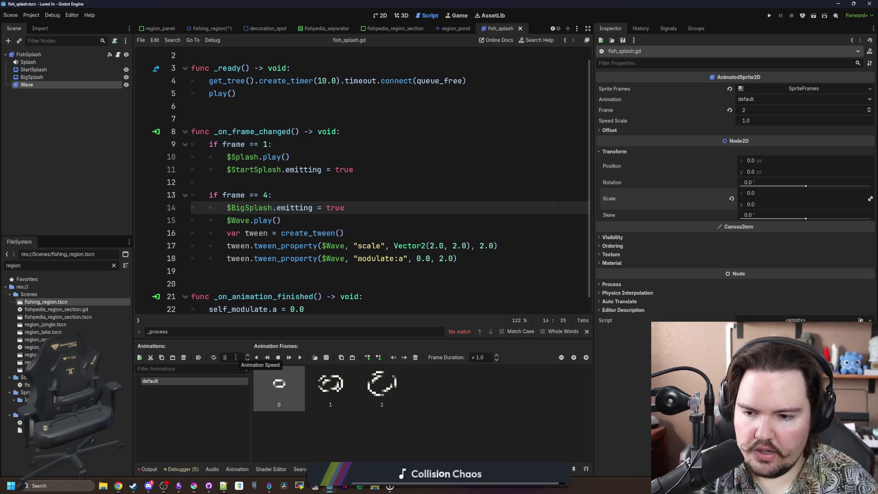
pyautogui.press('Return')
pyautogui.click(344, 222)
pyautogui.hotkey('ctrl', 's')
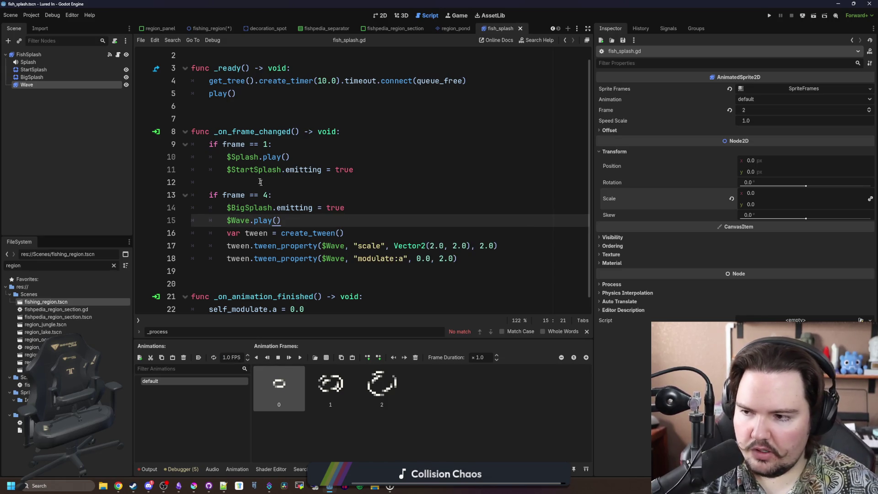
# Change the tween duration to 3.0 seconds and save.
pyautogui.click(261, 183)
pyautogui.click(486, 247)
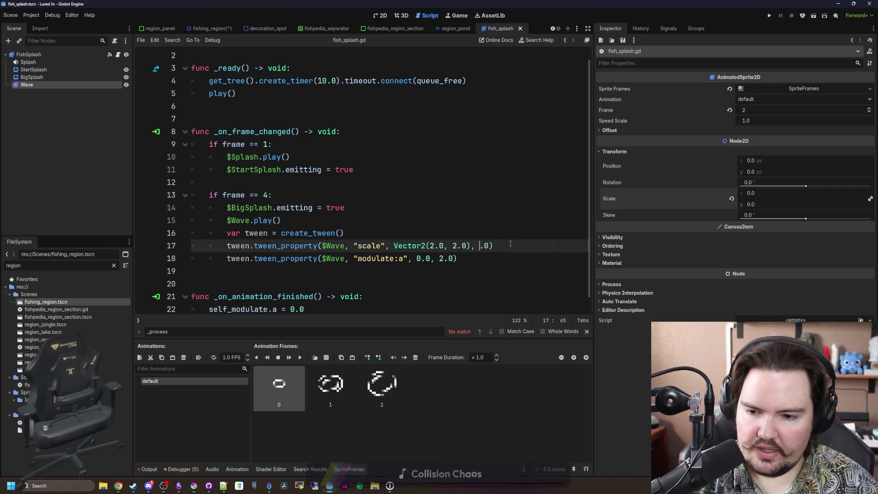
pyautogui.write('3')
pyautogui.press('Down')
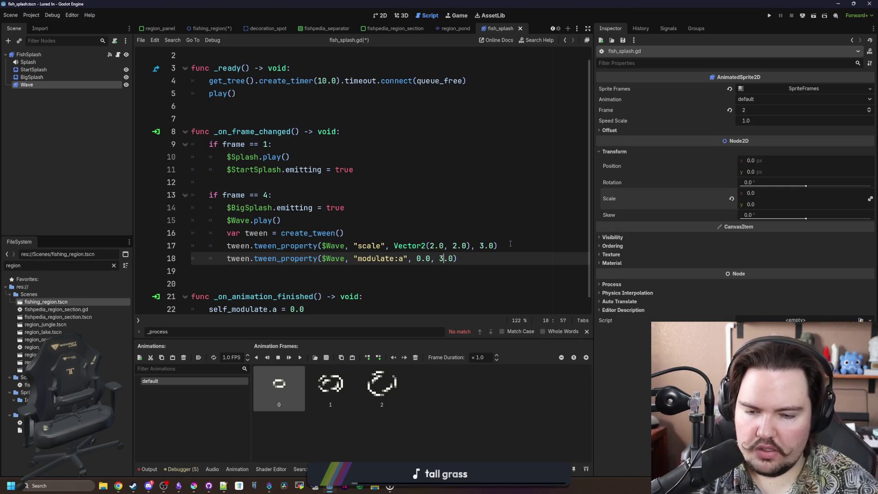
pyautogui.click(274, 220)
pyautogui.click(256, 194)
pyautogui.hotkey('ctrl', 's')
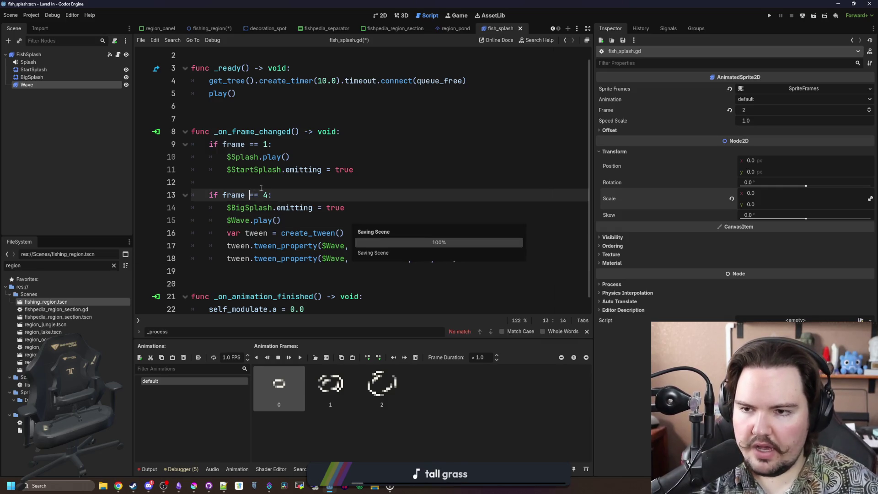
# Look over the fish_splash script, then return to the splash scene in the 2D view.
pyautogui.click(263, 185)
pyautogui.scroll(1, 264, 187)
pyautogui.click(275, 138)
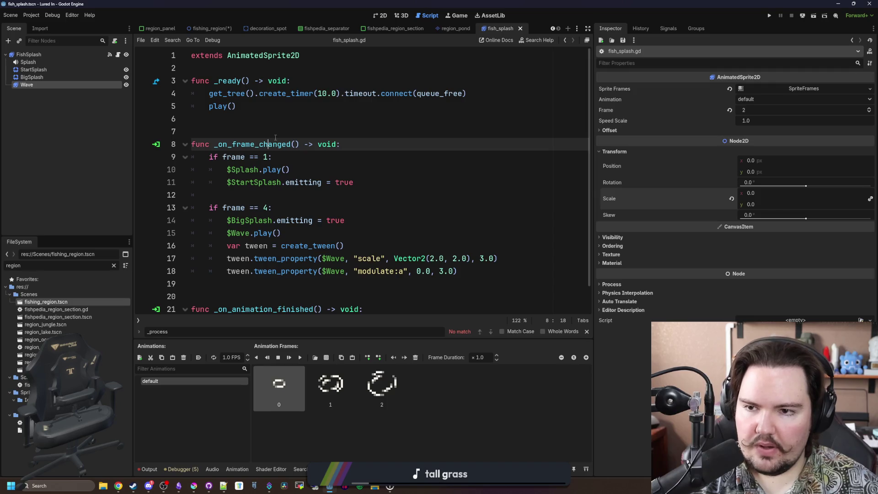
pyautogui.press('Up')
pyautogui.scroll(-2, 275, 138)
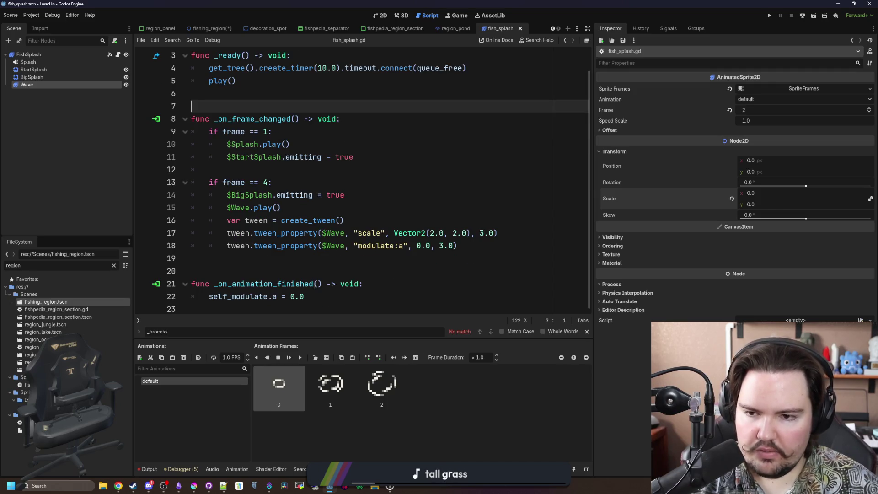
pyautogui.click(305, 258)
pyautogui.scroll(2, 326, 83)
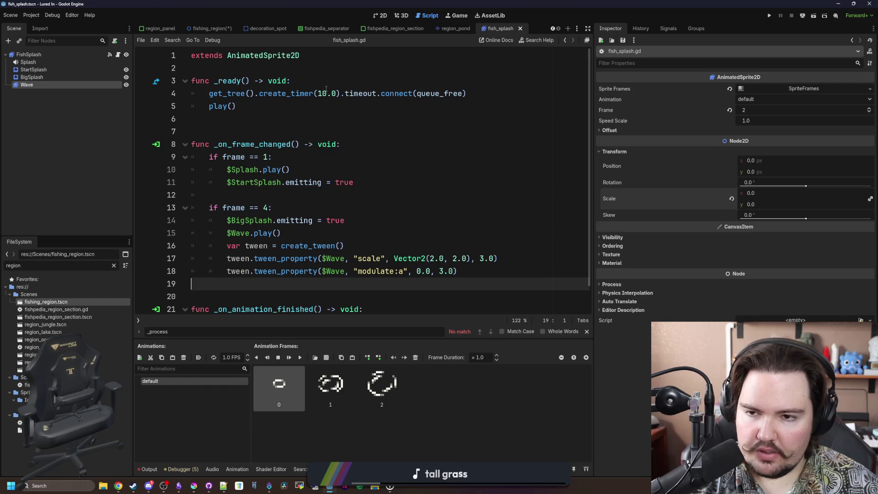
pyautogui.click(326, 119)
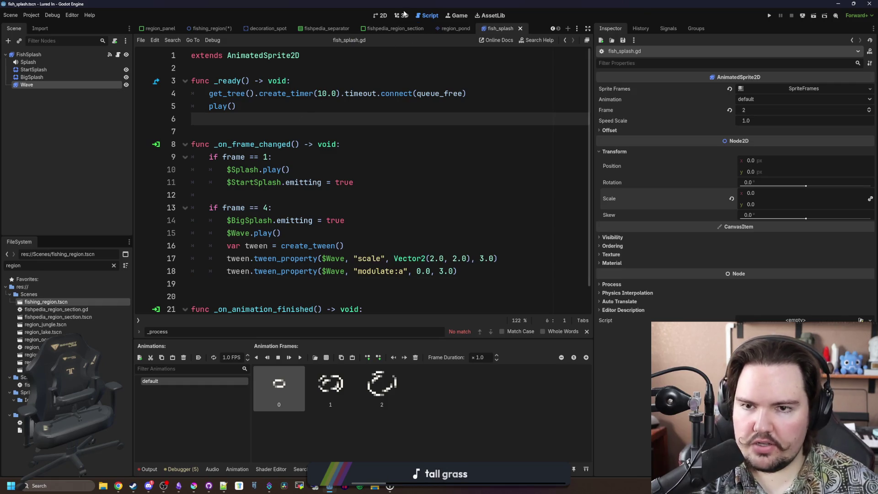
pyautogui.click(402, 15)
pyautogui.click(382, 15)
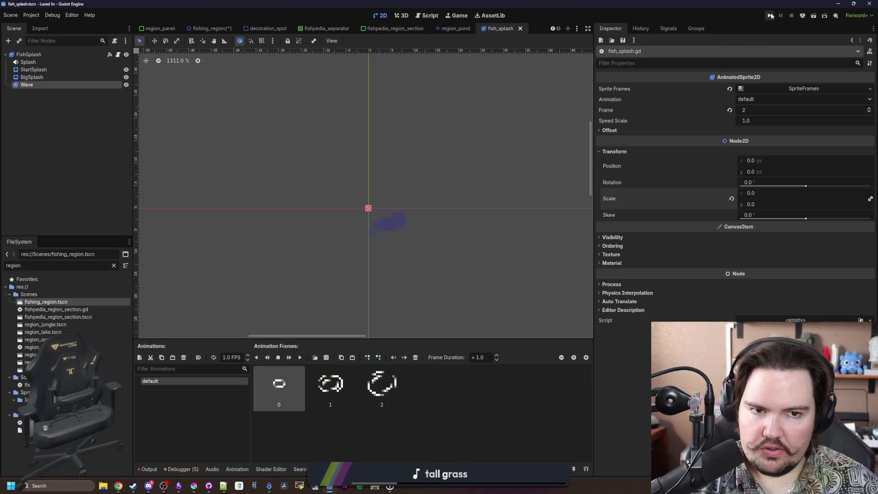
# Open fishing_region.gd, go to the eventTimer declaration on line 40, set it to 5.0 and save.
pyautogui.click(114, 265)
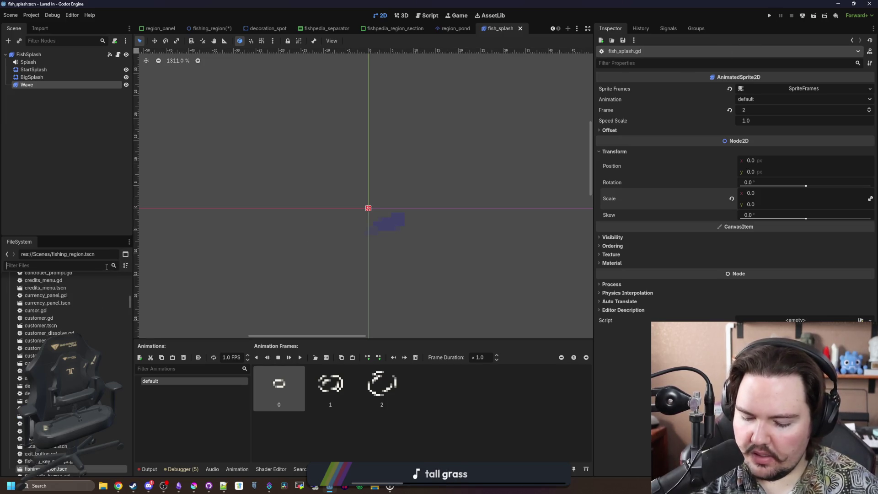
pyautogui.write('region')
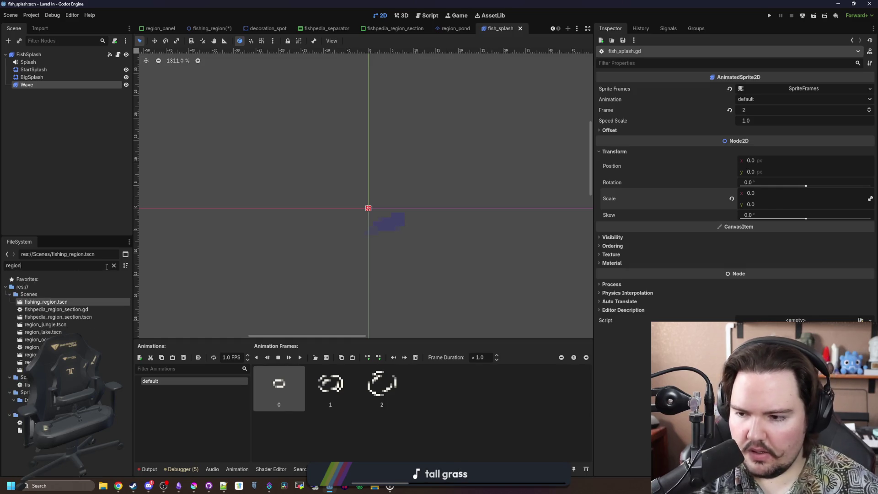
pyautogui.doubleClick(26, 385)
pyautogui.click(321, 233)
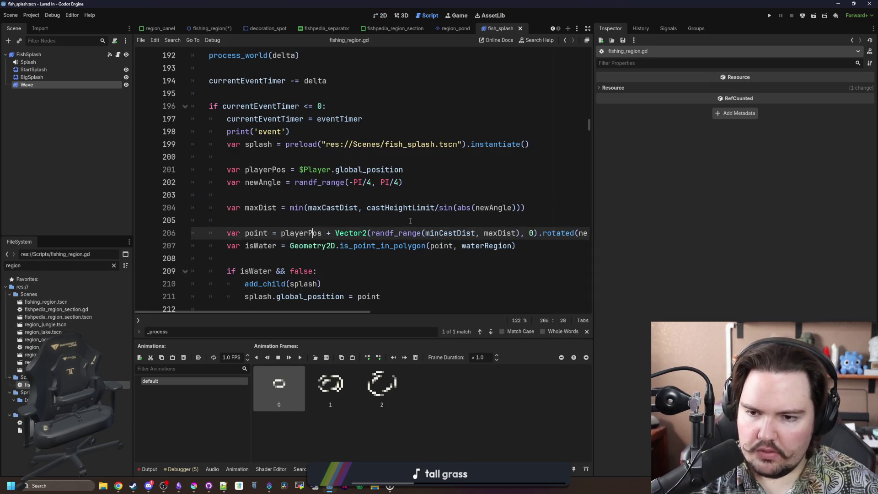
pyautogui.press('Up')
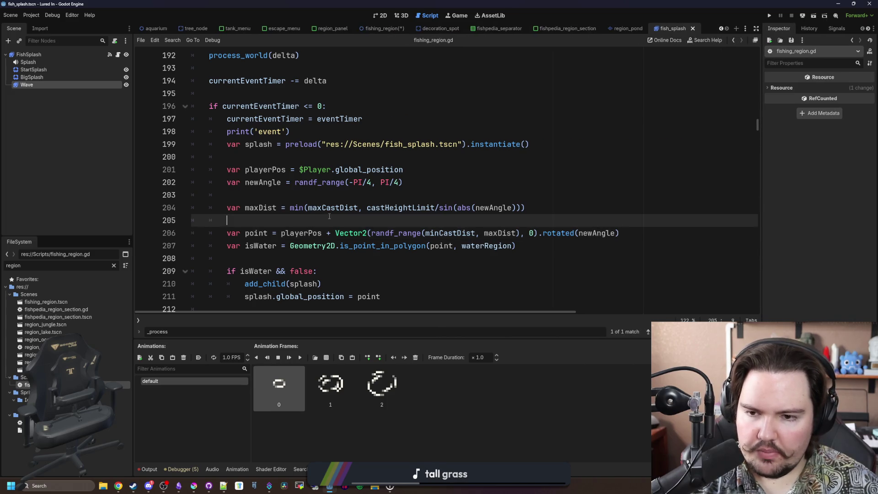
pyautogui.scroll(2, 273, 178)
pyautogui.click(273, 178)
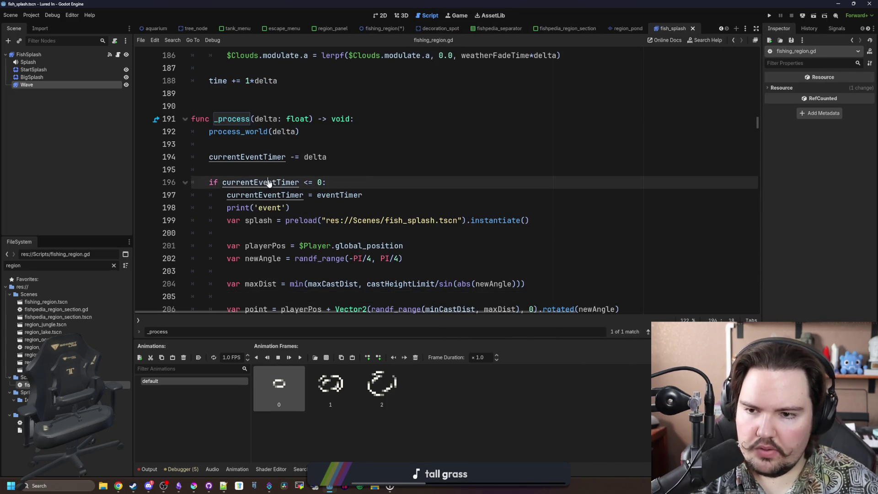
pyautogui.keyDown('ctrl'); pyautogui.click(270, 179); pyautogui.keyUp('ctrl')
pyautogui.click(305, 173)
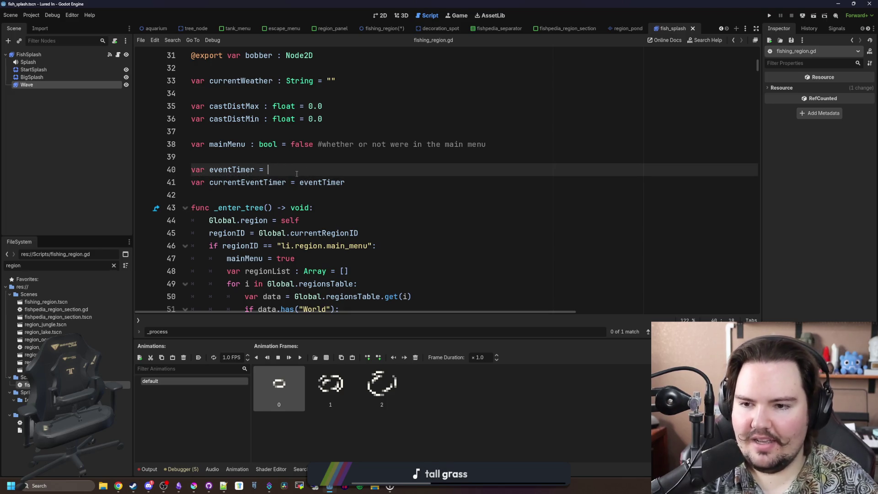
pyautogui.click(396, 155)
pyautogui.hotkey('ctrl', 's')
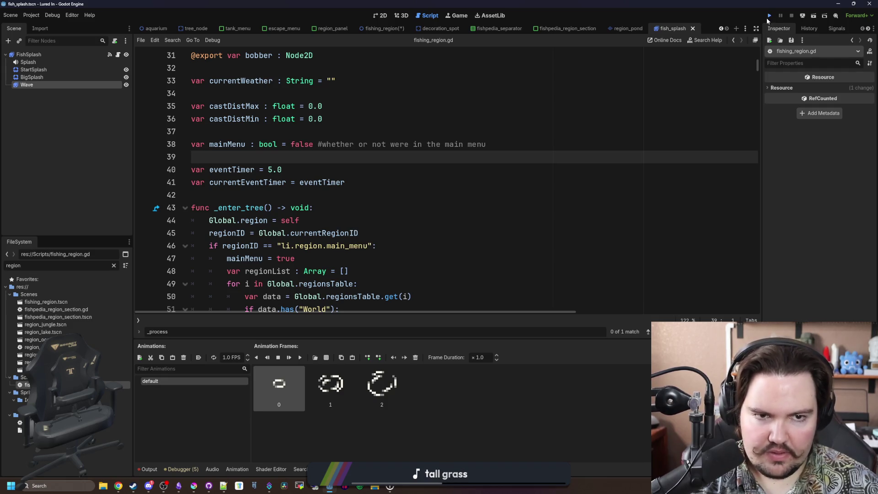
# Run the project, dismiss the Feedback and Welcome Back popups, and travel to the Ocean area.
pyautogui.click(768, 17)
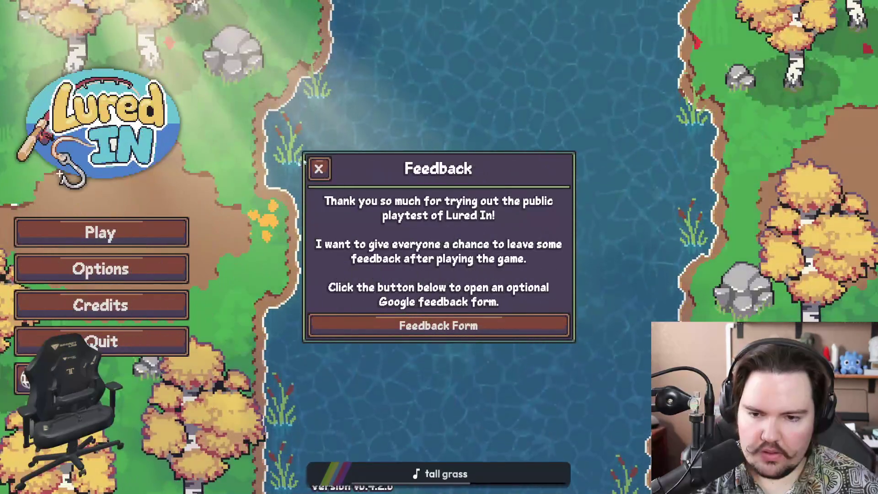
pyautogui.click(319, 168)
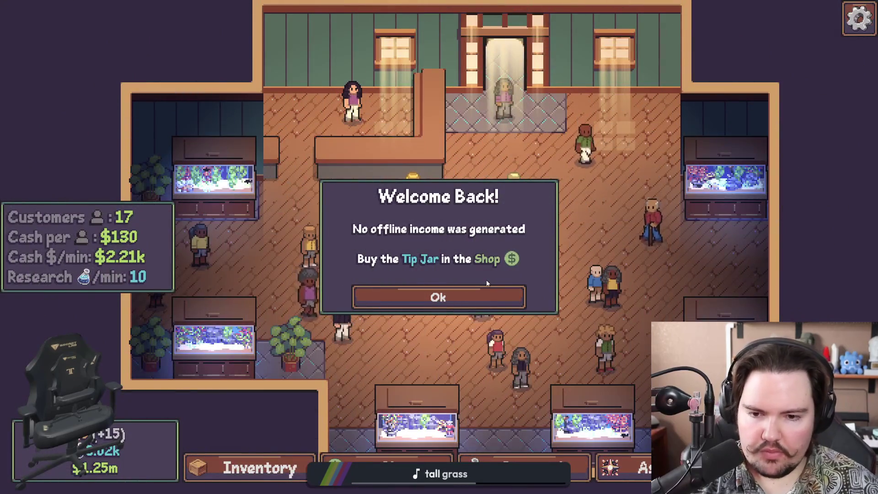
pyautogui.click(482, 296)
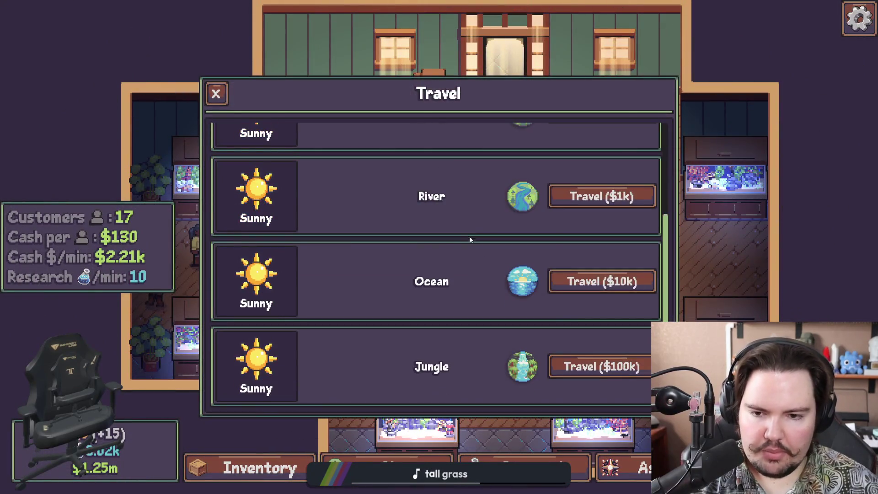
pyautogui.click(571, 281)
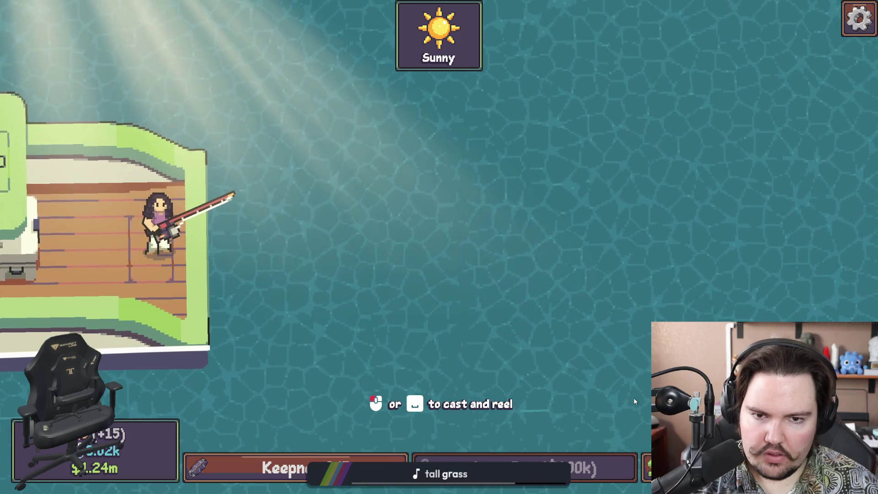
pyautogui.press('super')
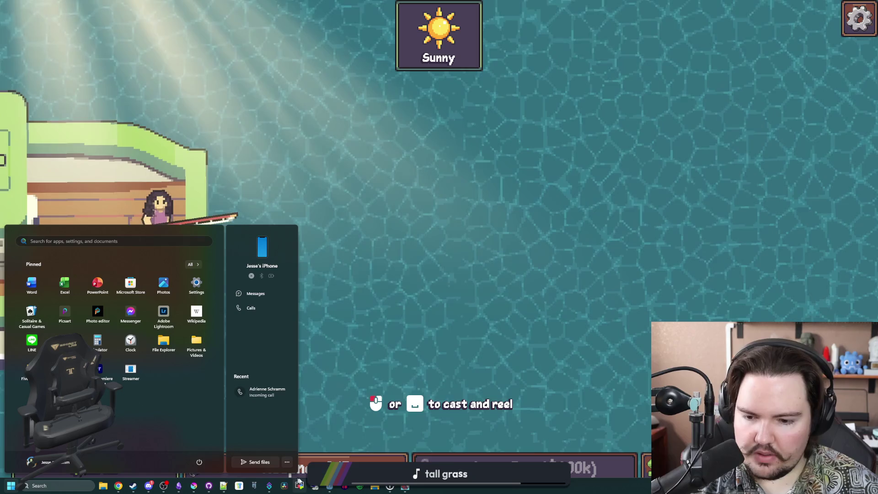
# Back in Godot, delete the 'false' guard so line 209 reads 'if isWater:'.
pyautogui.moveTo(330, 486)
pyautogui.click(360, 445)
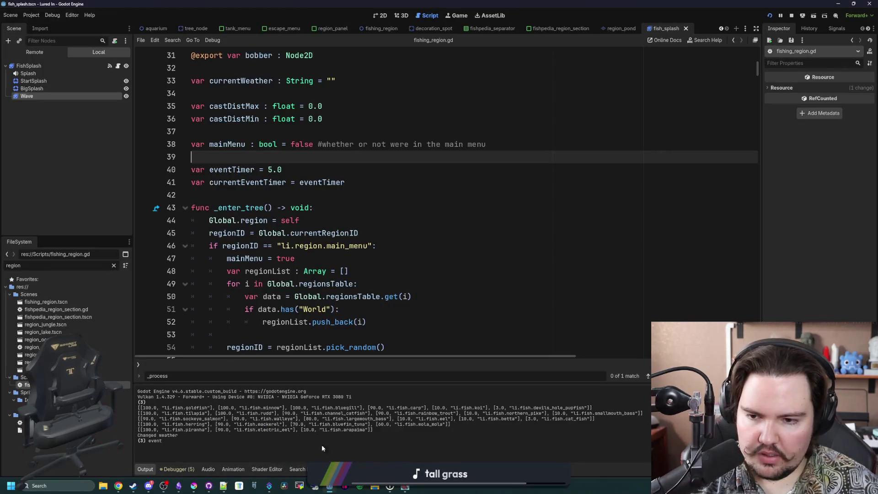
pyautogui.scroll(5, 291, 335)
pyautogui.click(337, 194)
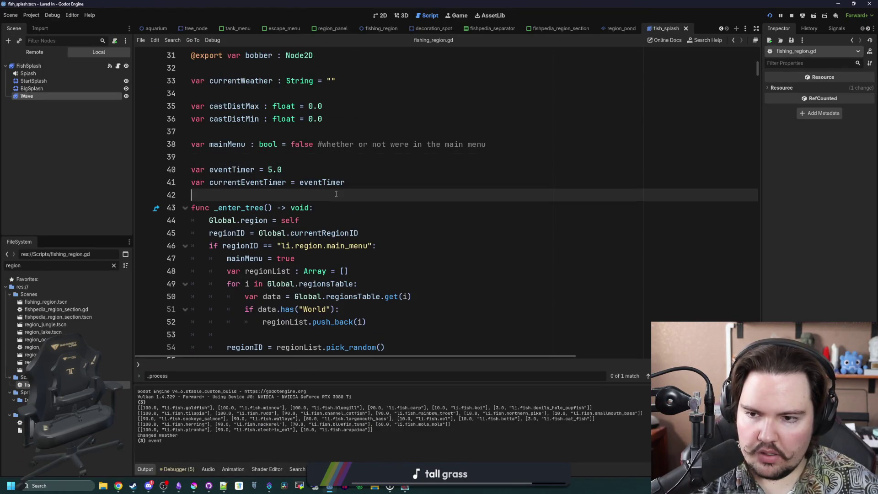
pyautogui.write('_proces')
pyautogui.scroll(-5, 278, 299)
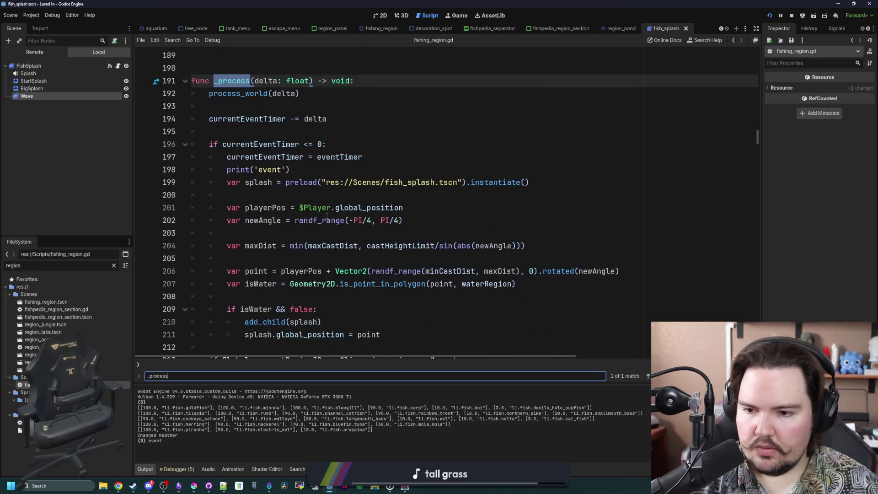
pyautogui.doubleClick(298, 233)
pyautogui.press('BackSpace')
pyautogui.press('BackSpace')
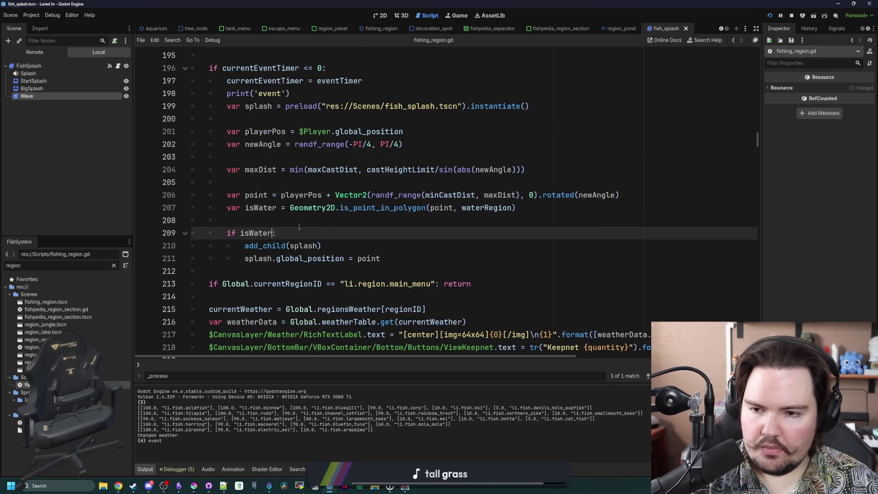
# Run the game with F5 and cast onto the water to test splash spawning.
pyautogui.press('F5')
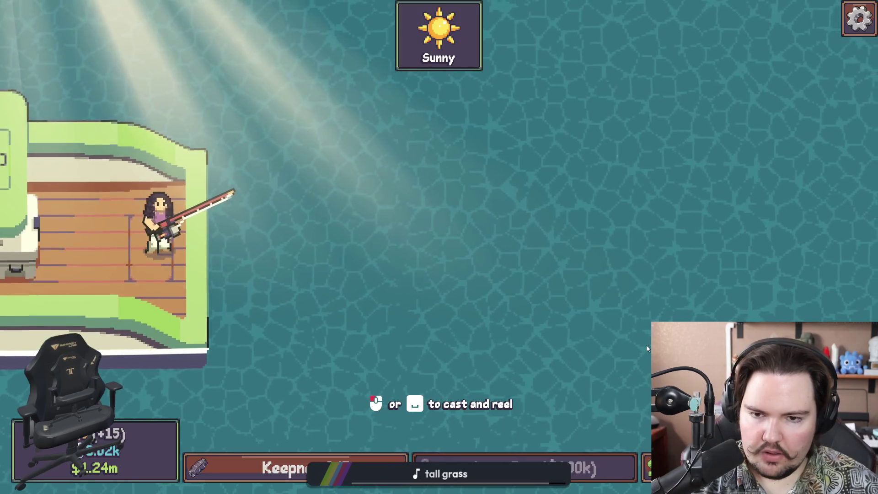
pyautogui.click(349, 257)
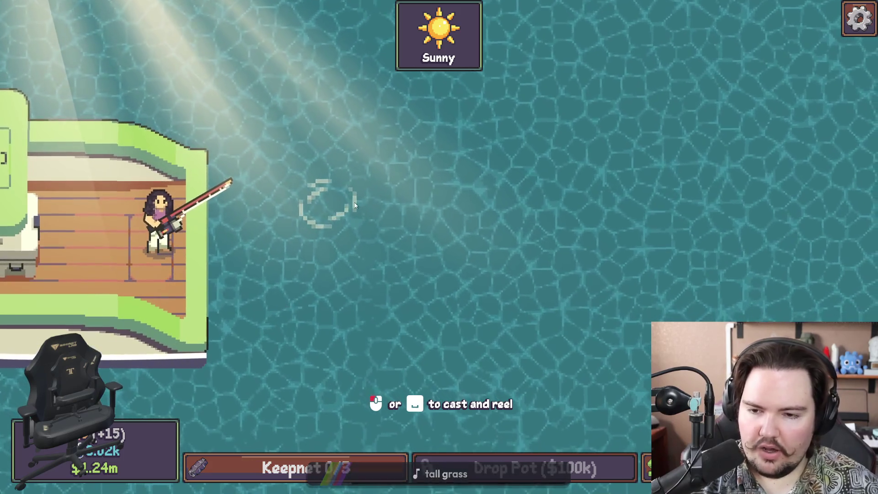
pyautogui.press('super')
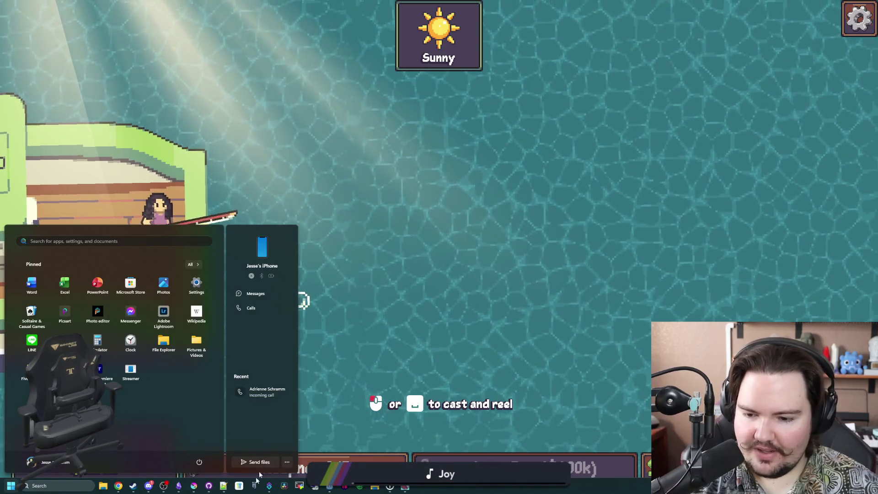
pyautogui.moveTo(330, 485)
pyautogui.click(287, 461)
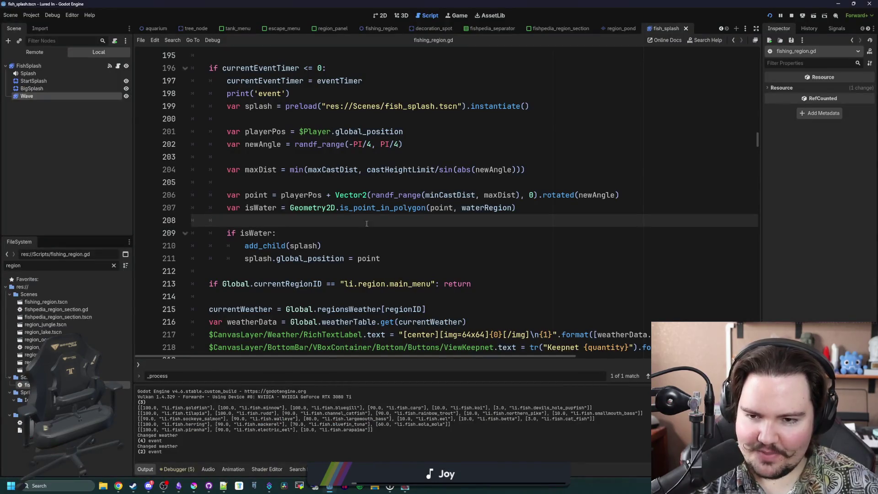
# In fish_splash.gd, add 'tween.set_parallel(true)' after create_tween() on line 16, then run with F6.
pyautogui.click(339, 227)
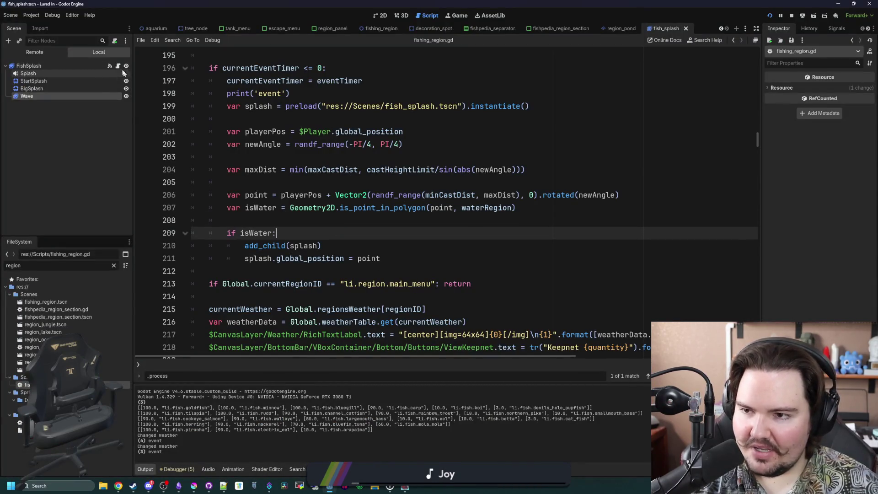
pyautogui.click(118, 66)
pyautogui.click(314, 235)
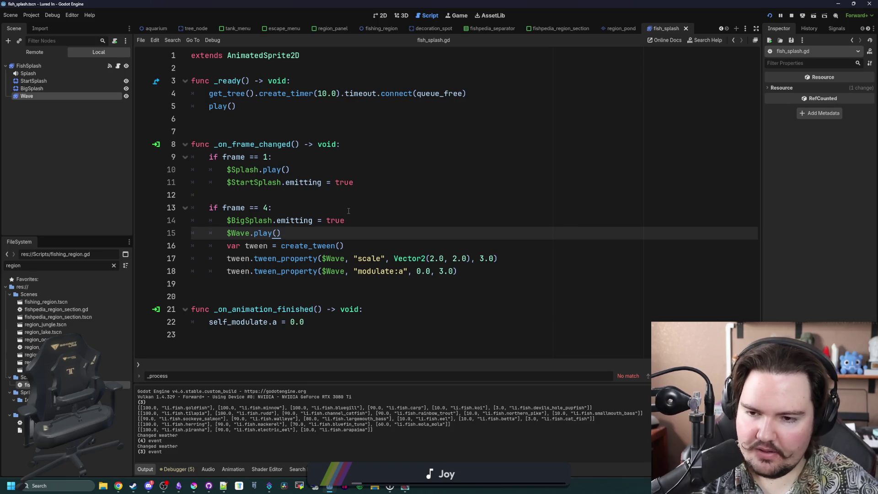
pyautogui.click(354, 247)
pyautogui.press('Return')
pyautogui.write('tween.')
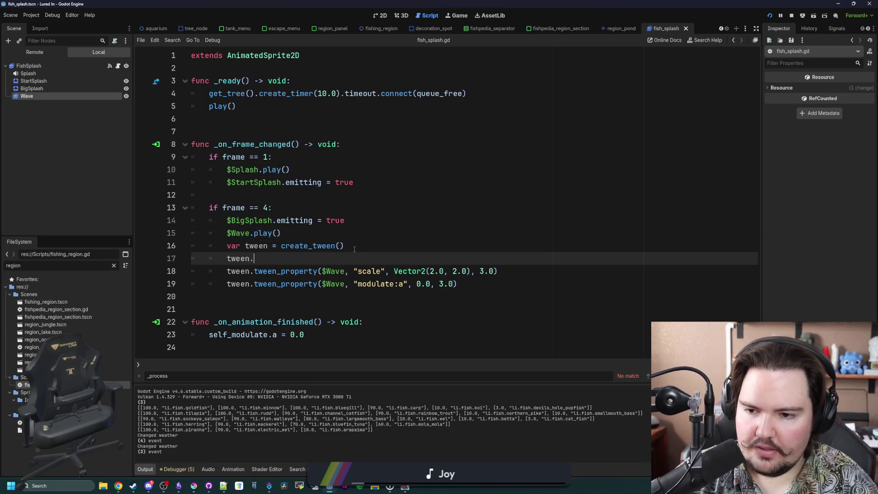
pyautogui.write('set_pa')
pyautogui.press('Return')
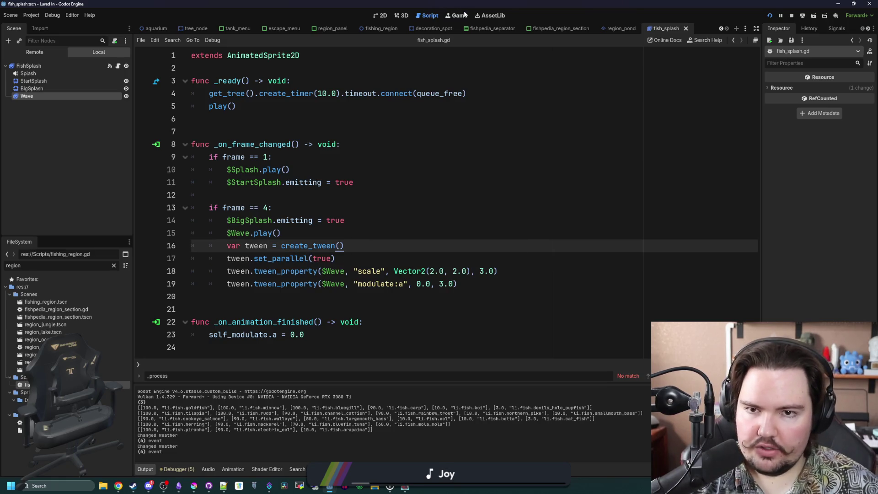
pyautogui.press('F6')
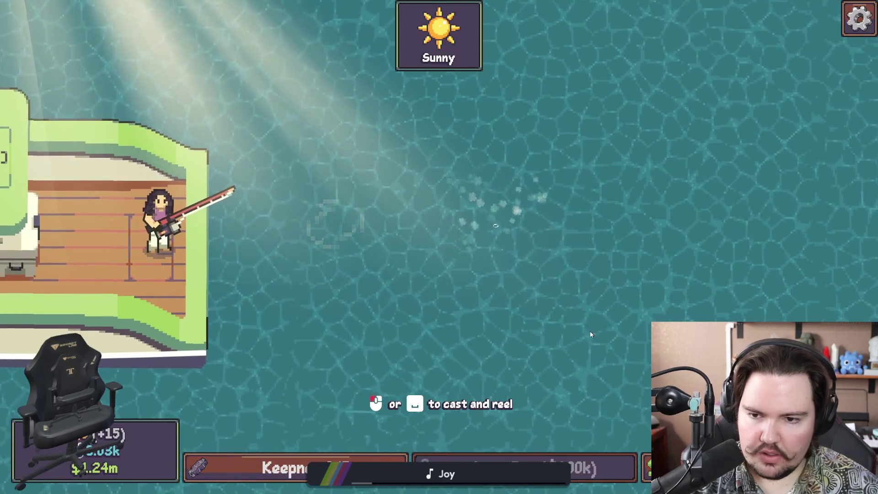
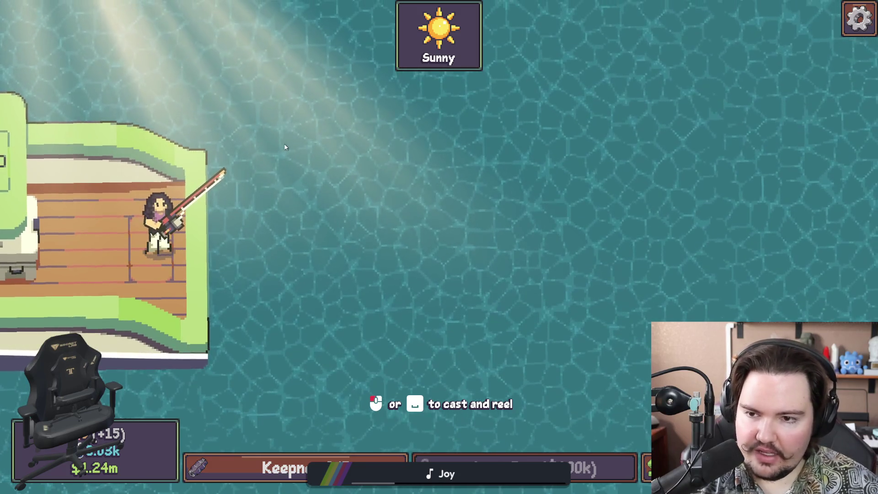
# Cast into the water beside the dock to trigger a fish splash, then return to the Godot editor.
pyautogui.click(305, 151)
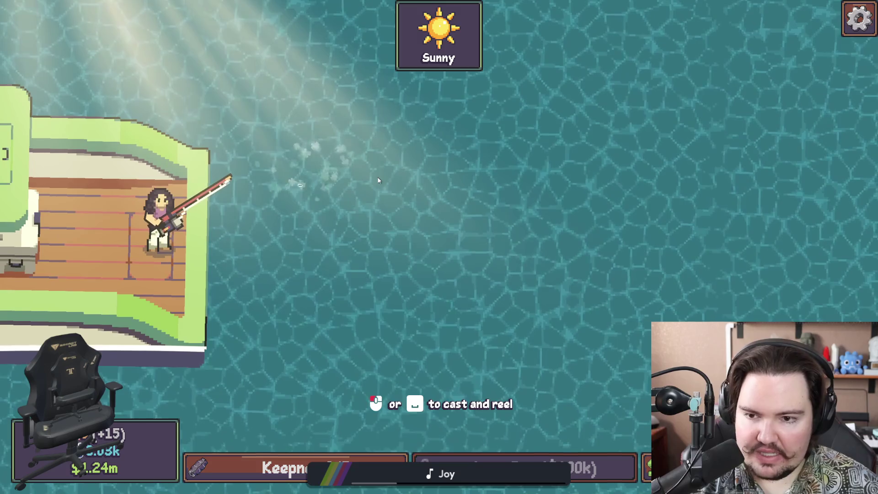
pyautogui.press('Escape')
pyautogui.click(351, 208)
pyautogui.press('super')
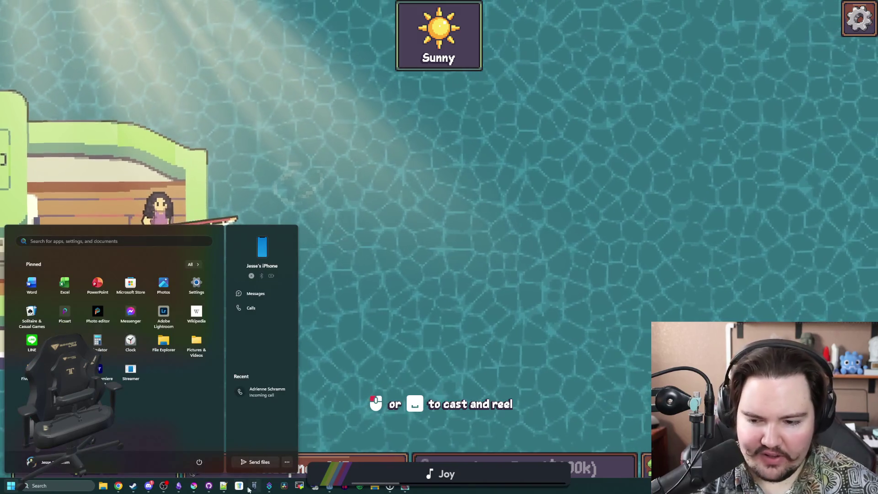
pyautogui.moveTo(329, 485)
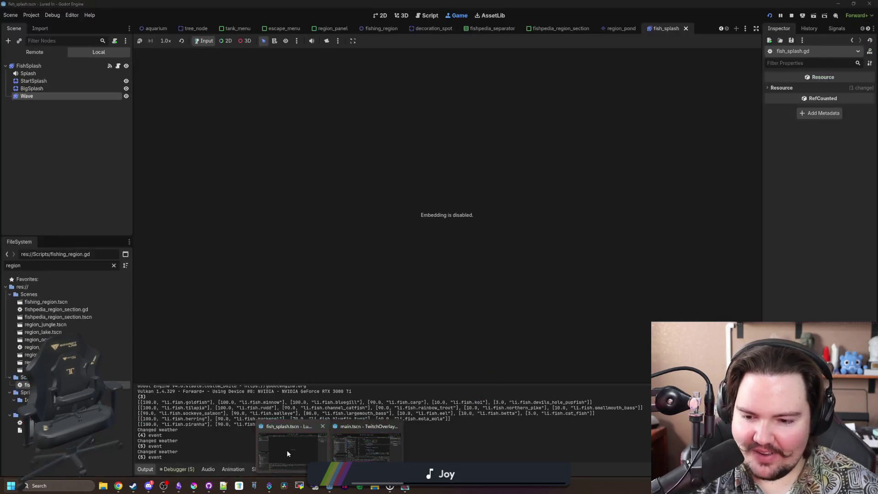
# Open fish_splash.gd and add an 'if frame == 2:' check after the frame 1 block.
pyautogui.click(287, 453)
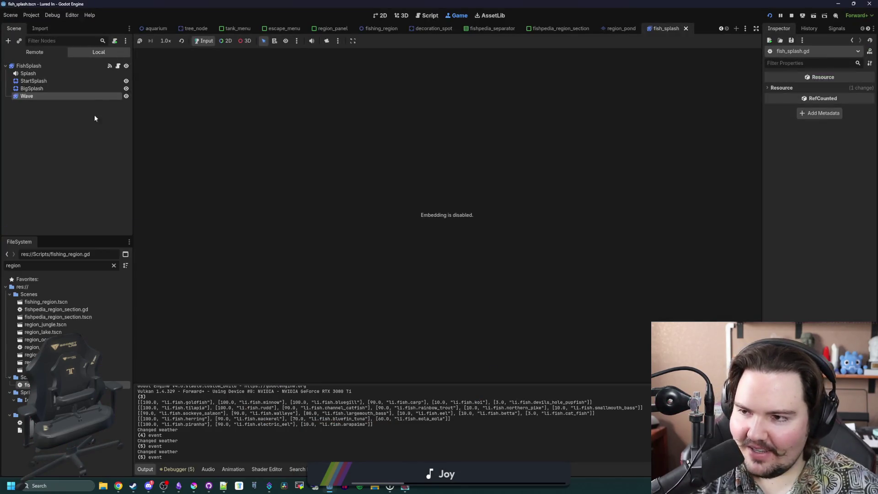
pyautogui.click(118, 66)
pyautogui.click(266, 194)
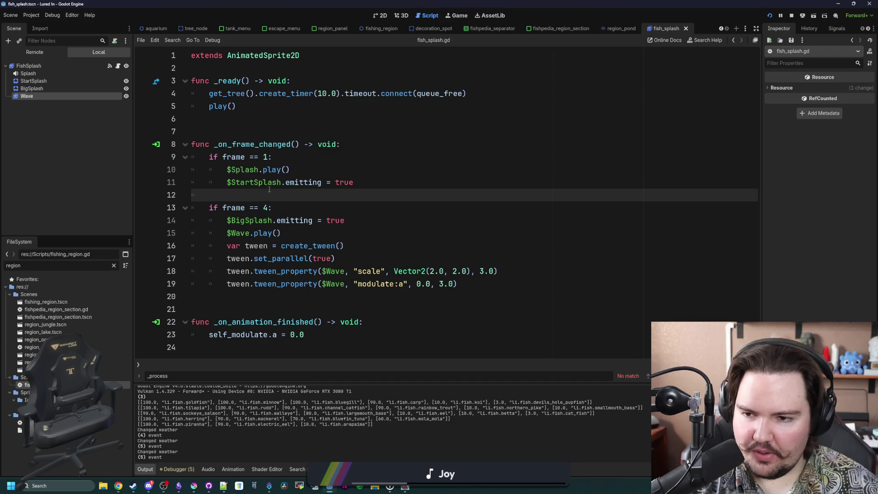
pyautogui.press('Return')
pyautogui.press('Return')
pyautogui.press('Up')
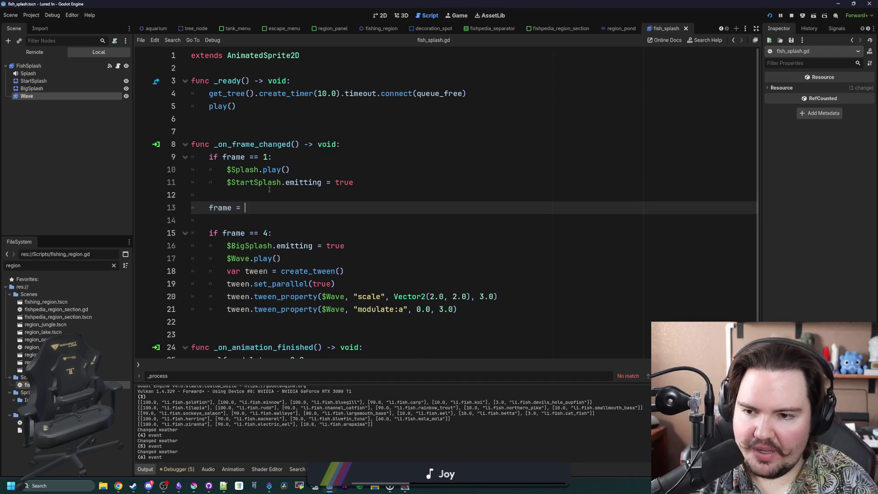
pyautogui.press('BackSpace')
pyautogui.write('= 2:')
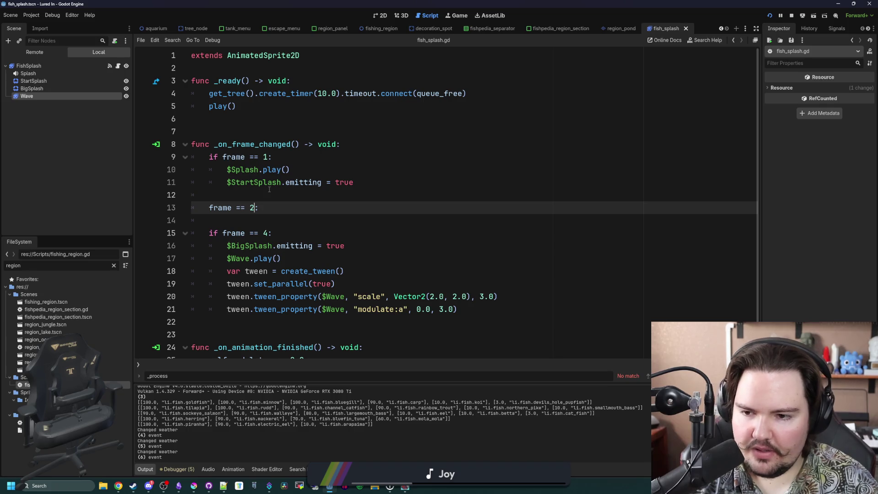
pyautogui.write('if')
# Move $Wave.play() from the frame 4 block under the new frame 2 check, then return to the game.
pyautogui.click(315, 256)
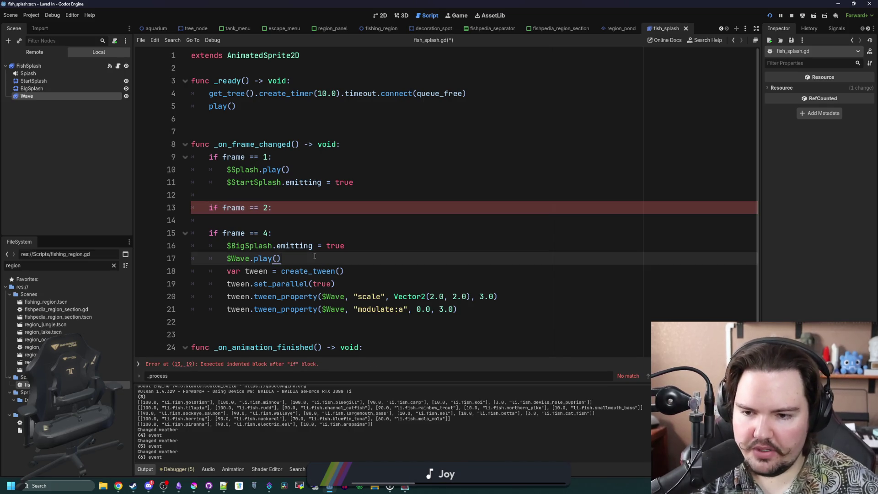
pyautogui.click(248, 220)
pyautogui.write('$Wave.play()')
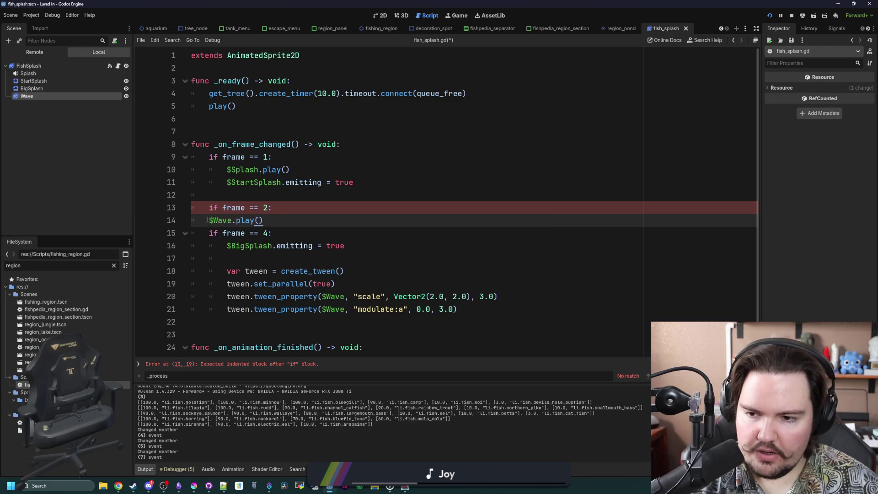
pyautogui.press('Return')
pyautogui.click(291, 195)
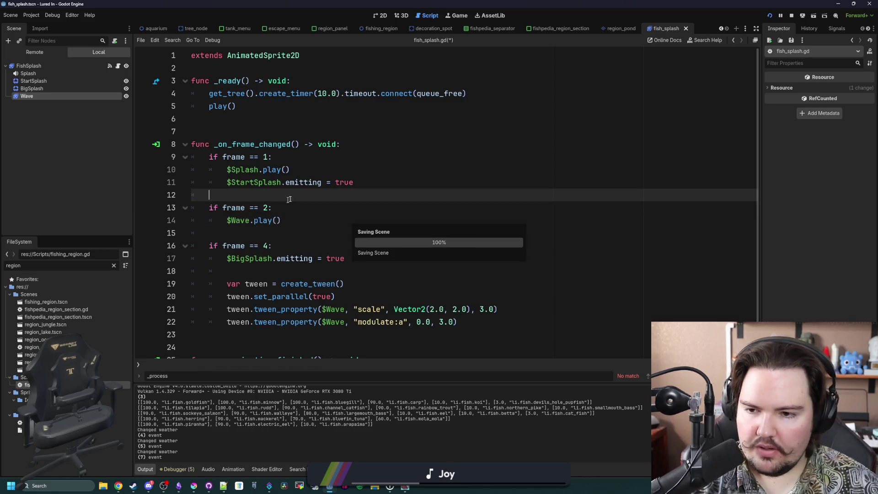
pyautogui.click(457, 16)
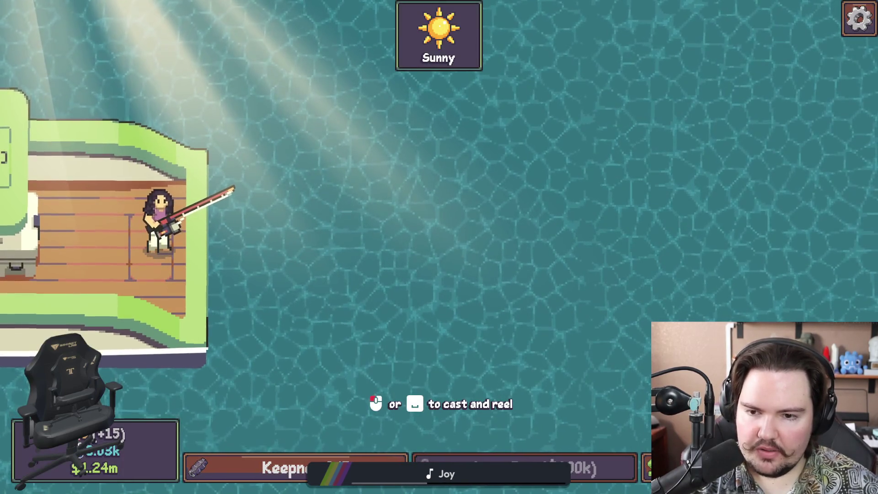
# Pause the game with its Escape Menu and bring the Godot editor back to the front.
pyautogui.press('Escape')
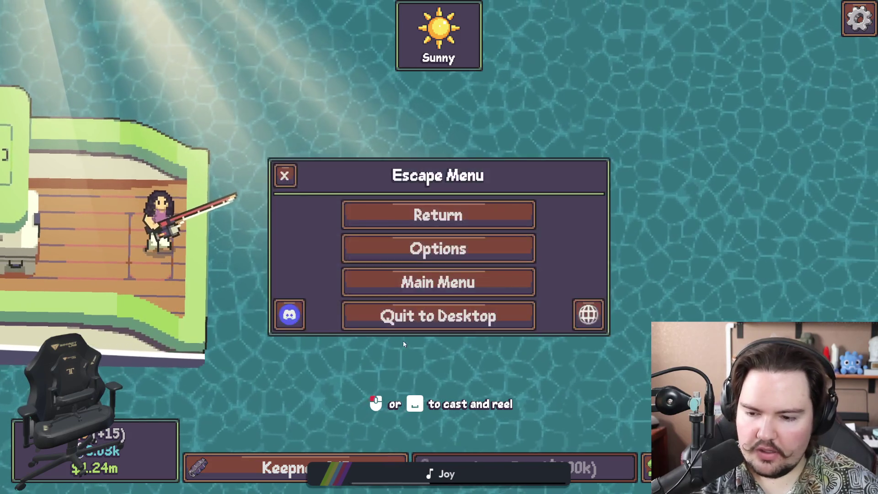
pyautogui.press('super')
pyautogui.moveTo(329, 486)
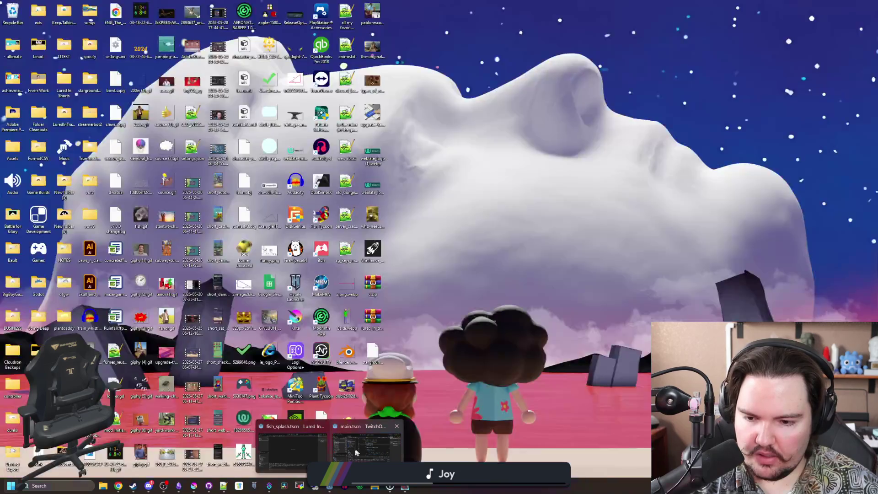
pyautogui.click(307, 436)
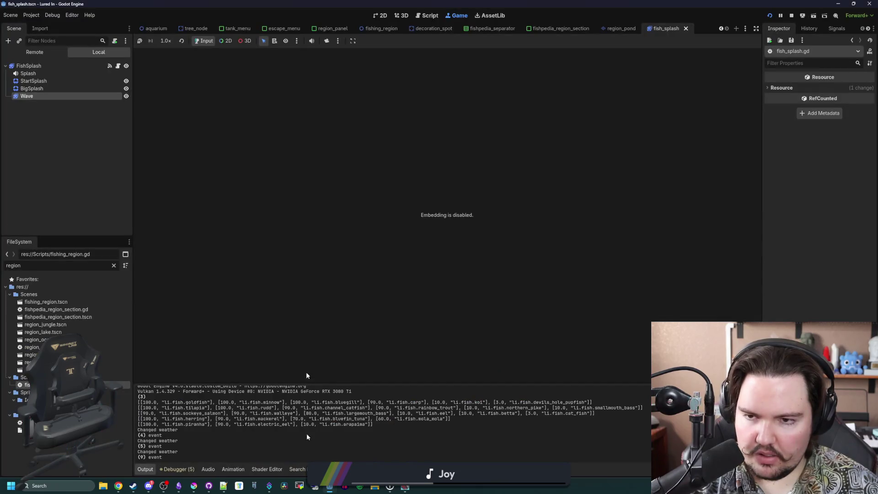
# In fish_splash.gd, select the $Wave.play() call under the frame 2 check to move it.
pyautogui.click(118, 66)
pyautogui.moveTo(280, 220); pyautogui.dragTo(230, 222)
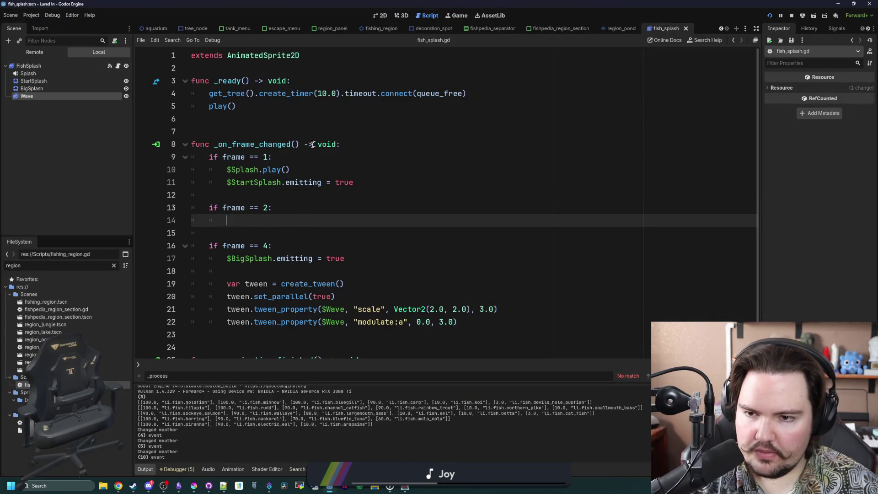
pyautogui.click(345, 139)
pyautogui.press('Return')
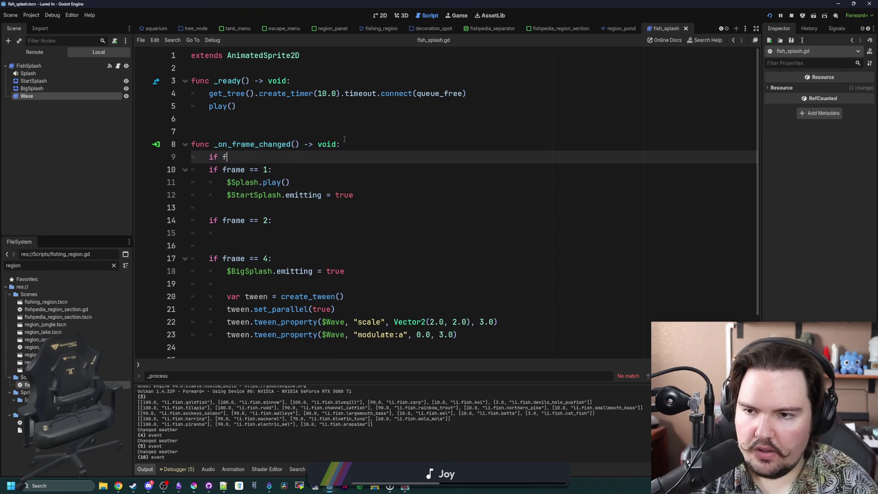
pyautogui.press('BackSpace')
pyautogui.press('BackSpace')
pyautogui.press('BackSpace')
# Paste $Wave.play() under play() in _ready, delete the empty frame 2 block, and resume the game.
pyautogui.click(331, 109)
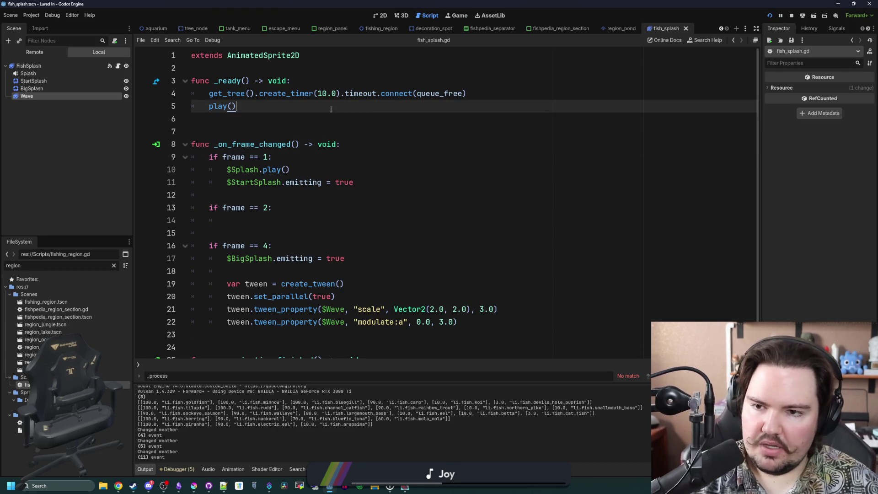
pyautogui.press('Return')
pyautogui.write('$Wave.play()')
pyautogui.moveTo(274, 246); pyautogui.dragTo(260, 206)
pyautogui.press('BackSpace')
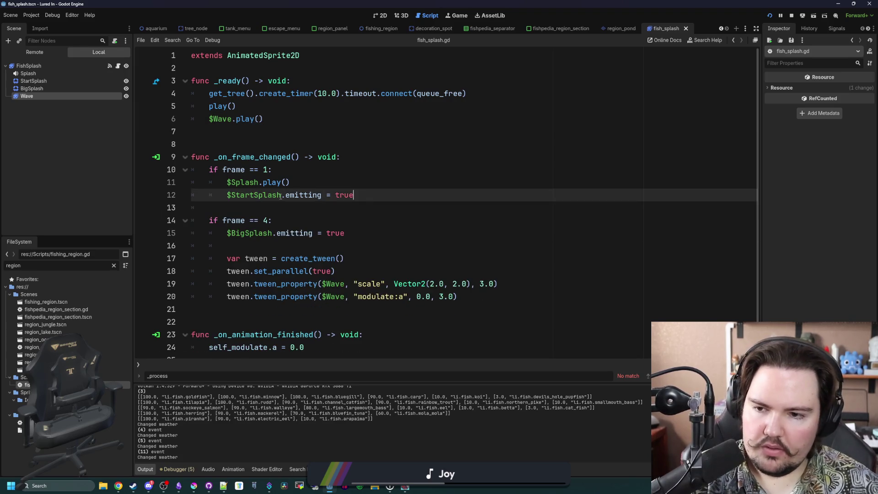
pyautogui.click(457, 17)
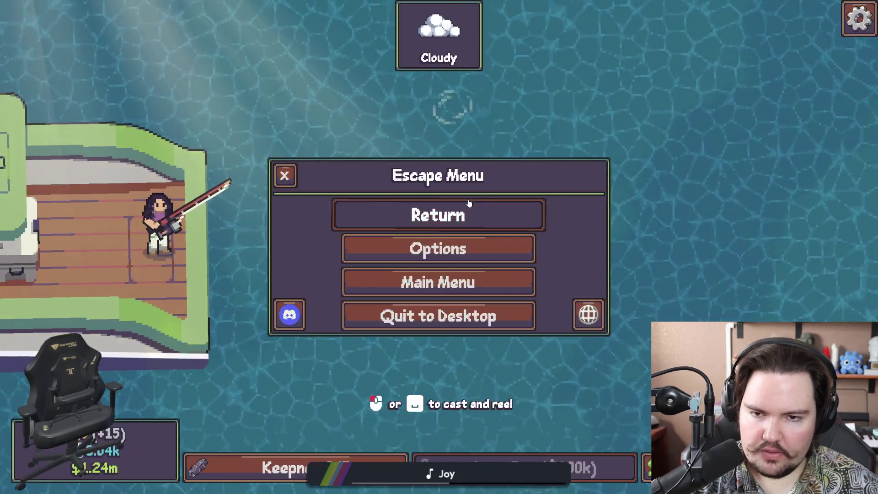
pyautogui.click(469, 207)
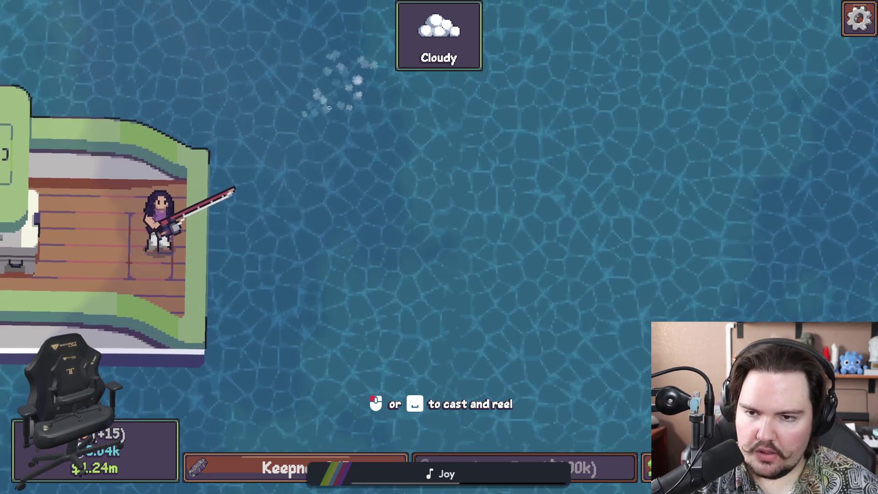
# After watching the splash, bring the Godot editor back in front from the taskbar.
pyautogui.press('super')
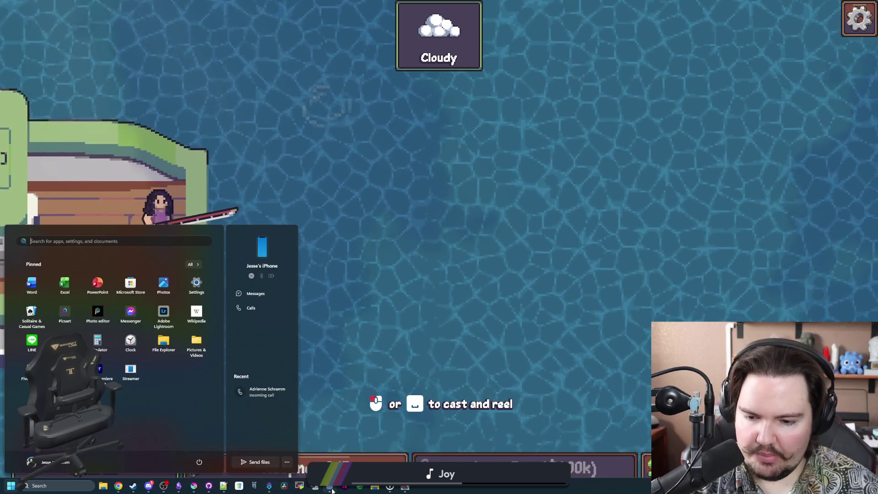
pyautogui.moveTo(330, 485)
pyautogui.click(303, 454)
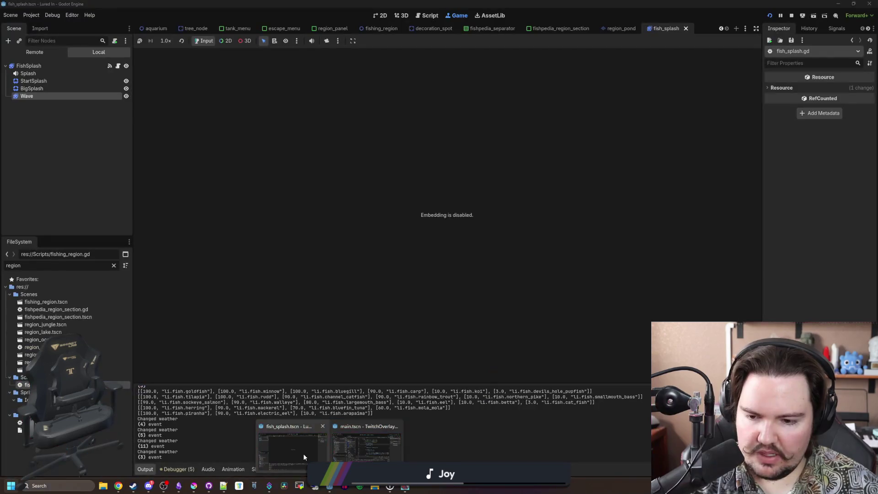
# Select FishSplash, show its sprite zoomed in the 2D view, and stop the running game.
pyautogui.click(40, 66)
pyautogui.click(401, 15)
pyautogui.click(383, 15)
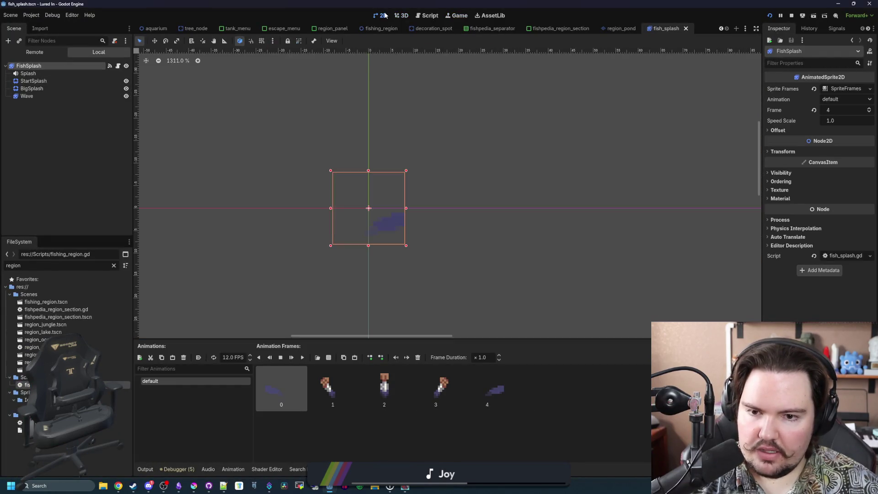
pyautogui.scroll(5, 374, 217)
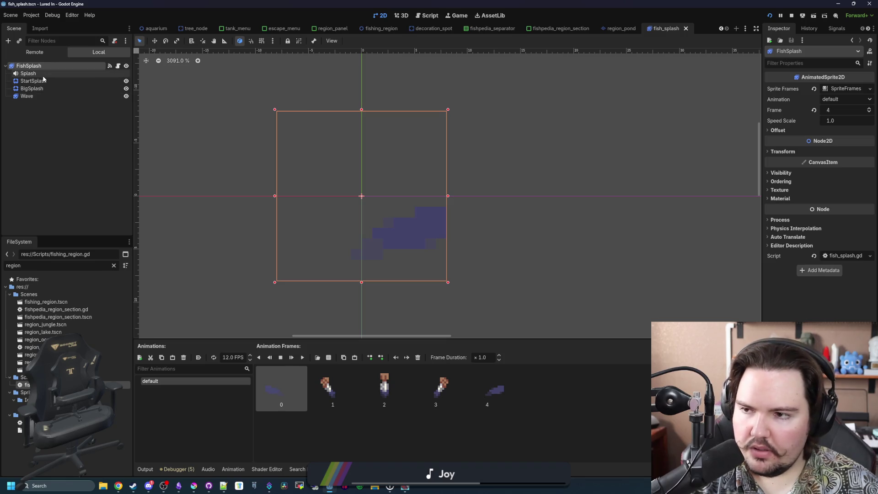
pyautogui.rightClick(74, 66)
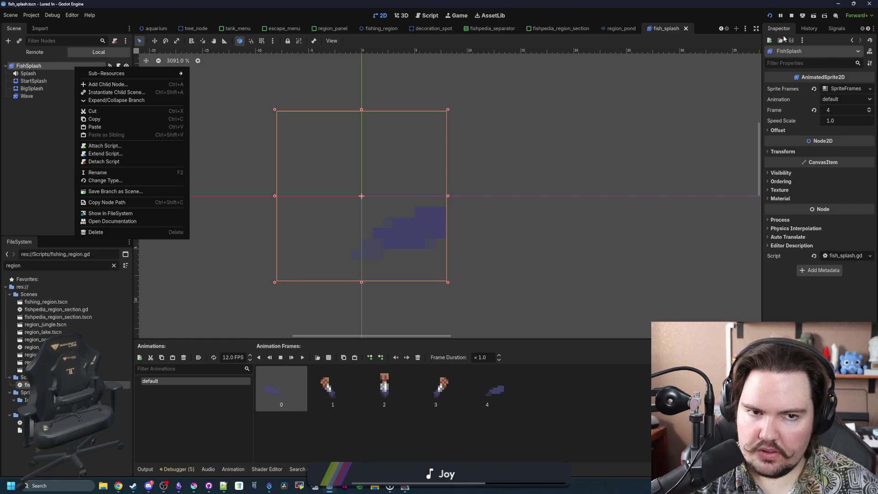
pyautogui.click(791, 16)
# Copy FishSplash's Sprite Frames resource and begin adding a child node under FishSplash.
pyautogui.rightClick(44, 54)
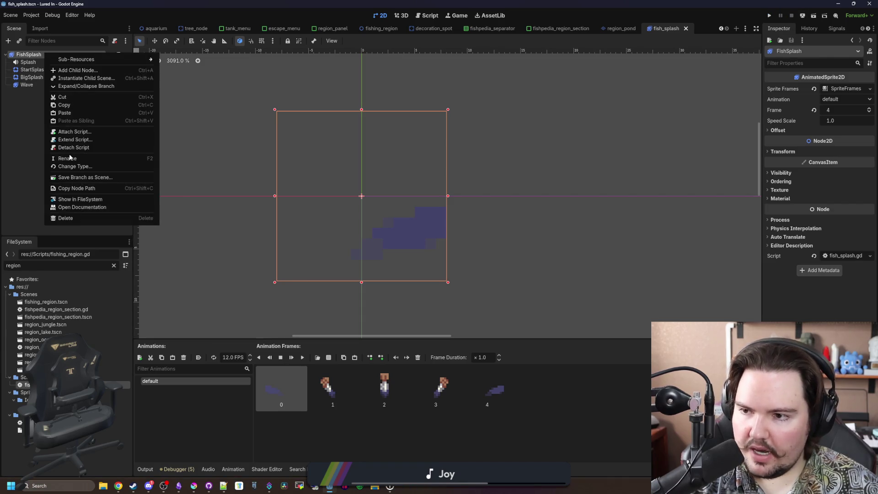
pyautogui.click(832, 87)
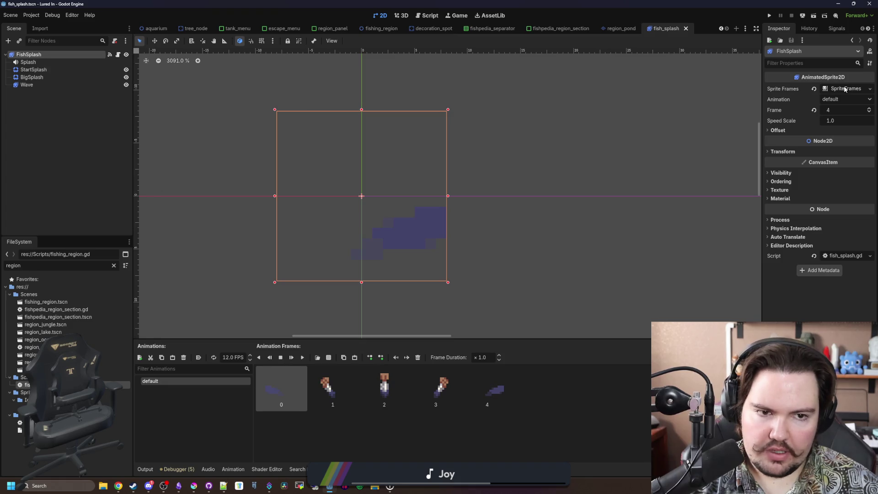
pyautogui.rightClick(825, 89)
pyautogui.click(838, 172)
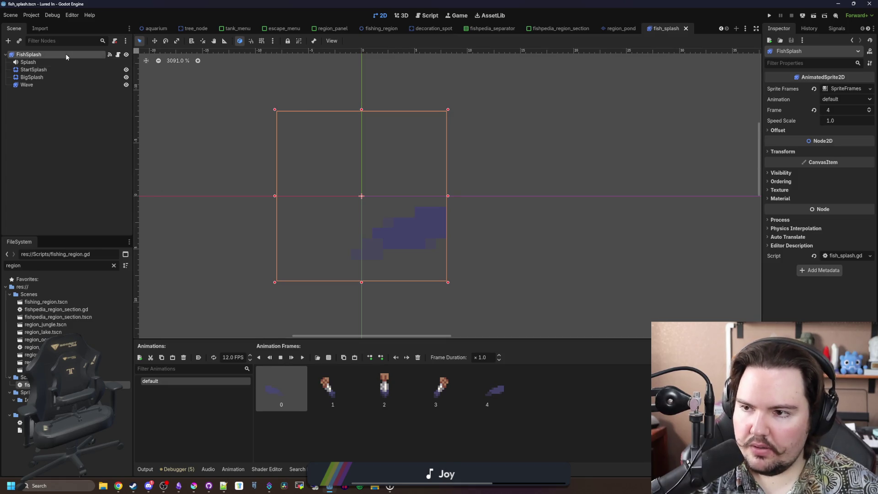
pyautogui.rightClick(66, 57)
pyautogui.click(102, 63)
# Add an AnimatedSprite2D child named Tail and give it a new SpriteFrames resource.
pyautogui.write('a')
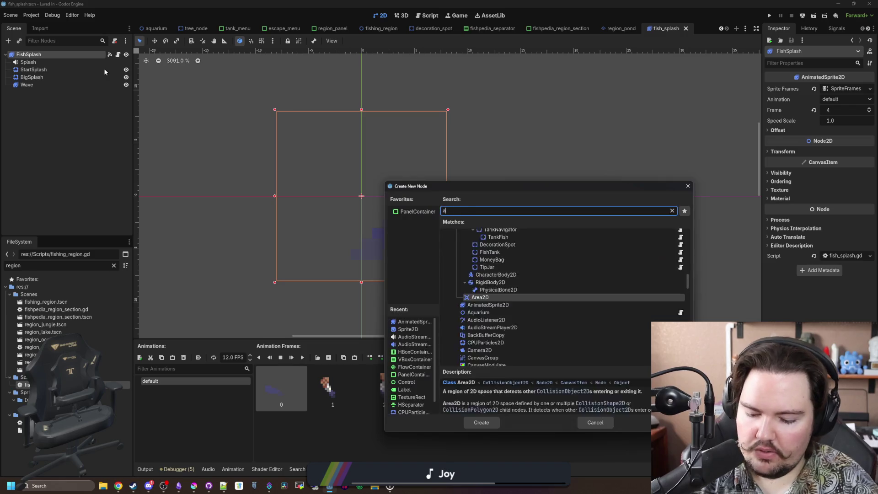
pyautogui.write('nimated')
pyautogui.press('Return')
pyautogui.doubleClick(85, 95)
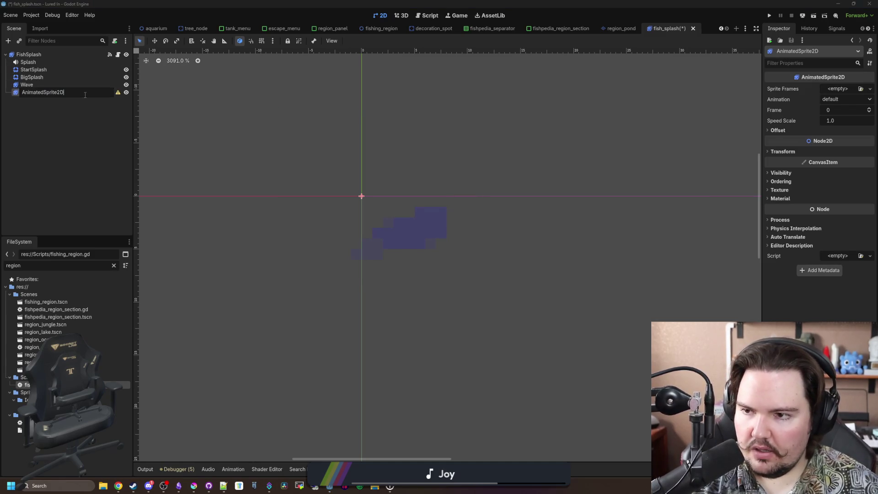
pyautogui.write('Tail')
pyautogui.press('Return')
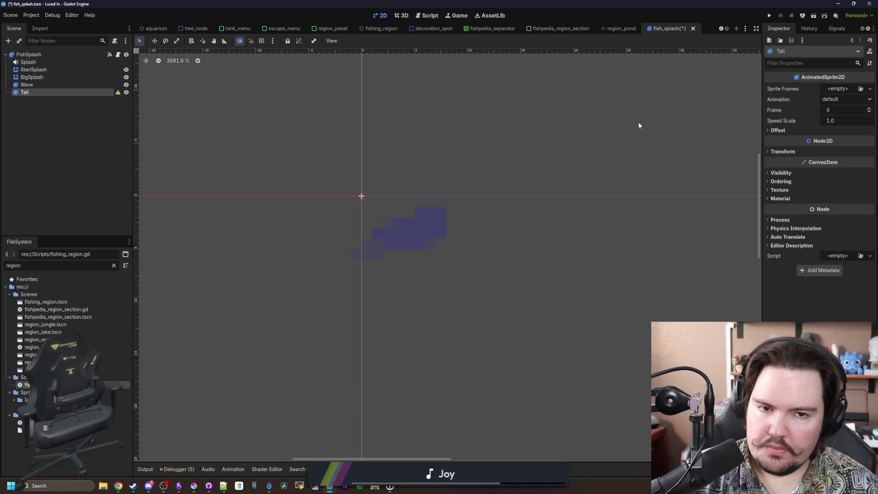
pyautogui.click(838, 87)
pyautogui.click(842, 130)
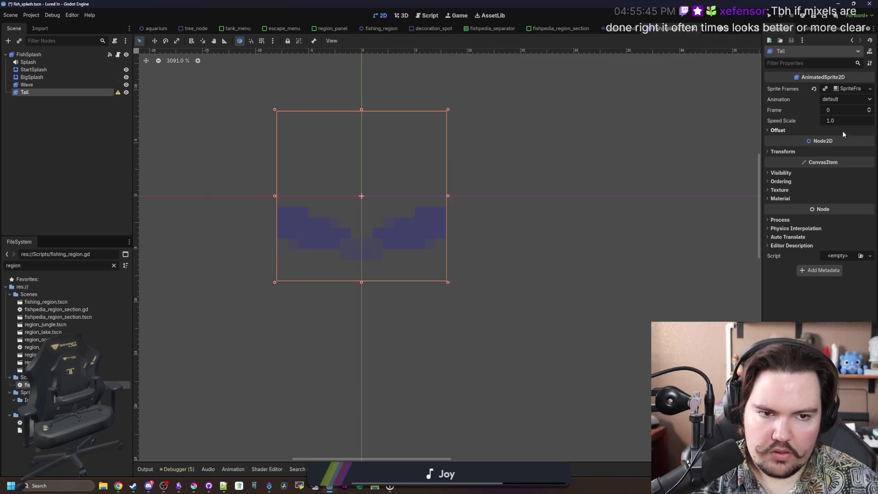
pyautogui.click(46, 91)
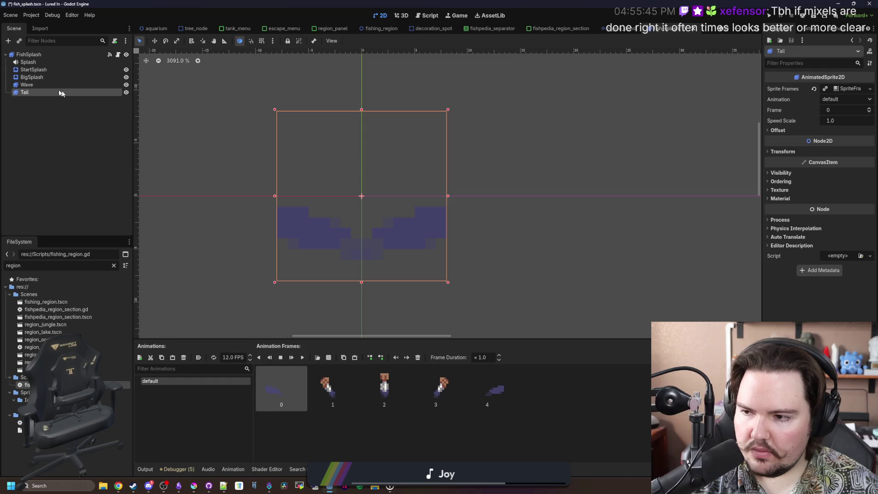
# Change the FishSplash root's type to Node2D, then check the BigSplash and Splash nodes.
pyautogui.rightClick(48, 56)
pyautogui.click(81, 171)
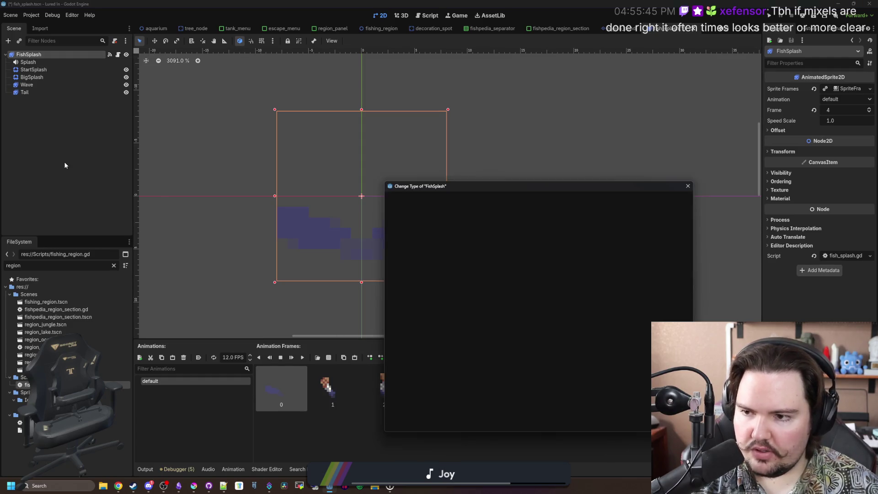
pyautogui.write('node')
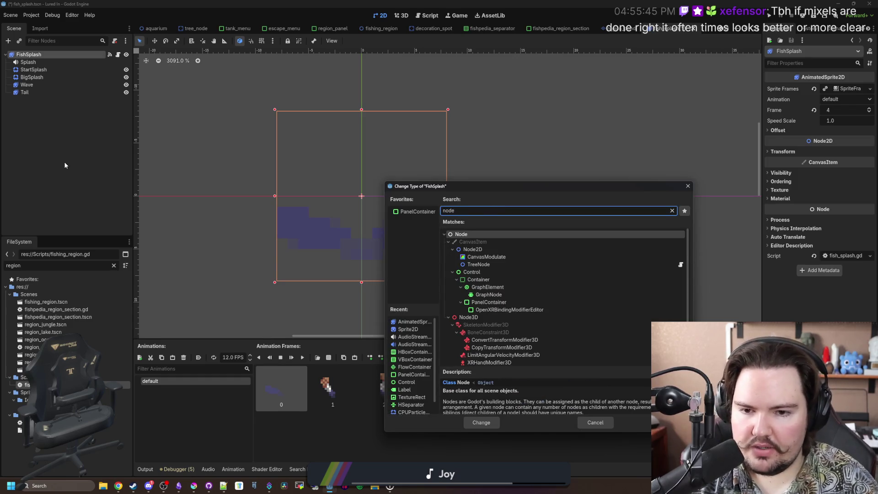
pyautogui.press('BackSpace')
pyautogui.press('BackSpace')
pyautogui.press('BackSpace')
pyautogui.write('area2d')
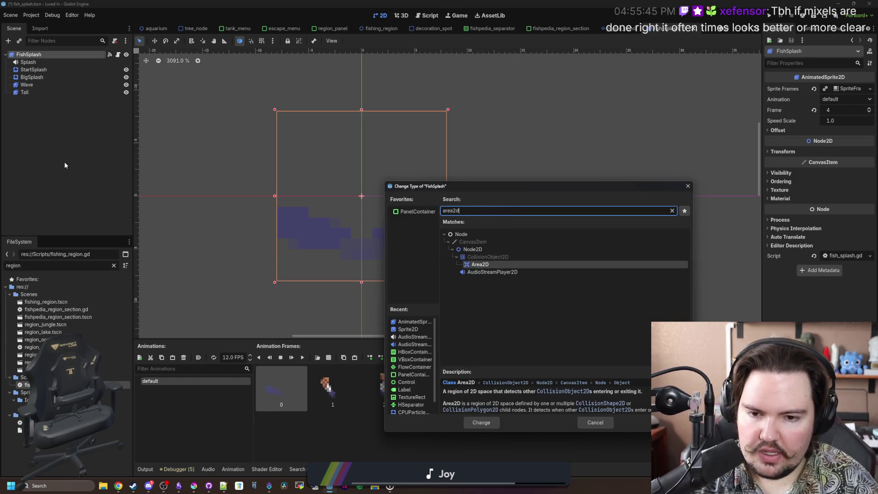
pyautogui.press('BackSpace')
pyautogui.press('BackSpace')
pyautogui.press('BackSpace')
pyautogui.write('node2d')
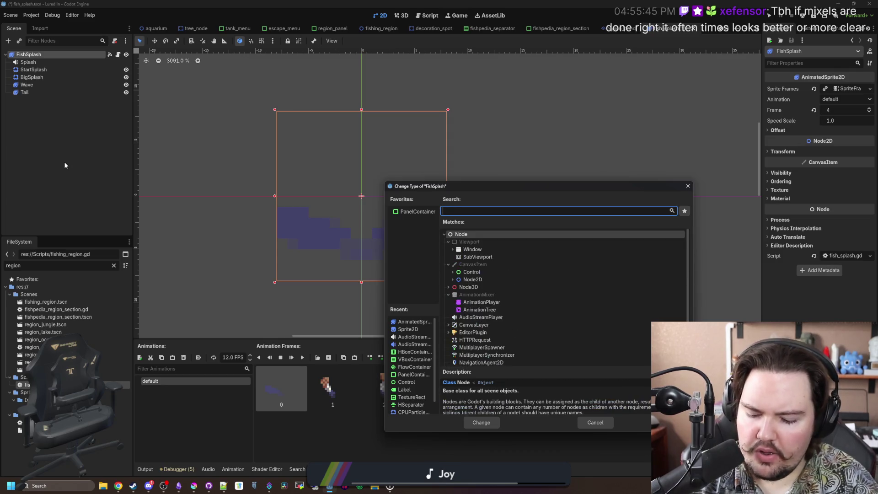
pyautogui.press('Return')
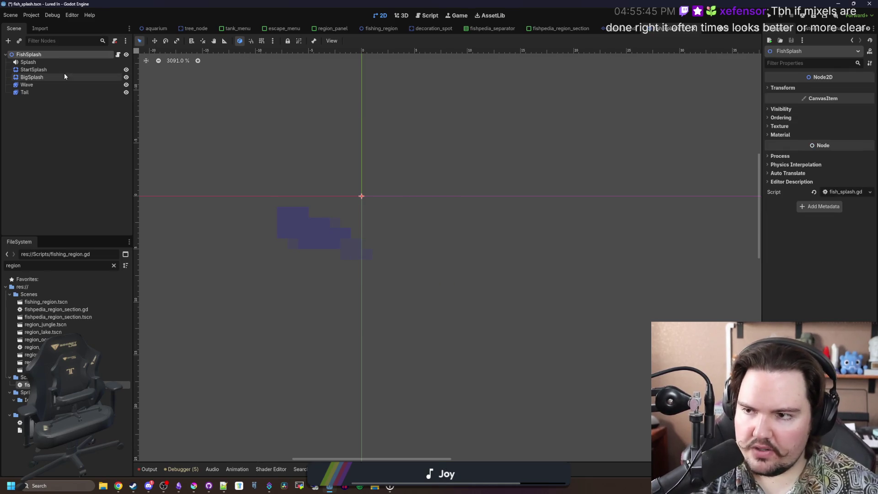
pyautogui.click(60, 77)
pyautogui.click(65, 55)
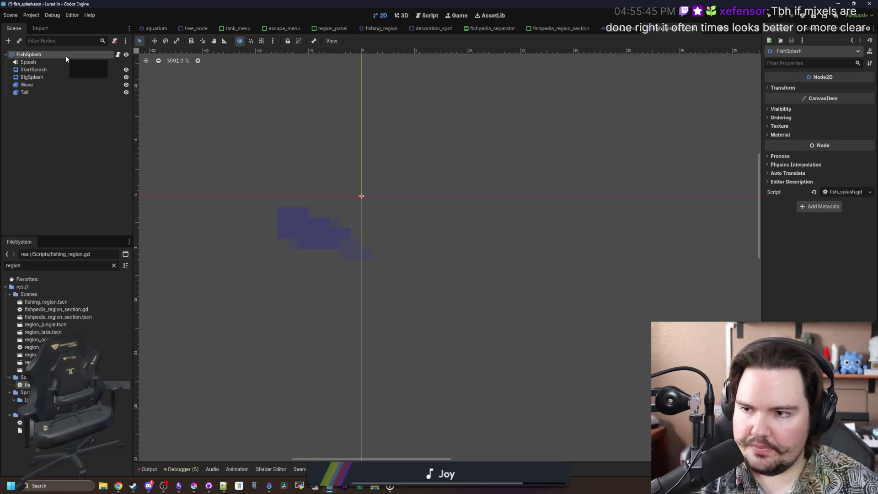
pyautogui.click(45, 62)
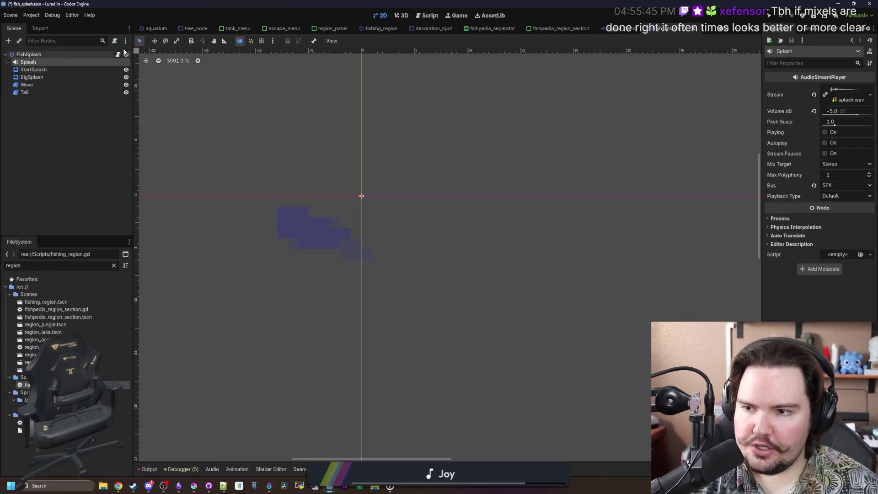
# In fish_splash.gd, make _ready call $Tail.play() by dropping the Tail node before play().
pyautogui.click(119, 54)
pyautogui.click(274, 135)
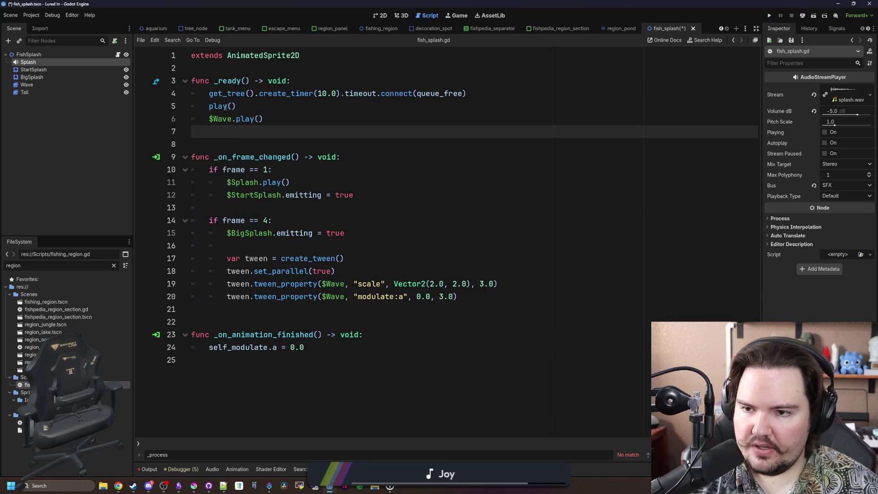
pyautogui.click(209, 106)
pyautogui.moveTo(28, 95); pyautogui.dragTo(204, 107)
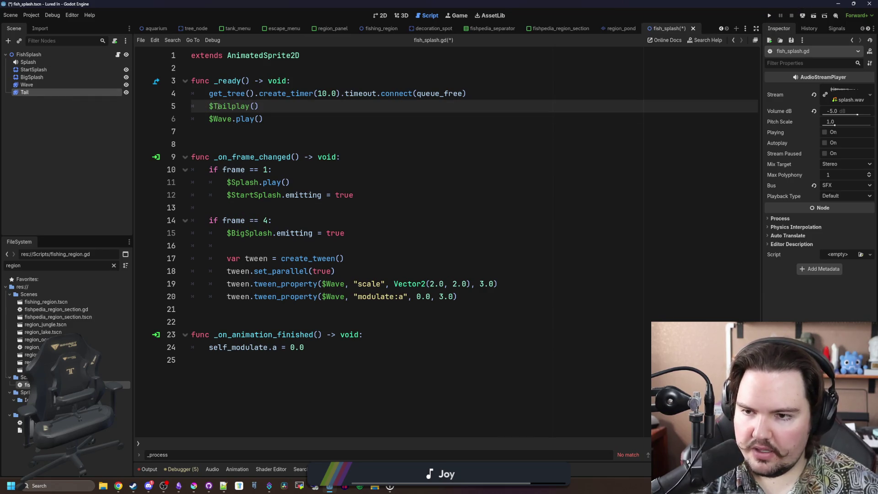
pyautogui.click(230, 107)
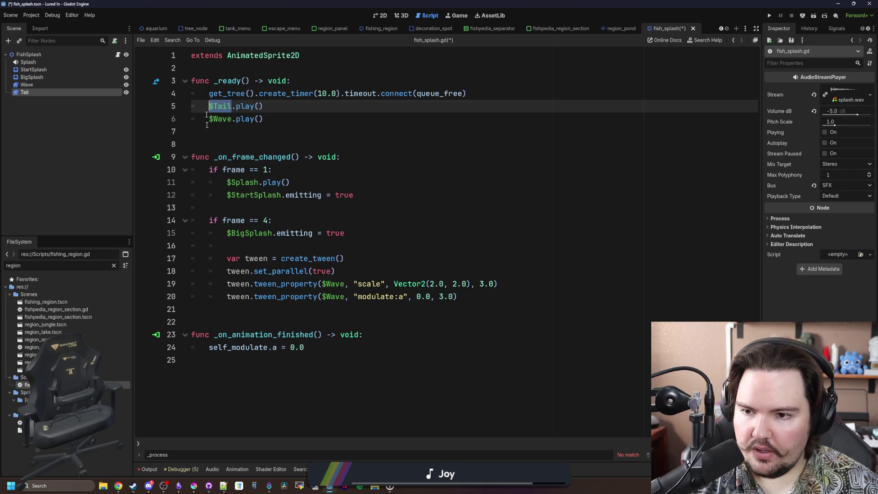
# Change the frame 1 and frame 4 checks on lines 10 and 14 to use $Tail.frame.
pyautogui.click(222, 170)
pyautogui.click(223, 221)
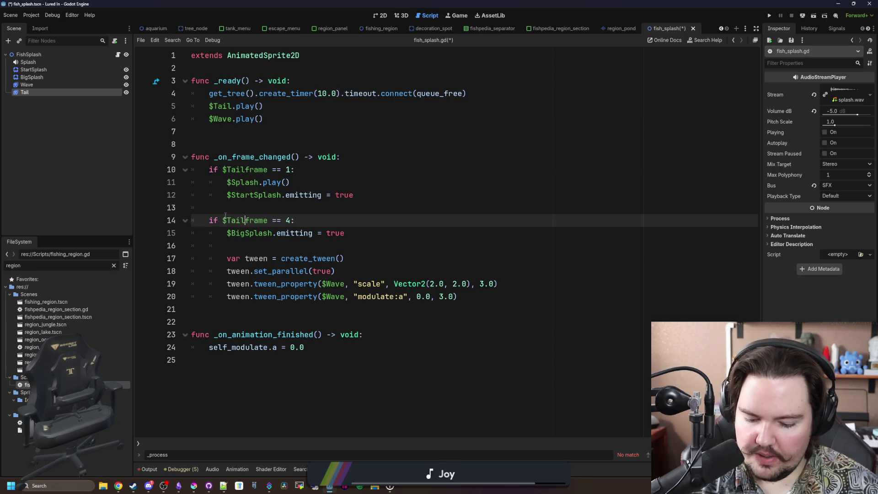
pyautogui.write('.')
pyautogui.click(246, 170)
pyautogui.write('.')
pyautogui.click(228, 219)
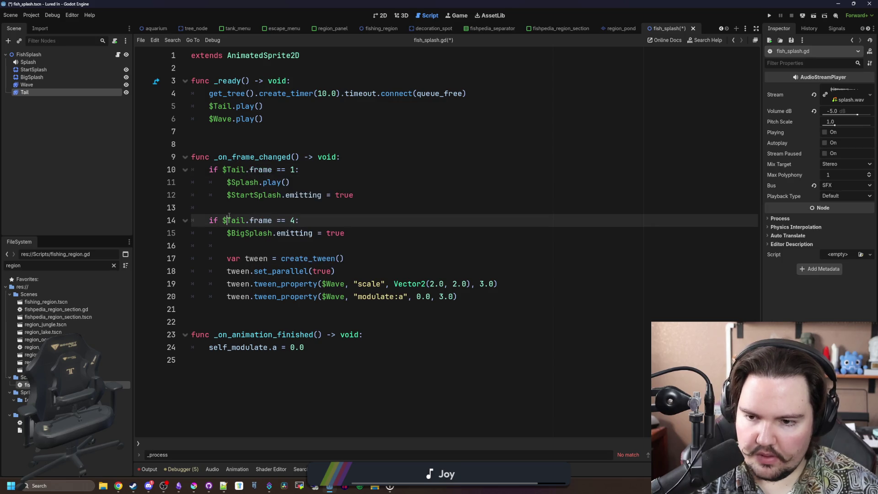
pyautogui.click(347, 271)
pyautogui.click(344, 258)
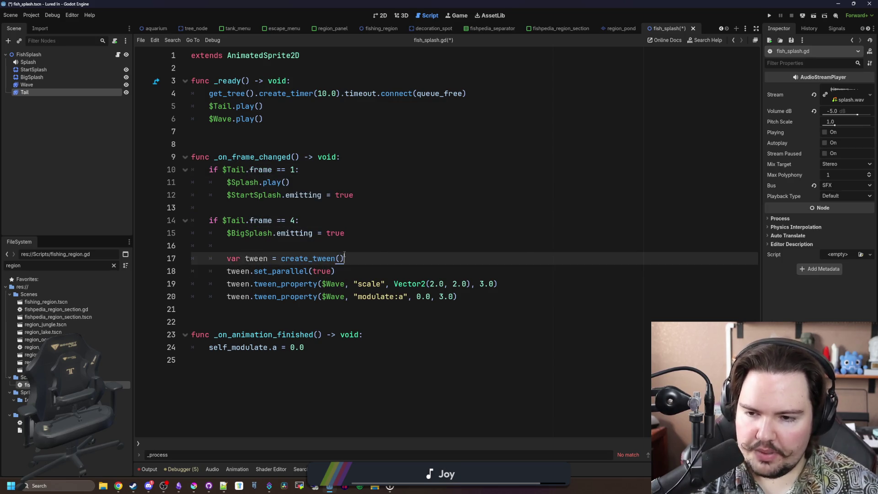
pyautogui.click(260, 134)
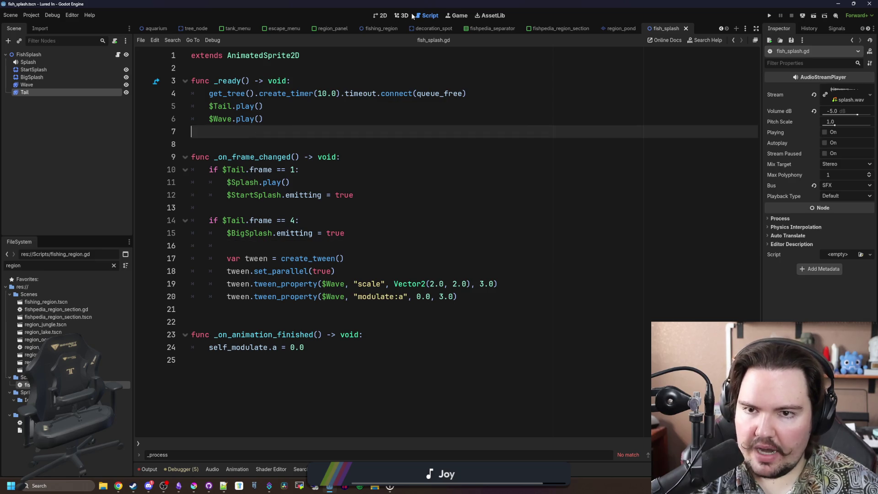
# Set the Tail sprite's Transform position y to -5, save the fish_splash scene, and run the project.
pyautogui.click(382, 16)
pyautogui.click(38, 92)
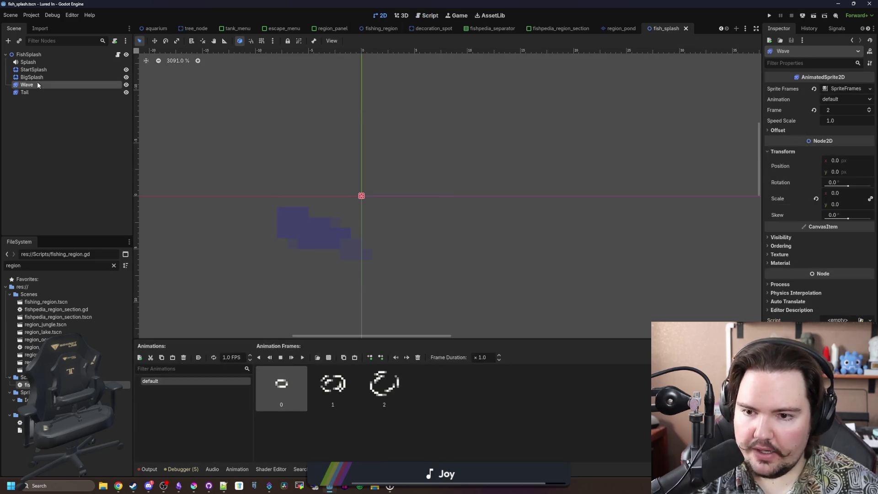
pyautogui.click(786, 152)
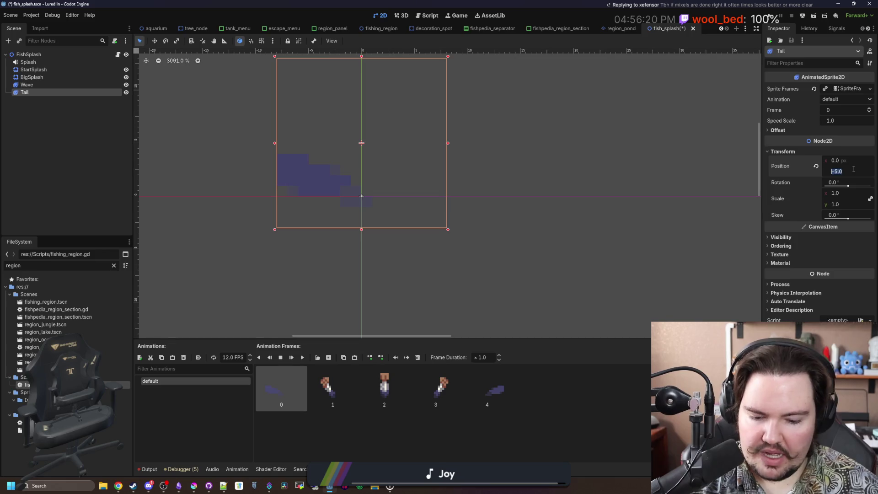
pyautogui.click(426, 271)
pyautogui.scroll(-5, 426, 272)
pyautogui.hotkey('ctrl', 's')
pyautogui.click(772, 16)
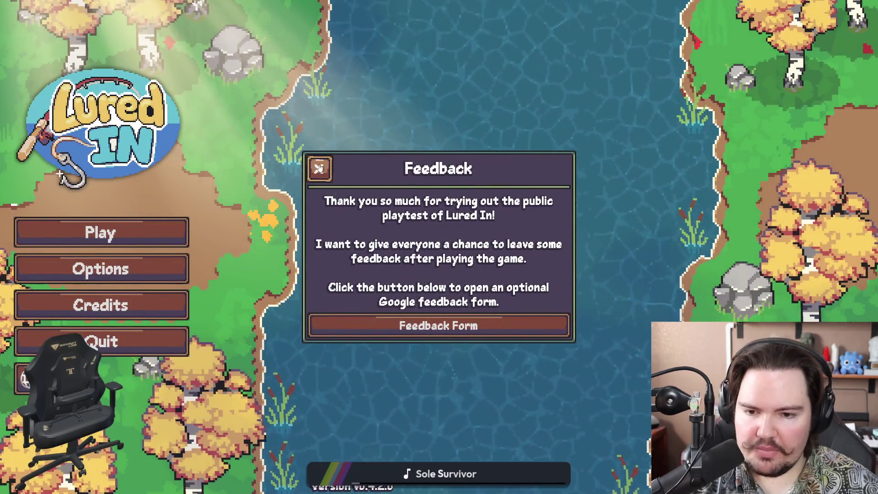
# Close the Feedback notice, start the game, dismiss the welcome message, and open Fish Tank 6.
pyautogui.click(319, 169)
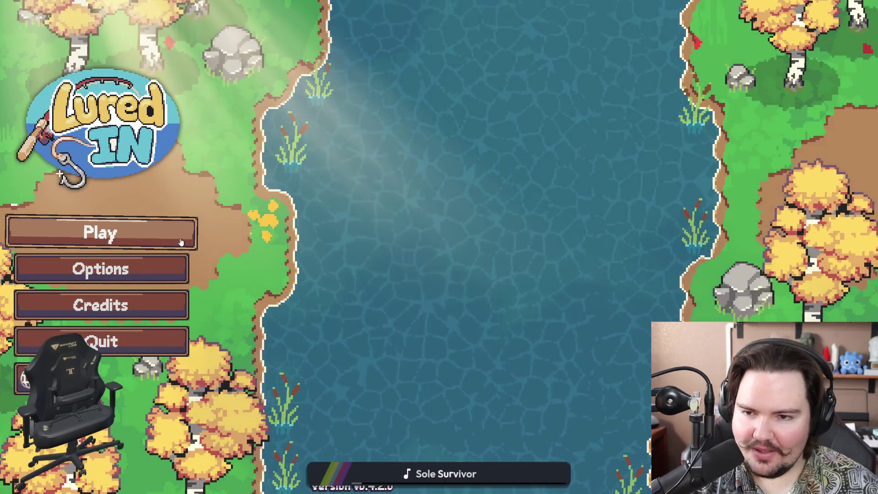
pyautogui.click(180, 243)
pyautogui.click(412, 304)
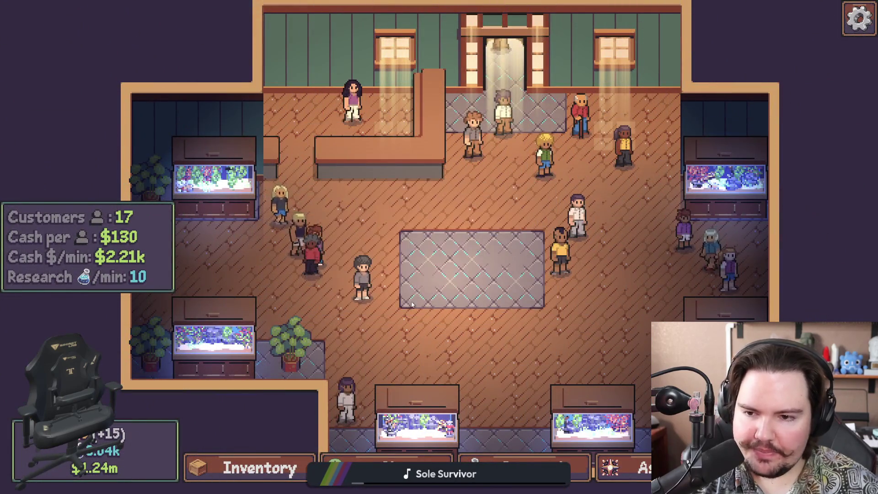
pyautogui.scroll(2, 457, 305)
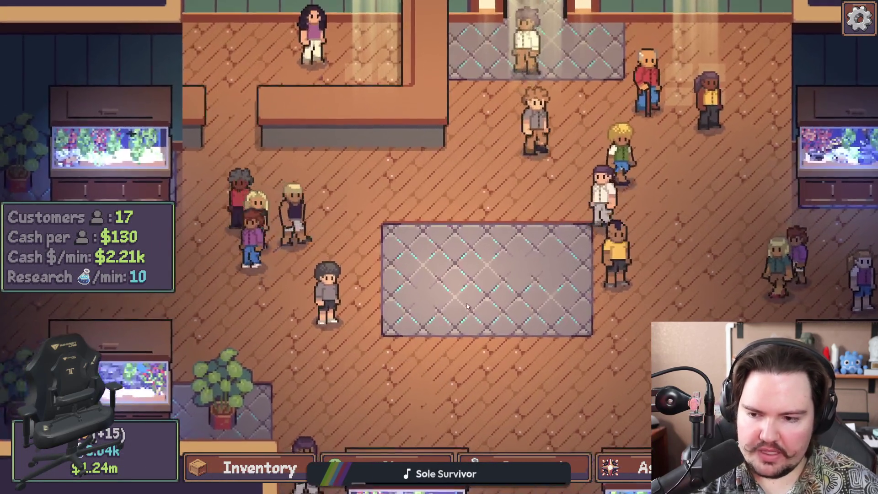
pyautogui.scroll(-2, 467, 306)
pyautogui.click(578, 396)
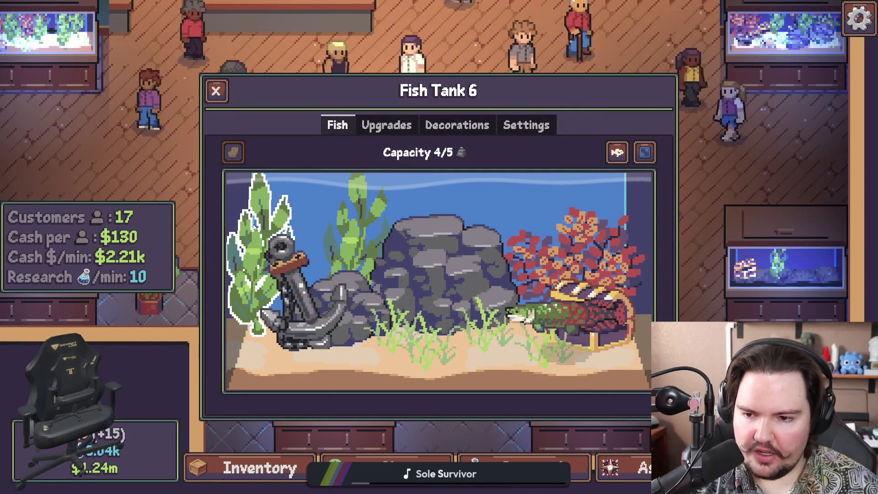
# Select and deselect the seagrass and kelp decorations in Fish Tank 6.
pyautogui.click(421, 325)
pyautogui.click(421, 325)
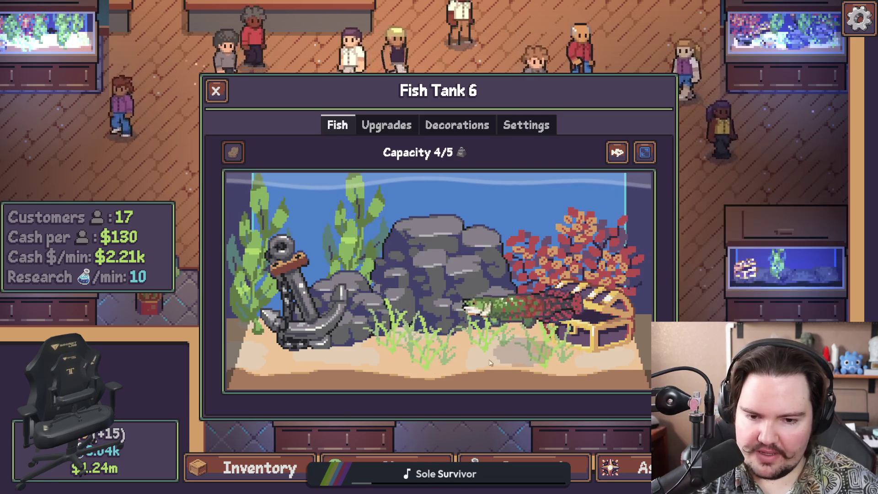
pyautogui.click(423, 334)
pyautogui.click(423, 334)
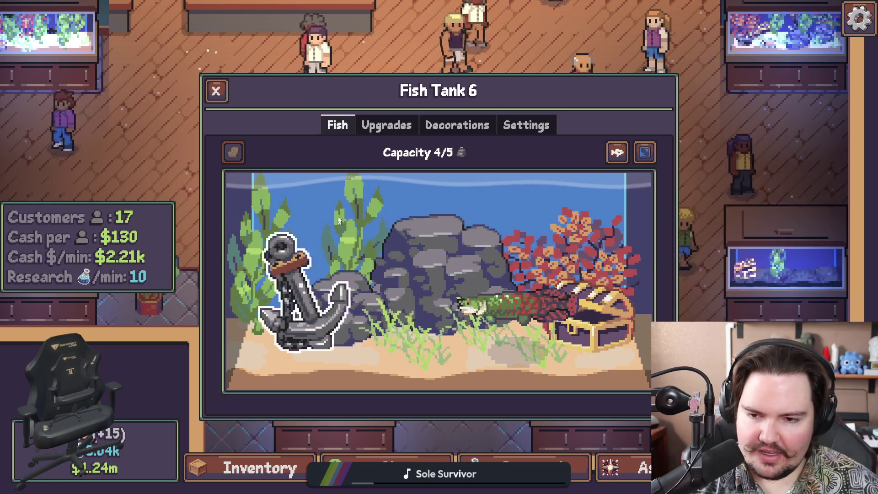
pyautogui.click(258, 257)
pyautogui.click(381, 344)
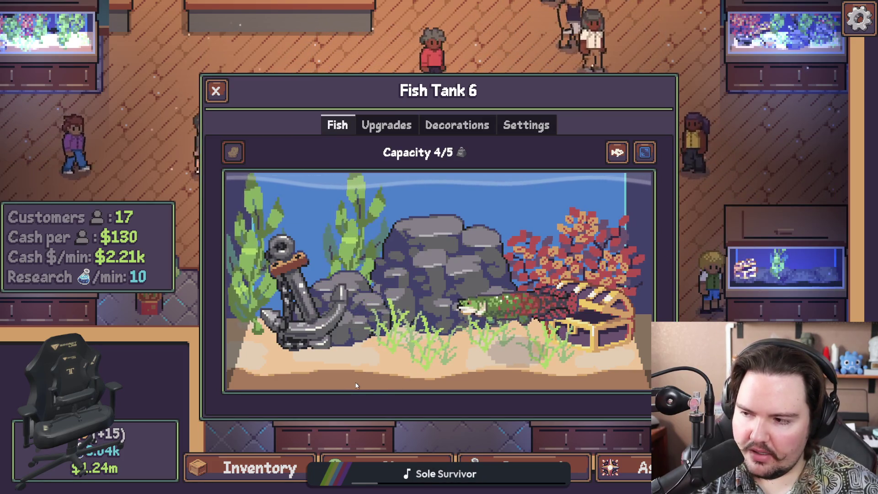
pyautogui.click(373, 347)
pyautogui.click(391, 384)
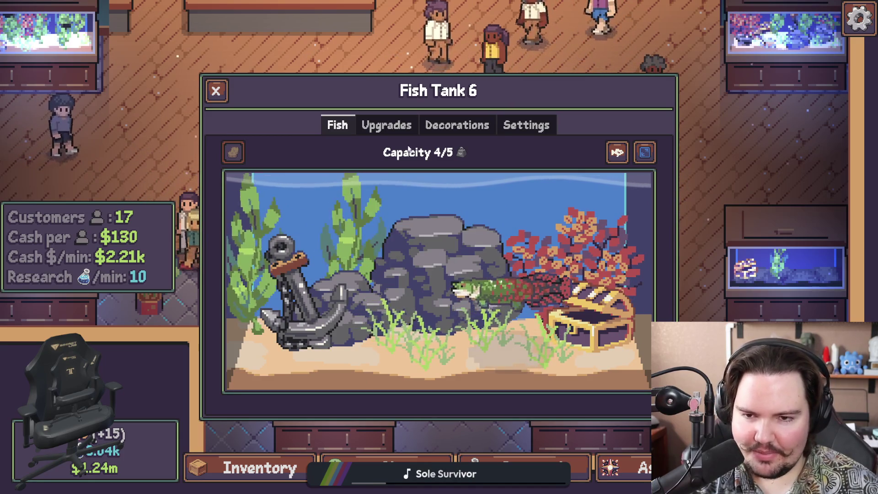
# Browse the tank's Upgrades, then scroll its Decorations list of buyable items.
pyautogui.click(408, 125)
pyautogui.click(458, 125)
pyautogui.scroll(-5, 226, 201)
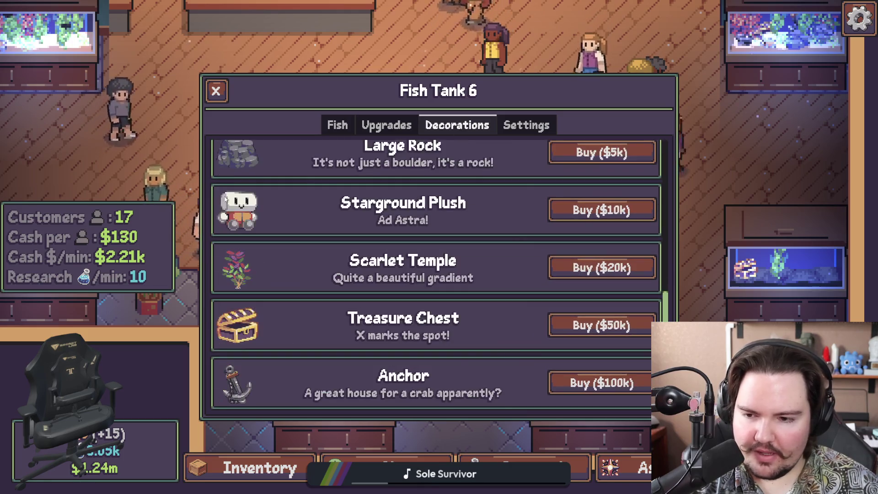
# Close the Fish Tank 6 window and pan and zoom around the shop floor.
pyautogui.click(221, 97)
pyautogui.scroll(5, 344, 300)
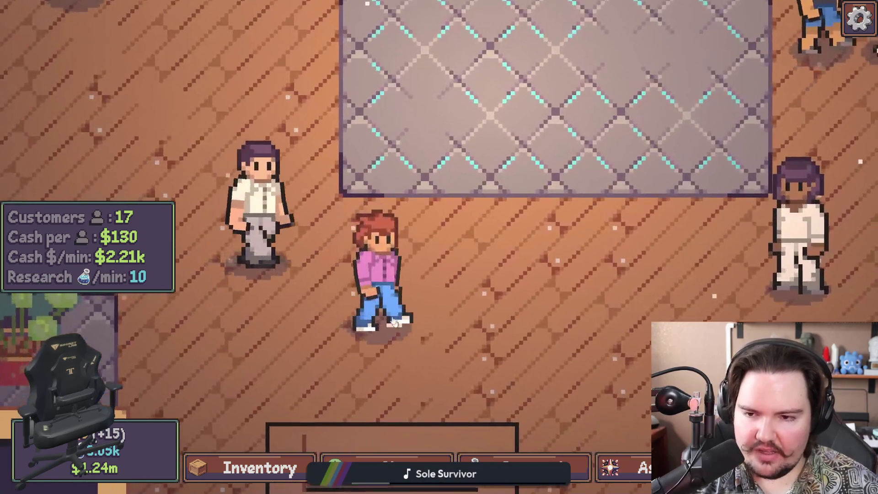
pyautogui.scroll(-5, 513, 295)
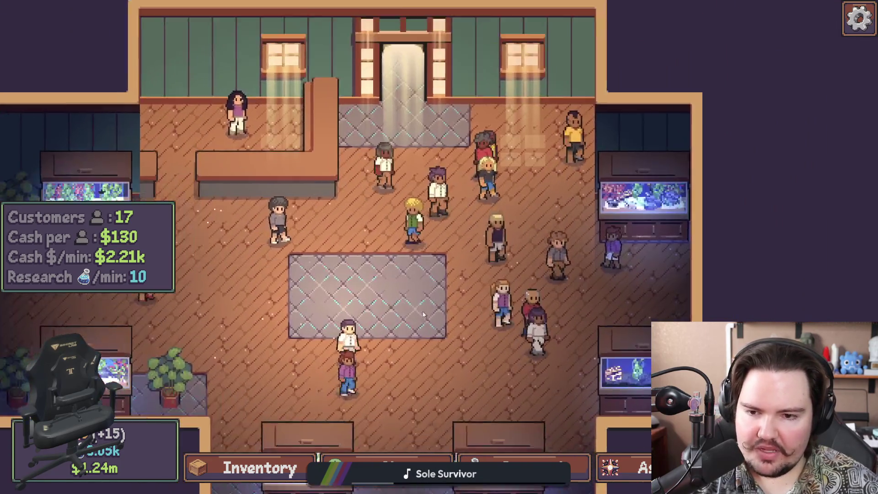
pyautogui.scroll(5, 422, 315)
pyautogui.scroll(2, 423, 315)
pyautogui.press('d')
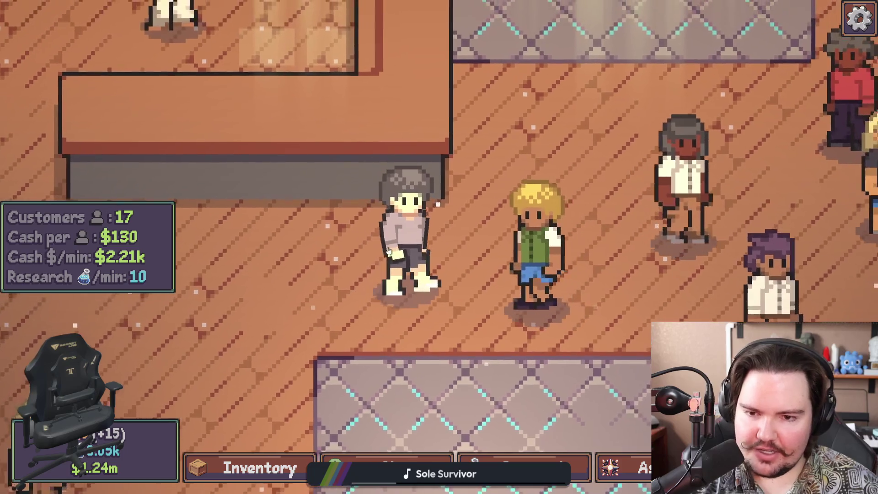
pyautogui.press('d')
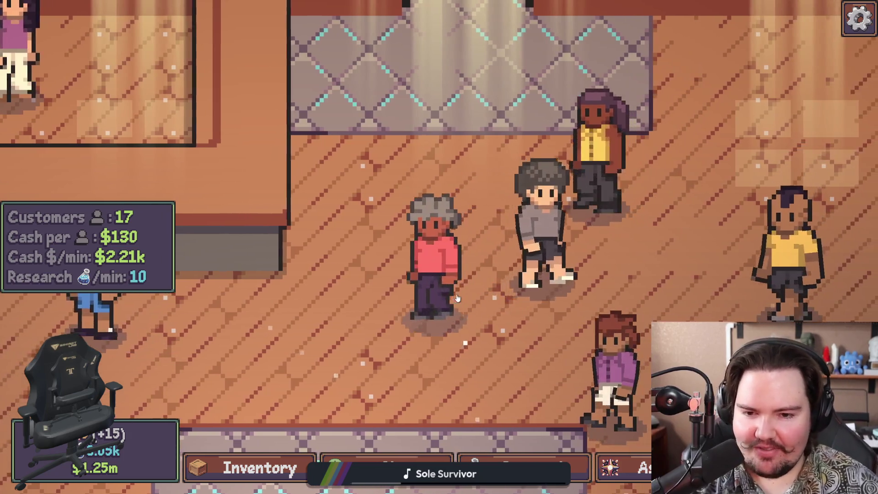
pyautogui.press('a')
pyautogui.press('s')
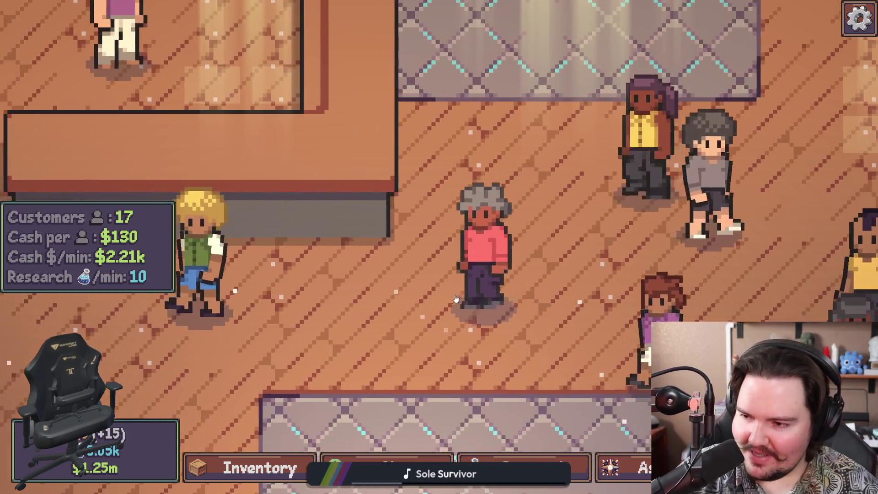
pyautogui.scroll(-5, 500, 302)
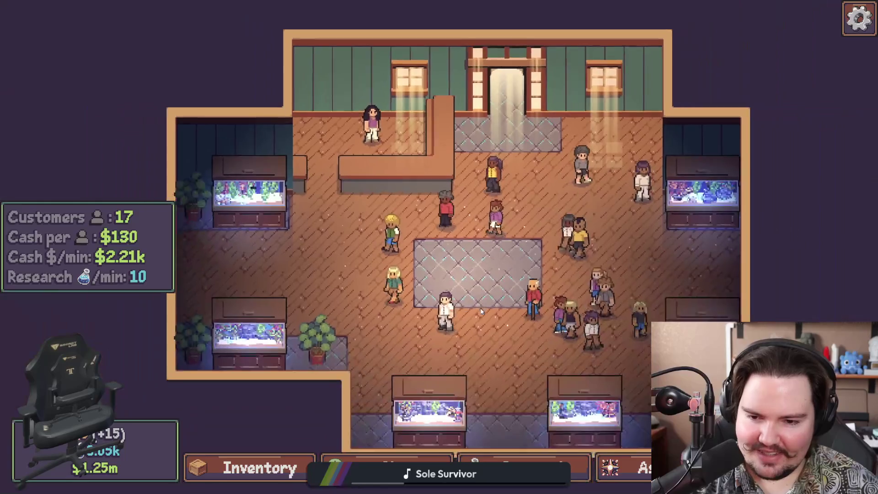
pyautogui.scroll(-3, 481, 311)
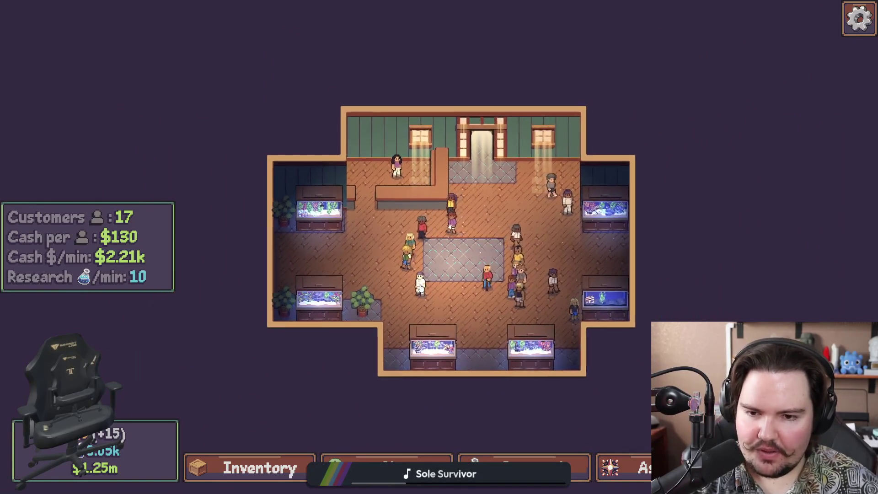
pyautogui.scroll(4, 421, 287)
pyautogui.scroll(5, 421, 288)
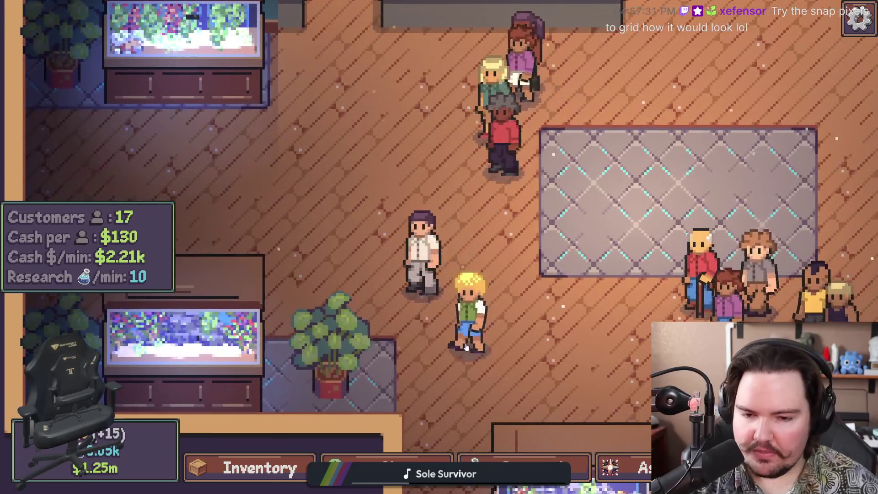
pyautogui.press('w')
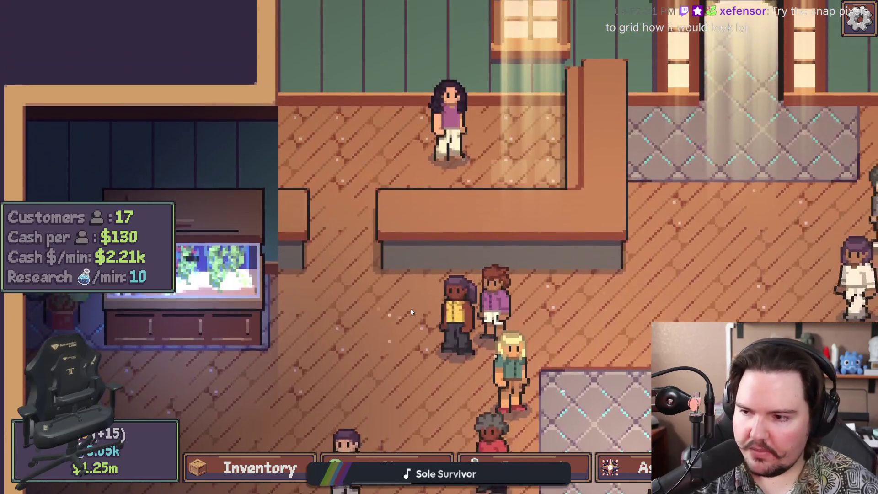
pyautogui.press('d')
pyautogui.press('s')
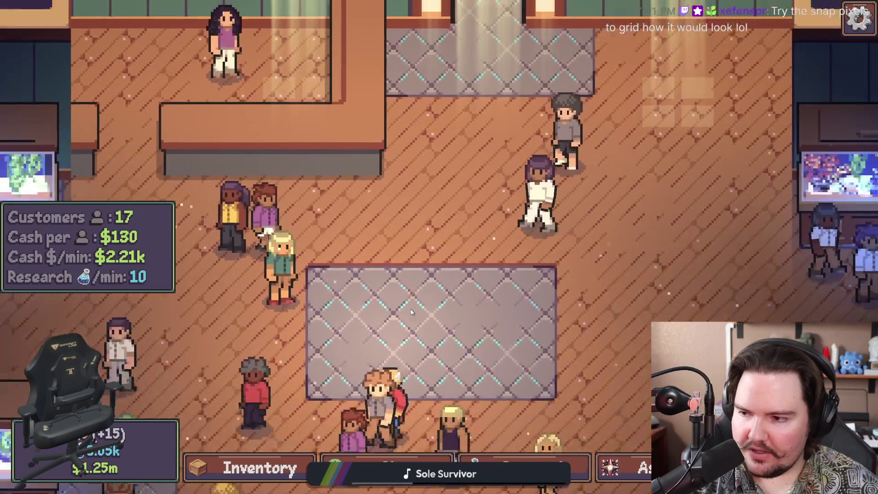
pyautogui.scroll(-3, 410, 312)
pyautogui.press('s')
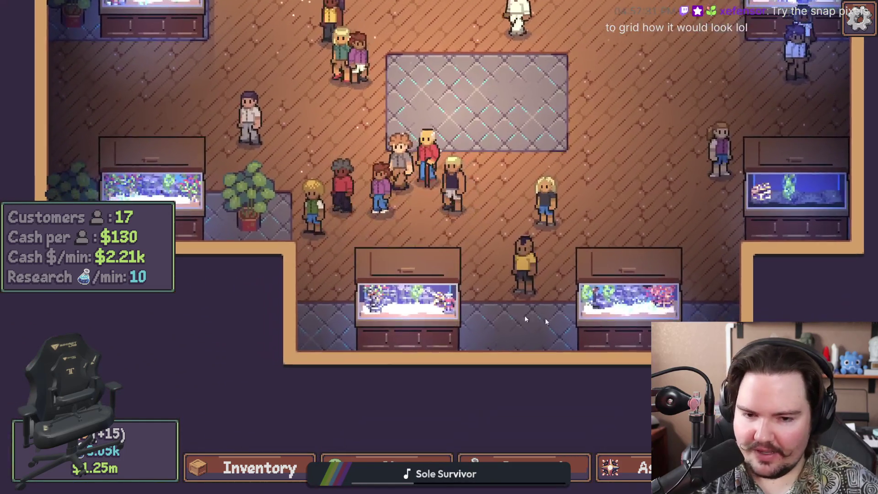
pyautogui.scroll(3, 410, 309)
# Inspect the Arapaima's info card in Fish Tank 6, then check Fish Tank 1.
pyautogui.click(662, 322)
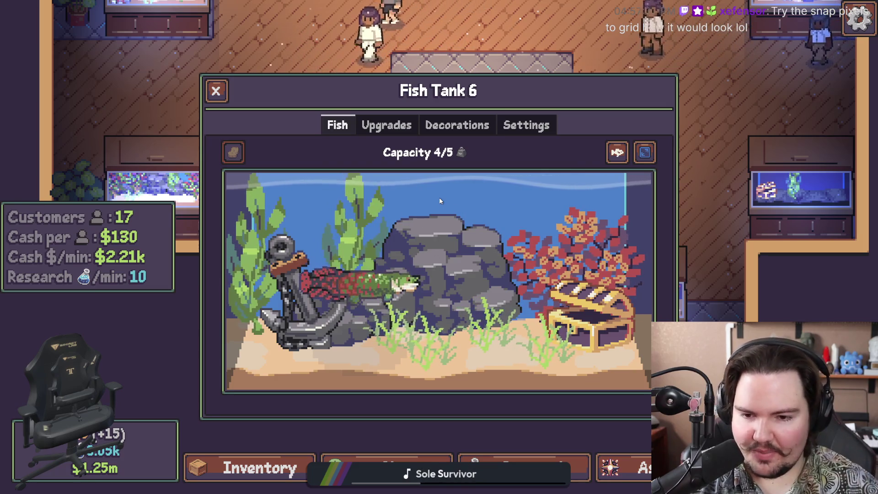
pyautogui.click(366, 295)
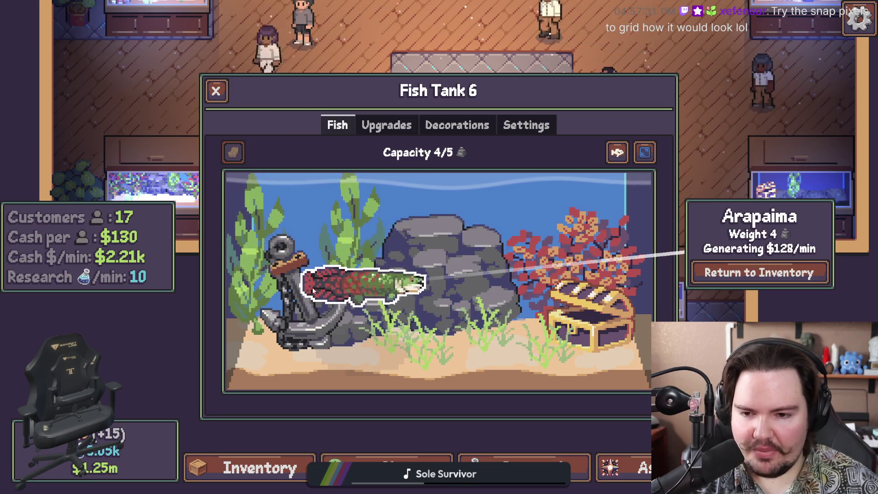
pyautogui.click(475, 229)
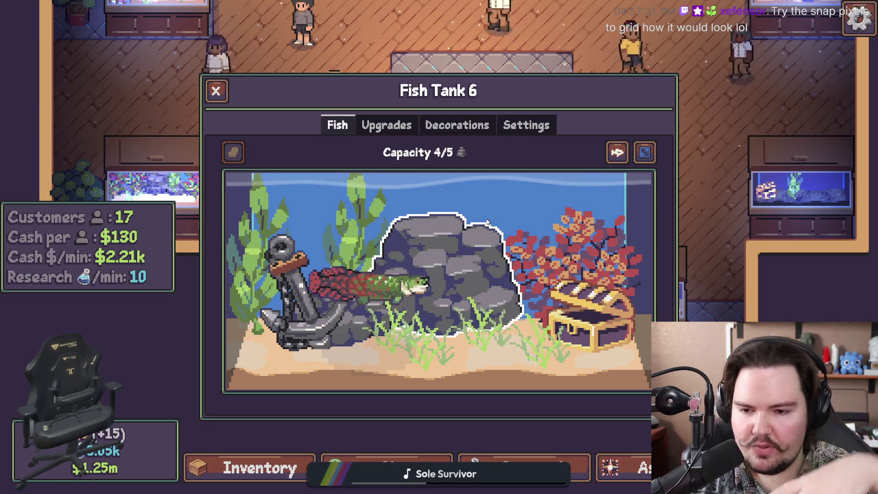
pyautogui.click(427, 287)
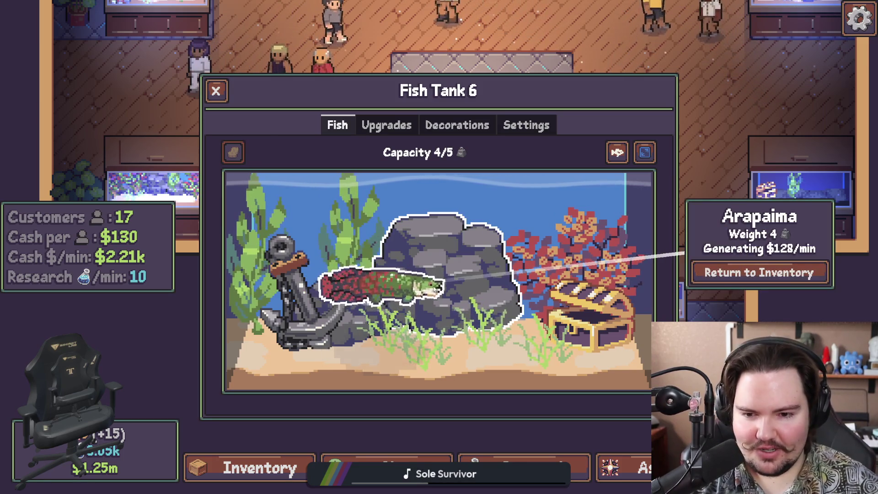
pyautogui.press('Escape')
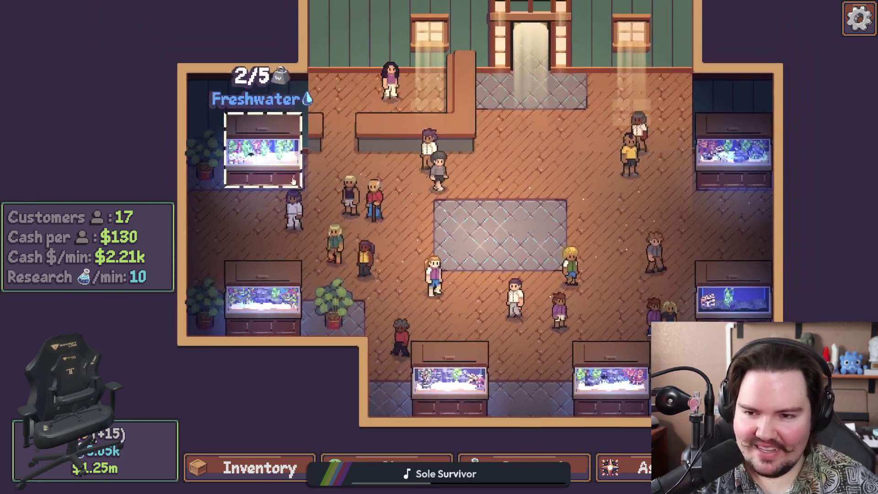
pyautogui.click(247, 137)
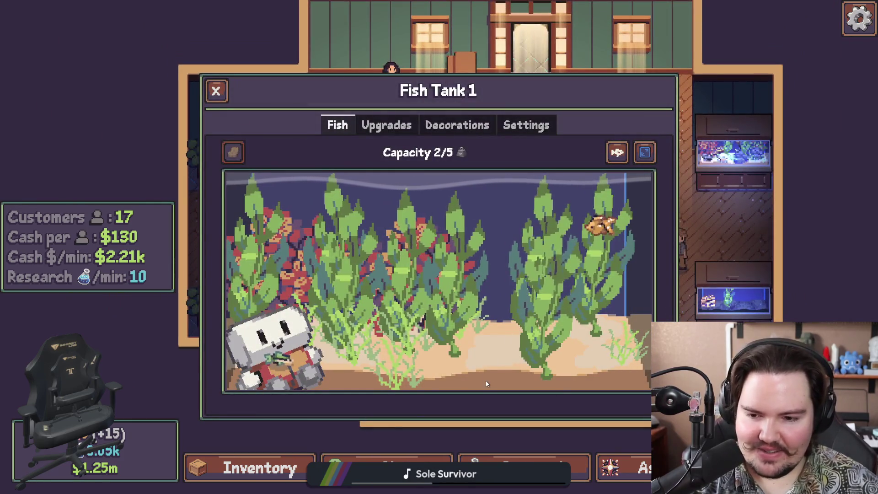
pyautogui.press('Escape')
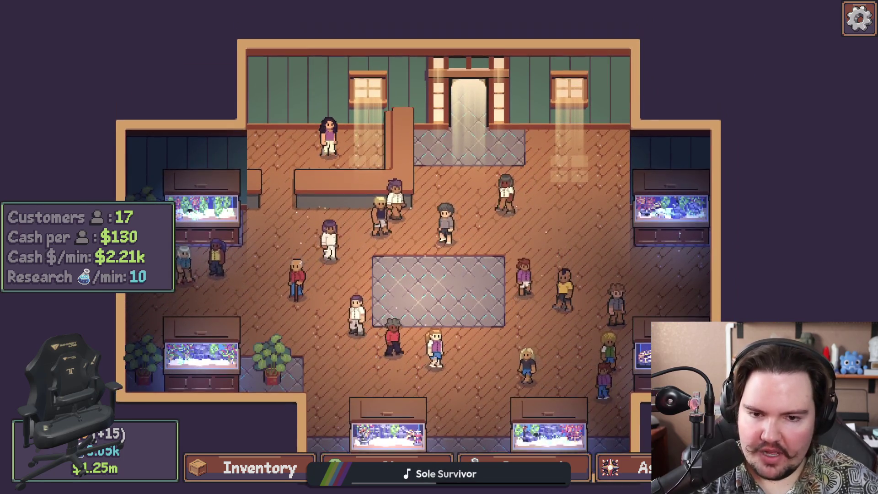
# Travel to the sunny Pond for free from the Travel list.
pyautogui.press('t')
pyautogui.scroll(-3, 430, 245)
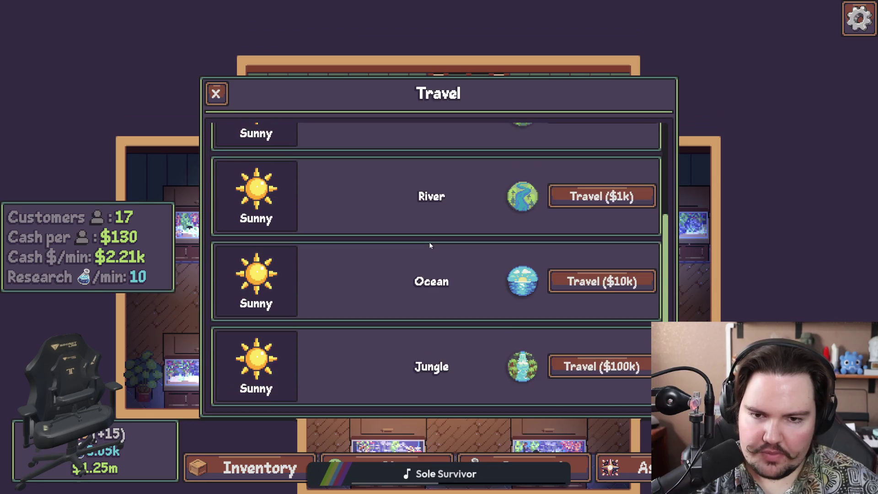
pyautogui.scroll(3, 461, 315)
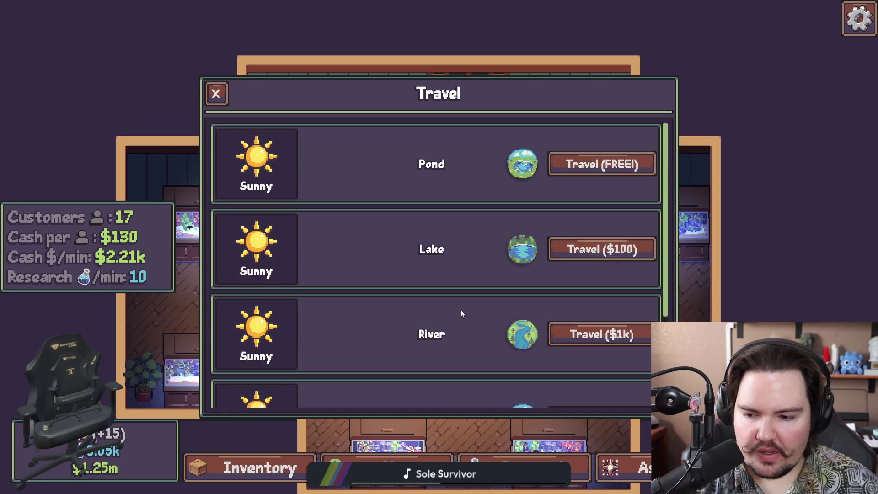
pyautogui.scroll(-3, 461, 314)
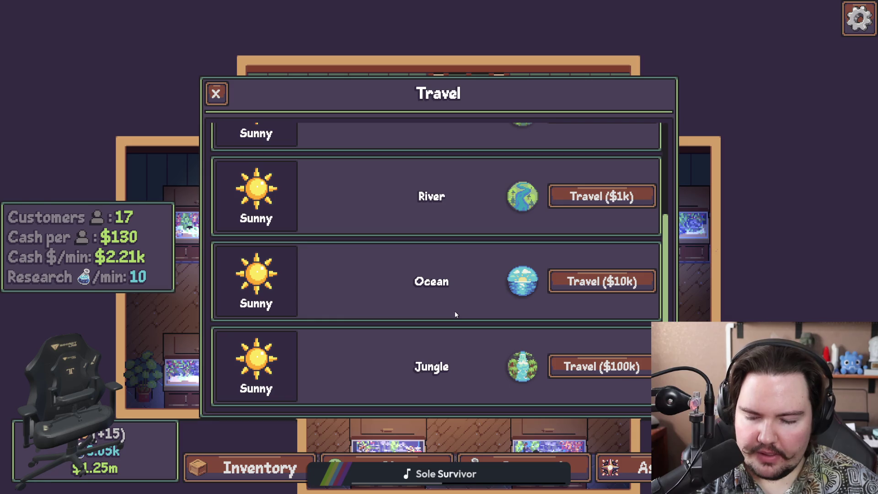
pyautogui.scroll(3, 455, 313)
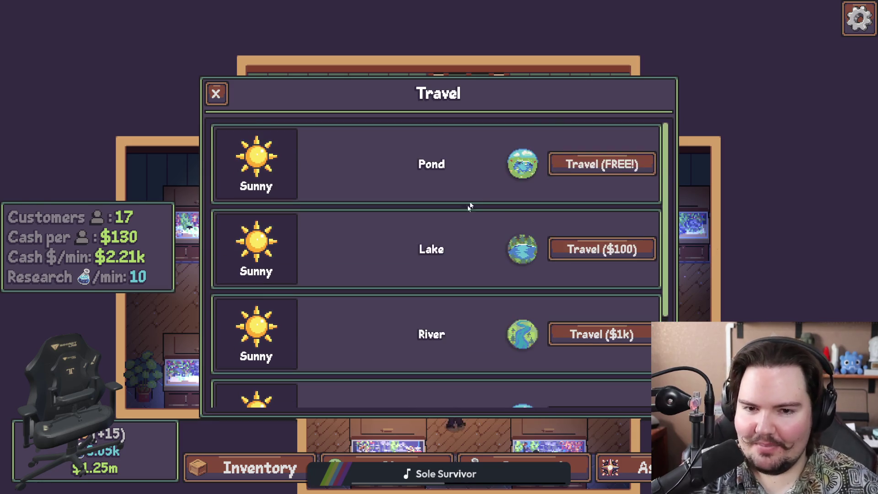
pyautogui.click(567, 163)
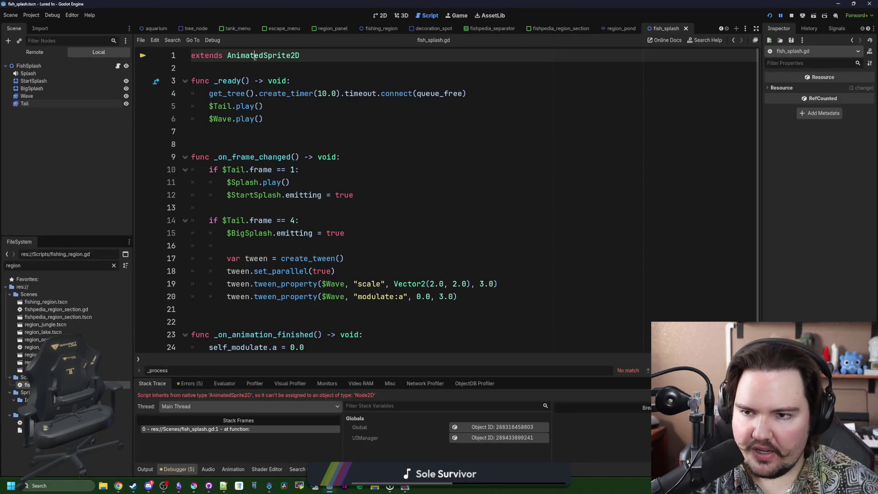
# Make fish_splash.gd extend Node2D and relaunch the project with Run Project.
pyautogui.write('2D')
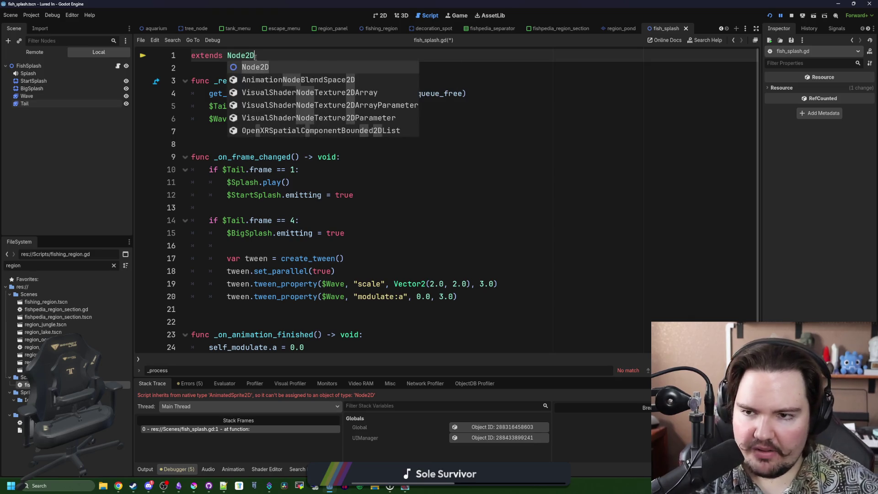
pyautogui.click(769, 15)
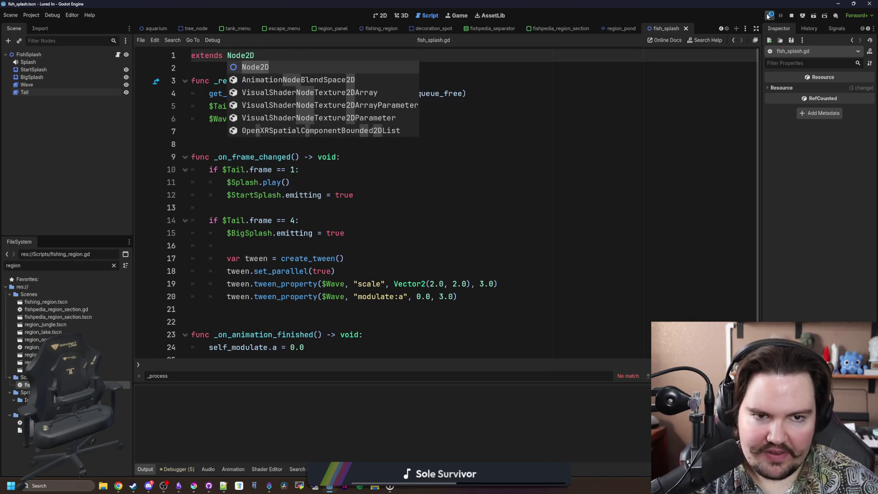
pyautogui.click(434, 108)
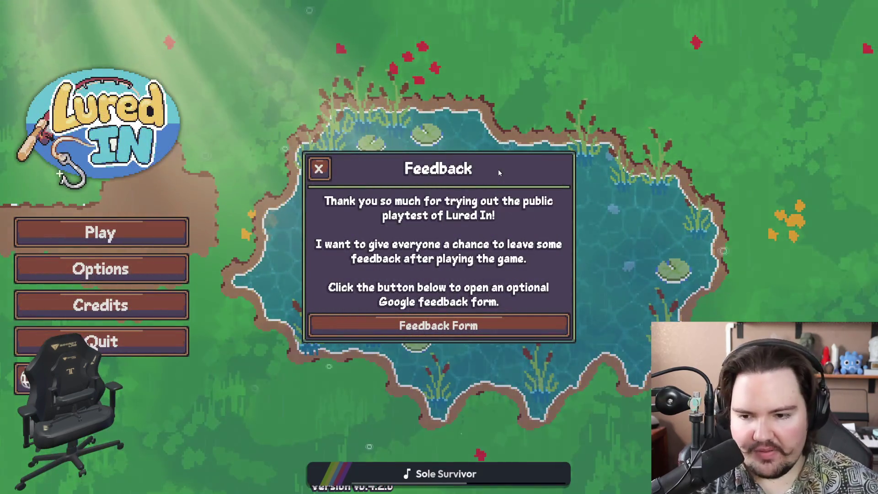
# Close the Feedback notice, start playing, and dismiss the Welcome Back message.
pyautogui.click(319, 170)
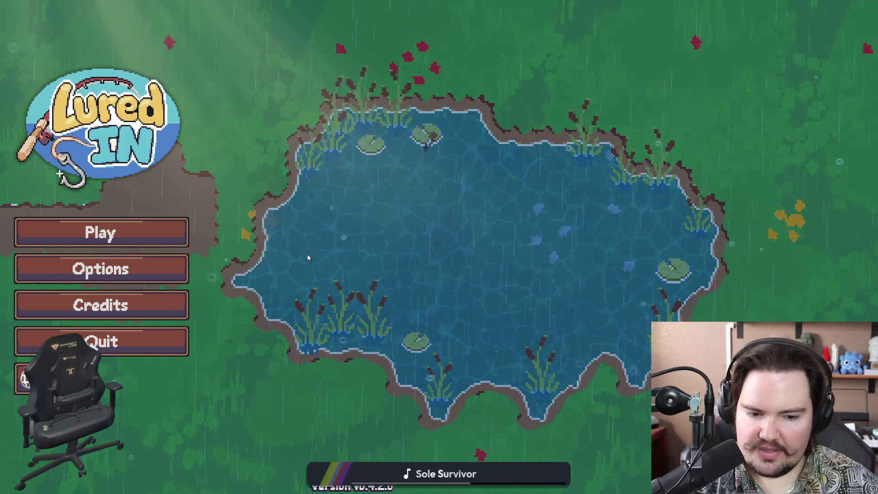
pyautogui.click(101, 232)
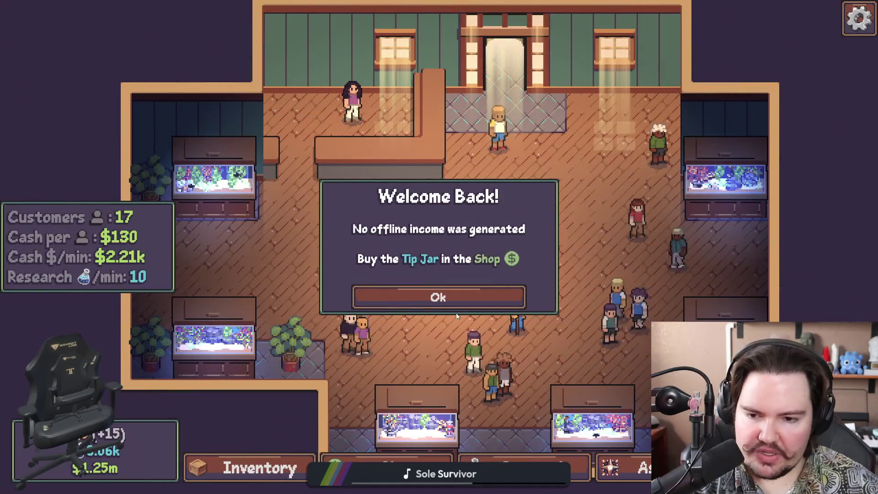
pyautogui.click(453, 302)
pyautogui.scroll(5, 267, 251)
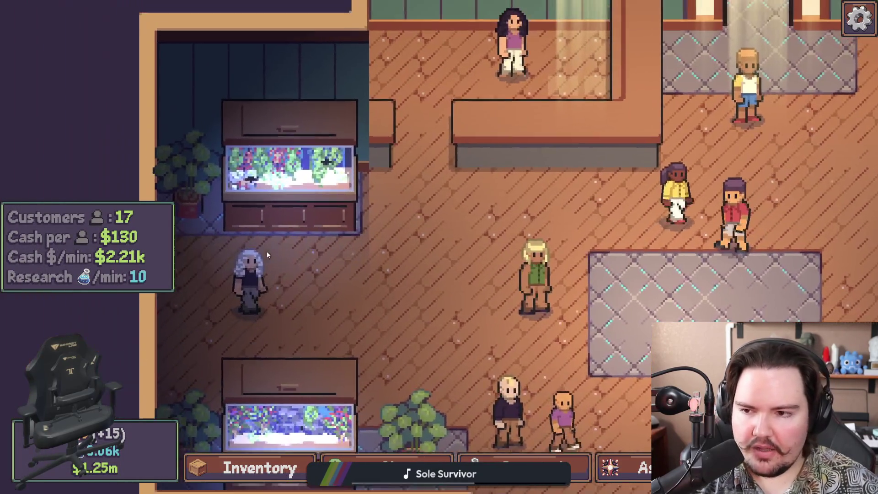
pyautogui.scroll(4, 374, 278)
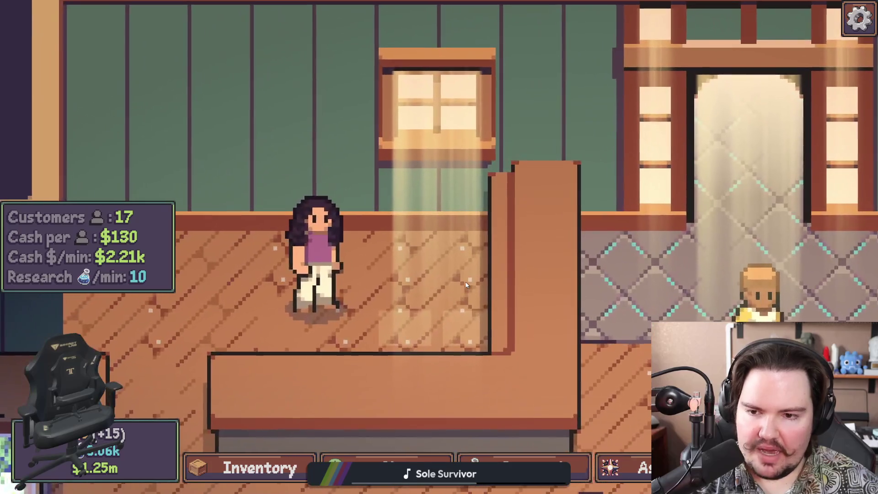
pyautogui.scroll(-5, 467, 284)
pyautogui.scroll(4, 518, 297)
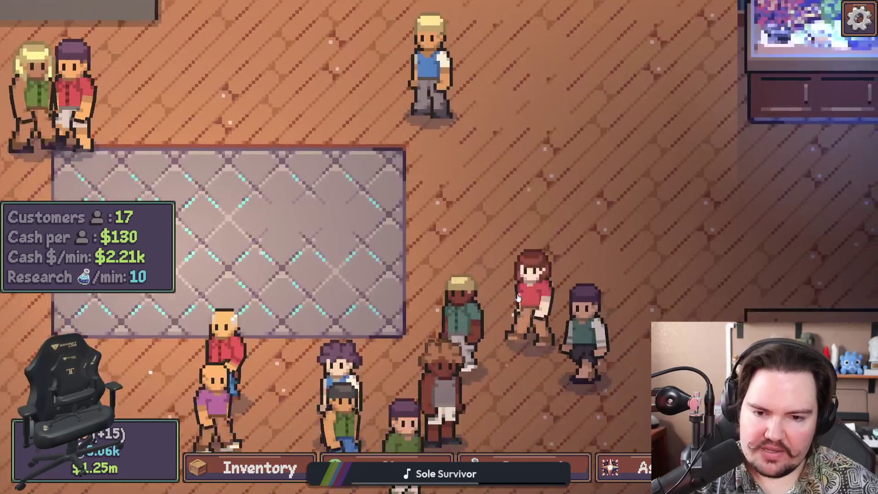
pyautogui.scroll(-5, 518, 298)
# Travel to the rainy Pond for free, then bring up the Windows taskbar.
pyautogui.press('t')
pyautogui.scroll(-3, 536, 335)
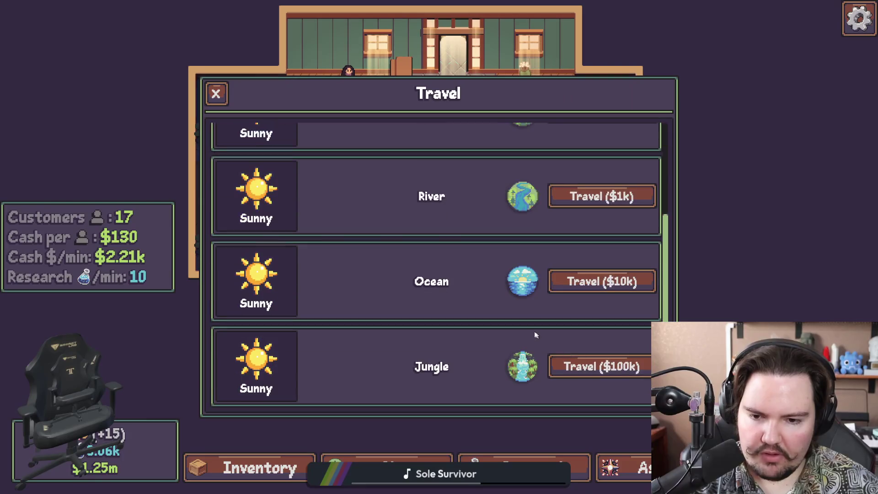
pyautogui.scroll(3, 592, 330)
pyautogui.click(587, 167)
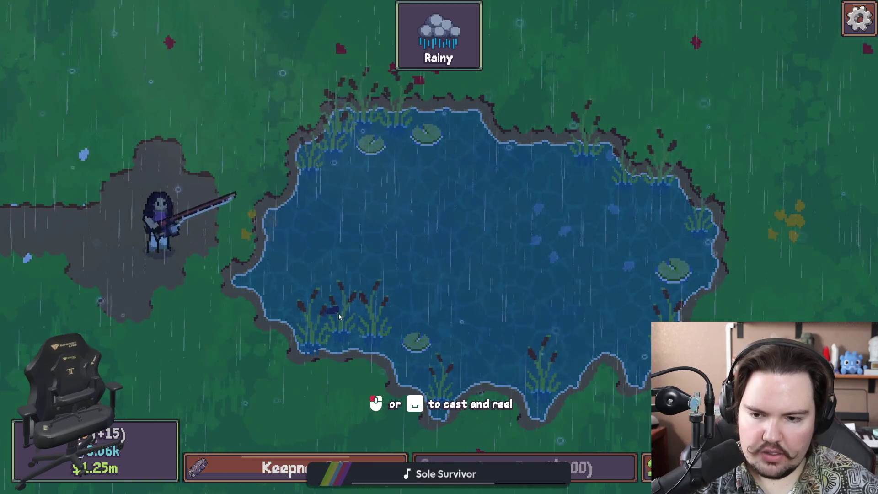
pyautogui.press('super')
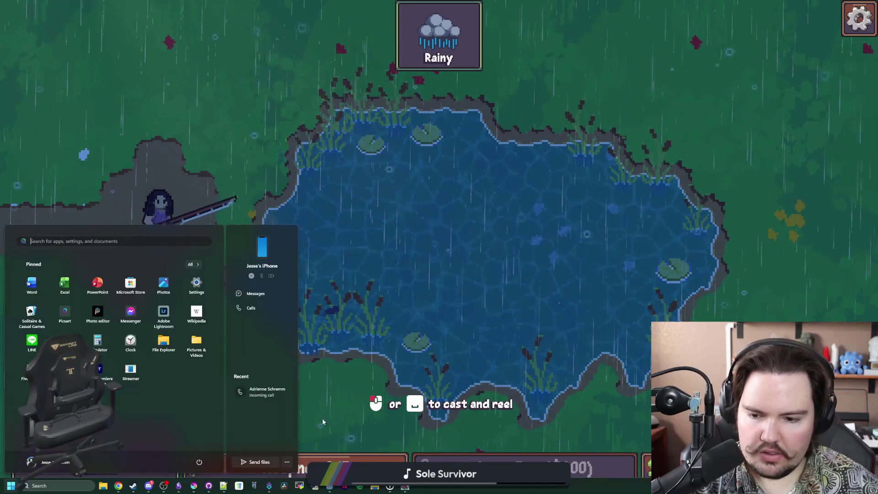
# Return to the Godot editor, stop the running game, and select a node in the scene tree.
pyautogui.moveTo(329, 486)
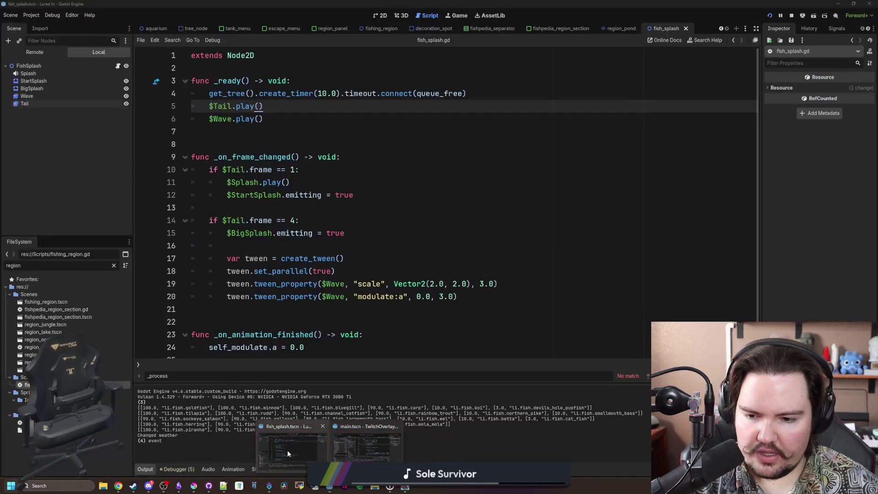
pyautogui.click(288, 453)
pyautogui.click(791, 16)
pyautogui.click(225, 144)
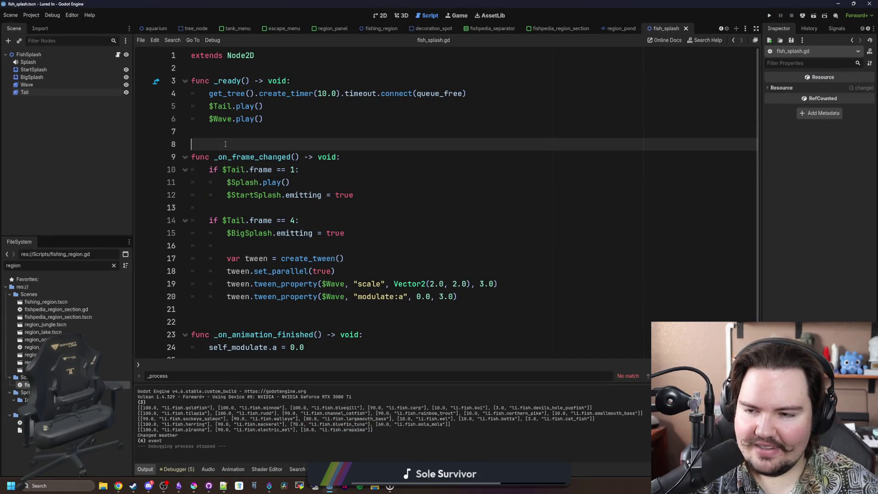
pyautogui.click(22, 86)
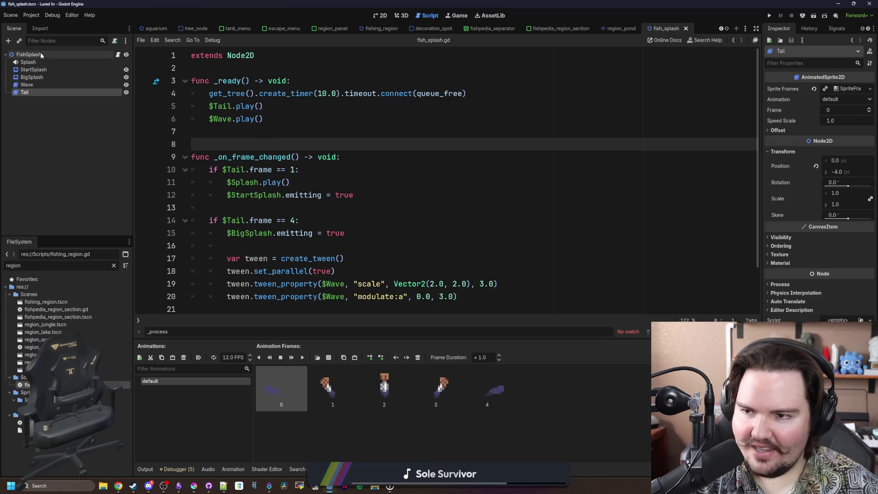
pyautogui.scroll(-2, 419, 217)
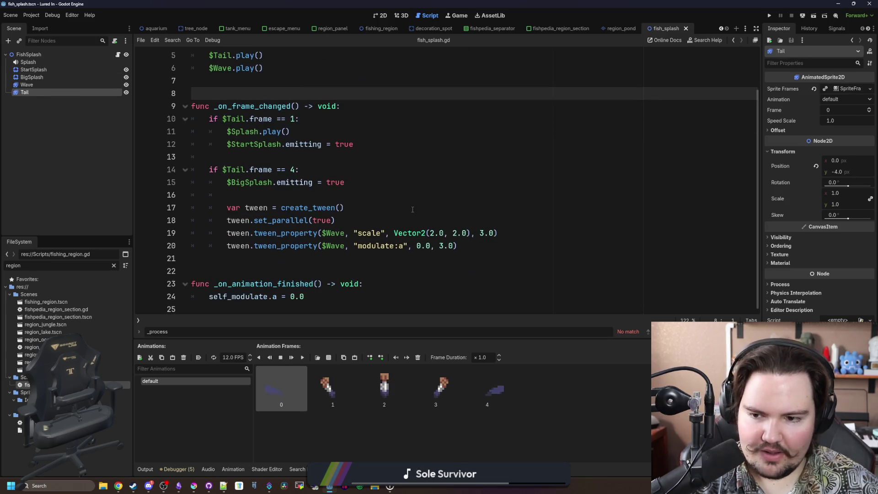
# Connect Tail's frame_changed and animation_finished signals to new handler methods.
pyautogui.click(837, 28)
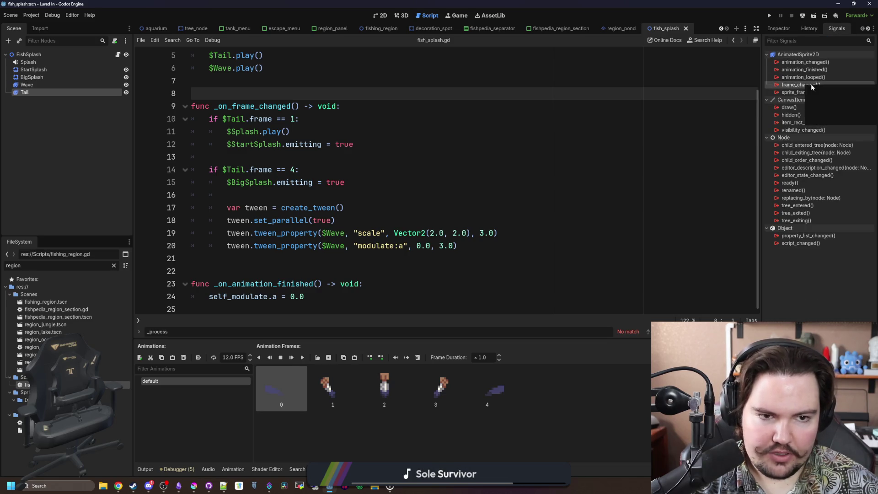
pyautogui.doubleClick(805, 85)
pyautogui.press('Return')
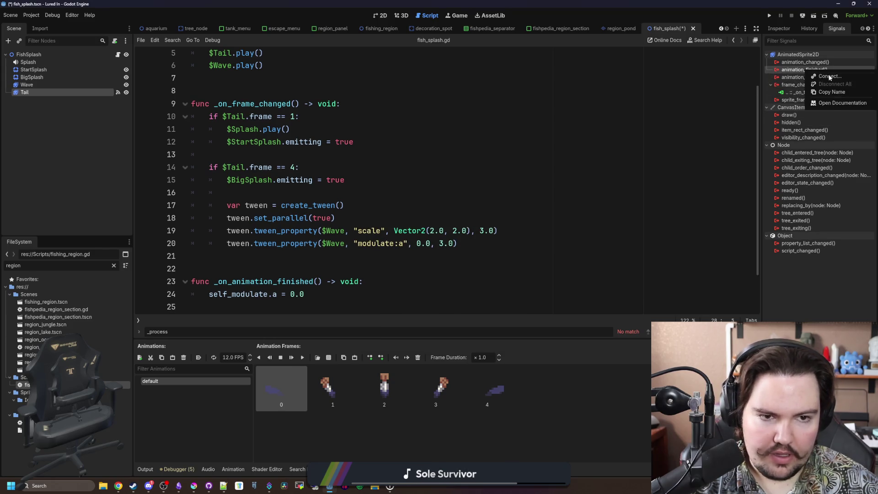
pyautogui.click(829, 77)
pyautogui.press('Return')
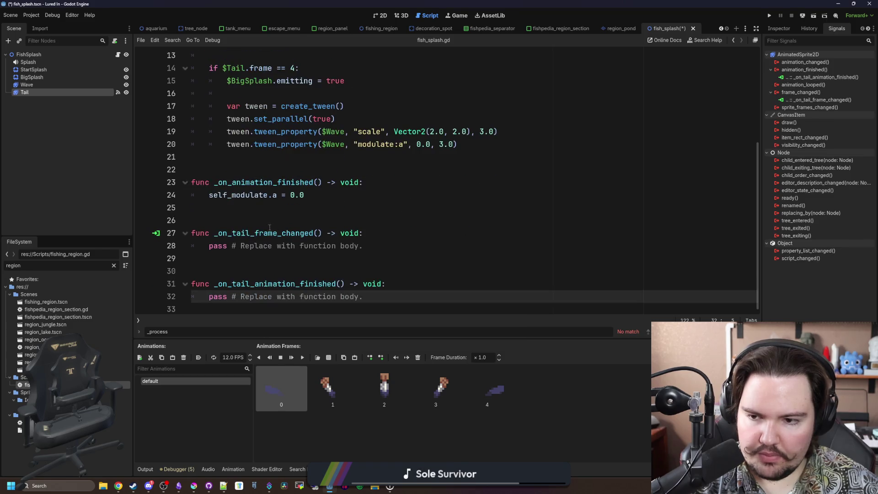
# Move the frame-checking code into _on_tail_frame_changed and delete the old handler functions.
pyautogui.scroll(2, 264, 261)
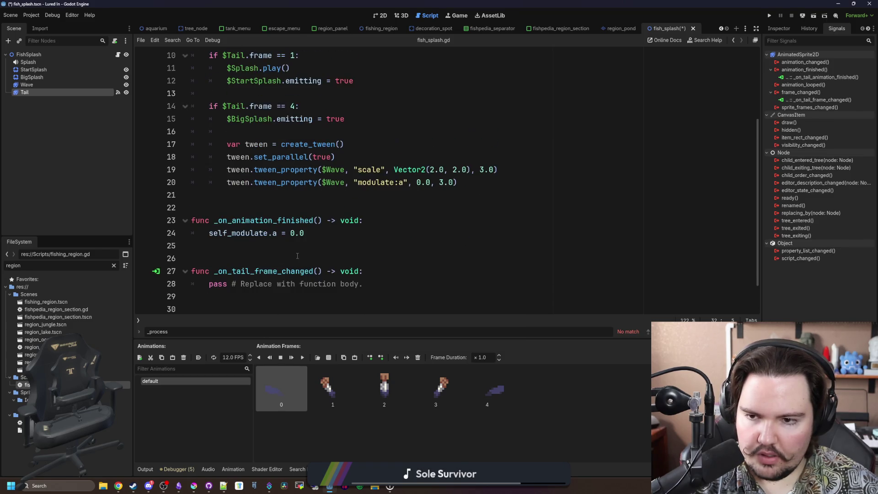
pyautogui.moveTo(470, 213); pyautogui.dragTo(222, 94)
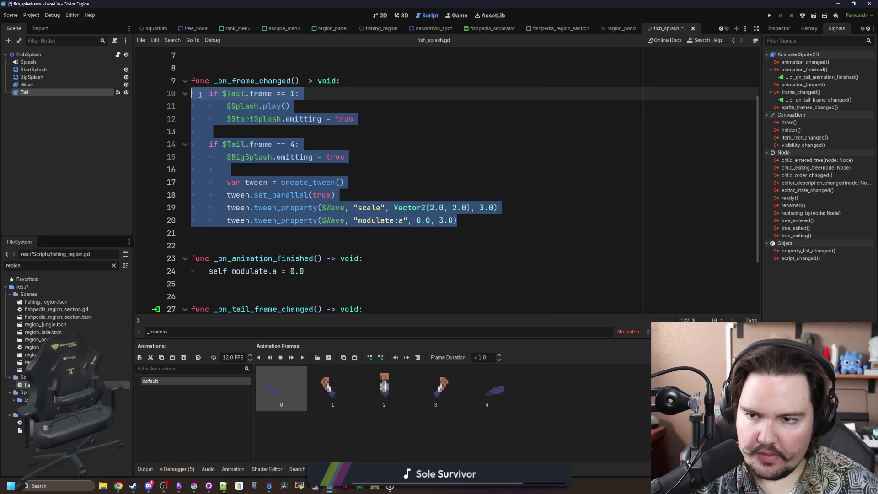
pyautogui.press('BackSpace')
pyautogui.scroll(2, 267, 220)
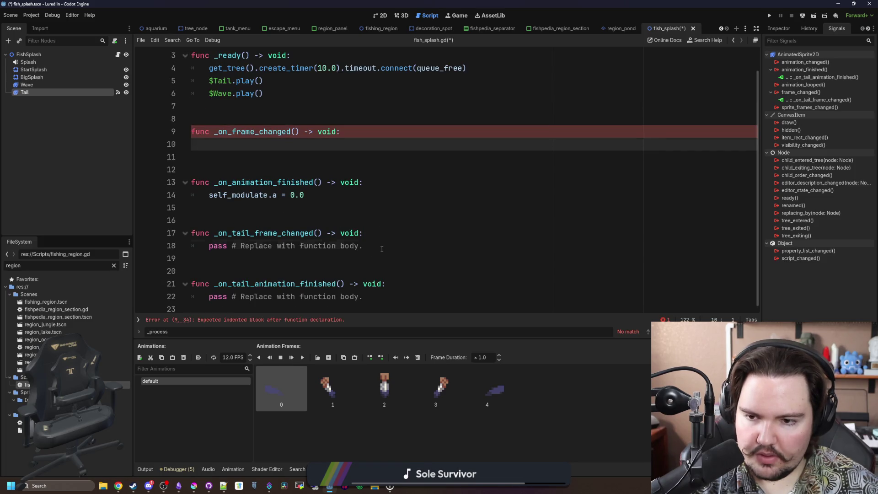
pyautogui.moveTo(209, 245); pyautogui.dragTo(363, 245)
pyautogui.write('if $Tail.frame == 1: \t\t$Splash.play() \t\t$StartSplash.emitting = true \t \tif $Tail.frame == 4: \t\t$BigSplash.emitting = true \t\t \t\tvar tween = create_tween() \t\ttween.set_parallel(true) \t\ttween.tween_property($Wave, "scale", Vector2(2.0, 2.0), 3.0) \t\ttween.tween_property($Wave, "modulate:a", 0.0, 3.0)')
pyautogui.moveTo(305, 204); pyautogui.dragTo(245, 206)
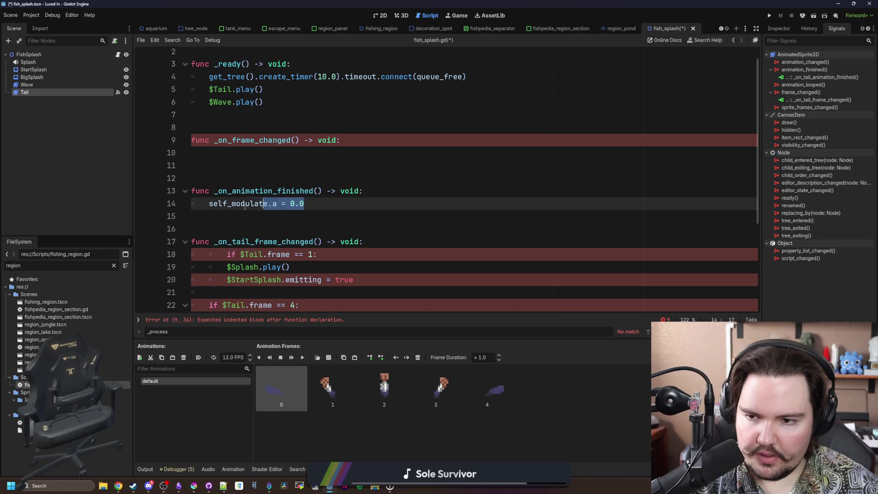
pyautogui.press('BackSpace')
pyautogui.press('BackSpace')
pyautogui.press('BackSpace')
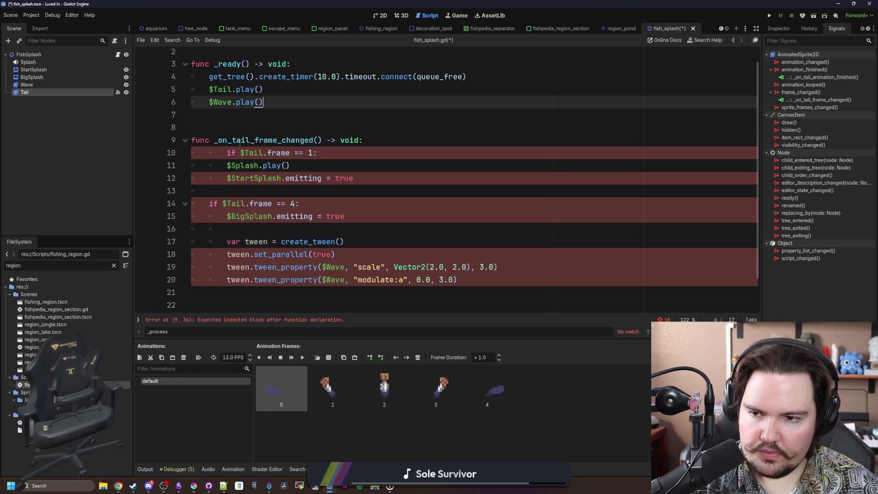
# Give _on_tail_animation_finished 'self_modulate.a = 0.0', fix the if line's indent, and save.
pyautogui.scroll(-1, 297, 228)
pyautogui.write('self_modulate.a = 0.0')
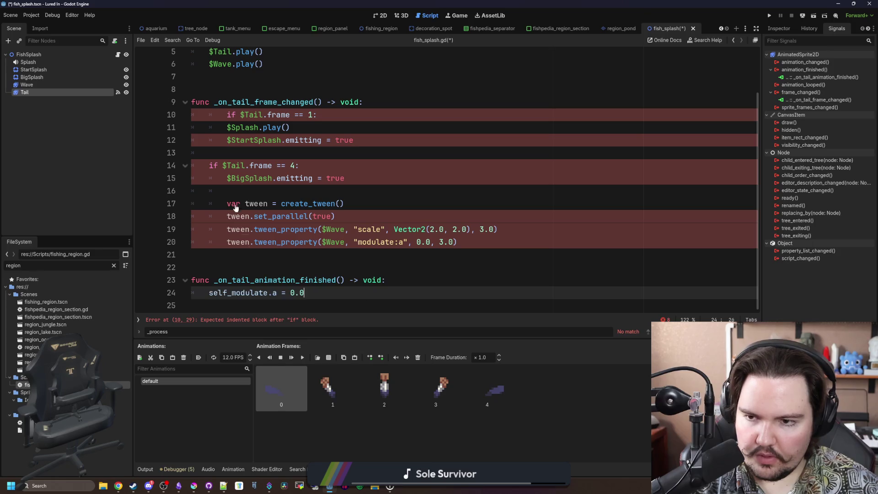
pyautogui.click(227, 115)
pyautogui.press('BackSpace')
pyautogui.click(267, 145)
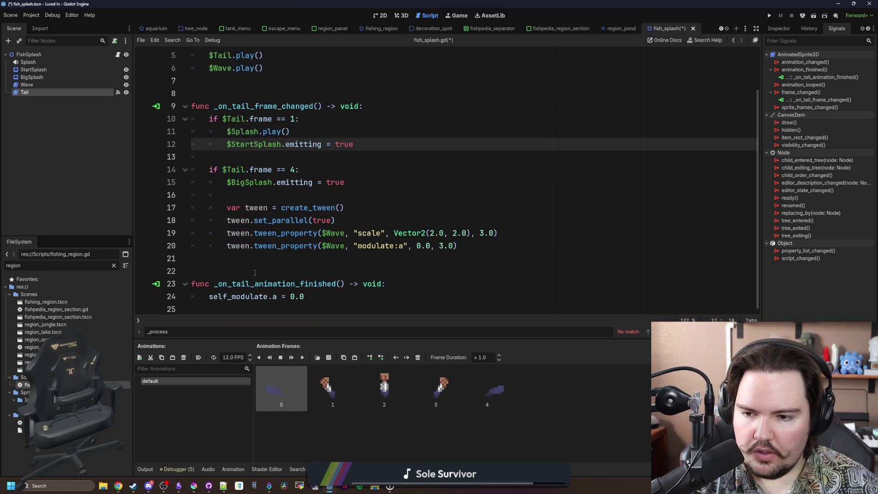
pyautogui.hotkey('ctrl', 's')
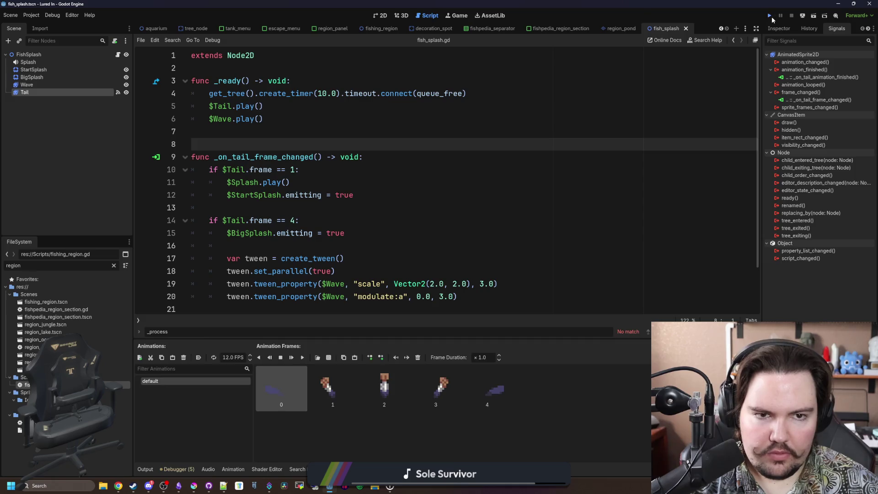
# Run the project, enter the saved game, travel to the Pond, then quit back to the editor.
pyautogui.click(769, 16)
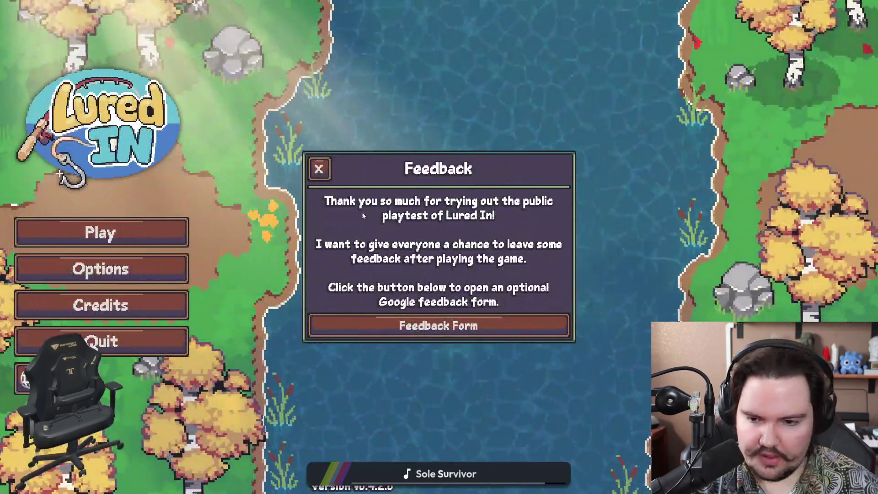
pyautogui.click(318, 169)
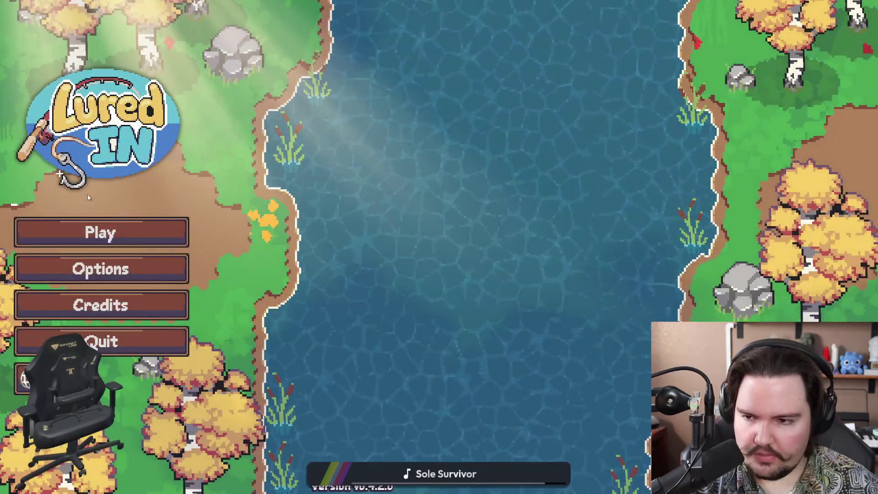
pyautogui.click(98, 231)
pyautogui.click(439, 296)
pyautogui.click(594, 170)
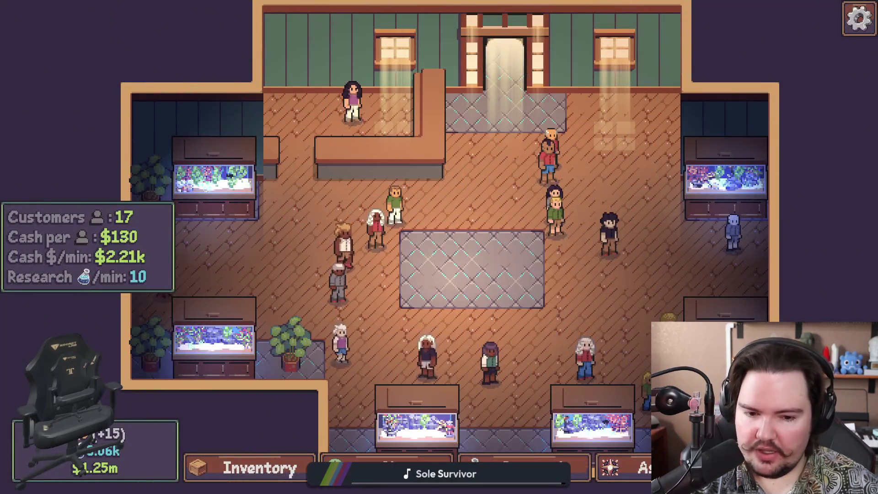
pyautogui.press('Escape')
pyautogui.click(417, 314)
# Change line 24 to '$Tail.modulate.a = 0.0', save the script, and run the project again.
pyautogui.click(315, 246)
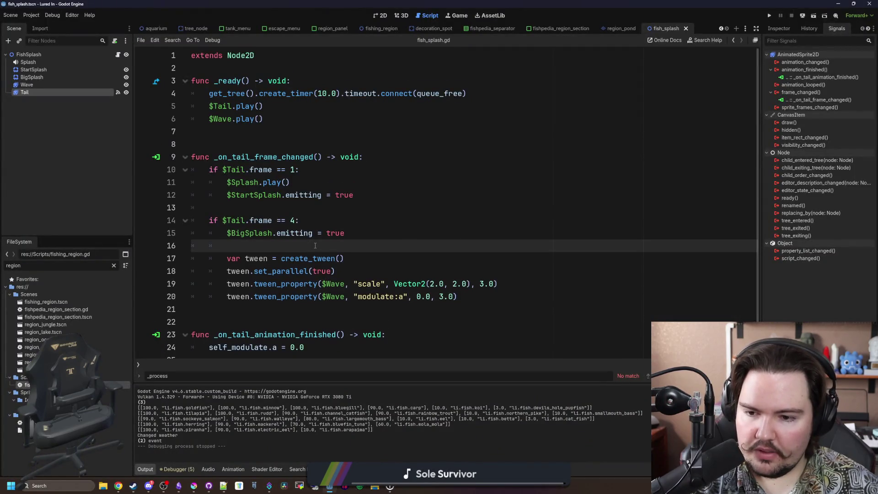
pyautogui.scroll(-1, 315, 245)
pyautogui.moveTo(304, 338); pyautogui.dragTo(209, 338)
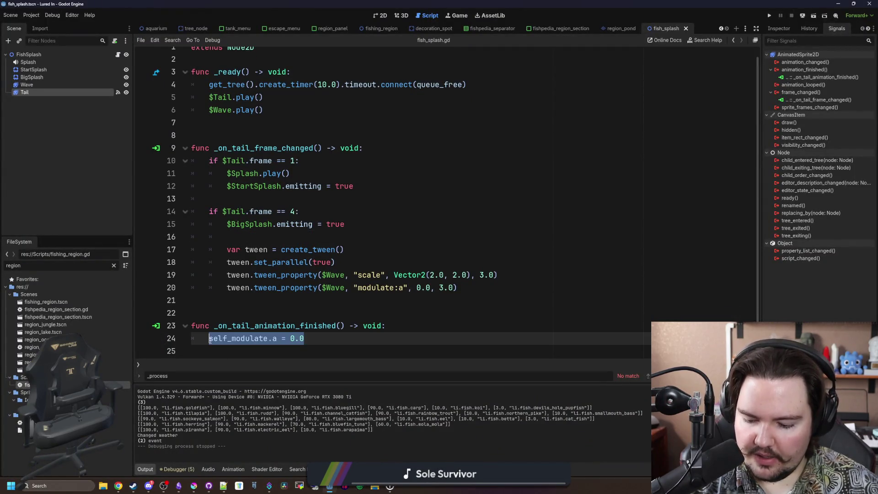
pyautogui.write('$Tail./')
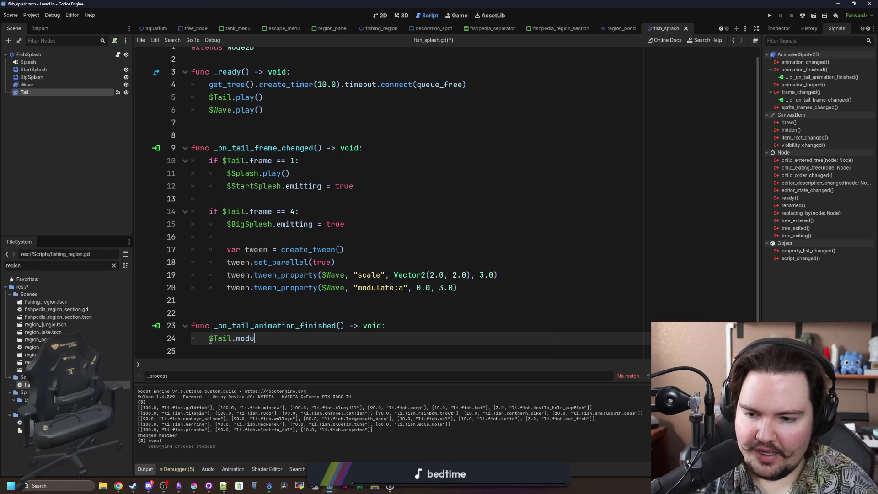
pyautogui.write('.a = 0.0')
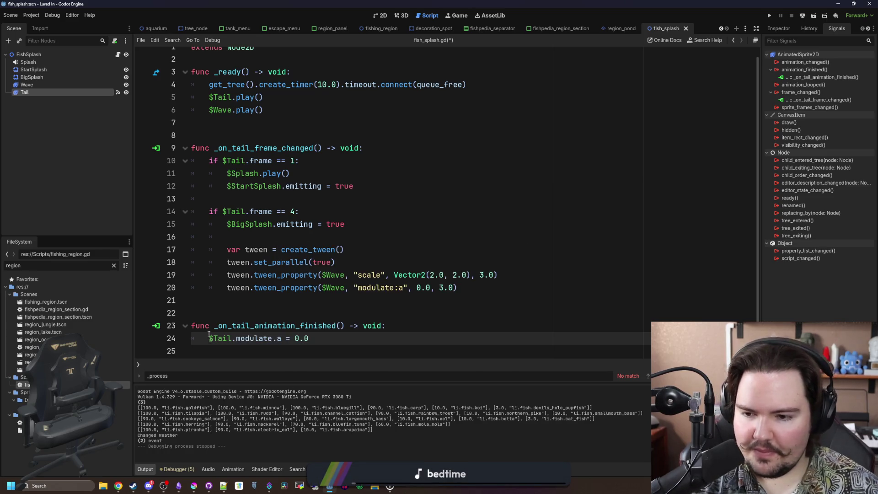
pyautogui.click(280, 300)
pyautogui.hotkey('ctrl', 's')
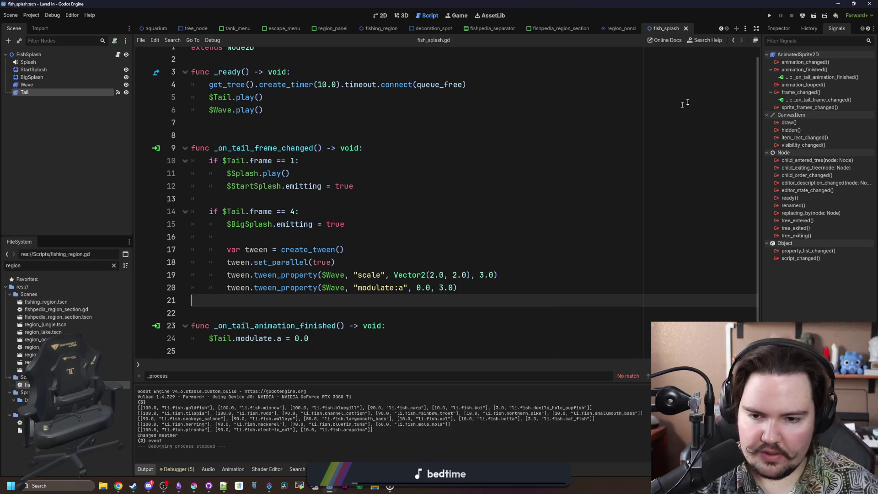
pyautogui.click(769, 17)
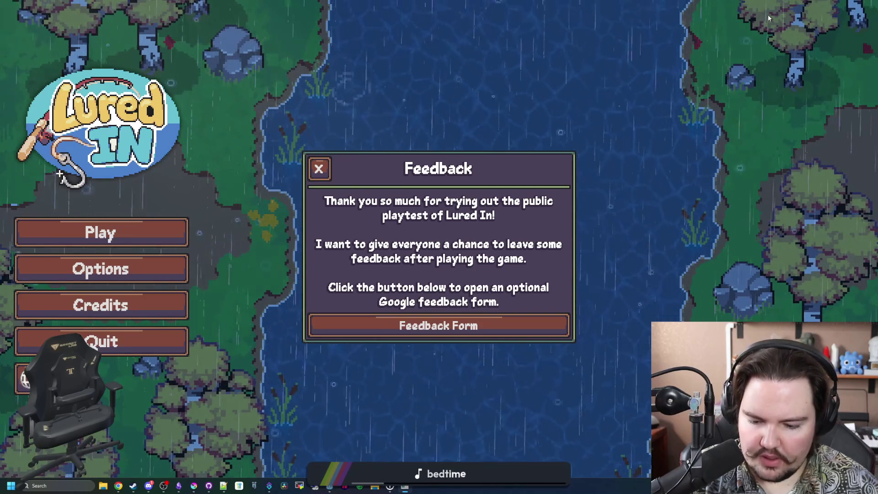
# Dismiss the Feedback notice, quit Lured In from the title screen, and switch to Krita.
pyautogui.click(318, 168)
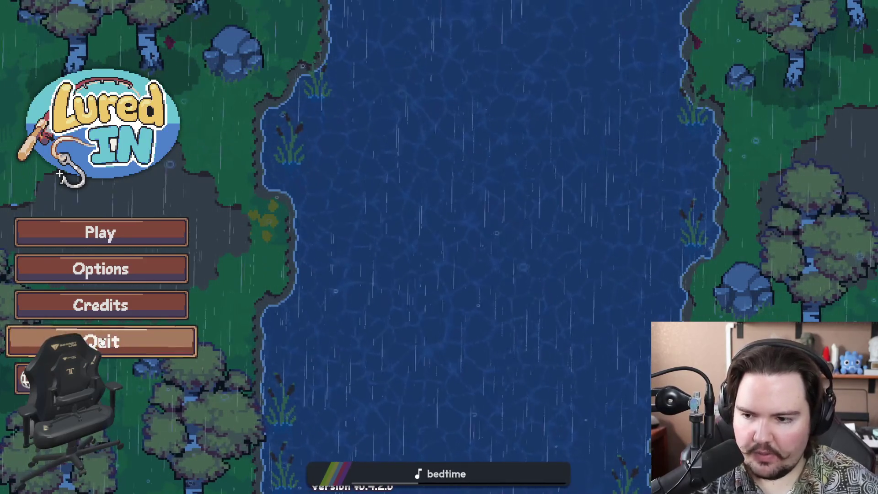
pyautogui.click(154, 343)
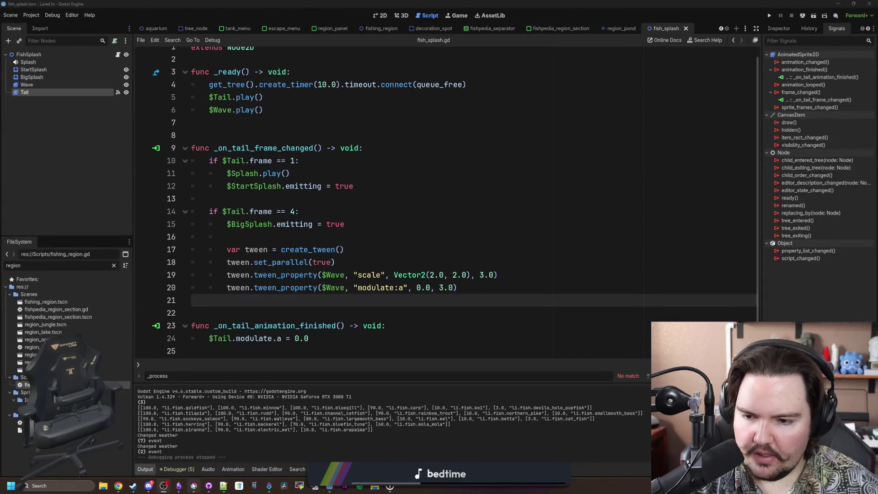
pyautogui.moveTo(193, 485)
pyautogui.click(204, 449)
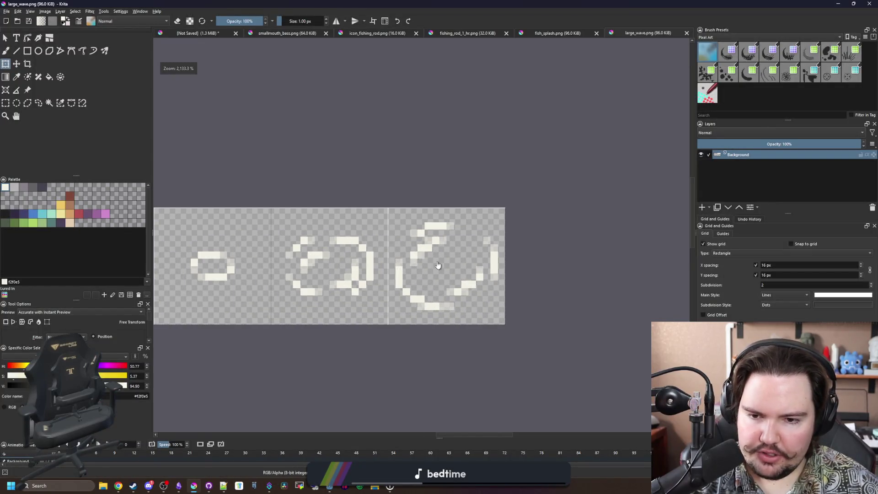
# Enlarge large_wave.png's canvas to a wider, taller size via Image > Resize Canvas.
pyautogui.scroll(-1, 411, 263)
pyautogui.scroll(1, 414, 275)
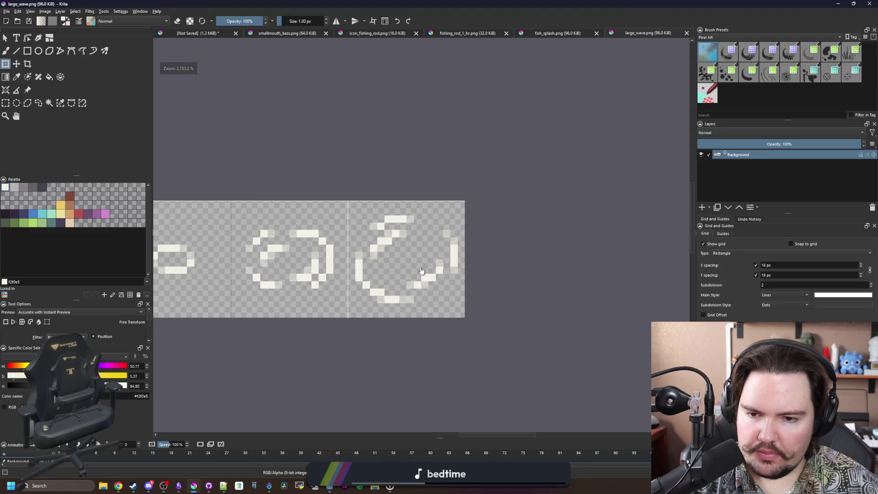
pyautogui.scroll(-2, 444, 250)
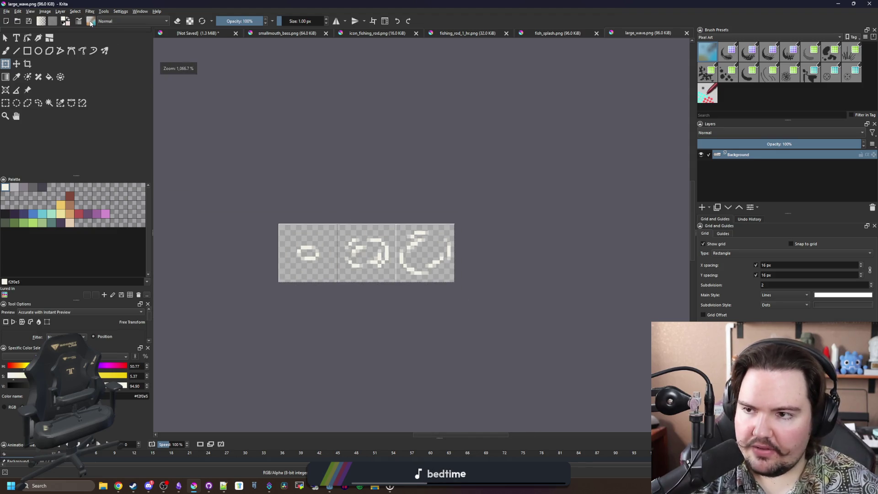
pyautogui.click(45, 11)
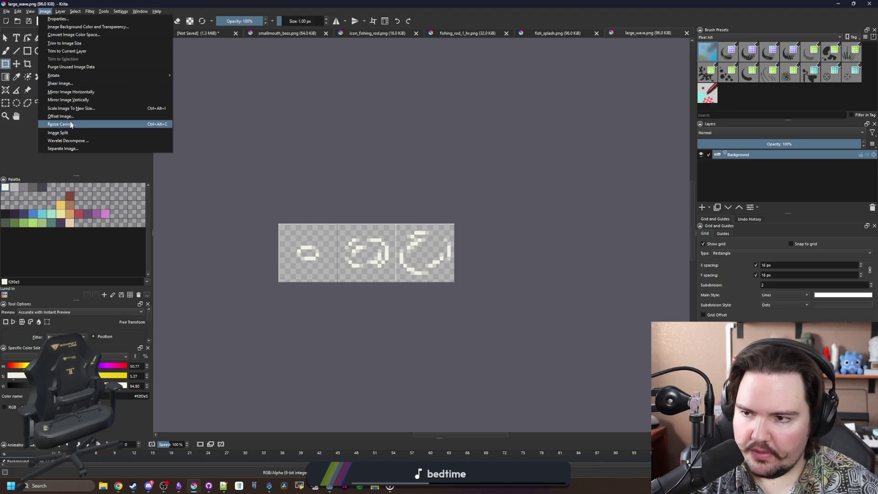
pyautogui.click(60, 119)
pyautogui.moveTo(445, 172); pyautogui.dragTo(561, 212)
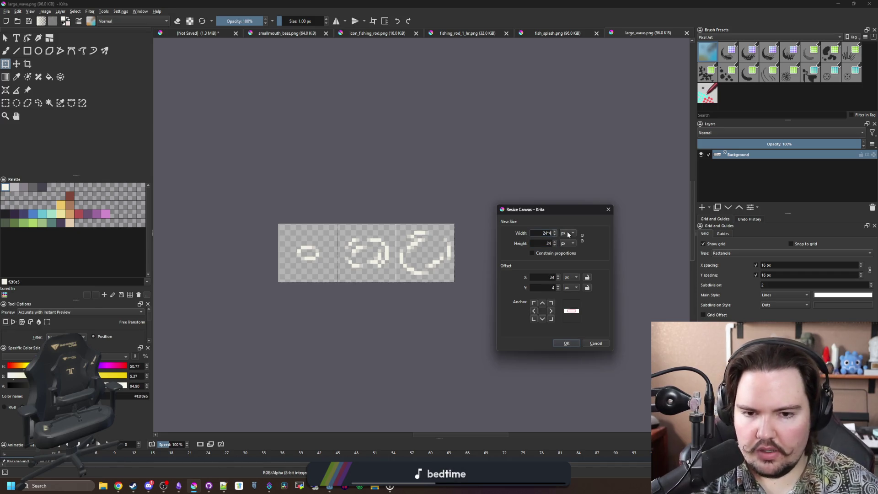
pyautogui.click(566, 344)
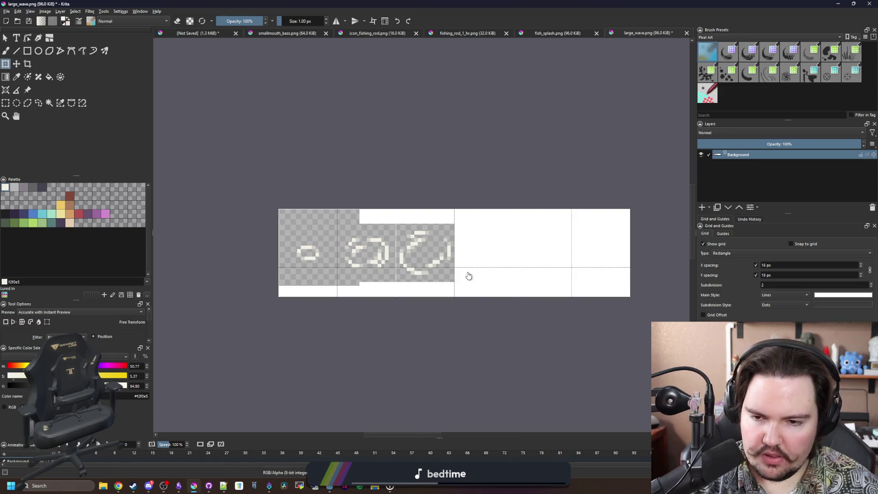
# Magic-wand the new white areas and delete them to leave transparency.
pyautogui.click(49, 102)
pyautogui.click(594, 243)
pyautogui.press('Delete')
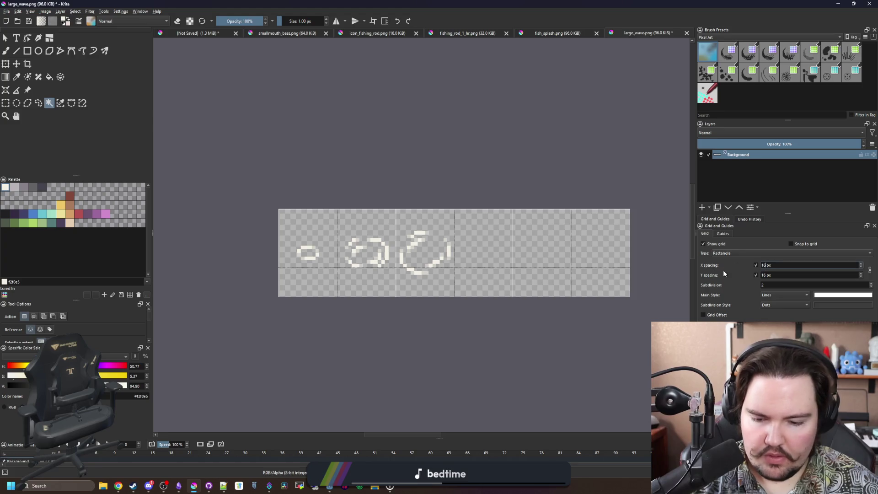
# Set the grid spacing to 24 px and extend the canvas for another frame.
pyautogui.press('BackSpace')
pyautogui.press('BackSpace')
pyautogui.write('24')
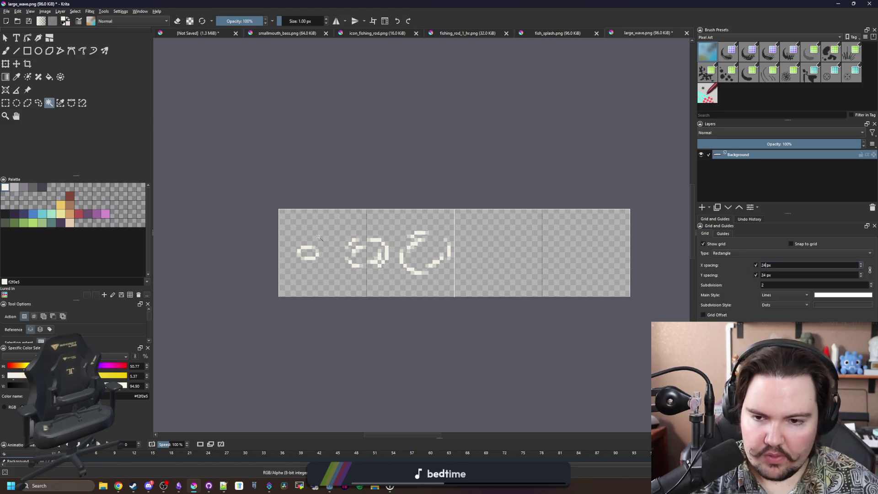
pyautogui.write('t')
pyautogui.scroll(1, 288, 191)
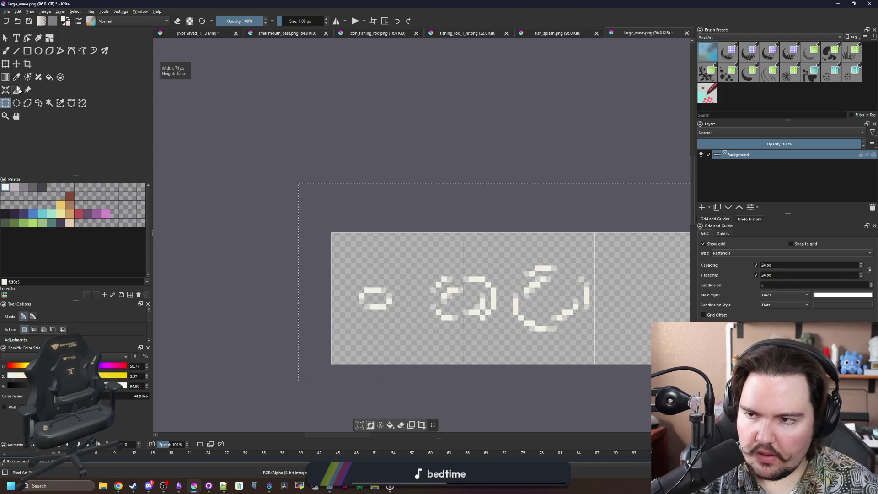
pyautogui.hotkey('ctrl', 'z')
pyautogui.hotkey('ctrl', 'z')
pyautogui.hotkey('ctrl', 'z')
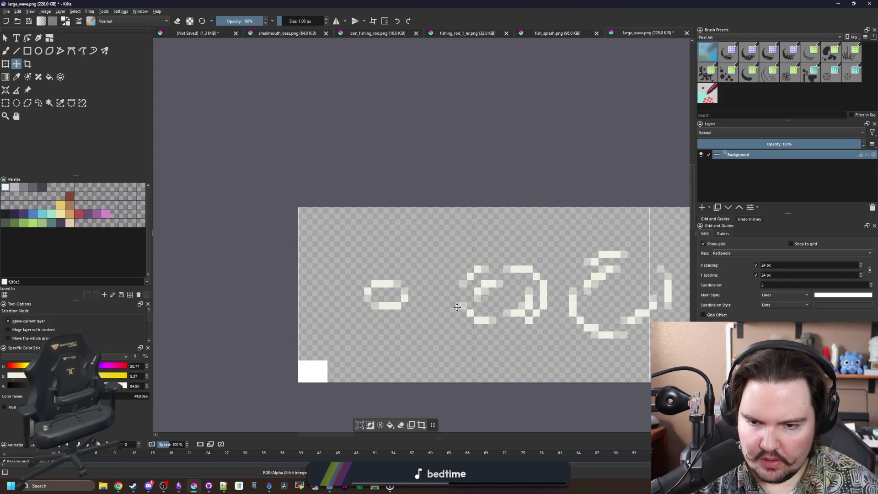
# Select the rightmost swirl wave and shift it about 8 px to the right.
pyautogui.press('r')
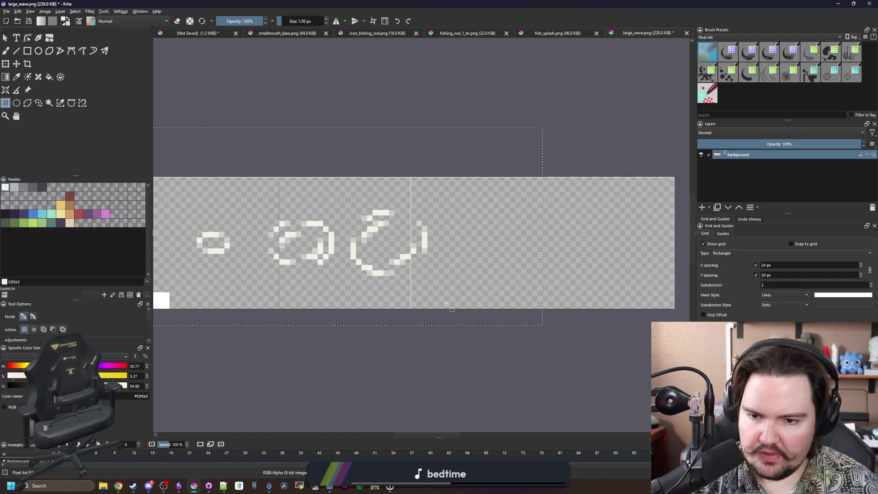
pyautogui.moveTo(492, 351); pyautogui.dragTo(251, 177)
pyautogui.press('t')
pyautogui.scroll(1, 371, 272)
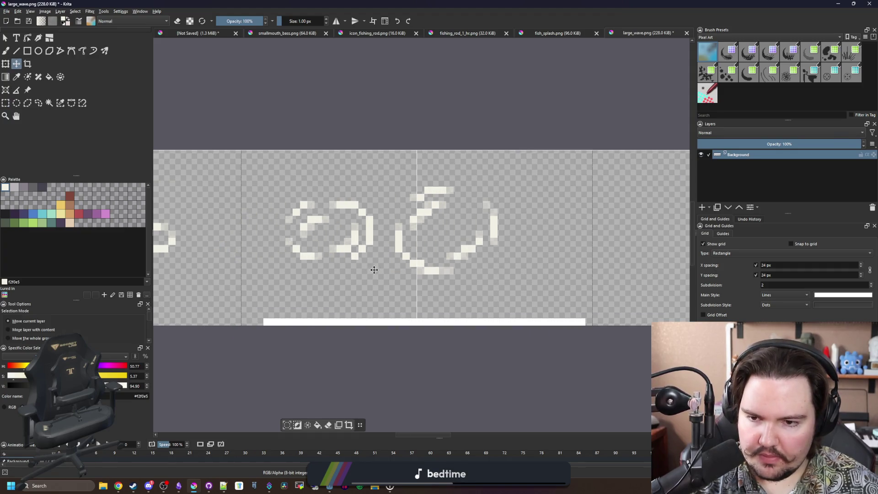
pyautogui.press('r')
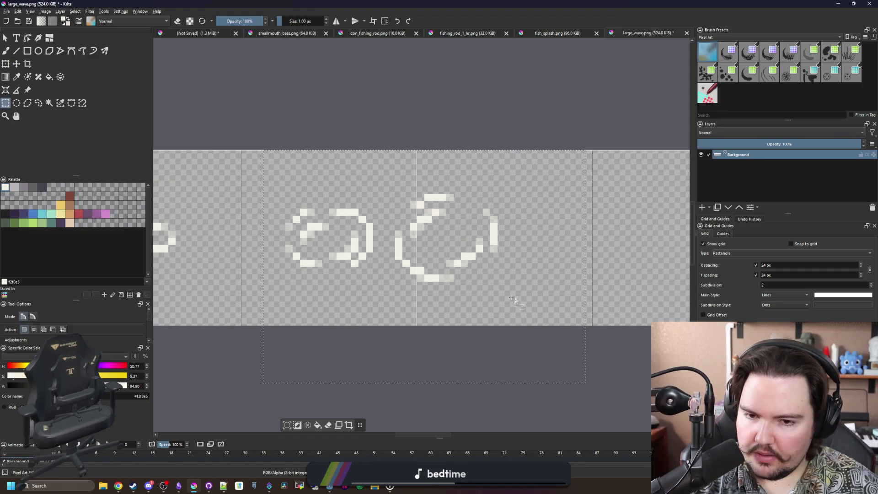
pyautogui.moveTo(563, 339); pyautogui.dragTo(391, 161)
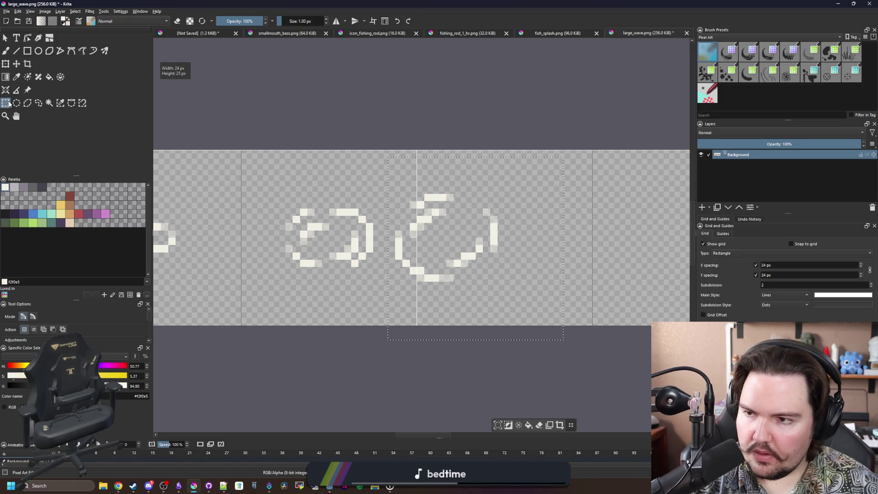
pyautogui.click(16, 63)
pyautogui.moveTo(315, 253)
pyautogui.mouseDown()
pyautogui.moveTo(362, 251)
pyautogui.moveTo(377, 262)
pyautogui.mouseUp()
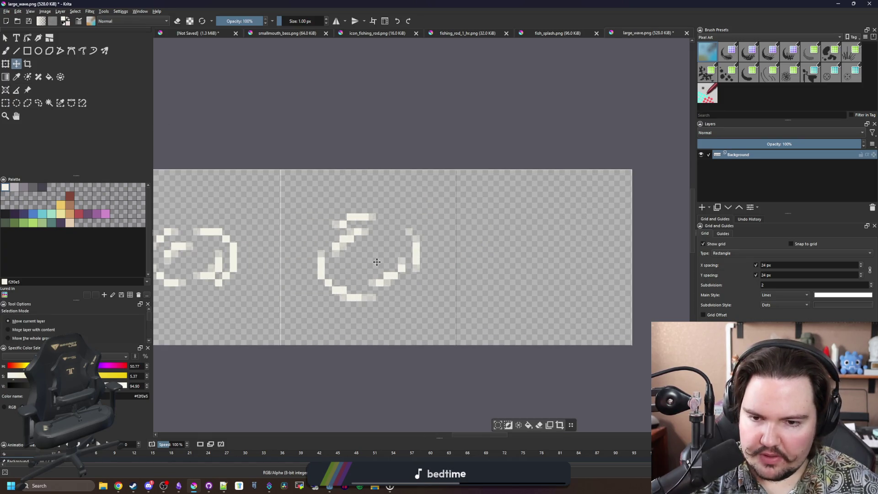
pyautogui.scroll(-3, 380, 261)
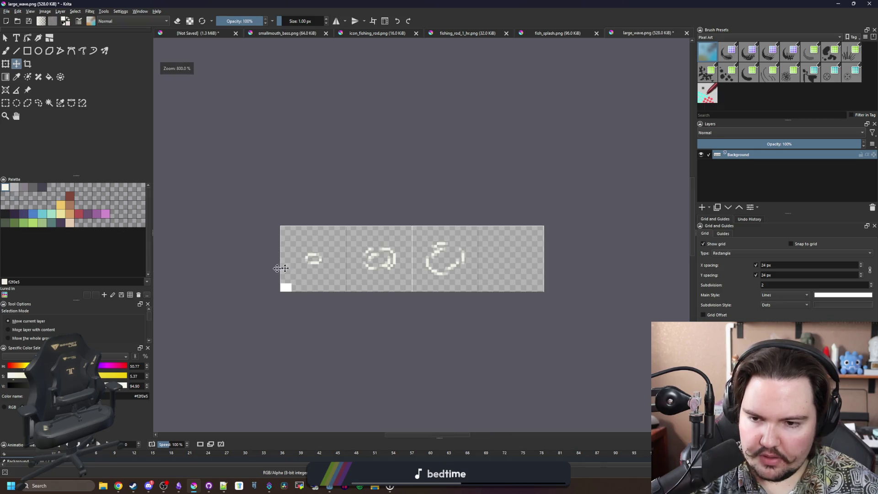
# Clear the small stray selection and bring the next frame into view.
pyautogui.click(49, 103)
pyautogui.scroll(1, 255, 284)
pyautogui.scroll(2, 311, 264)
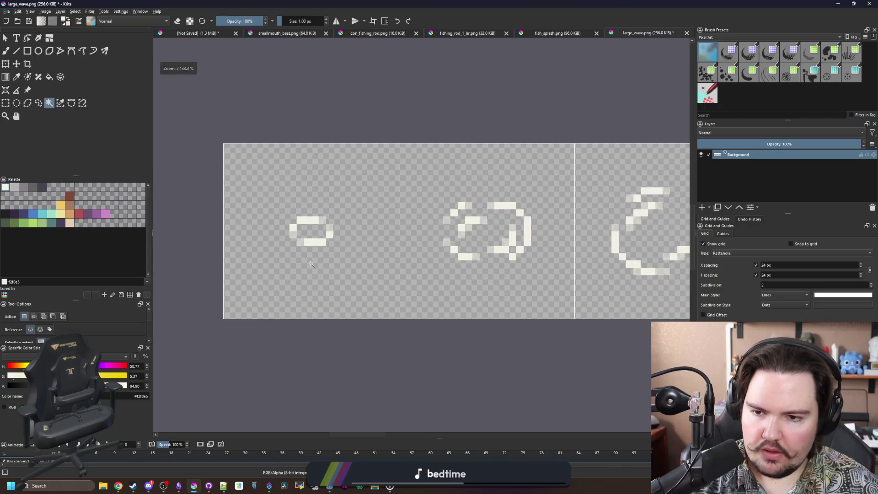
pyautogui.hscroll(2, 466, 264)
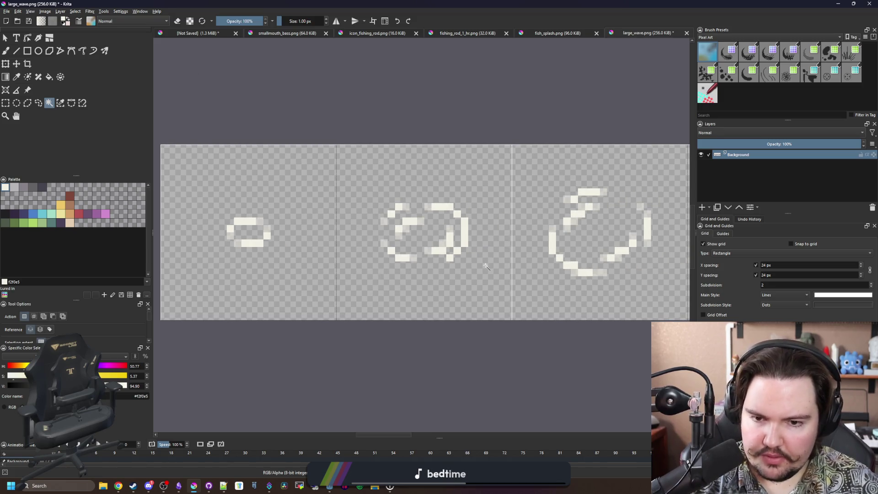
pyautogui.scroll(3, 375, 270)
pyautogui.scroll(-2, 251, 208)
pyautogui.scroll(4, 325, 211)
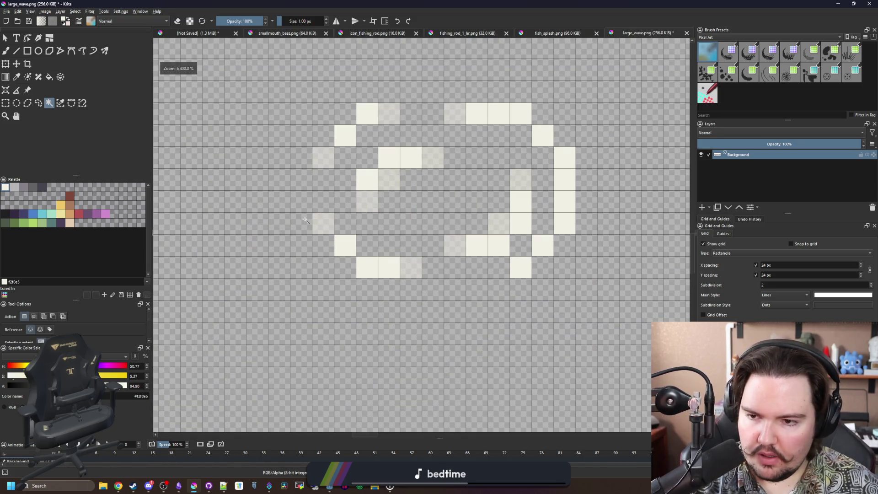
pyautogui.scroll(-1, 305, 220)
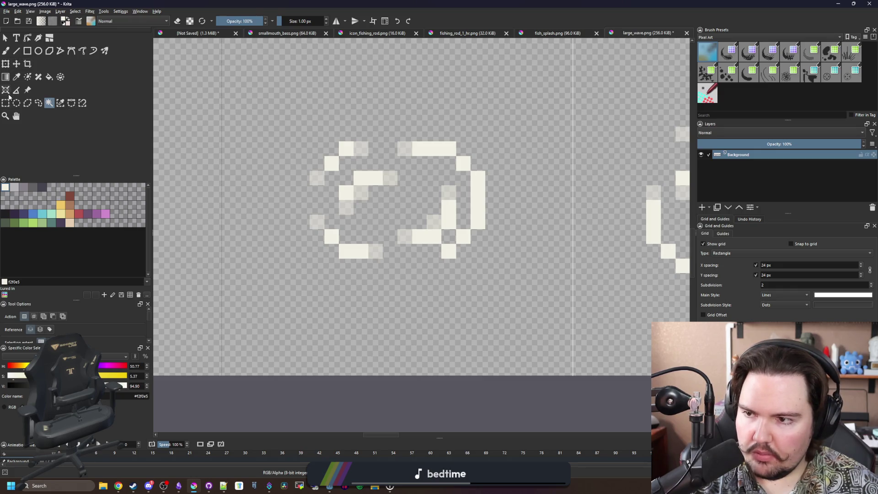
pyautogui.click(6, 101)
pyautogui.click(492, 226)
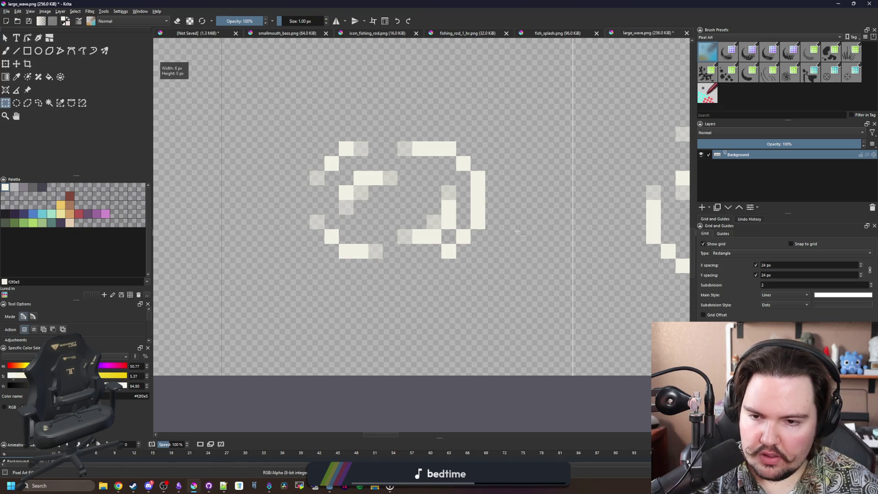
pyautogui.moveTo(594, 247)
pyautogui.mouseDown()
pyautogui.moveTo(327, 250)
pyautogui.moveTo(380, 240)
pyautogui.moveTo(448, 247)
pyautogui.mouseUp()
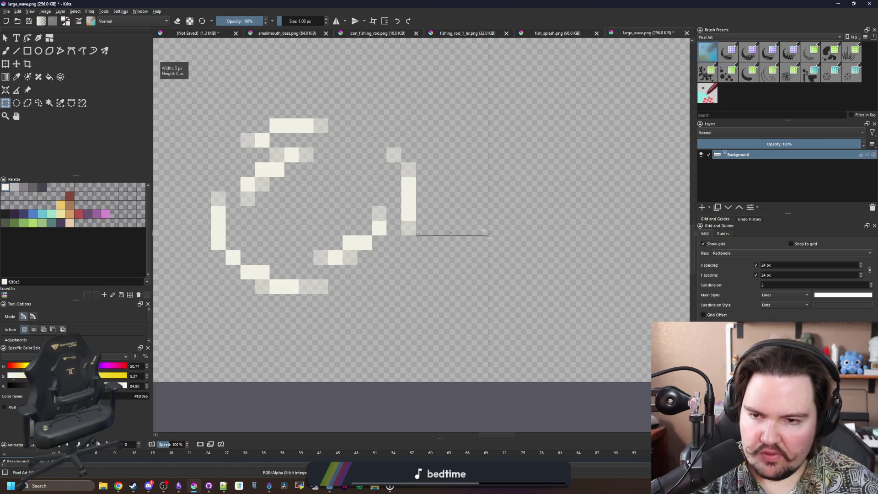
pyautogui.scroll(3, 289, 171)
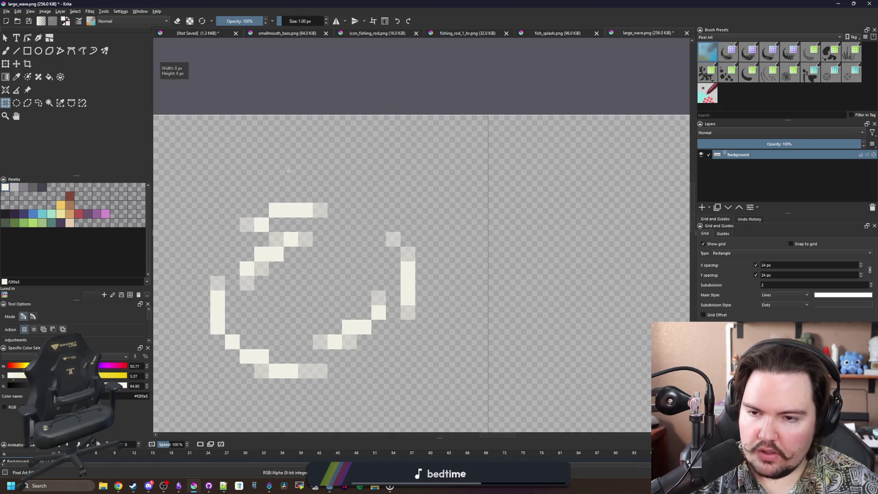
# Sample the wave's light colour and switch to the brush.
pyautogui.press('p')
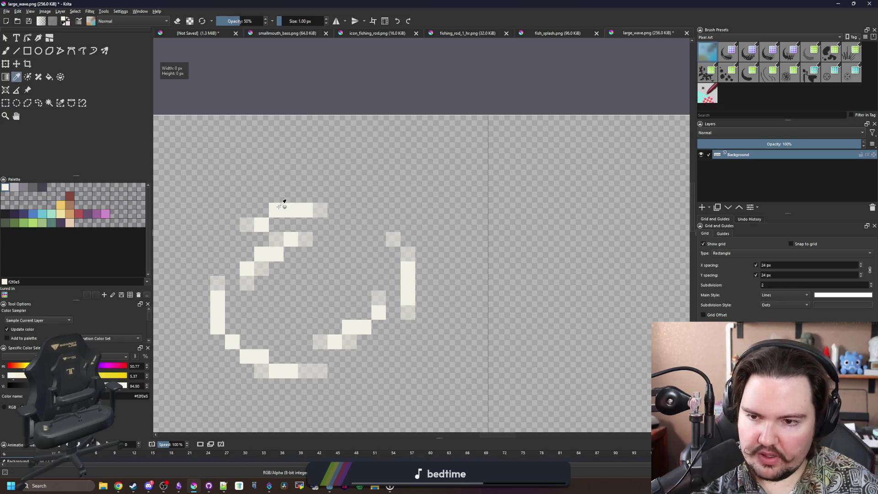
pyautogui.scroll(-5, 357, 211)
pyautogui.scroll(4, 379, 222)
pyautogui.press('b')
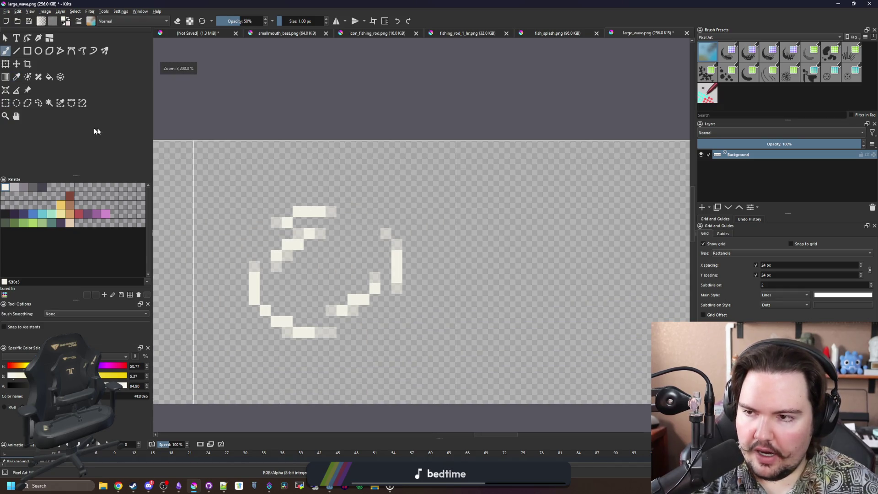
# Select the swirl's frame cell and transform-move a copy into the empty last frame.
pyautogui.click(6, 103)
pyautogui.scroll(-2, 419, 323)
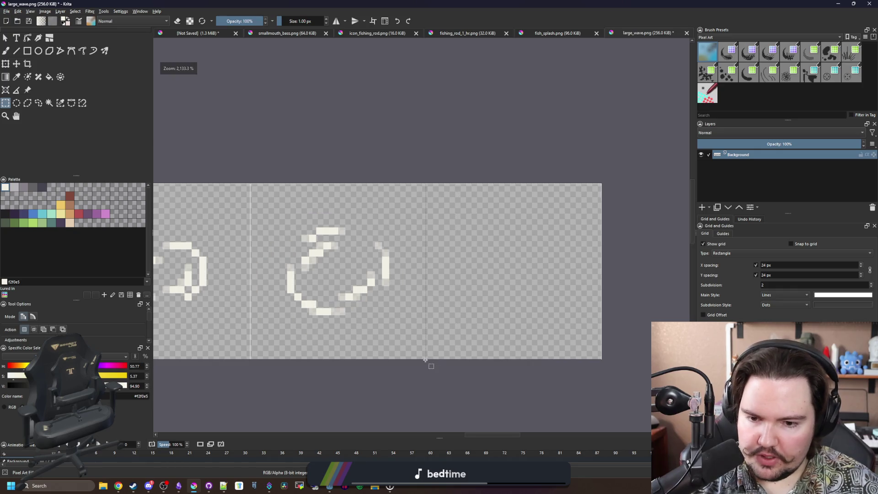
pyautogui.moveTo(425, 359)
pyautogui.mouseDown()
pyautogui.moveTo(280, 175)
pyautogui.moveTo(249, 181)
pyautogui.mouseUp()
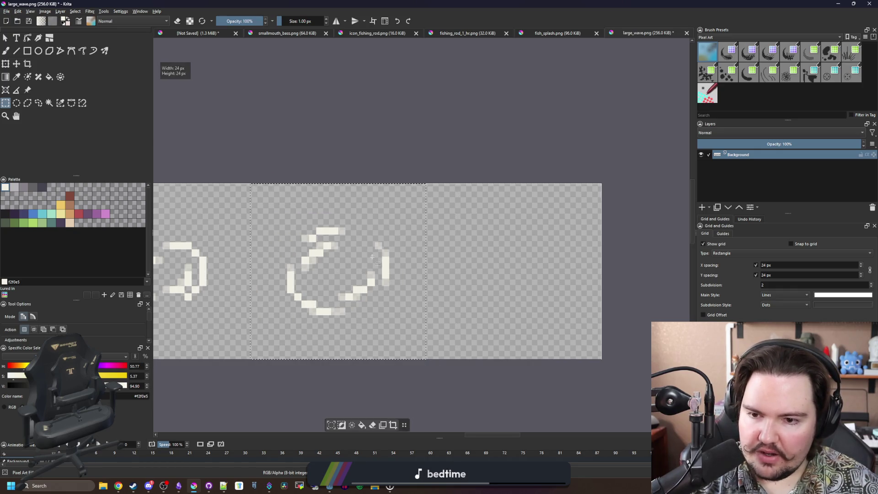
pyautogui.hotkey('ctrl', 't')
pyautogui.moveTo(361, 285); pyautogui.dragTo(534, 286)
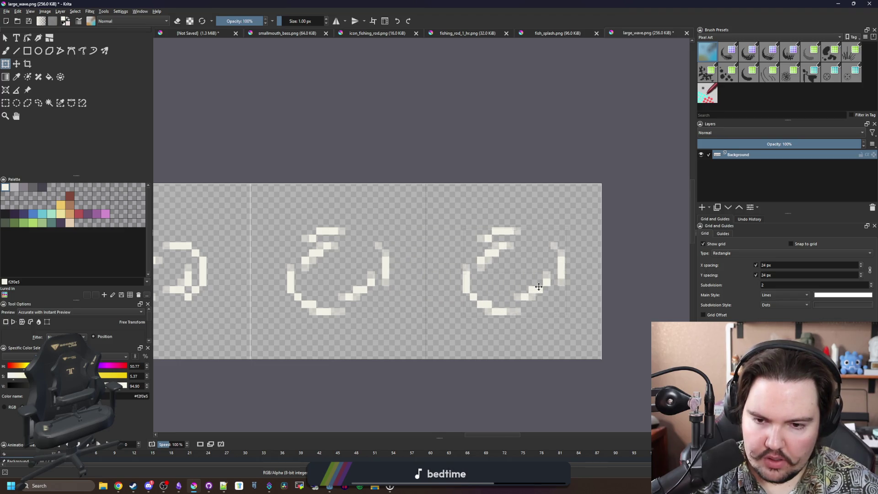
pyautogui.scroll(1, 538, 286)
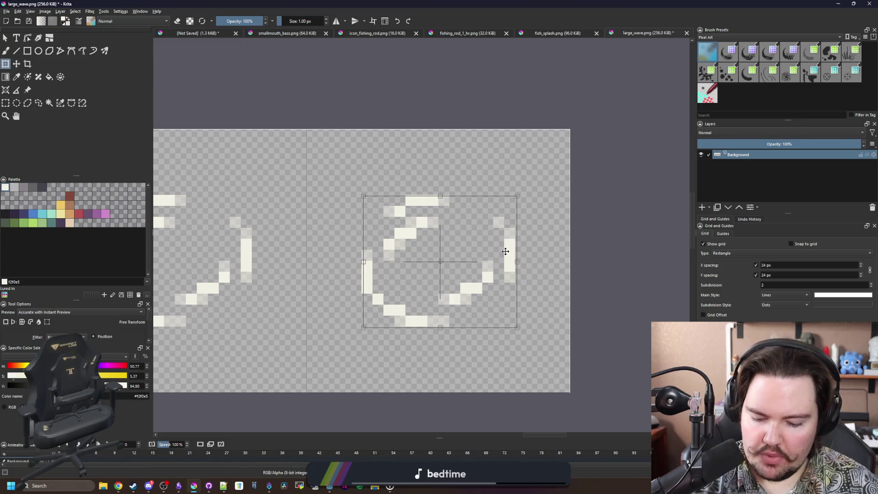
pyautogui.press('Return')
pyautogui.press('b')
pyautogui.scroll(1, 462, 192)
# Paint faint light pixels above the wave's top and below its lower left, undoing one stray stroke.
pyautogui.scroll(-1, 411, 196)
pyautogui.scroll(1, 411, 195)
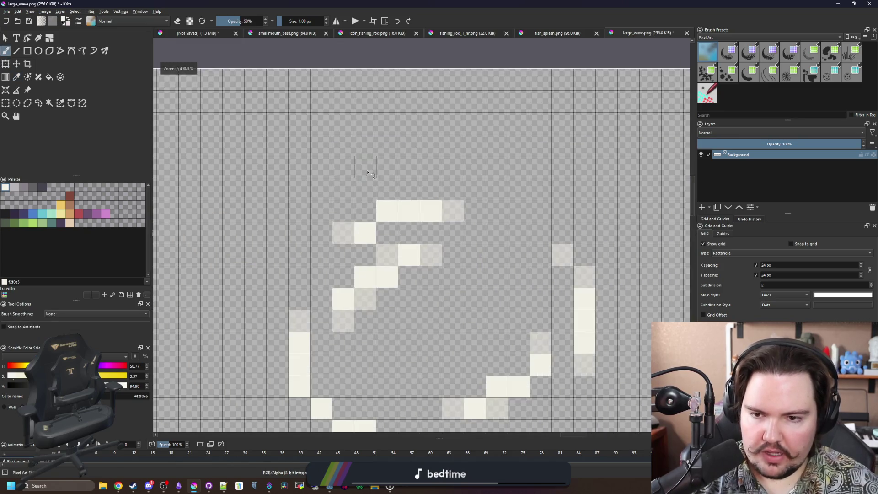
pyautogui.click(348, 169)
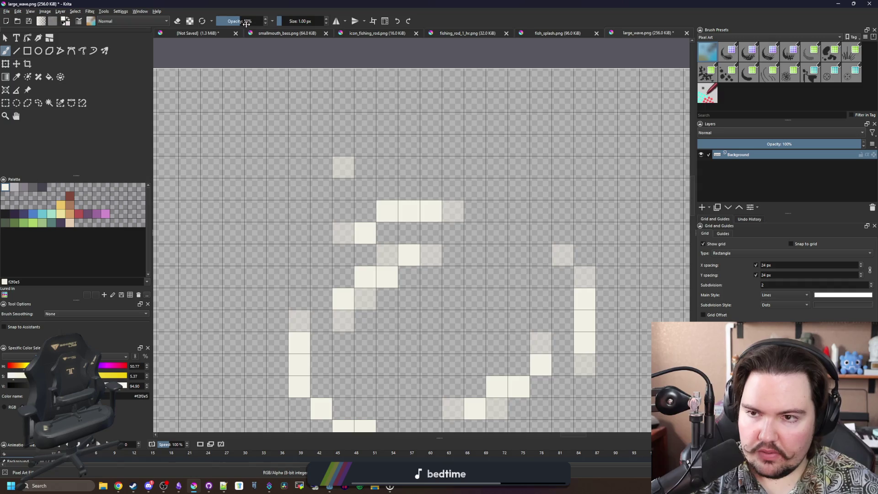
pyautogui.moveTo(369, 146); pyautogui.dragTo(389, 146)
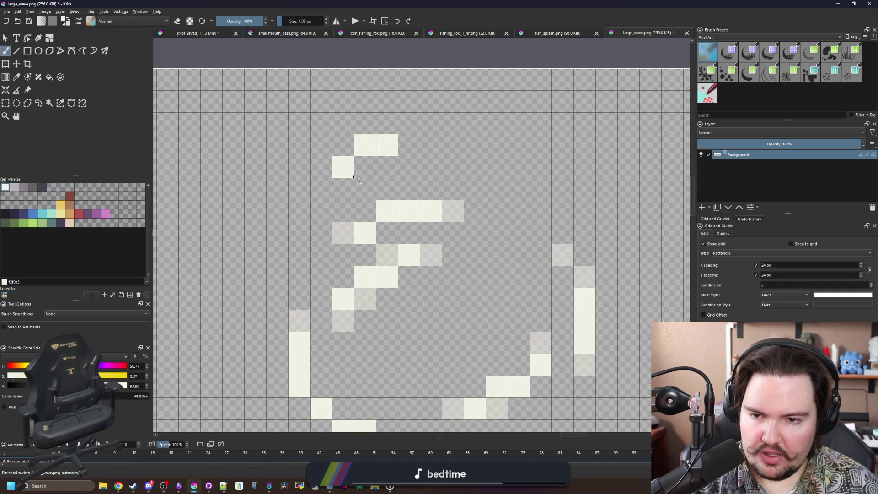
pyautogui.scroll(-1, 353, 176)
pyautogui.scroll(1, 323, 280)
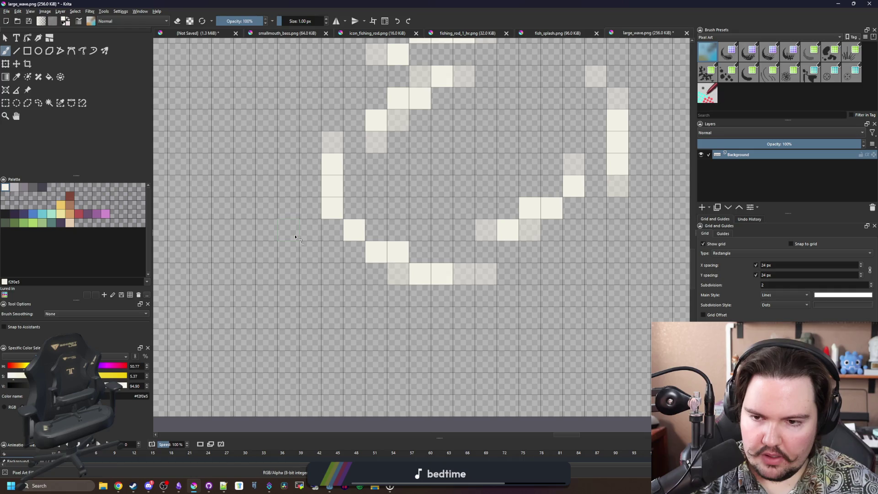
pyautogui.moveTo(352, 292); pyautogui.dragTo(402, 295)
pyautogui.scroll(-2, 364, 292)
pyautogui.scroll(3, 461, 248)
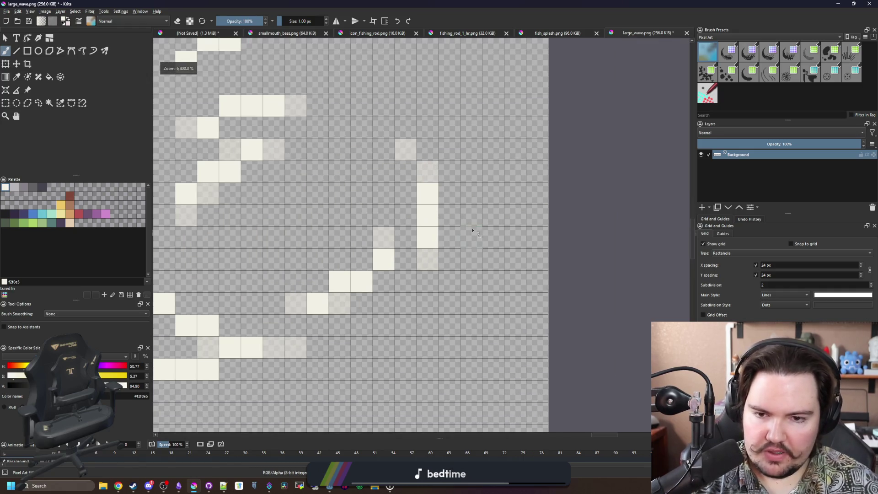
pyautogui.moveTo(471, 215); pyautogui.dragTo(471, 237)
pyautogui.hotkey('ctrl', 'z')
pyautogui.scroll(-3, 412, 201)
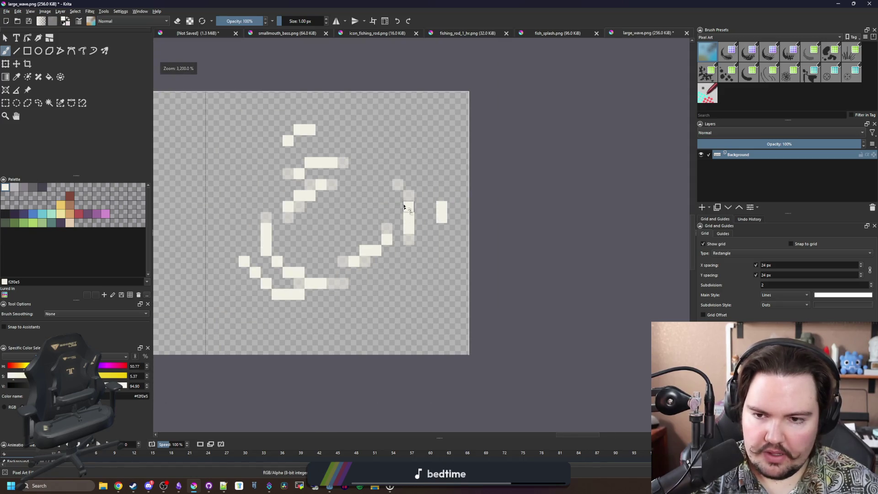
pyautogui.scroll(3, 399, 284)
pyautogui.scroll(-3, 356, 303)
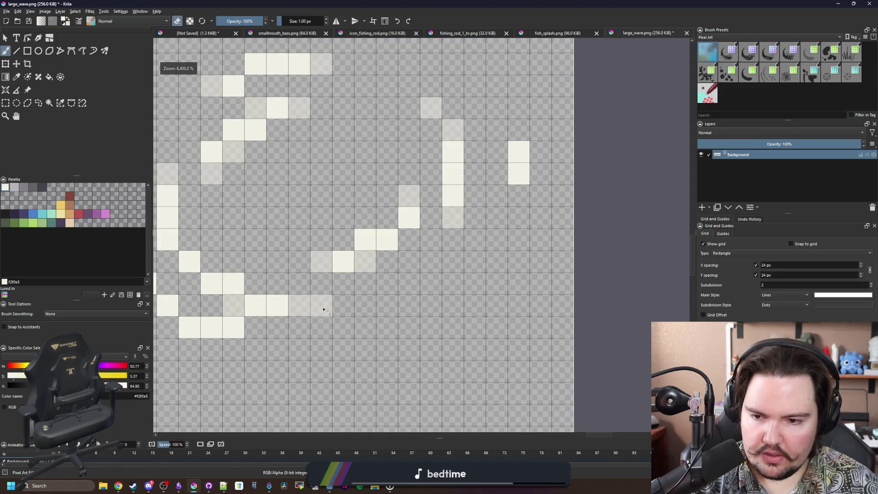
# Erase stray pixels along the lower-left wave, the column's top and the wave's middle.
pyautogui.press('e')
pyautogui.moveTo(329, 305)
pyautogui.mouseDown()
pyautogui.moveTo(229, 283)
pyautogui.moveTo(178, 233)
pyautogui.mouseUp()
pyautogui.scroll(3, 210, 290)
pyautogui.moveTo(194, 265); pyautogui.dragTo(191, 204)
pyautogui.scroll(-3, 191, 204)
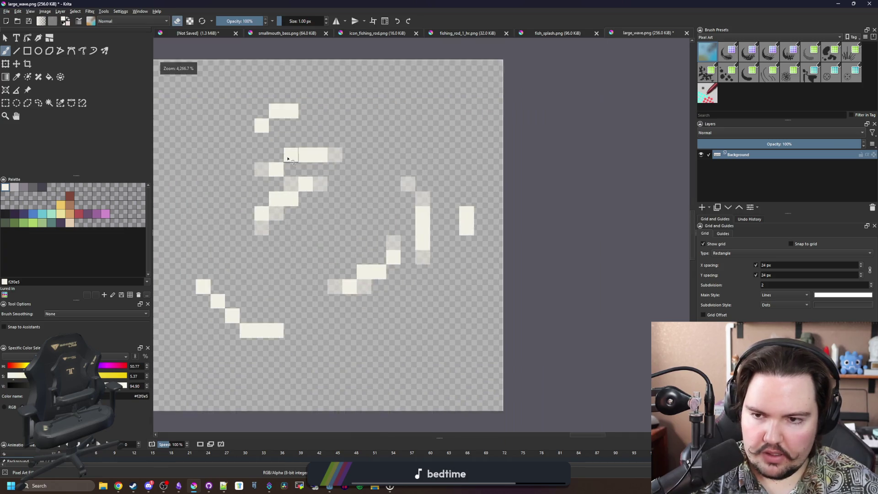
pyautogui.scroll(1, 284, 183)
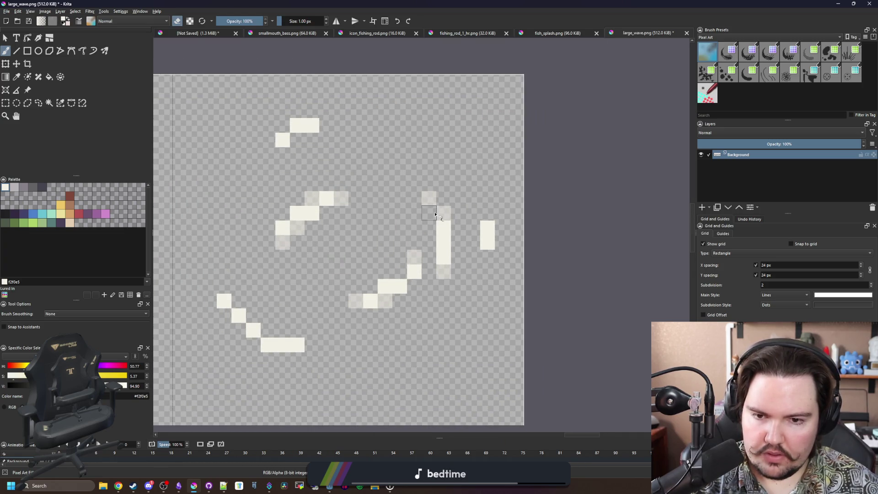
pyautogui.moveTo(435, 214); pyautogui.dragTo(441, 252)
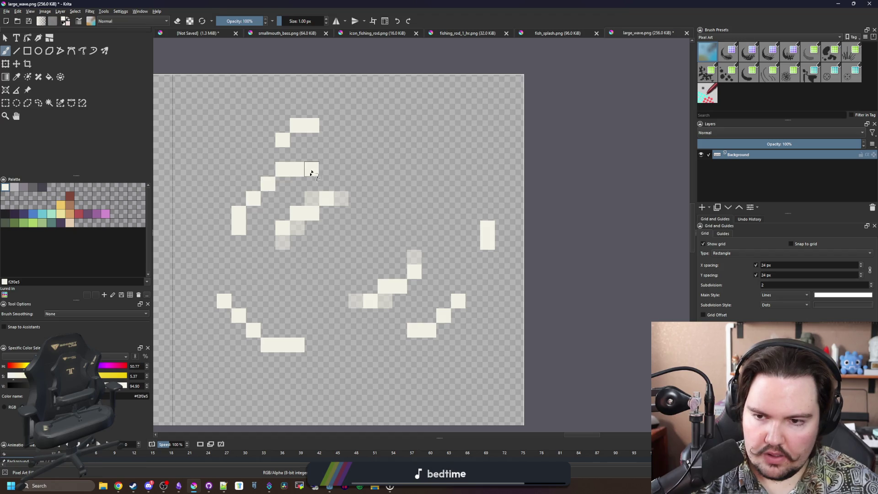
pyautogui.moveTo(290, 239); pyautogui.dragTo(306, 212)
pyautogui.moveTo(399, 291); pyautogui.dragTo(411, 251)
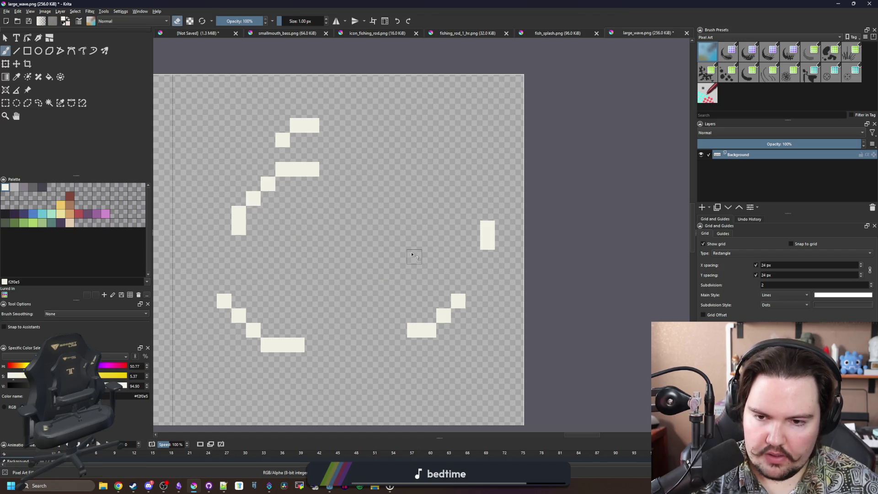
pyautogui.scroll(-5, 398, 228)
pyautogui.scroll(10, 379, 255)
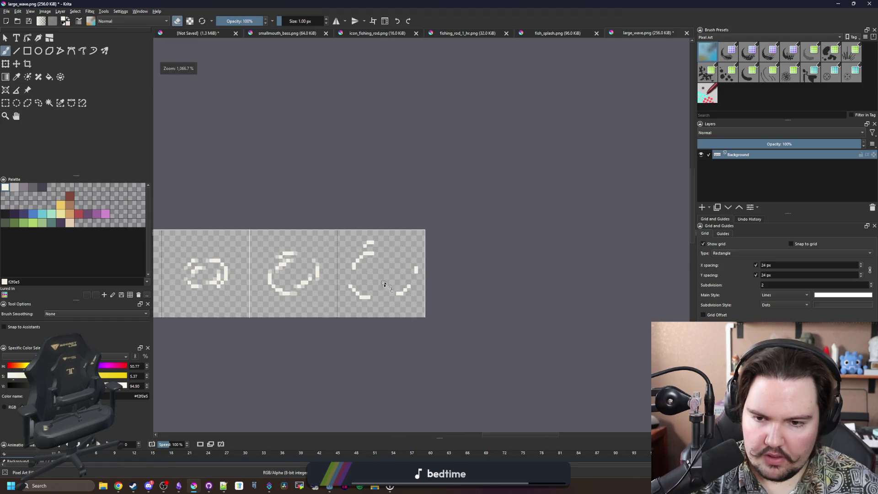
# At 50% opacity, fade two wave pixels and add soft pixels along the outline and right arc.
pyautogui.click(251, 21)
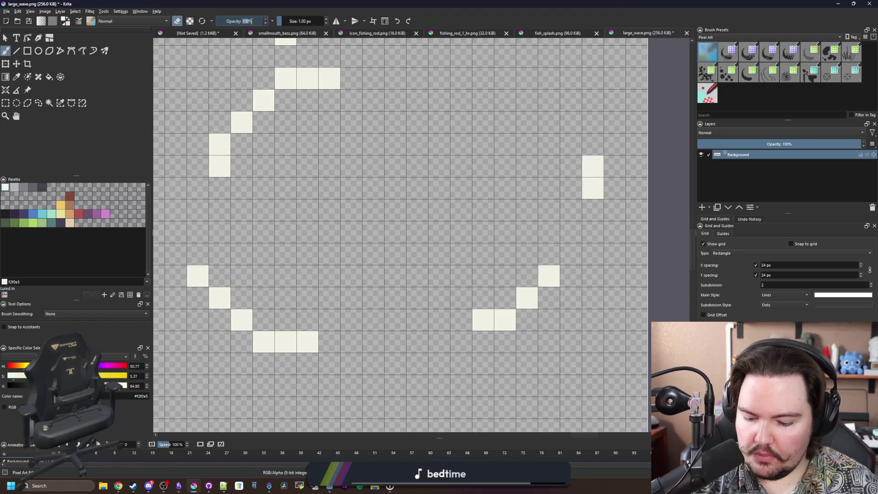
pyautogui.click(310, 340)
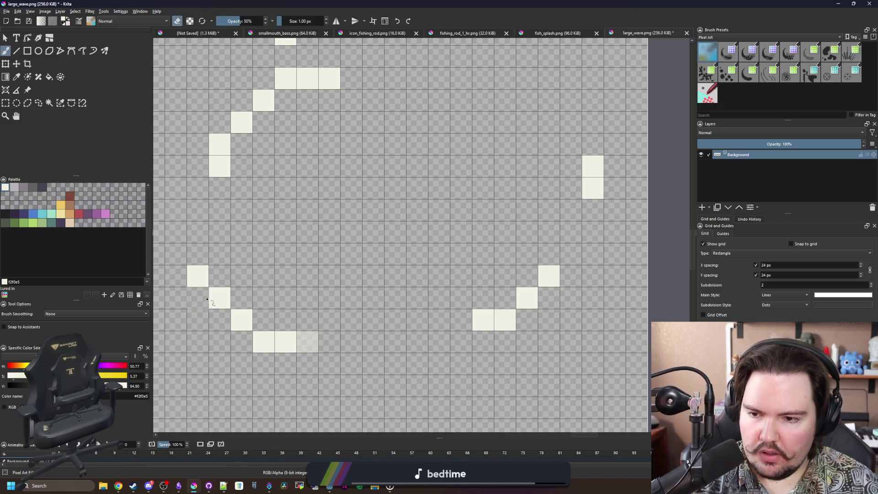
pyautogui.click(199, 277)
pyautogui.press('e')
pyautogui.click(268, 323)
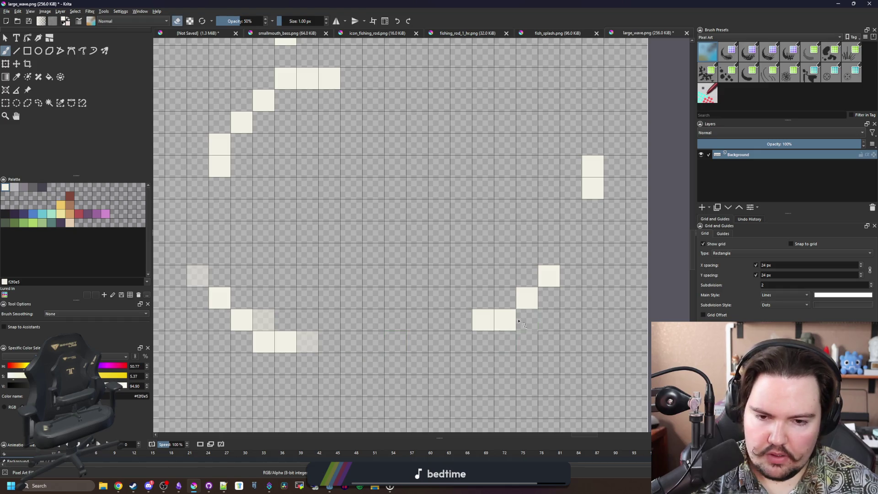
pyautogui.click(462, 322)
pyautogui.click(570, 254)
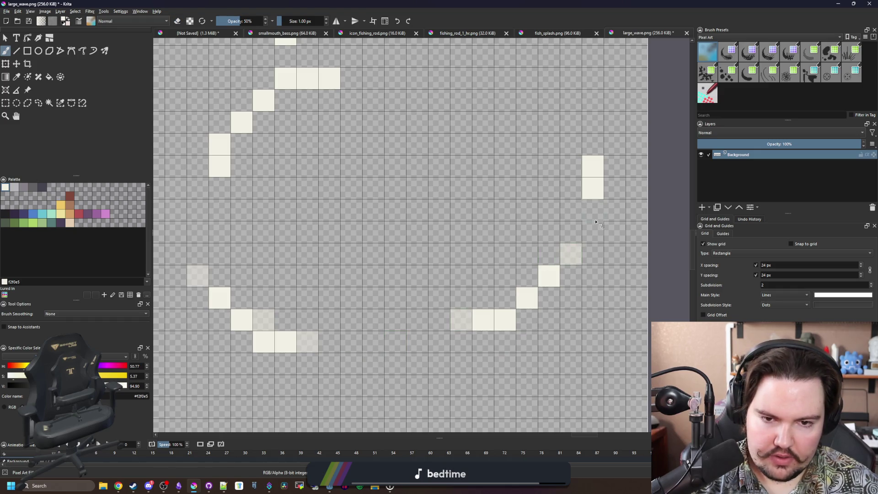
pyautogui.click(593, 210)
pyautogui.click(591, 145)
pyautogui.click(571, 122)
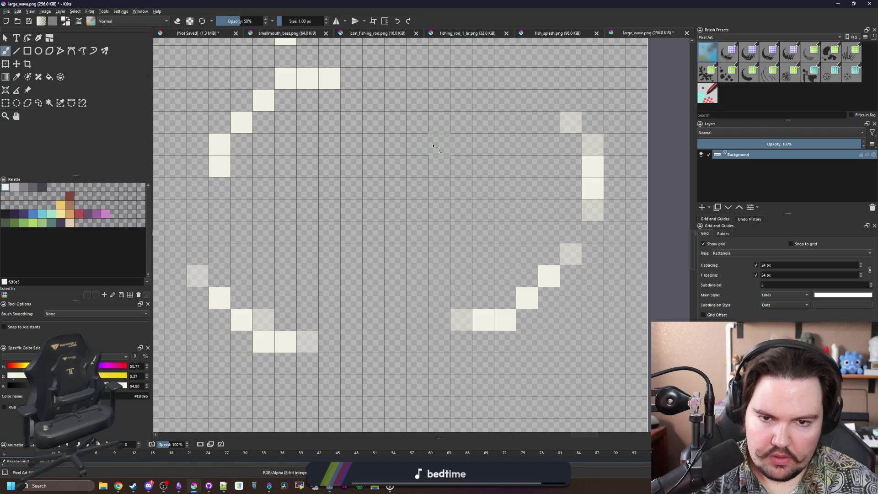
# Add more half-opacity pixels near the wave's top and left to fill outline gaps.
pyautogui.moveTo(439, 144); pyautogui.dragTo(448, 216)
pyautogui.click(360, 150)
pyautogui.click(228, 261)
pyautogui.click(251, 173)
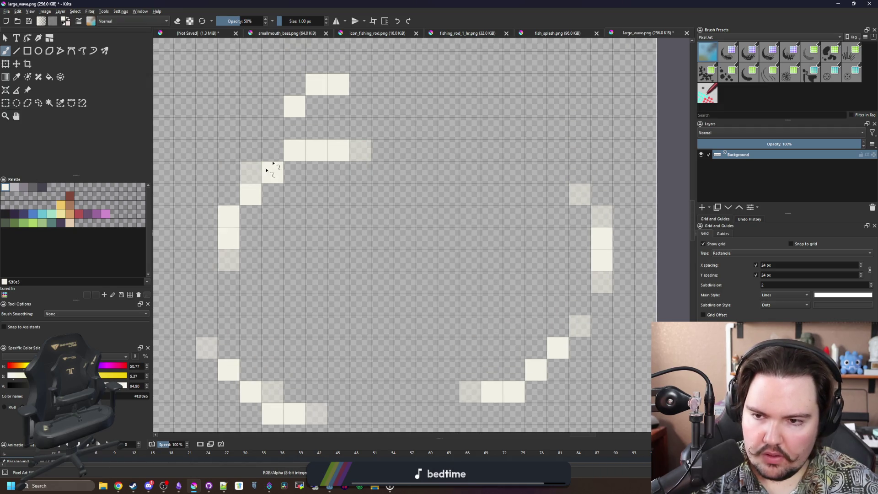
pyautogui.click(272, 151)
pyautogui.click(360, 85)
pyautogui.click(273, 107)
pyautogui.scroll(-4, 374, 255)
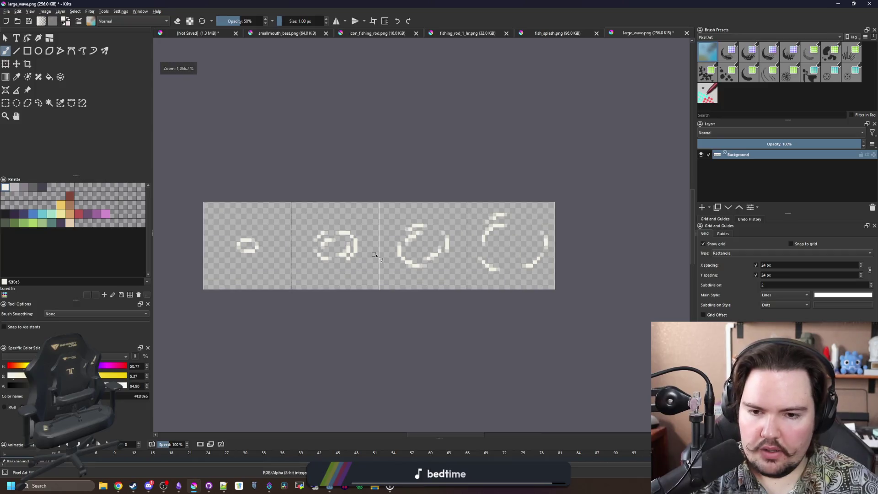
pyautogui.scroll(2, 375, 256)
pyautogui.scroll(-3, 317, 175)
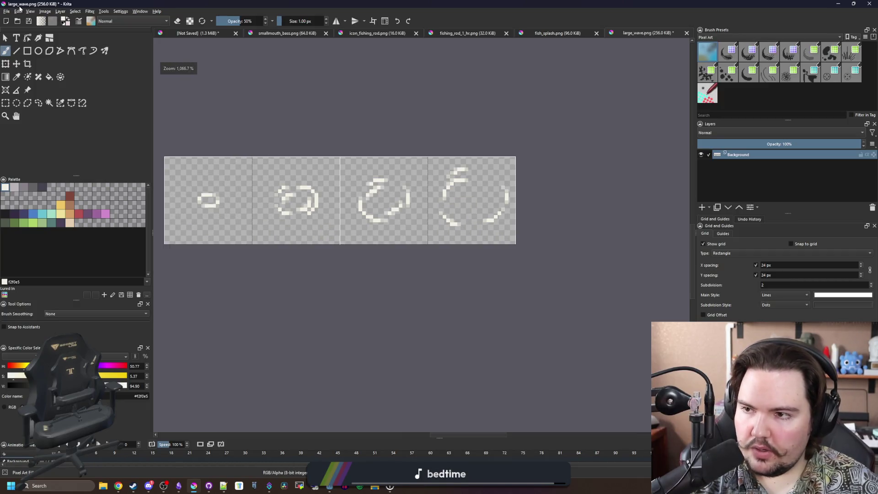
# Save large_wave.png, confirming the PNG settings, and return to Godot.
pyautogui.hotkey('ctrl', 's')
pyautogui.click(472, 319)
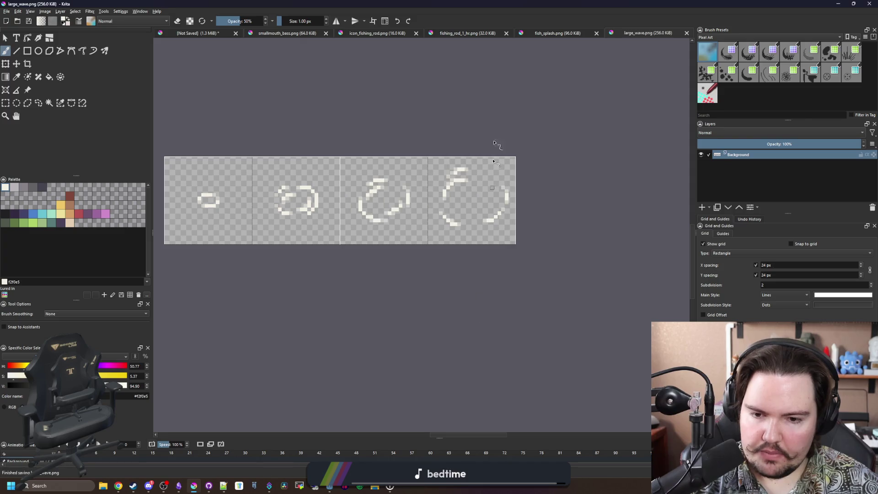
pyautogui.hotkey('alt', 'Tab')
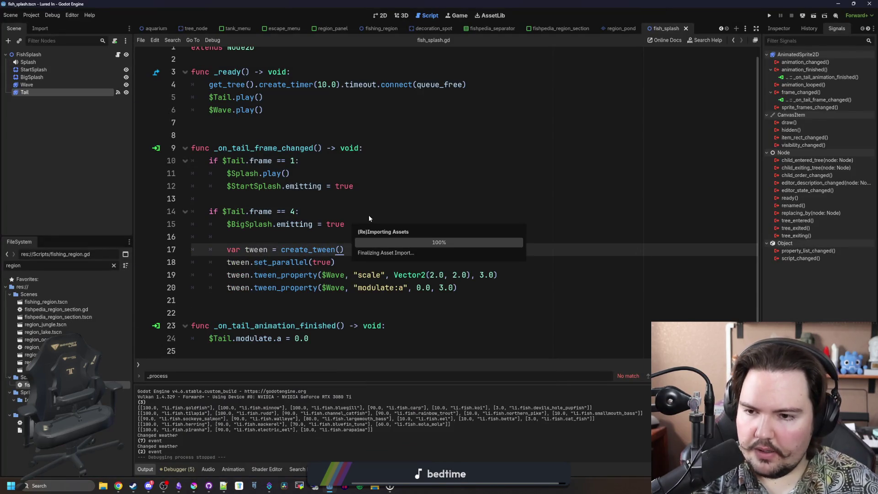
# Select the Wave node and delete its old frame 2 from the animation.
pyautogui.click(31, 92)
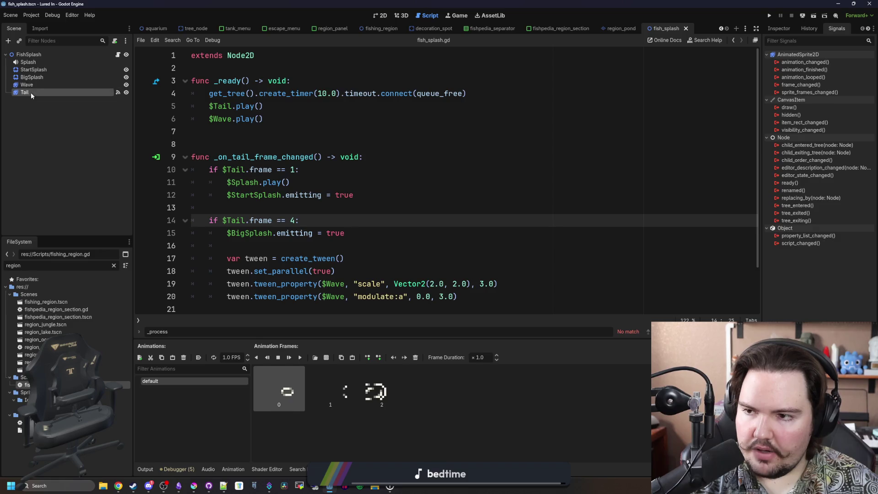
pyautogui.click(27, 84)
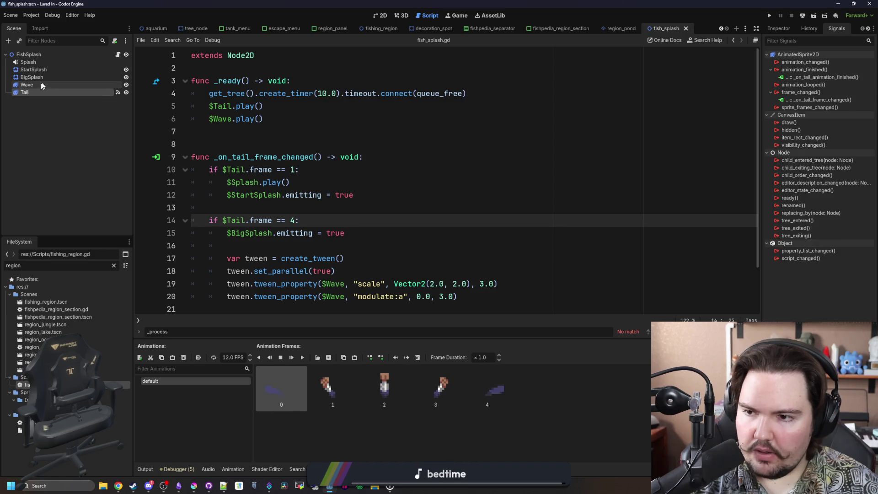
pyautogui.click(399, 385)
pyautogui.click(418, 357)
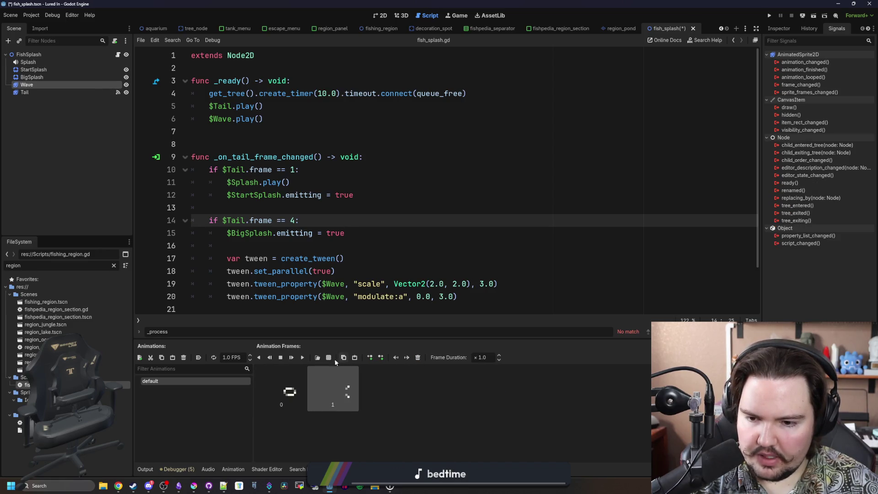
# Add all four frames from the large_wave.png sprite sheet as a single row.
pyautogui.click(329, 358)
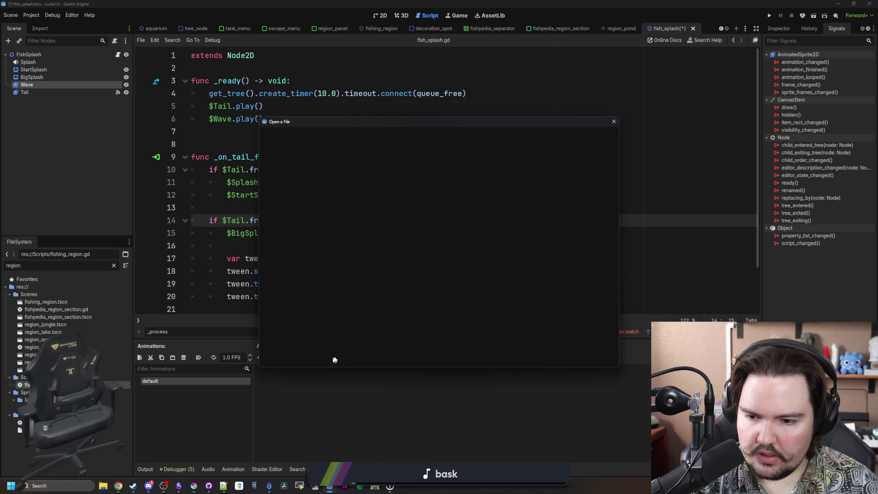
pyautogui.scroll(-10, 477, 270)
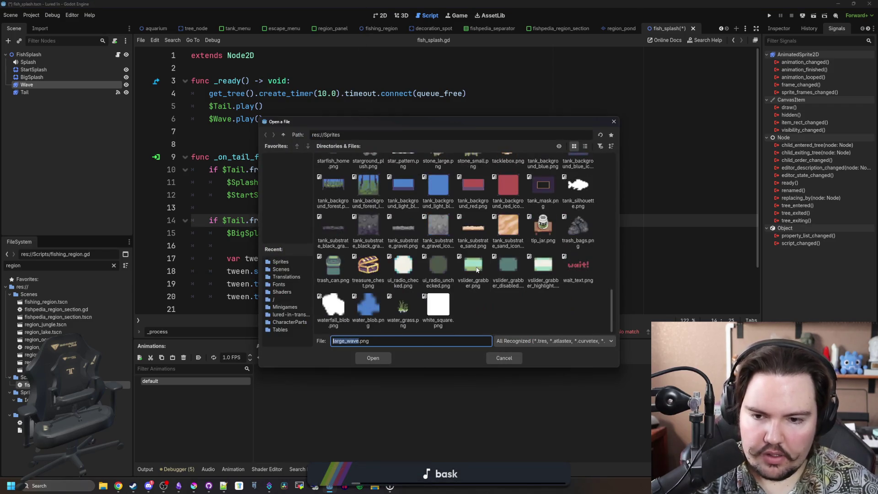
pyautogui.scroll(3, 476, 312)
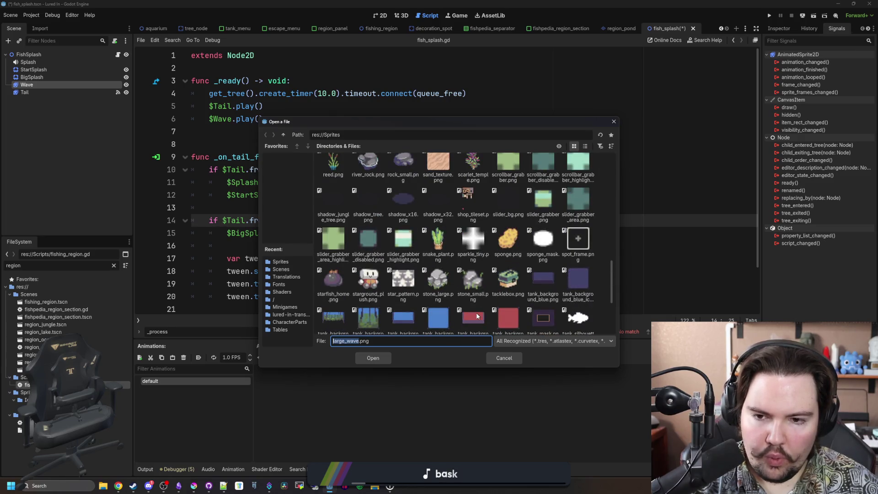
pyautogui.scroll(2, 486, 210)
pyautogui.scroll(12, 471, 238)
pyautogui.scroll(-4, 475, 274)
pyautogui.click(482, 311)
pyautogui.doubleClick(482, 309)
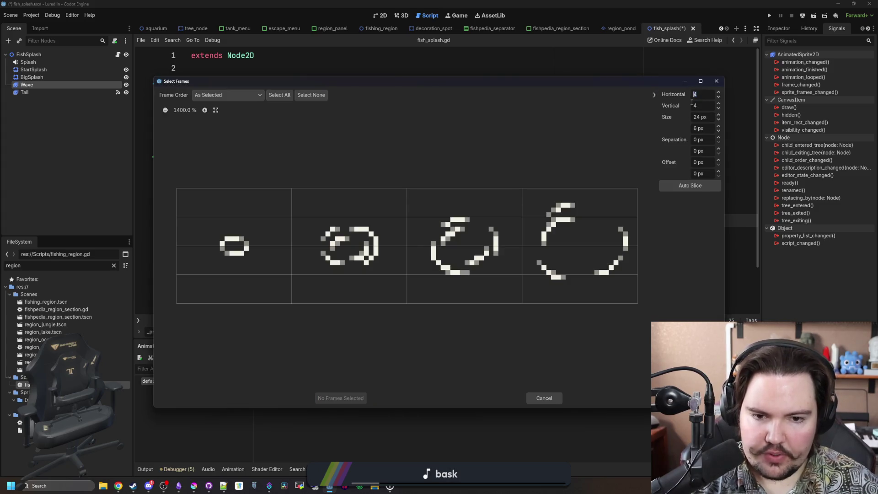
pyautogui.write('1')
pyautogui.hotkey('shift', 'Tab')
pyautogui.moveTo(274, 281); pyautogui.dragTo(552, 277)
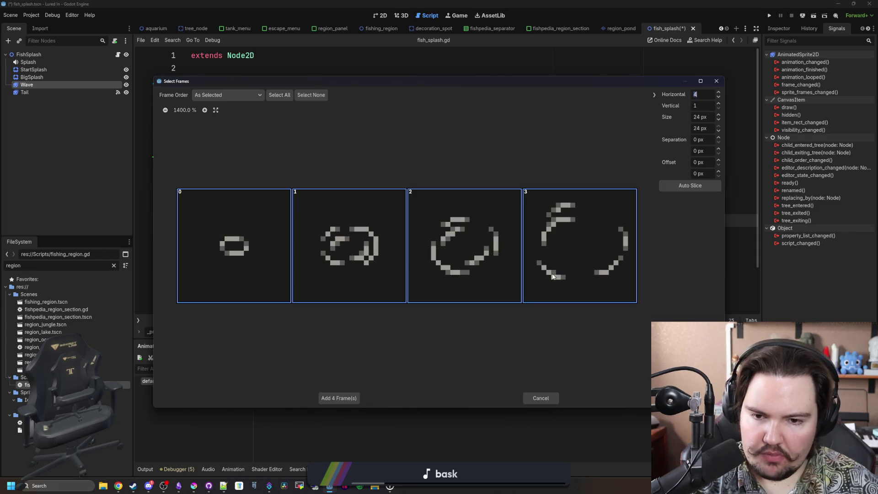
pyautogui.click(338, 398)
pyautogui.click(381, 15)
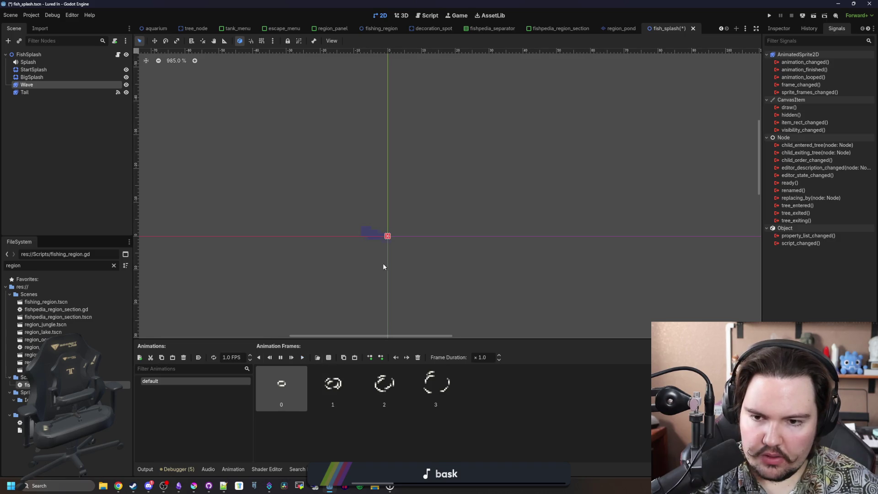
# Save the scene and change the wave tween's scale in fish_splash.gd to Vector2.ONE * 1.5.
pyautogui.scroll(3, 383, 267)
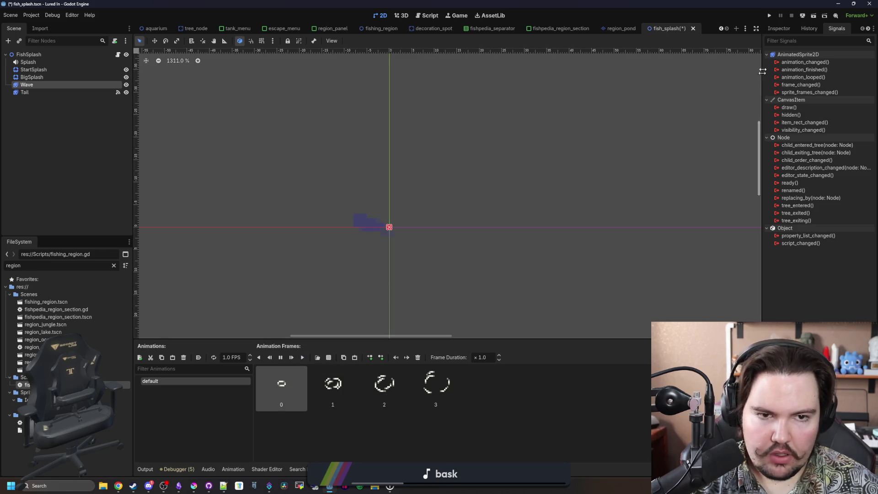
pyautogui.hotkey('ctrl', 's')
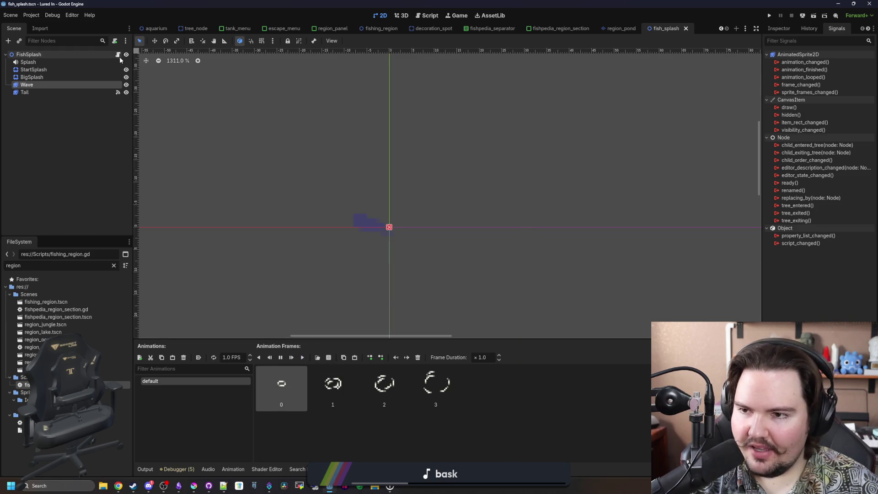
pyautogui.click(118, 54)
pyautogui.click(361, 207)
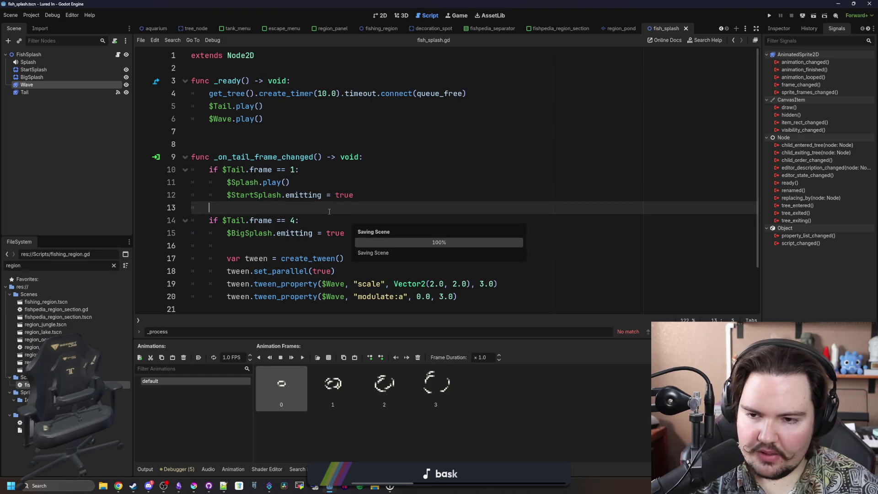
pyautogui.scroll(-2, 352, 192)
pyautogui.click(457, 232)
pyautogui.hotkey('shift', 'Left')
pyautogui.hotkey('shift', 'Left')
pyautogui.hotkey('shift', 'Left')
pyautogui.write('.ONE')
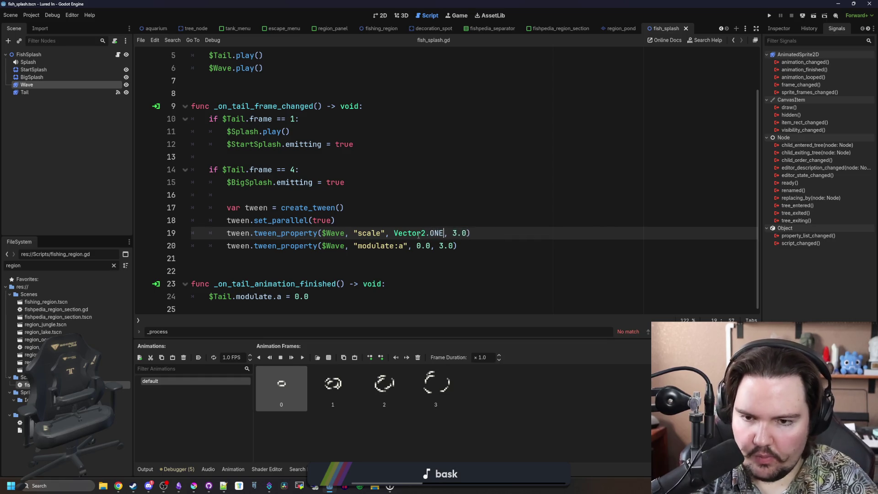
# Add tween.set_ease(Tween.EASE_OUT) on a new line below set_parallel.
pyautogui.click(353, 208)
pyautogui.hotkey('ctrl', 's')
pyautogui.click(352, 198)
pyautogui.hotkey('ctrl', 's')
pyautogui.hotkey('ctrl', 's')
pyautogui.click(360, 212)
pyautogui.click(347, 222)
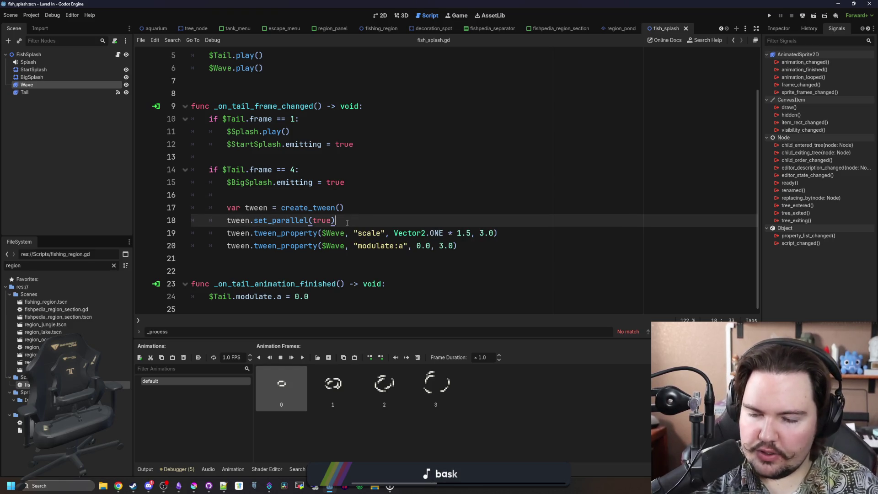
pyautogui.press('Return')
pyautogui.write('tween')
pyautogui.write('.set_ea')
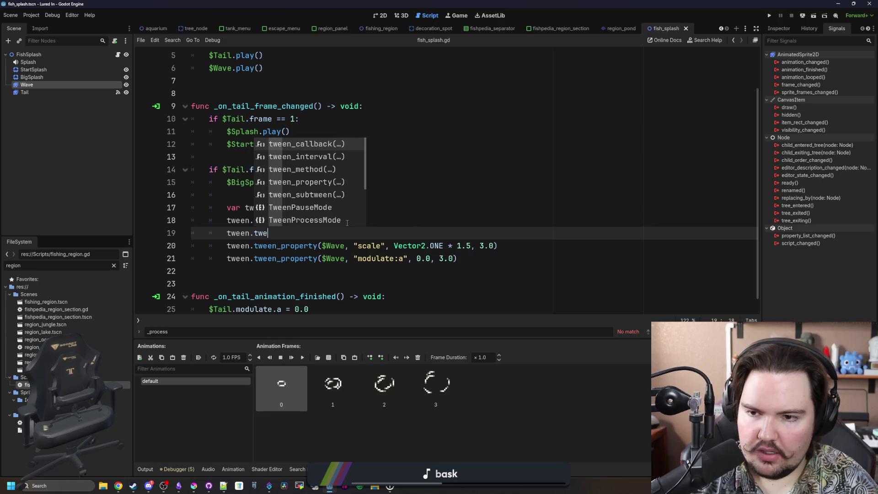
pyautogui.press('Return')
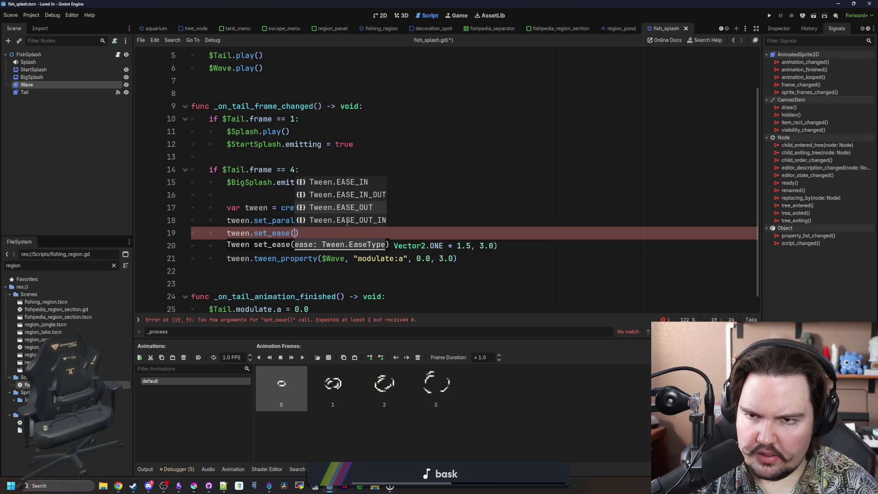
pyautogui.press('Return')
pyautogui.press('End')
# Add tween.set_trans(Tween.TRANS_SINE) below it, save the script, and run the project.
pyautogui.press('Return')
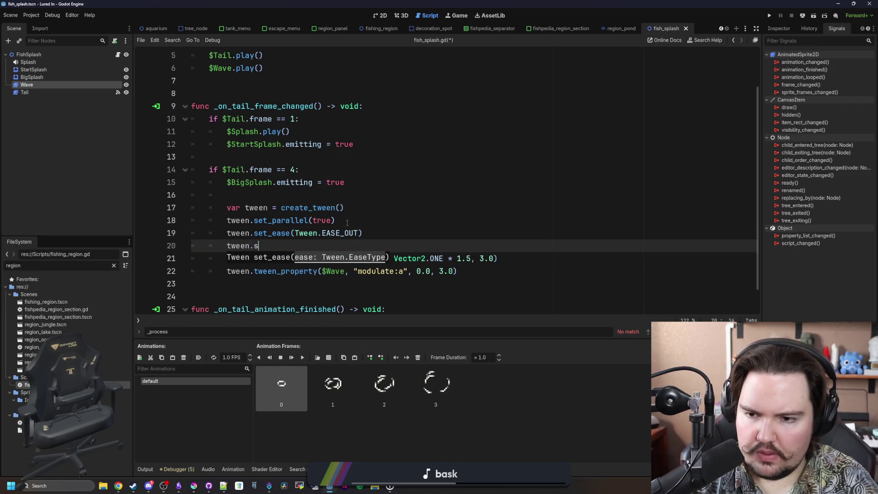
pyautogui.write('et_tra')
pyautogui.press('Return')
pyautogui.press('Down')
pyautogui.press('Down')
pyautogui.press('Down')
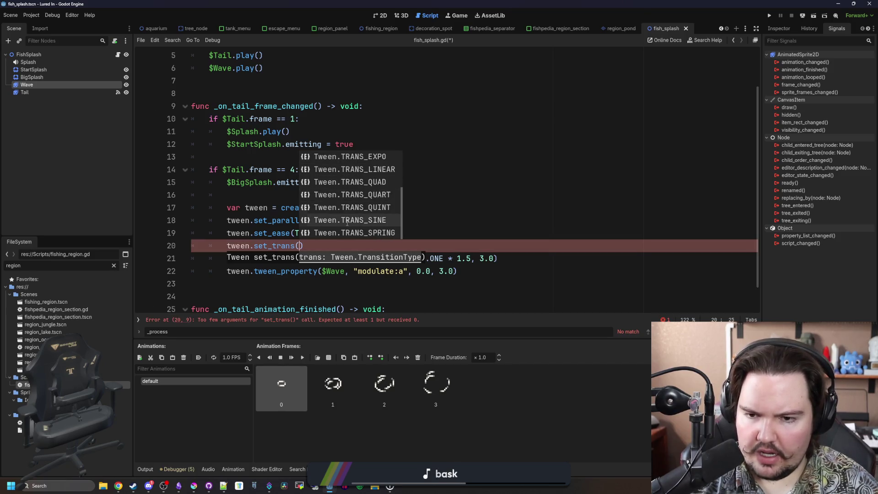
pyautogui.press('Down')
pyautogui.press('Return')
pyautogui.click(438, 182)
pyautogui.hotkey('ctrl', 's')
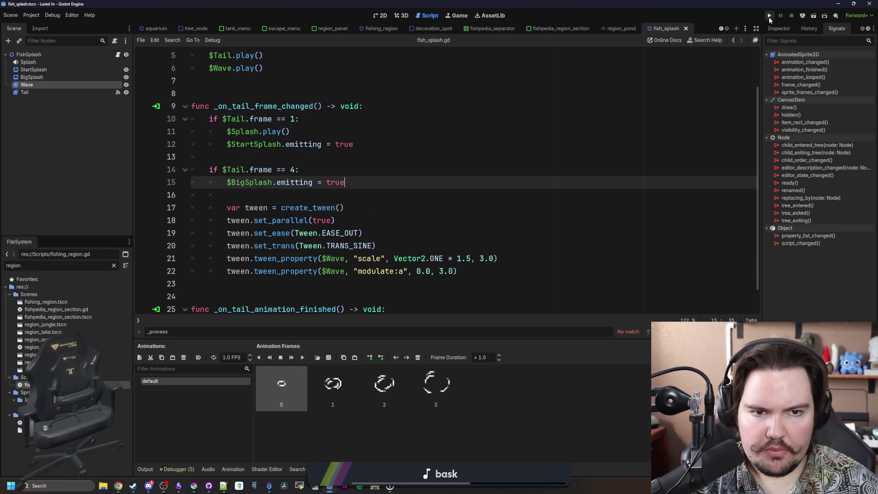
pyautogui.click(770, 15)
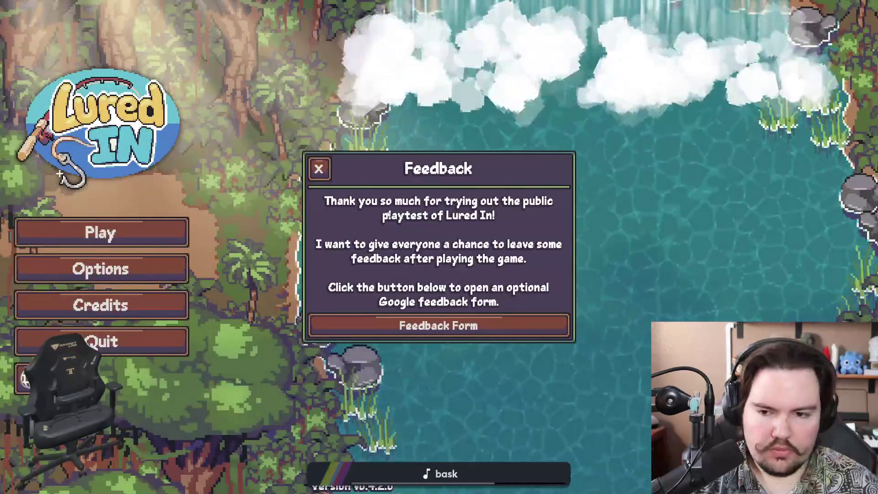
# Start the game, travel free to the Pond, then quit back to the editor.
pyautogui.click(182, 237)
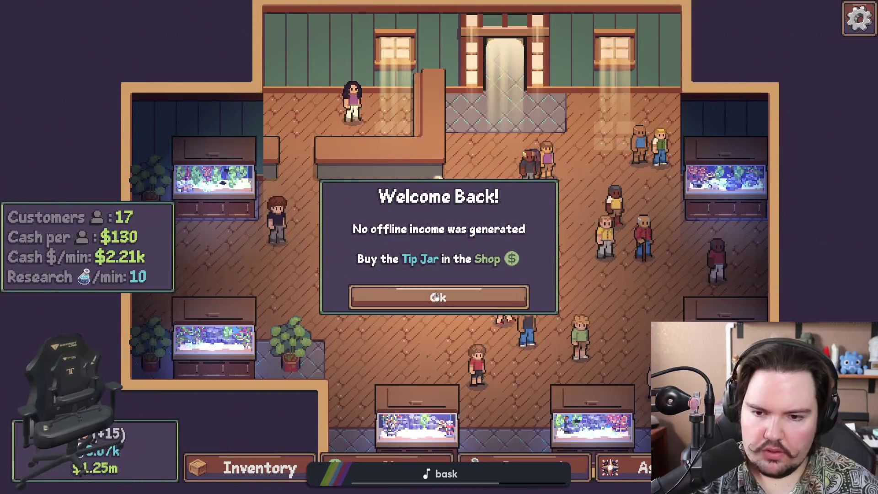
pyautogui.click(437, 296)
pyautogui.click(583, 170)
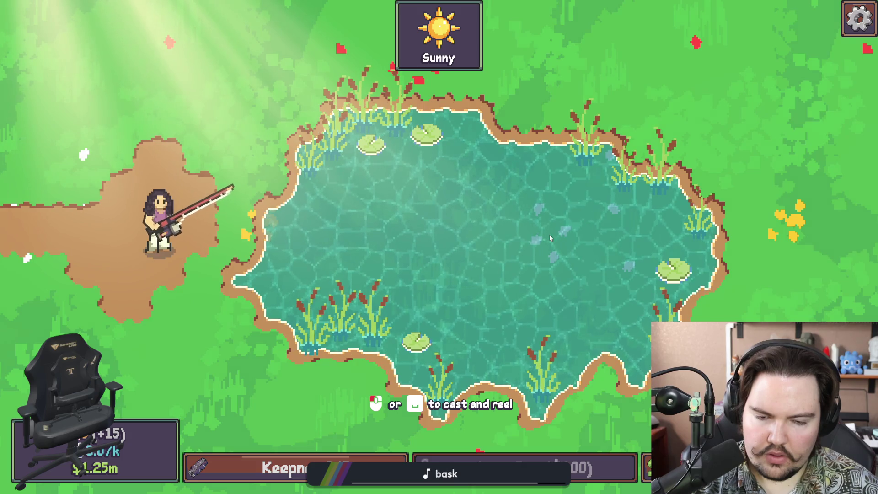
pyautogui.press('Escape')
pyautogui.click(468, 323)
pyautogui.click(409, 275)
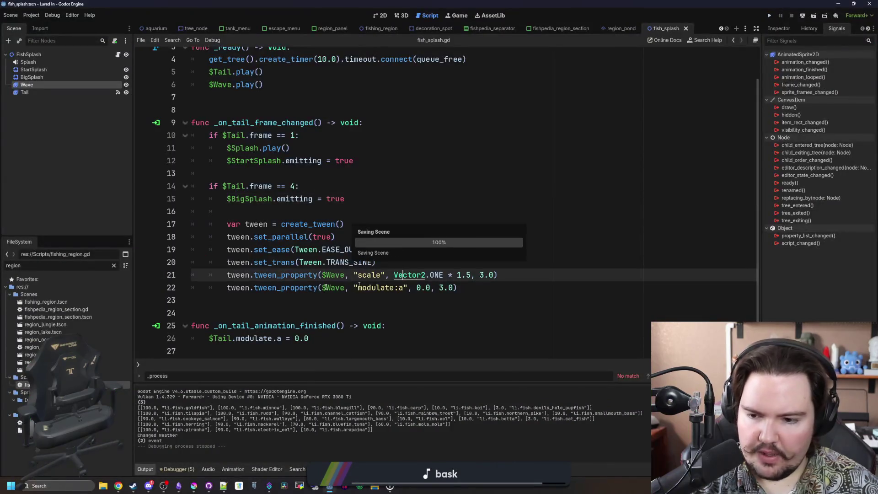
# Review the Wave node's four animation frames, then relaunch the game.
pyautogui.click(27, 85)
pyautogui.click(36, 81)
pyautogui.click(37, 84)
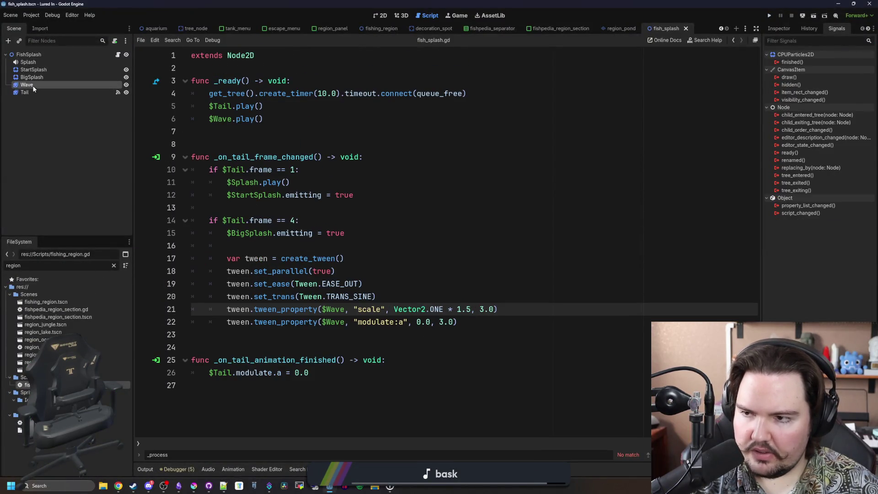
pyautogui.click(297, 220)
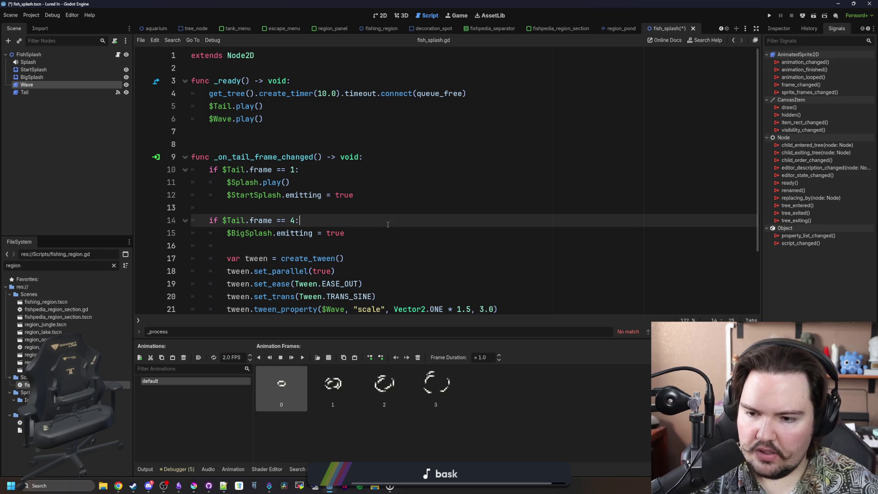
pyautogui.click(290, 182)
pyautogui.click(769, 16)
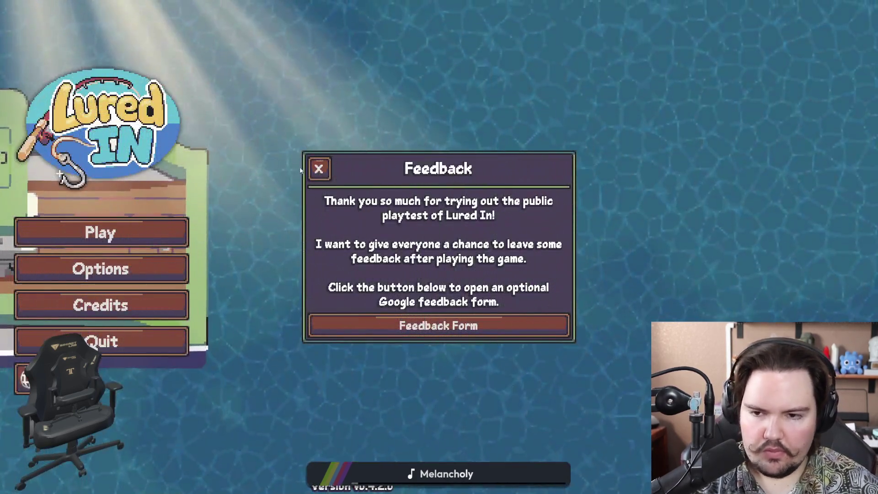
# Dismiss the feedback and welcome dialogs, travel to the Pond, and cast the line.
pyautogui.click(319, 168)
pyautogui.click(168, 229)
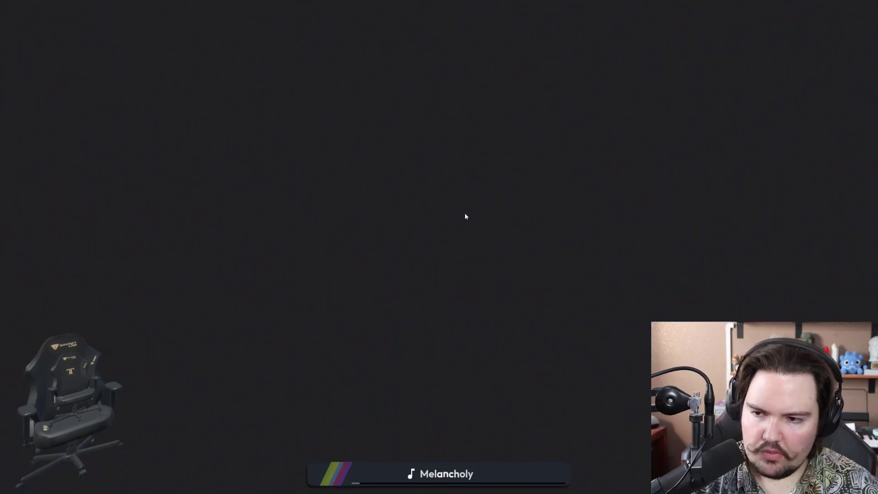
pyautogui.click(439, 297)
pyautogui.press('t')
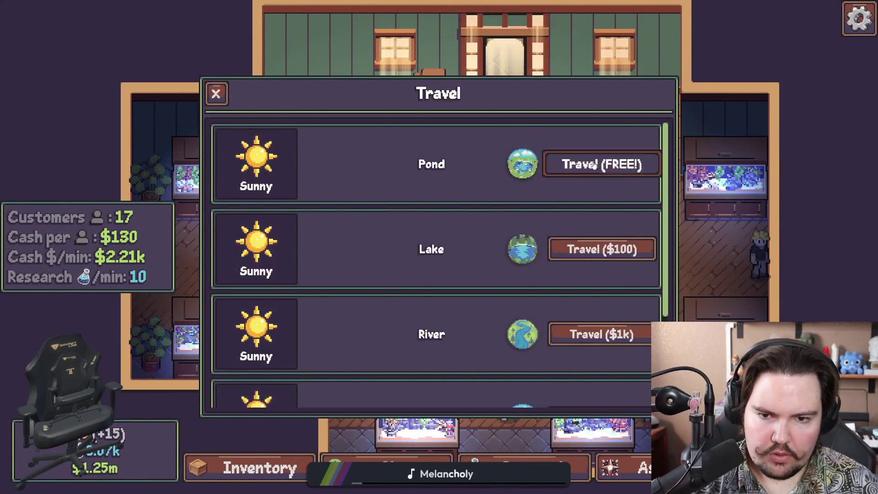
pyautogui.click(599, 162)
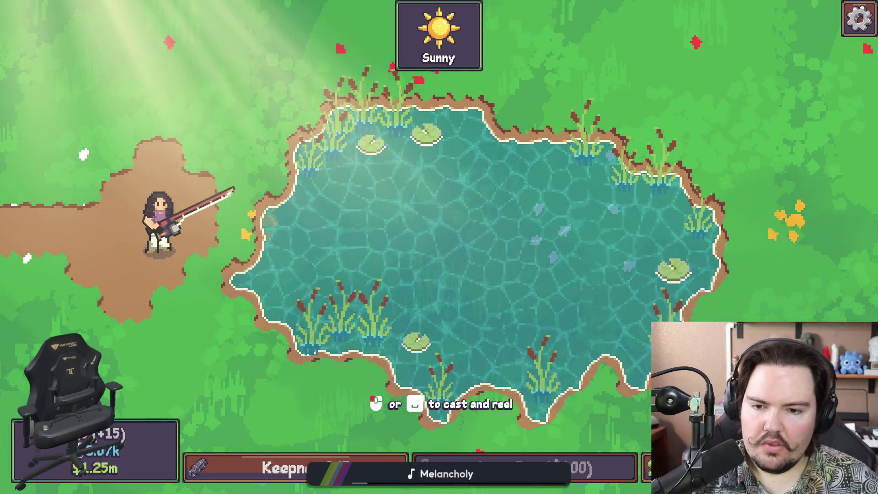
pyautogui.press('space')
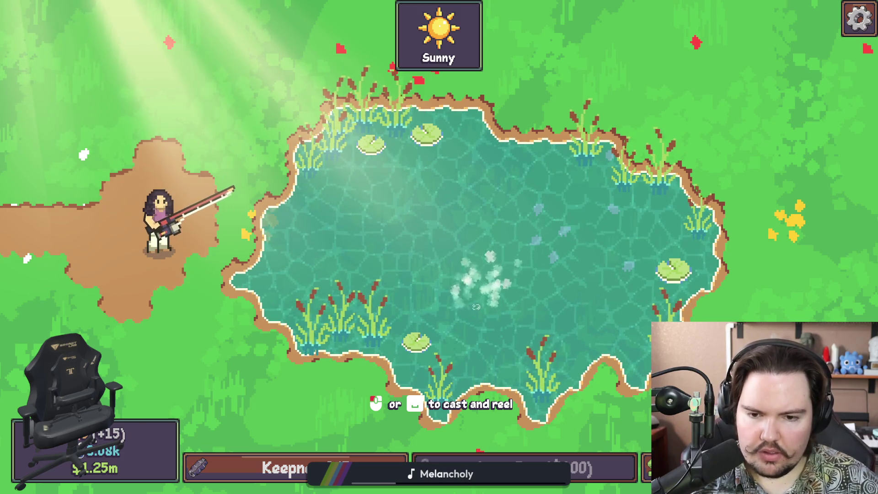
# Pause the game after the splash and bring the Godot editor back to the front.
pyautogui.press('Escape')
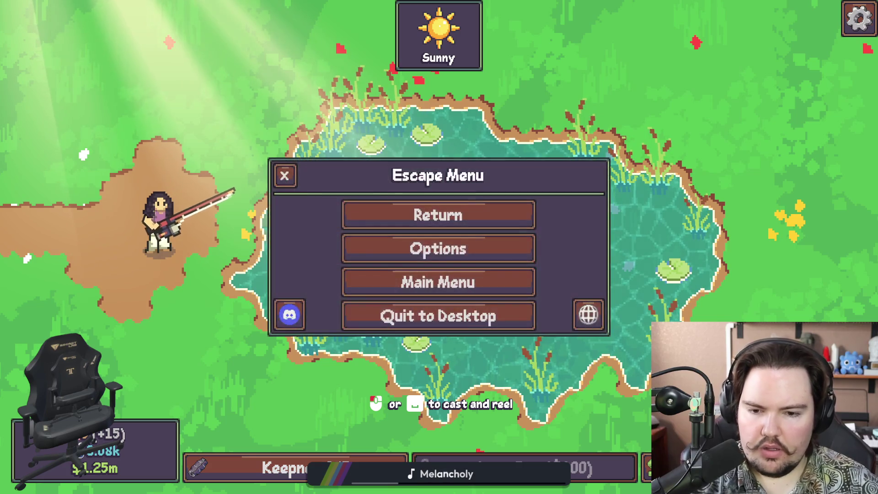
pyautogui.press('super')
pyautogui.moveTo(329, 485)
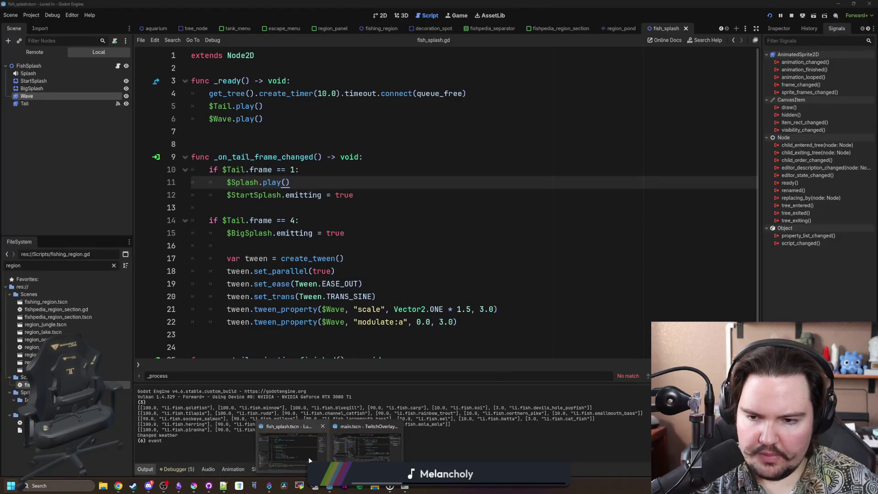
pyautogui.click(308, 457)
pyautogui.click(279, 220)
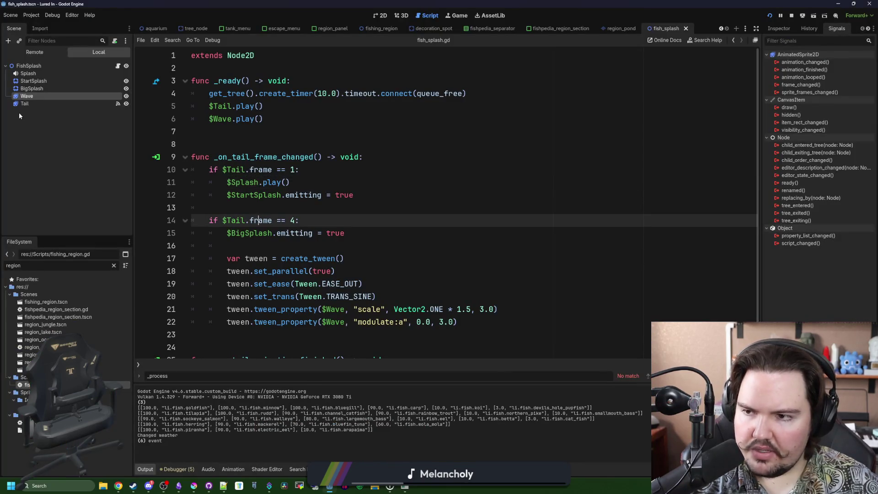
# Set Wave's first frame duration to 2.0, then resume the paused game.
pyautogui.click(31, 101)
pyautogui.click(31, 98)
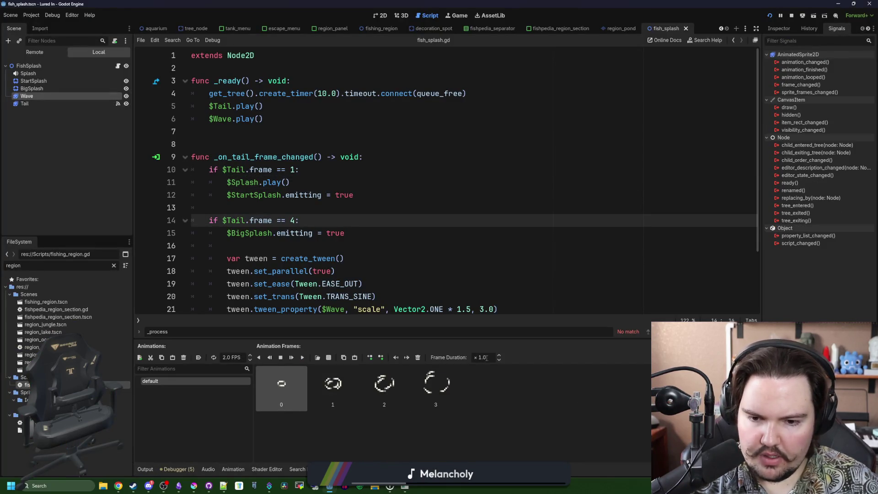
pyautogui.click(345, 233)
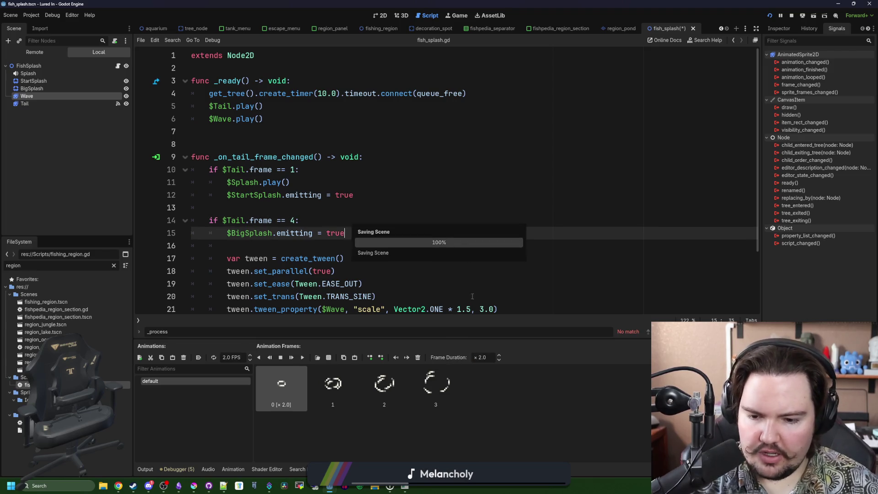
pyautogui.hotkey('alt', 'Tab')
pyautogui.click(472, 211)
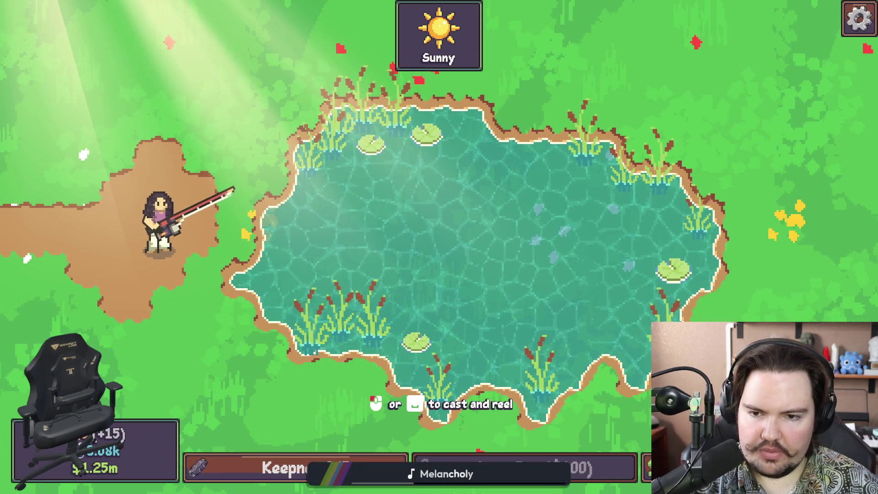
# Cast into the Pond to watch the splash, then leave for the shop.
pyautogui.press('space')
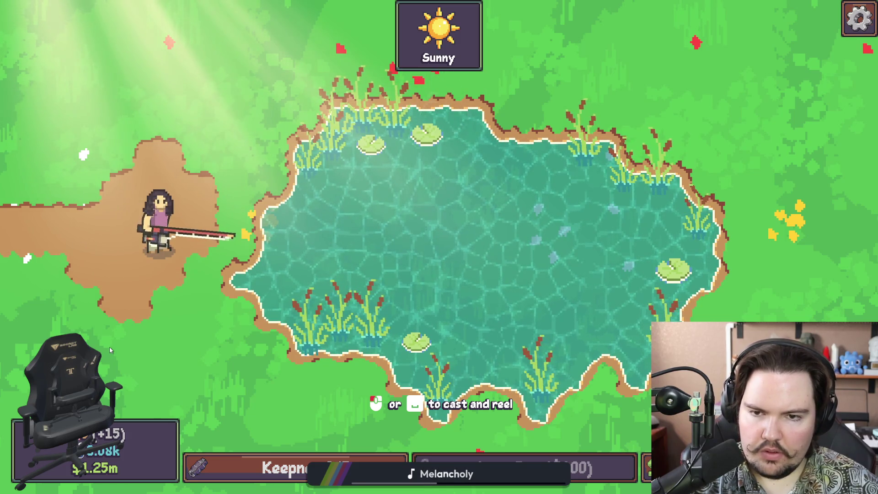
pyautogui.press('Tab')
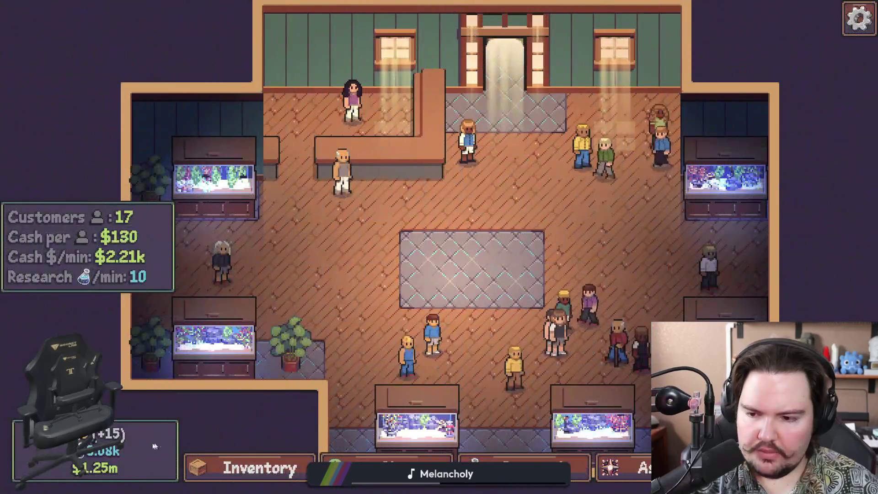
# Quit the game, set Wave's second frame duration to 2.0, and relaunch the project.
pyautogui.press('Escape')
pyautogui.click(395, 323)
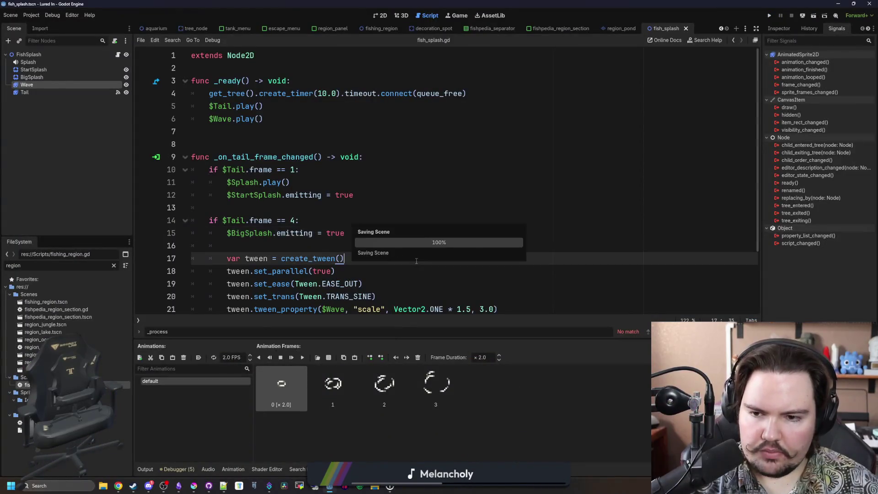
pyautogui.click(332, 385)
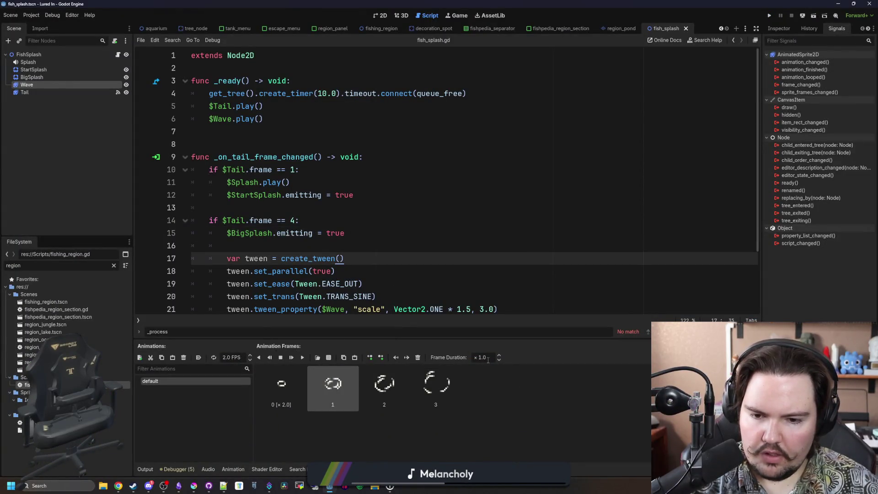
pyautogui.click(447, 245)
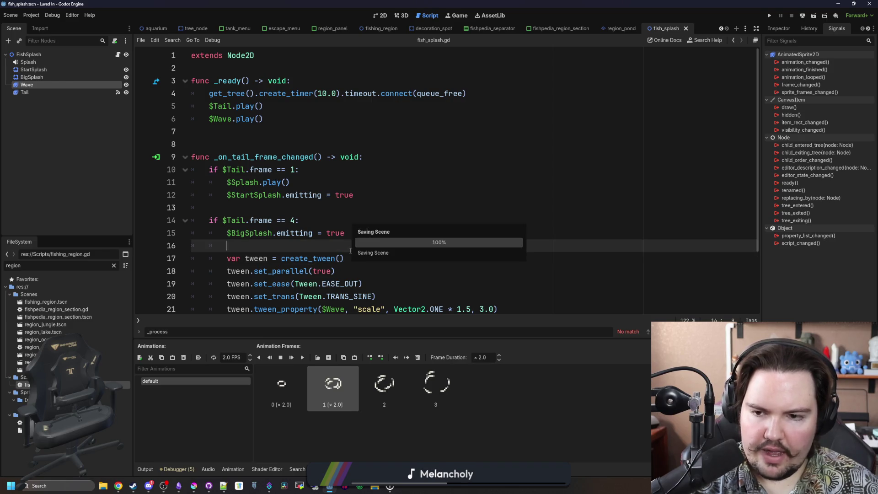
pyautogui.click(769, 15)
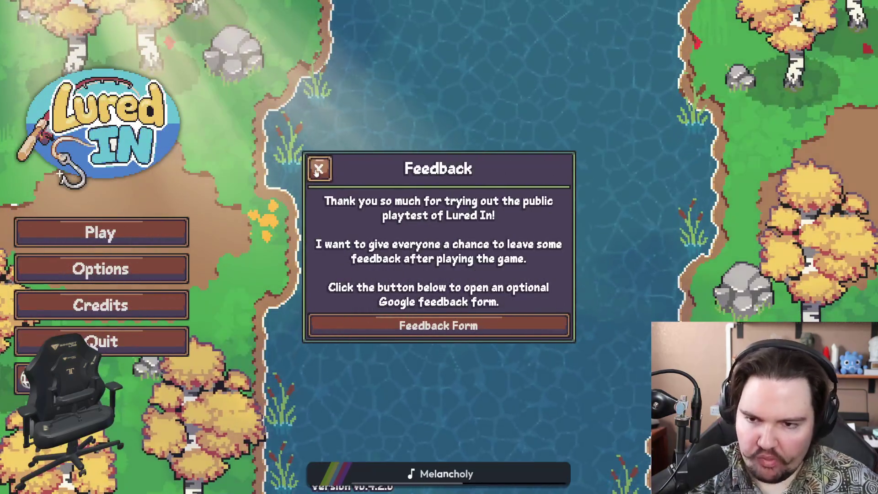
# Play through to the Pond, cast to test the slower wave, then quit to the editor.
pyautogui.click(320, 170)
pyautogui.click(169, 231)
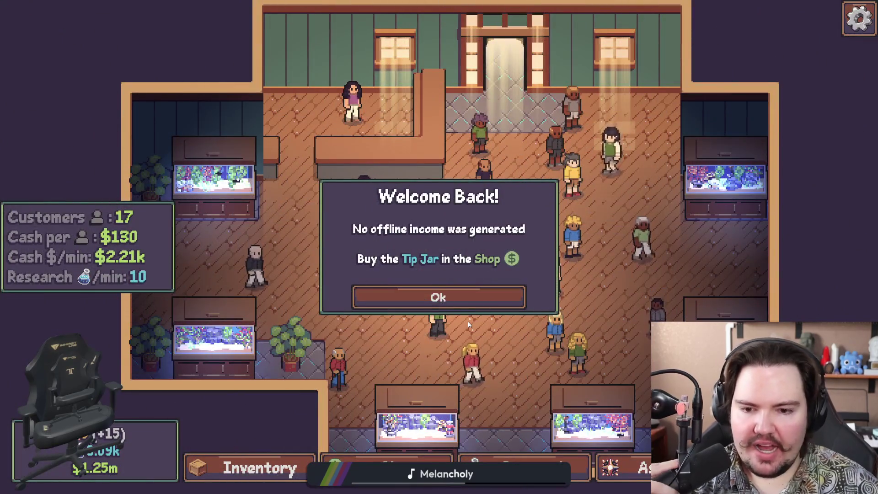
pyautogui.click(439, 296)
pyautogui.click(591, 162)
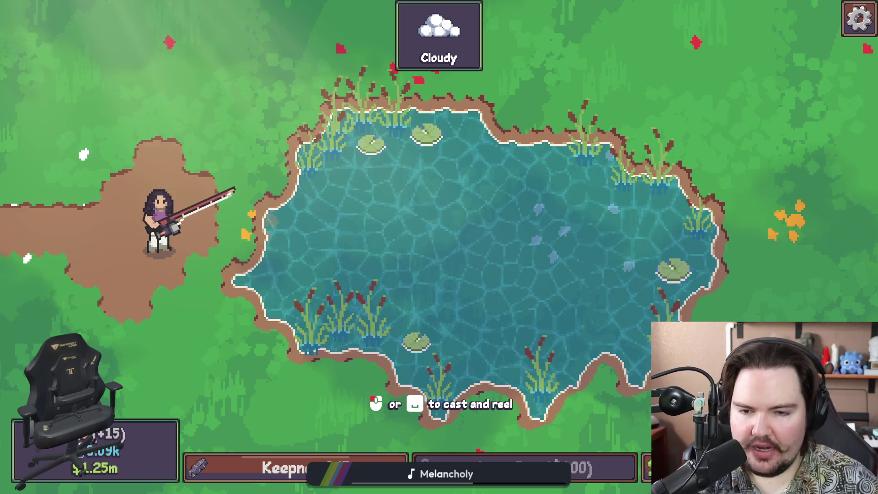
pyautogui.press('space')
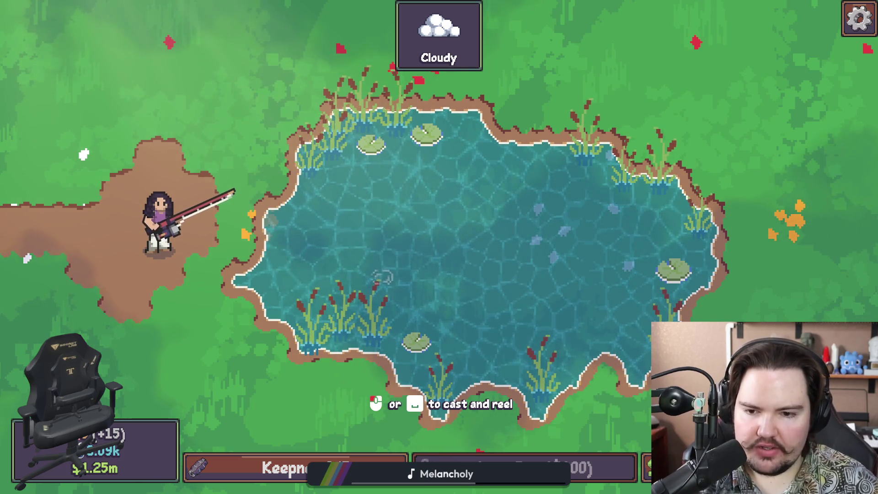
pyautogui.press('Escape')
pyautogui.press('Return')
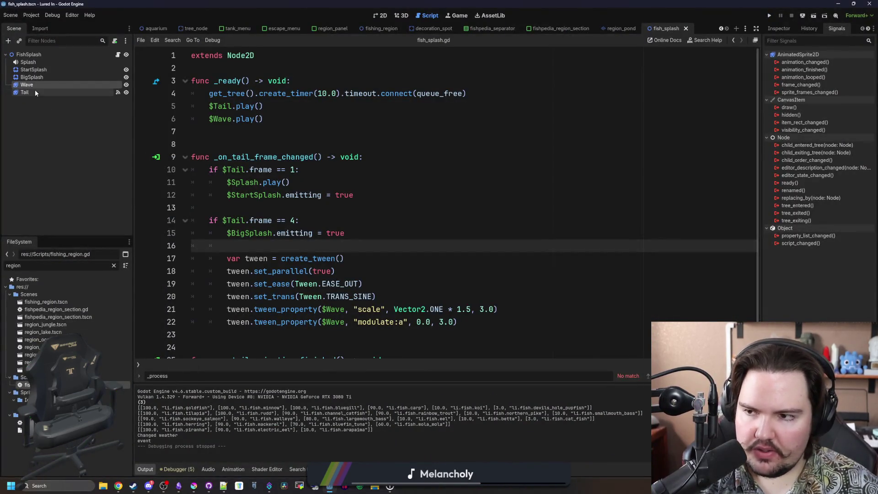
# Reset the Wave animation's frame 1 duration to 1.0 and launch the game to test it.
pyautogui.click(38, 84)
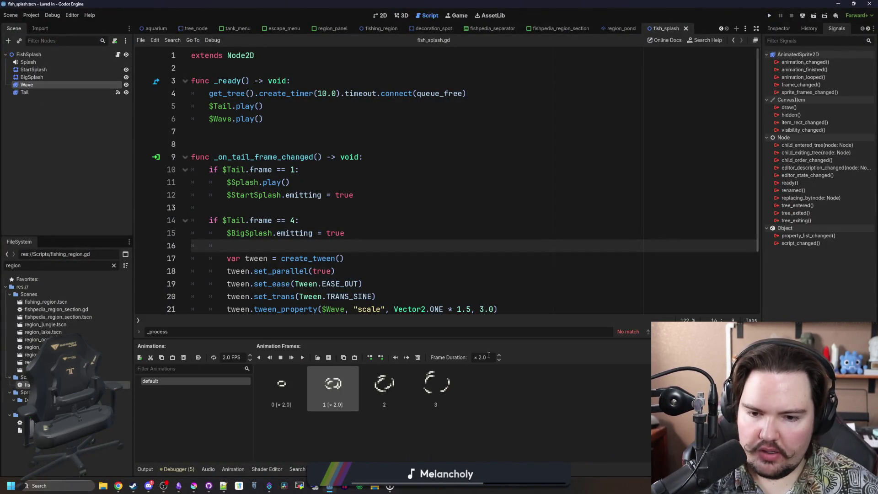
pyautogui.write('1')
pyautogui.click(590, 207)
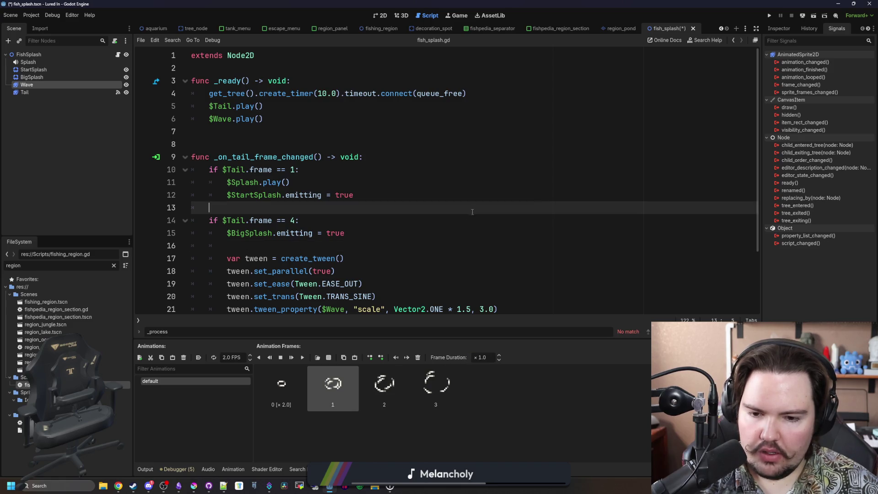
pyautogui.click(627, 170)
pyautogui.click(769, 15)
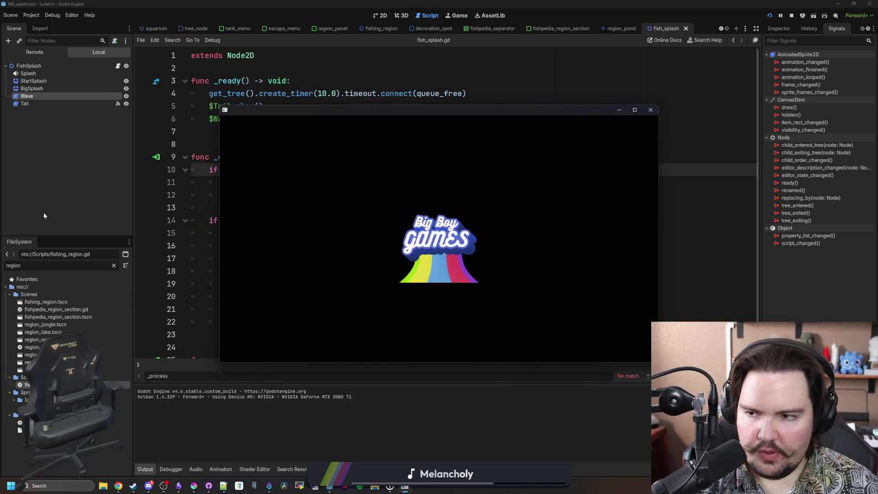
# Set the second Wave frame's duration to 1.5, save, rerun the game, then quit it.
pyautogui.click(27, 97)
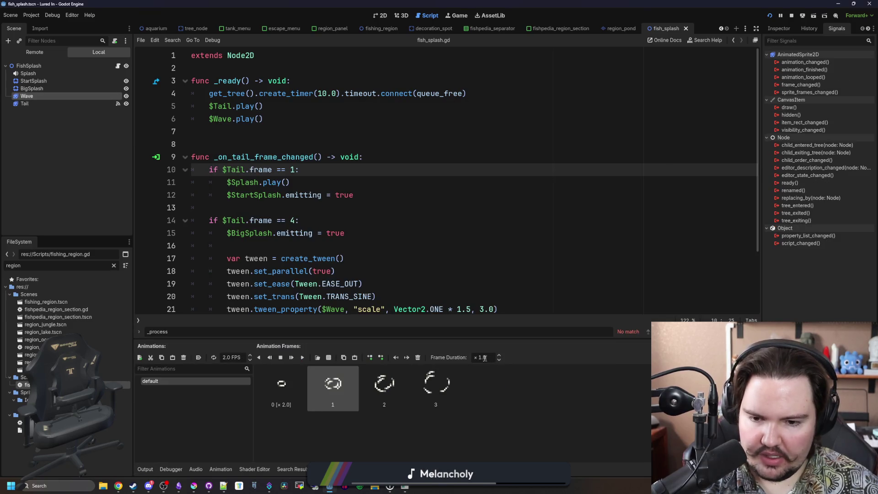
pyautogui.click(289, 404)
pyautogui.click(311, 399)
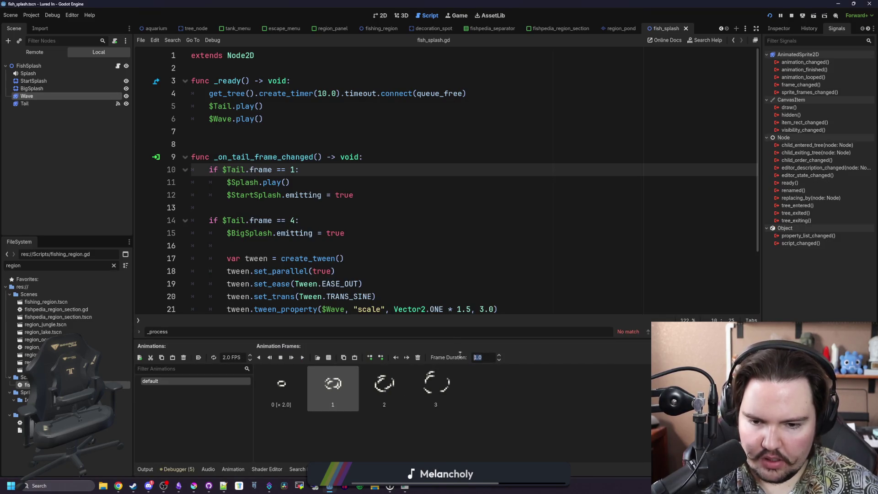
pyautogui.write('1.5')
pyautogui.press('Return')
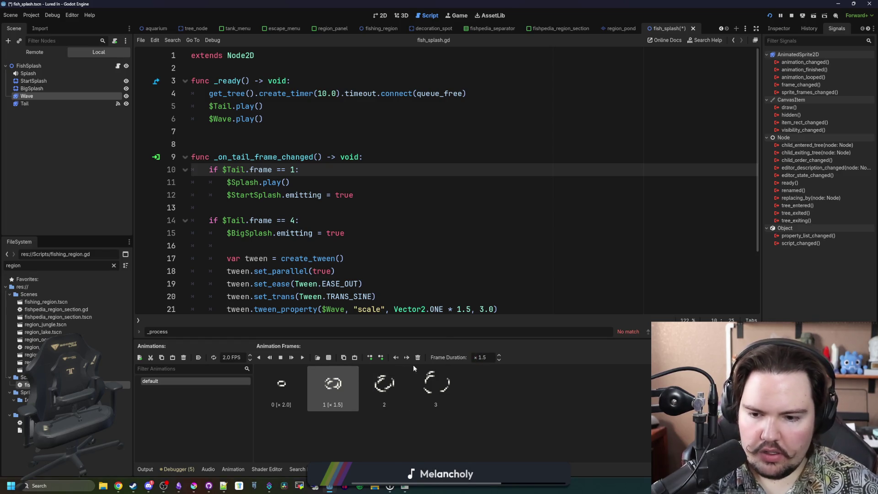
pyautogui.click(297, 398)
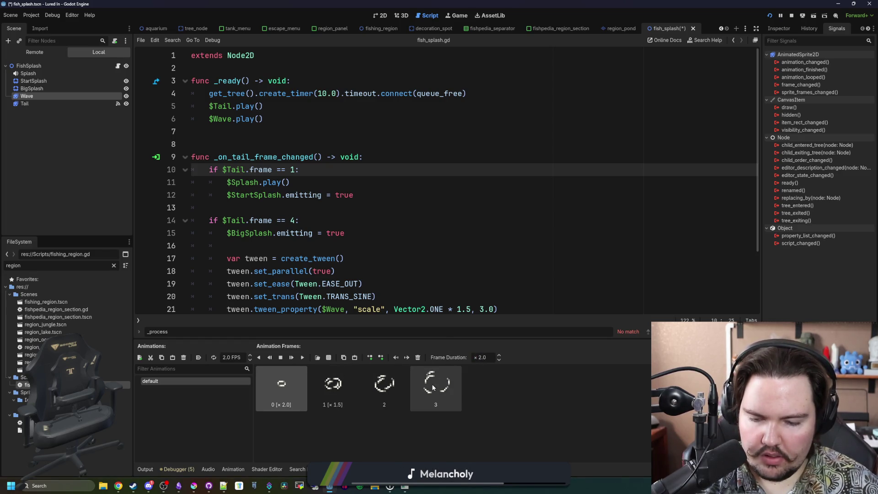
pyautogui.click(388, 284)
pyautogui.hotkey('ctrl', 's')
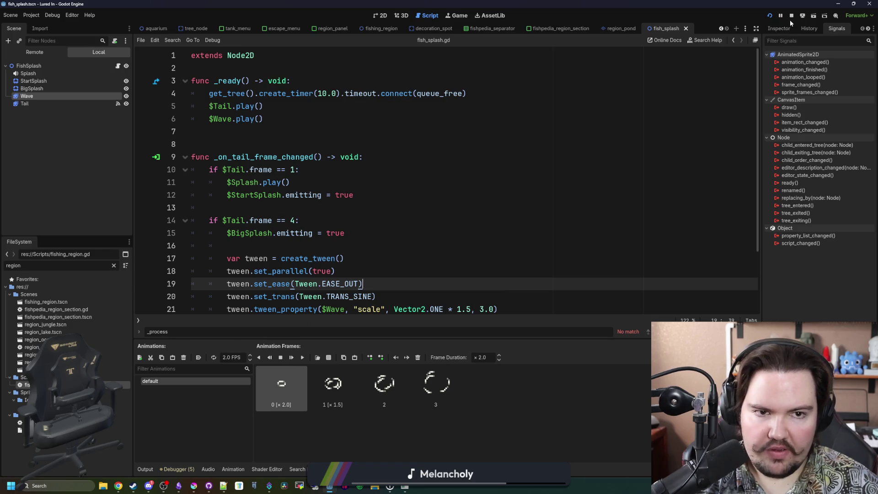
pyautogui.press('F5')
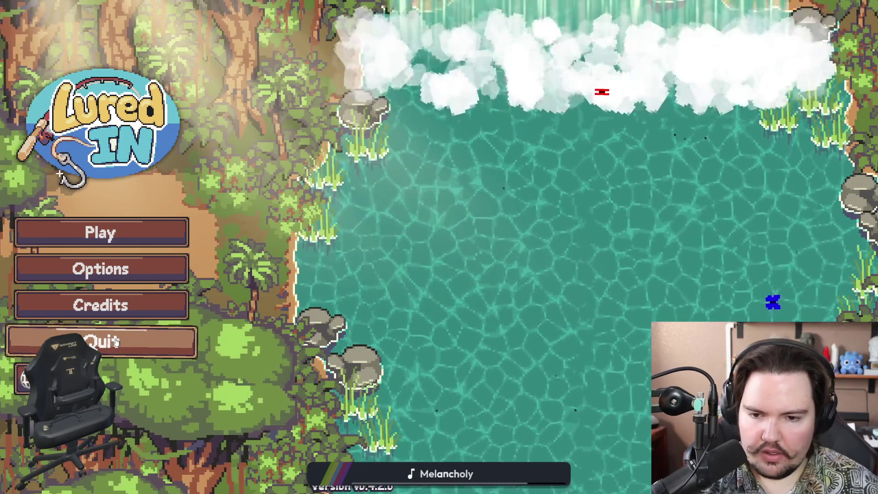
pyautogui.click(101, 340)
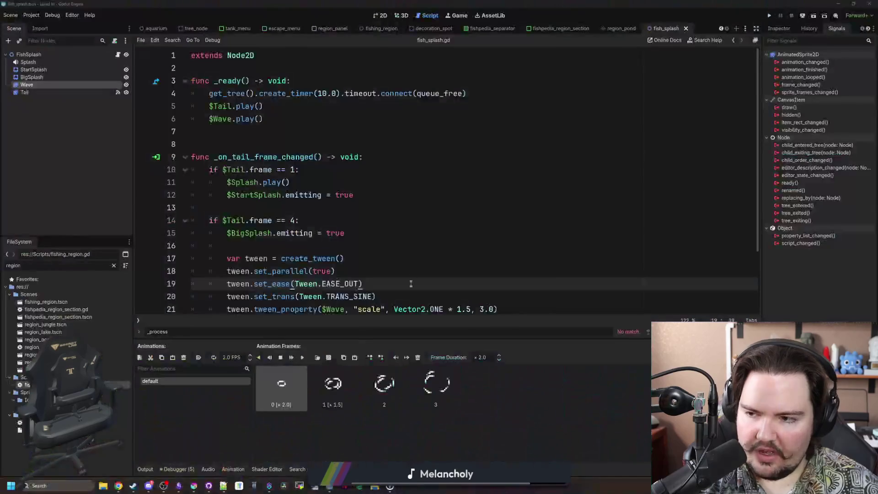
# Save the fish_splash scene and switch to the 2D workspace.
pyautogui.hotkey('ctrl', 's')
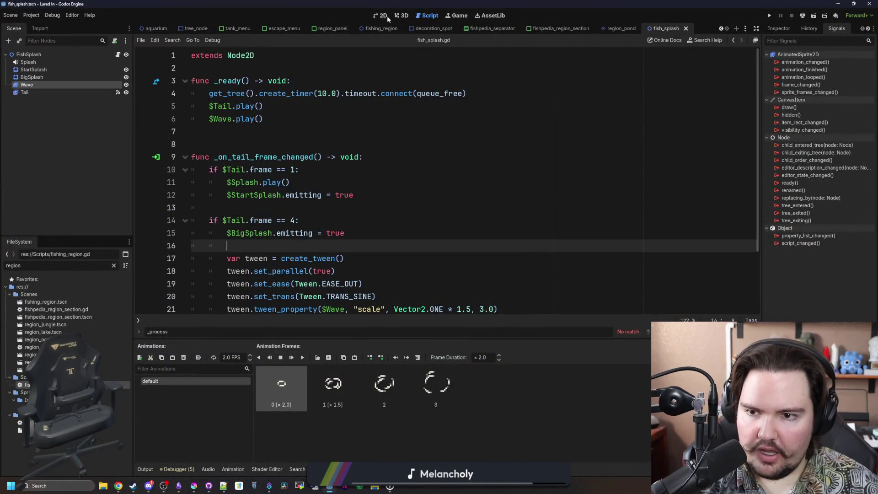
pyautogui.click(381, 17)
pyautogui.hotkey('ctrl', 's')
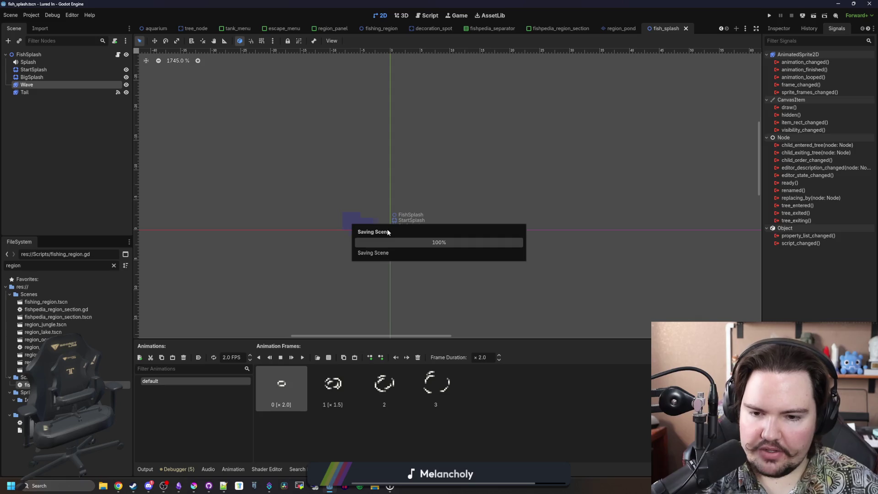
pyautogui.scroll(1, 388, 256)
pyautogui.scroll(1, 388, 262)
pyautogui.hotkey('ctrl', 's')
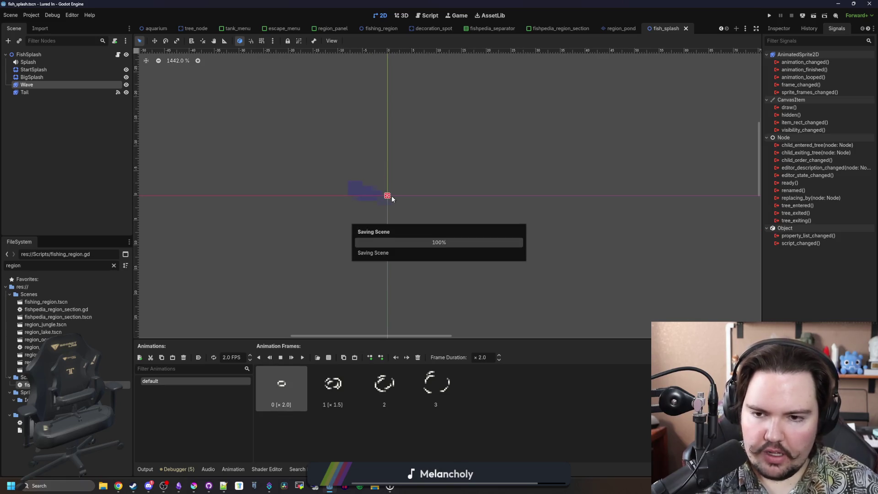
# Widen the right dock, clear the node selection, and focus the FileSystem filter.
pyautogui.moveTo(762, 109); pyautogui.dragTo(625, 108)
pyautogui.click(642, 29)
pyautogui.hotkey('ctrl', 's')
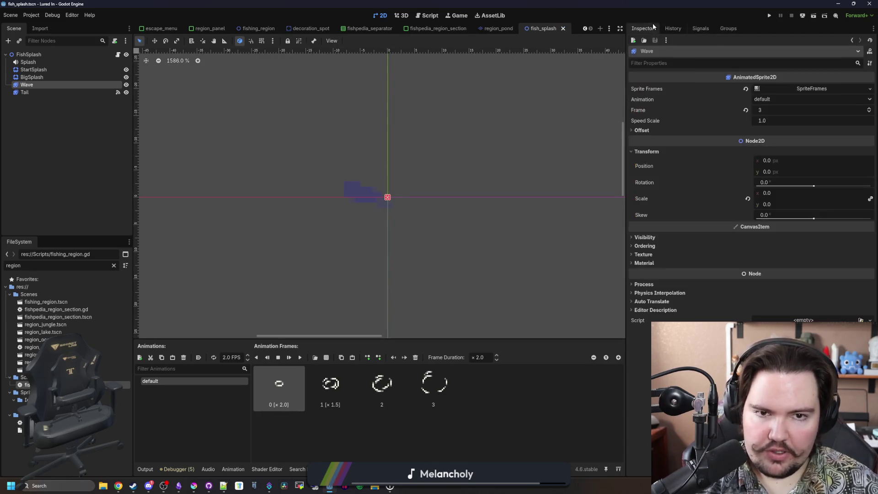
pyautogui.scroll(2, 459, 182)
pyautogui.click(418, 190)
pyautogui.click(113, 266)
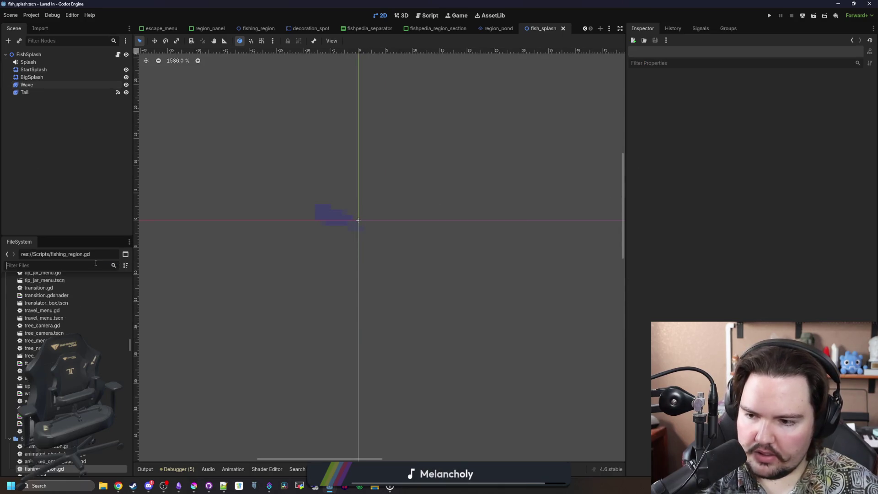
# Filter the FileSystem by 'fishing' and open fishing_region.gd for searching.
pyautogui.write('fishing')
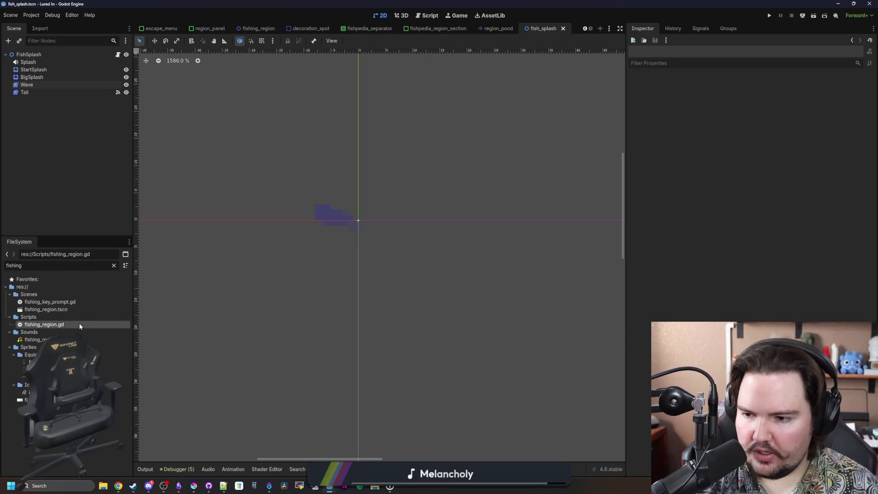
pyautogui.doubleClick(79, 324)
pyautogui.click(366, 224)
pyautogui.hotkey('ctrl', 'f')
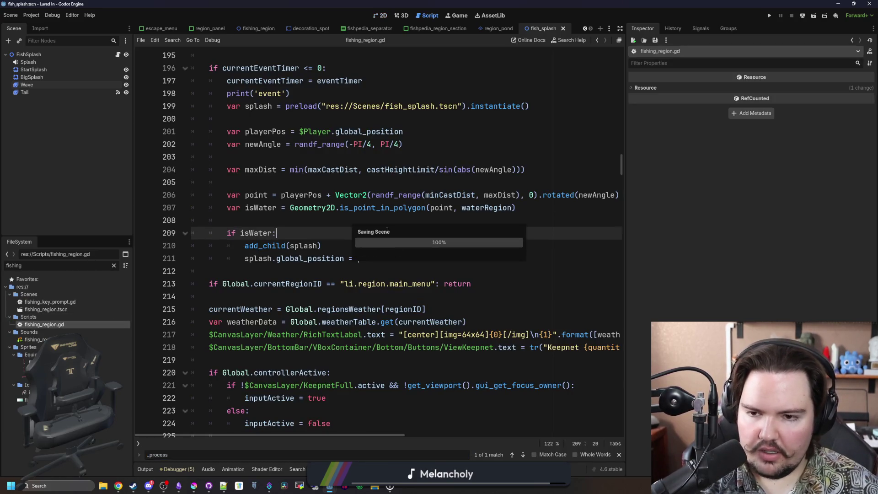
# Clear the previous search text and scroll back up through fishing_region.gd.
pyautogui.scroll(-7, 412, 224)
pyautogui.scroll(5, 412, 224)
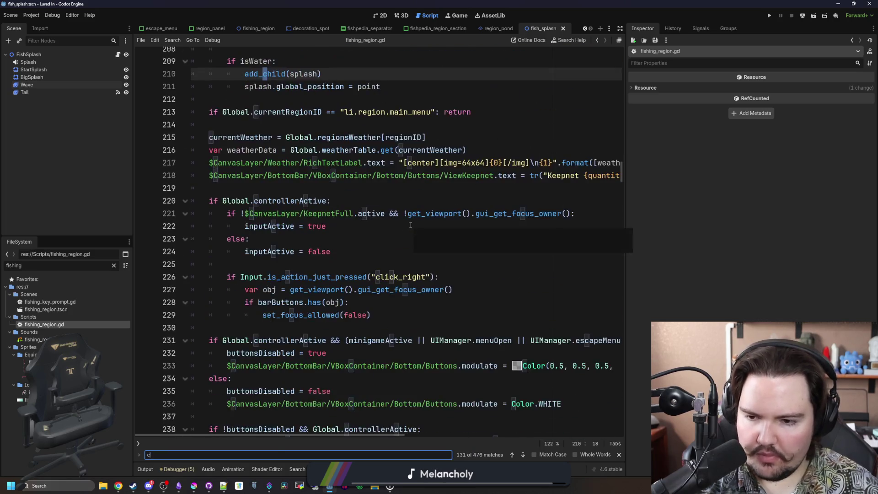
pyautogui.scroll(-13, 412, 225)
pyautogui.press('BackSpace')
pyautogui.scroll(20, 433, 203)
pyautogui.moveTo(624, 160); pyautogui.dragTo(621, 423)
pyautogui.scroll(1, 621, 422)
pyautogui.scroll(12, 264, 391)
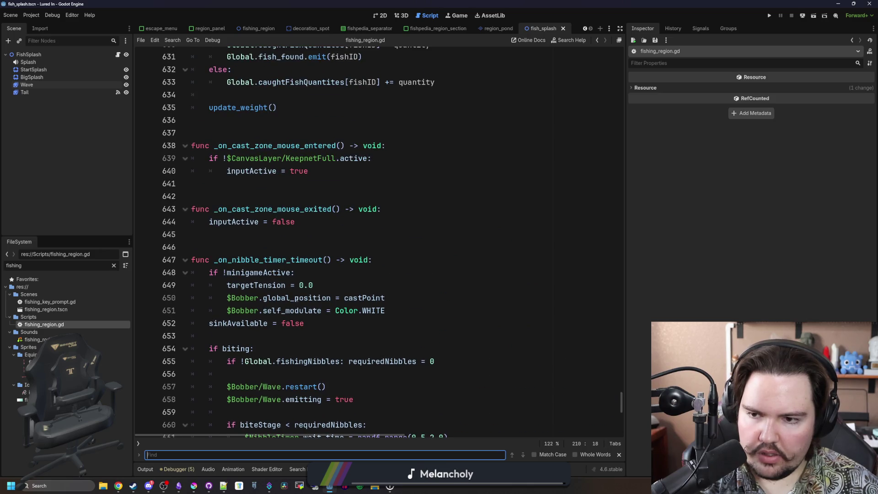
pyautogui.scroll(15, 326, 246)
pyautogui.scroll(6, 327, 246)
pyautogui.click(326, 246)
pyautogui.scroll(7, 586, 318)
pyautogui.scroll(14, 586, 318)
pyautogui.scroll(20, 501, 260)
# Search for 'proces' and jump to the process_world function.
pyautogui.hotkey('ctrl', 'f')
pyautogui.write('process_wor')
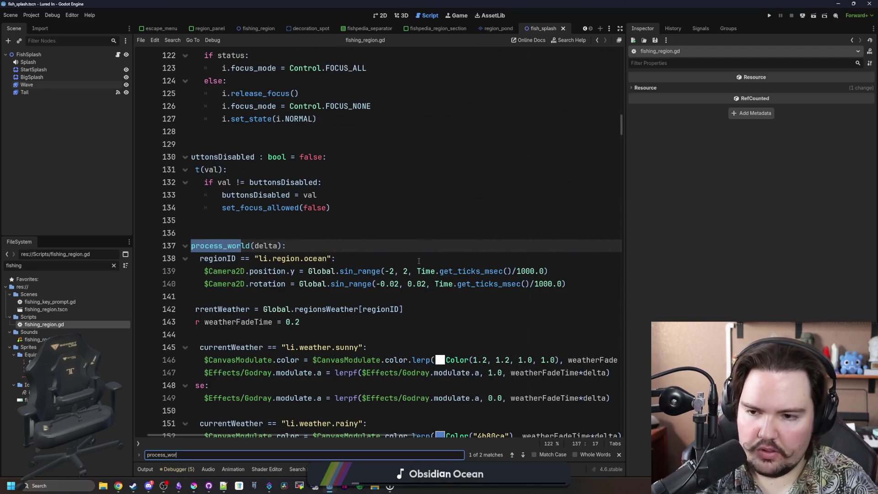
pyautogui.scroll(-4, 419, 261)
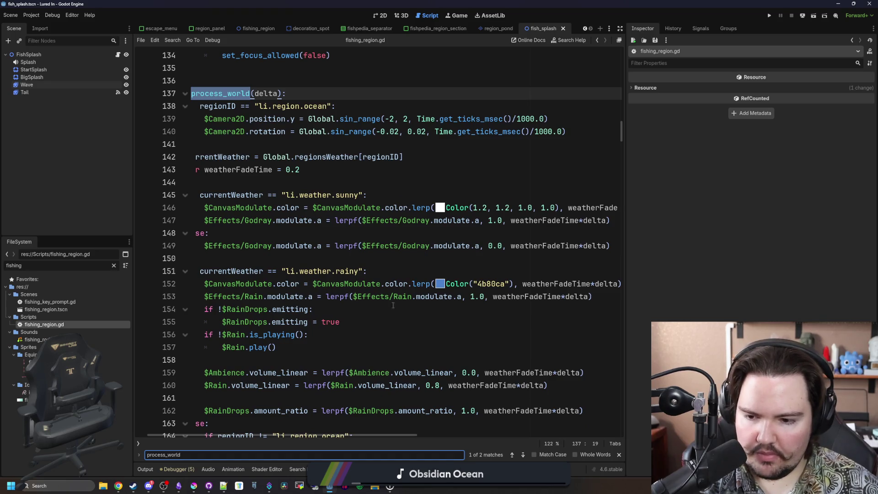
pyautogui.scroll(-11, 396, 298)
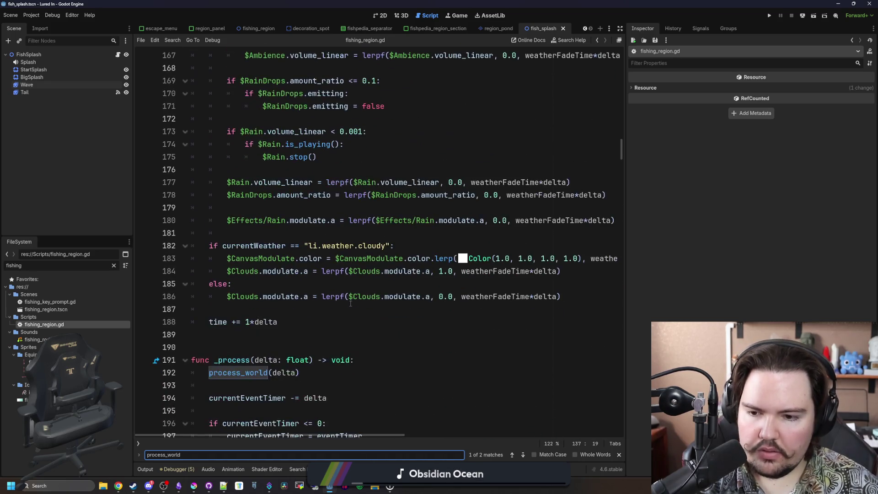
pyautogui.scroll(-3, 309, 299)
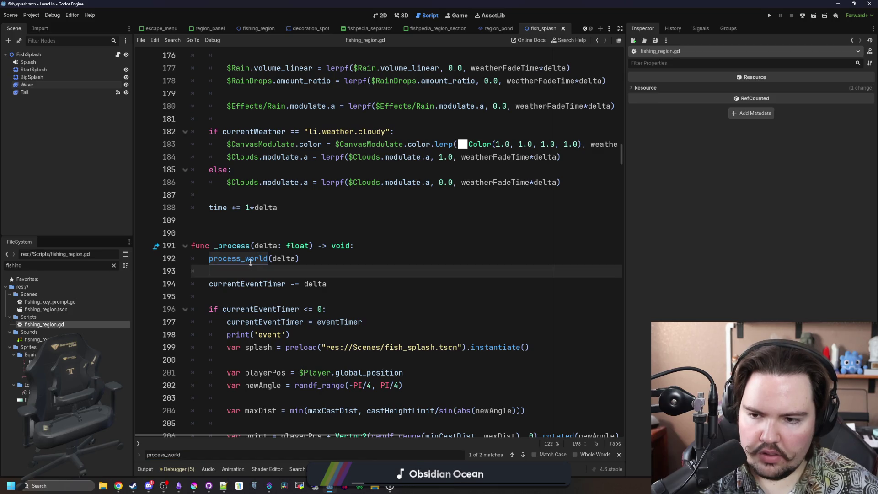
pyautogui.keyDown('ctrl'); pyautogui.click(250, 258); pyautogui.keyUp('ctrl')
# Scroll down and jump to the calculate_casting function.
pyautogui.scroll(-19, 287, 234)
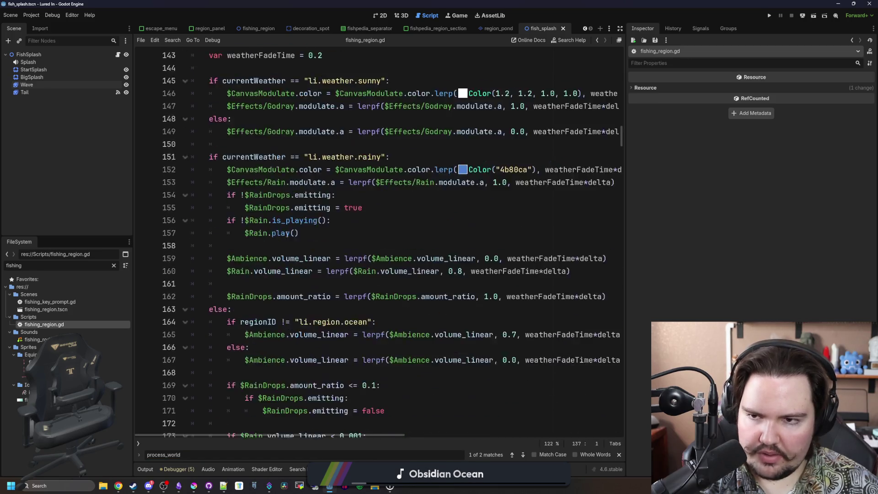
pyautogui.scroll(-5, 287, 234)
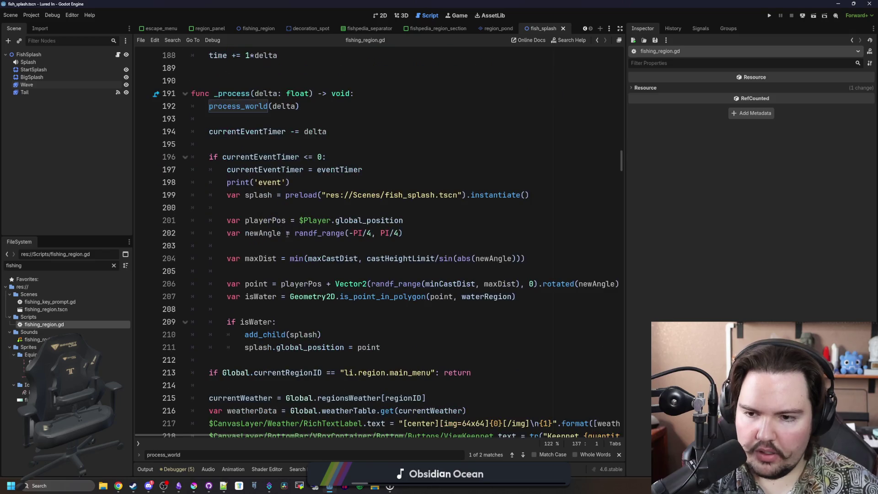
pyautogui.scroll(-9, 305, 258)
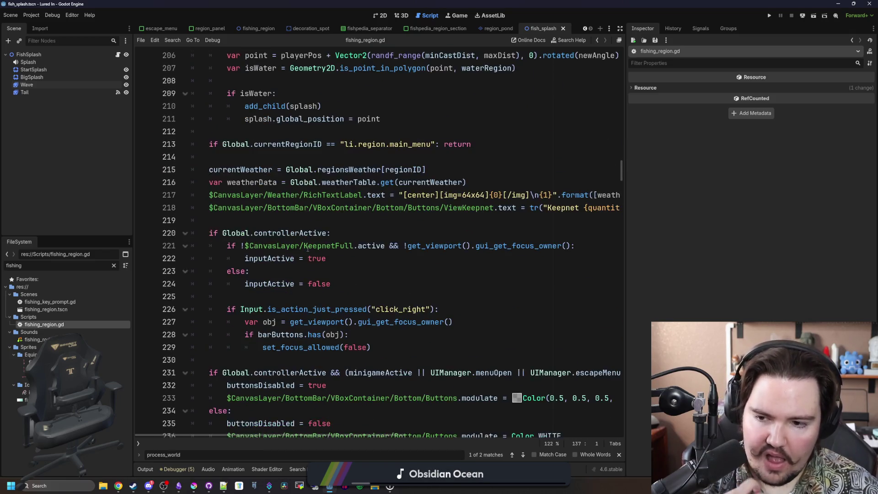
pyautogui.scroll(-8, 307, 248)
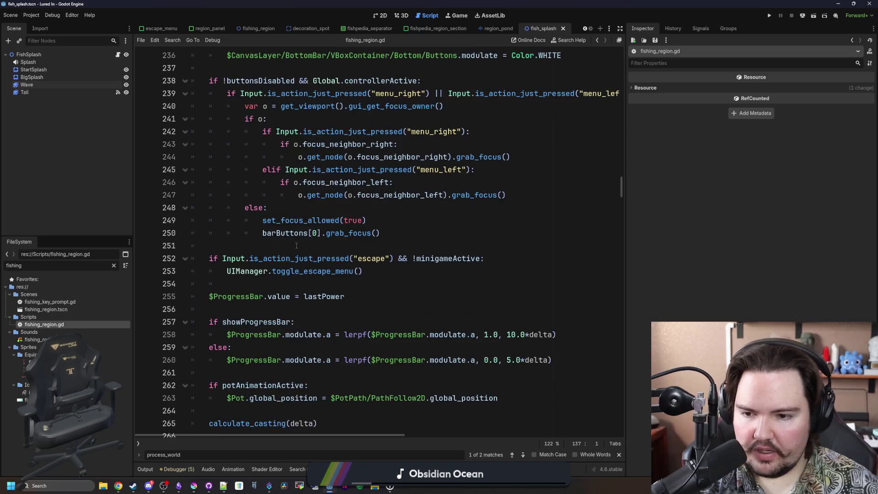
pyautogui.scroll(-1, 287, 236)
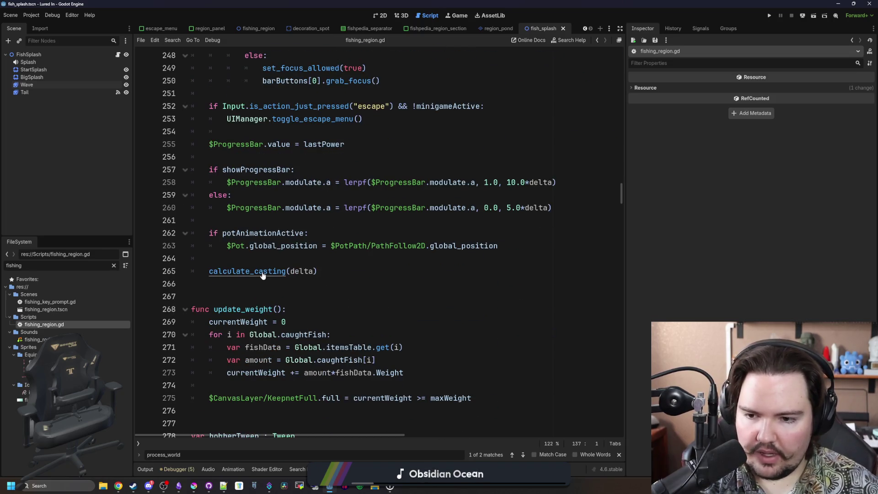
pyautogui.keyDown('ctrl'); pyautogui.click(262, 271); pyautogui.keyUp('ctrl')
pyautogui.scroll(-5, 263, 275)
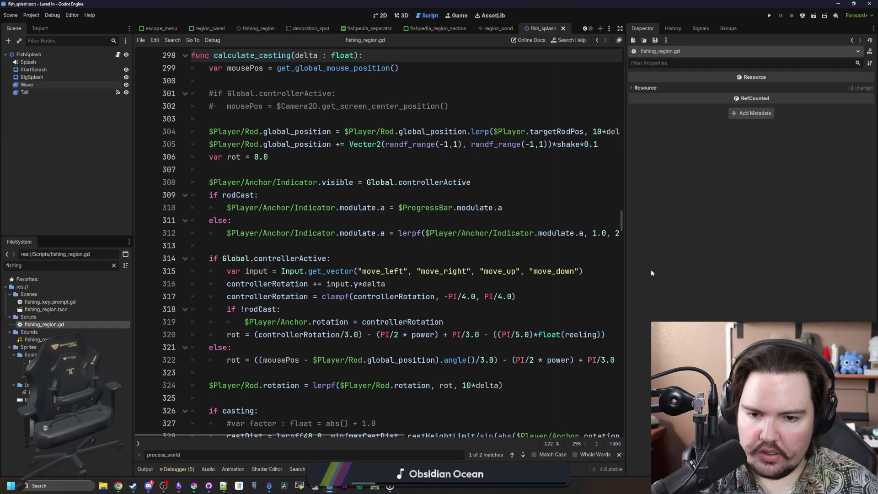
# Widen the code area and place the caret after the powerPeakHit multiplier above biteTimer.
pyautogui.moveTo(625, 266); pyautogui.dragTo(799, 266)
pyautogui.scroll(-3, 358, 283)
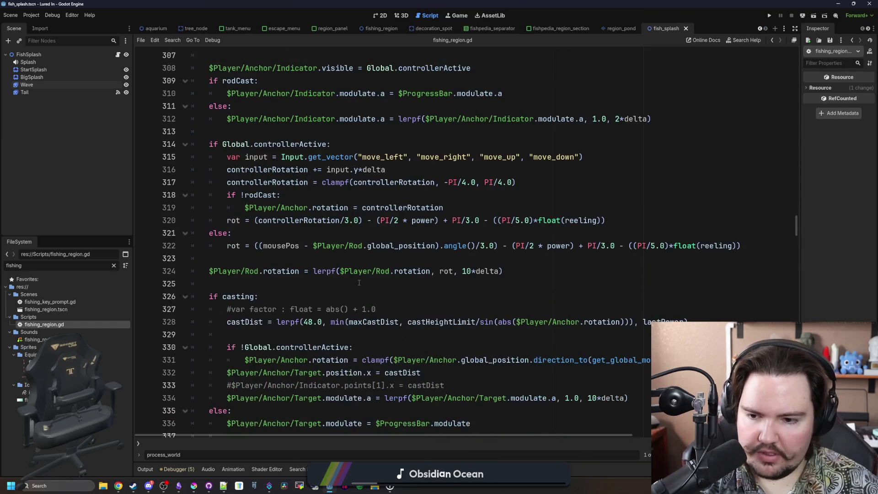
pyautogui.scroll(-7, 359, 283)
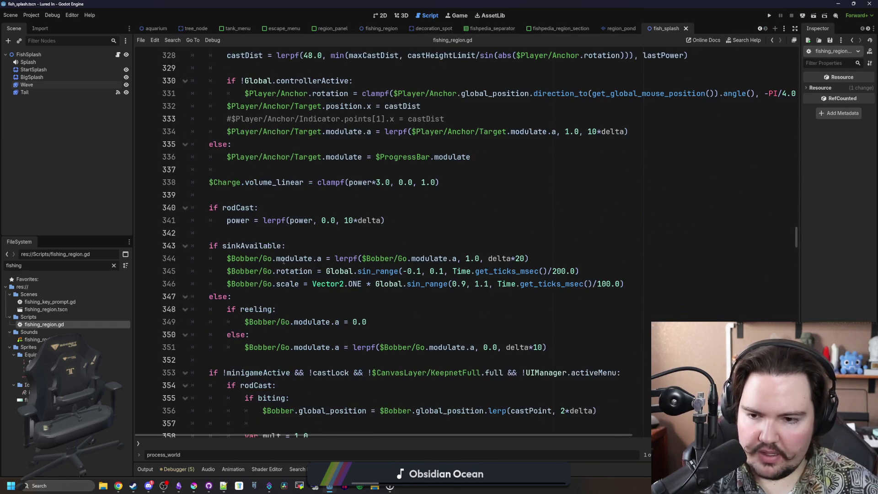
pyautogui.scroll(-3, 287, 260)
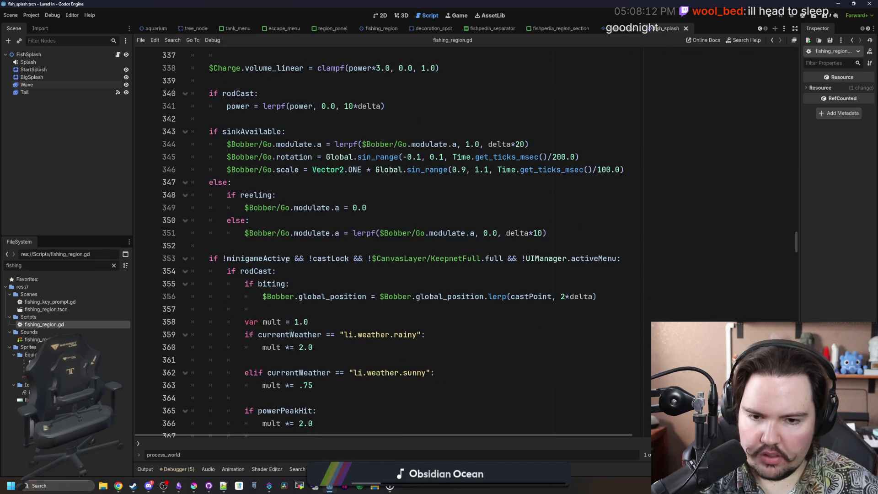
pyautogui.scroll(-5, 287, 260)
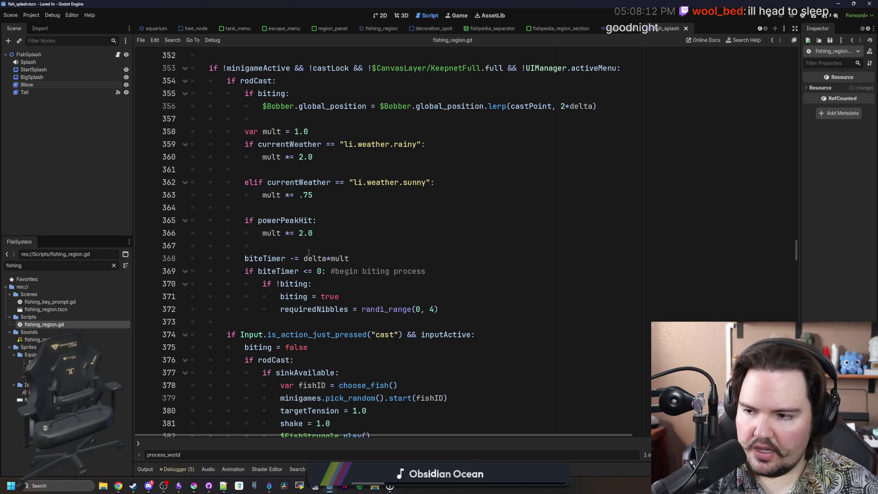
pyautogui.click(349, 258)
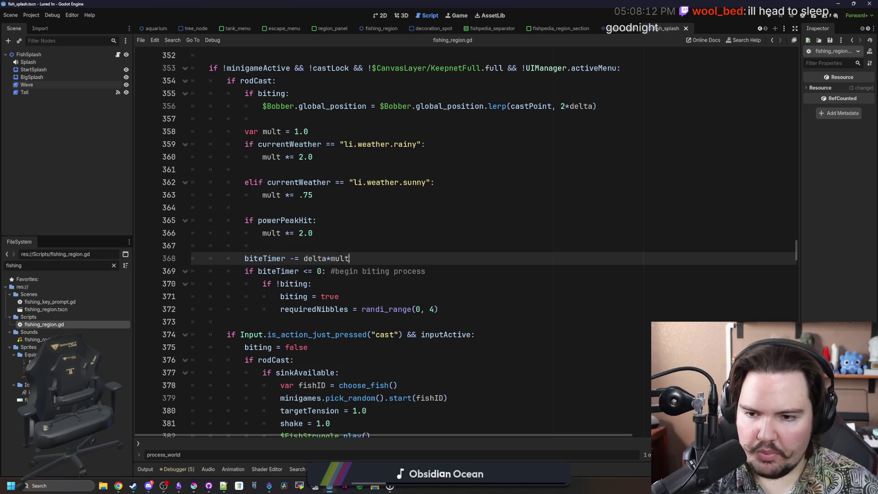
pyautogui.click(346, 233)
# Insert two blank lines above the biteTimer decrement for new code.
pyautogui.press('Return')
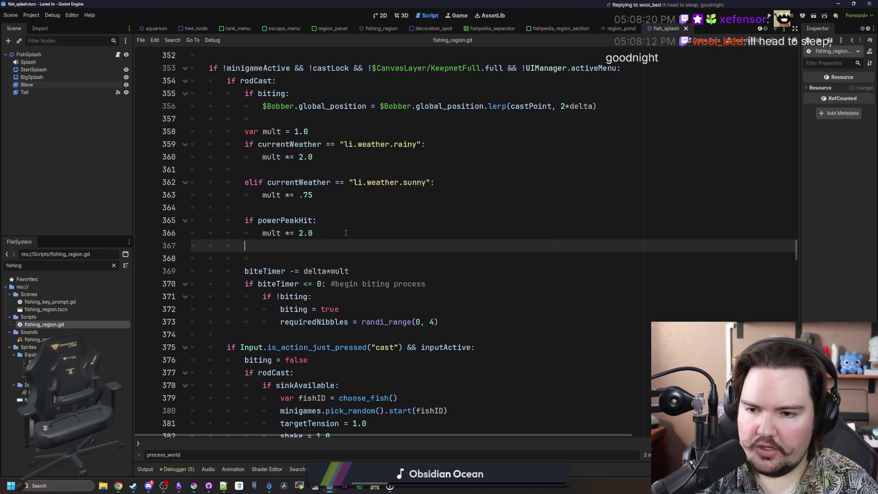
pyautogui.press('Return')
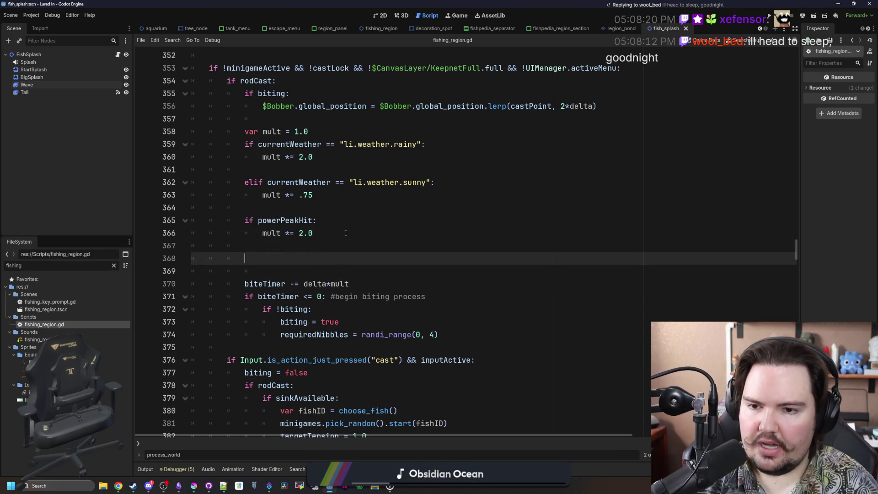
pyautogui.write('i')
pyautogui.press('BackSpace')
pyautogui.press('BackSpace')
pyautogui.press('BackSpace')
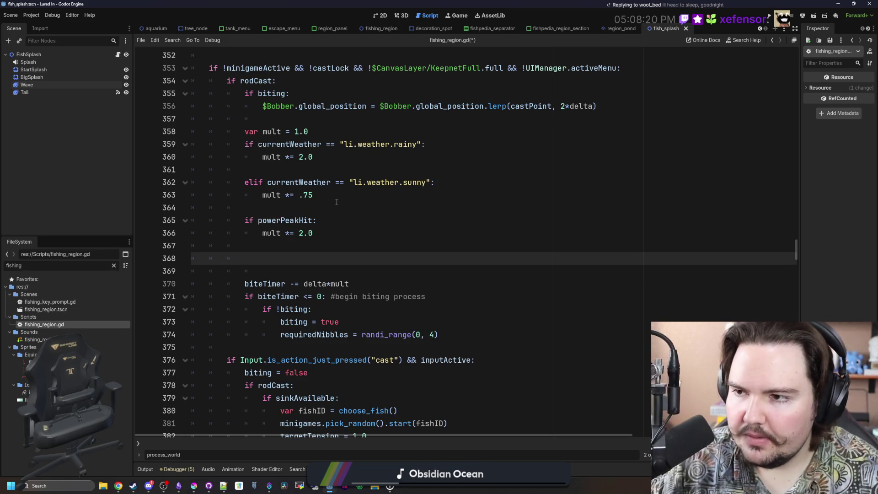
# Add the FishSplash root node to a new group named FishSplash.
pyautogui.click(112, 55)
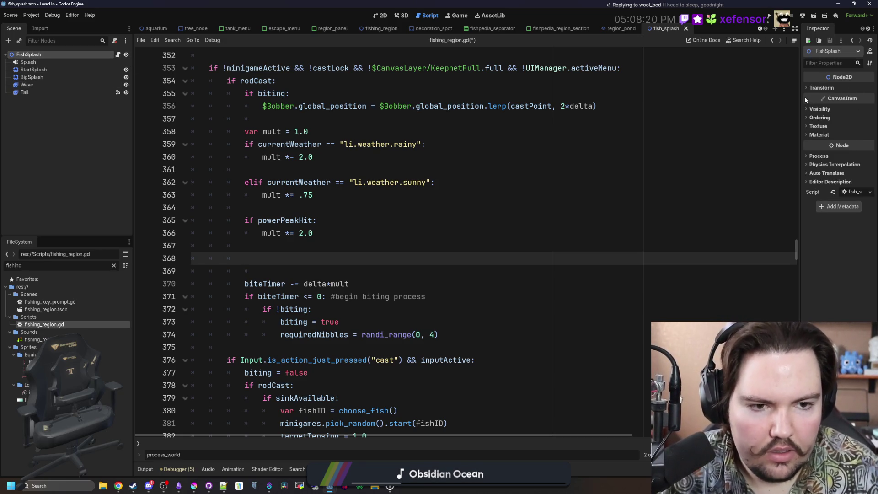
pyautogui.moveTo(801, 97); pyautogui.dragTo(666, 97)
pyautogui.click(768, 29)
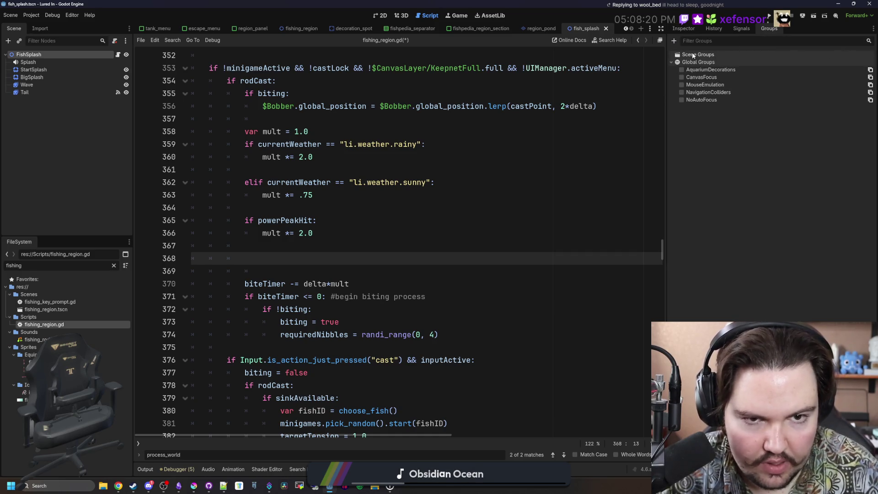
pyautogui.click(673, 40)
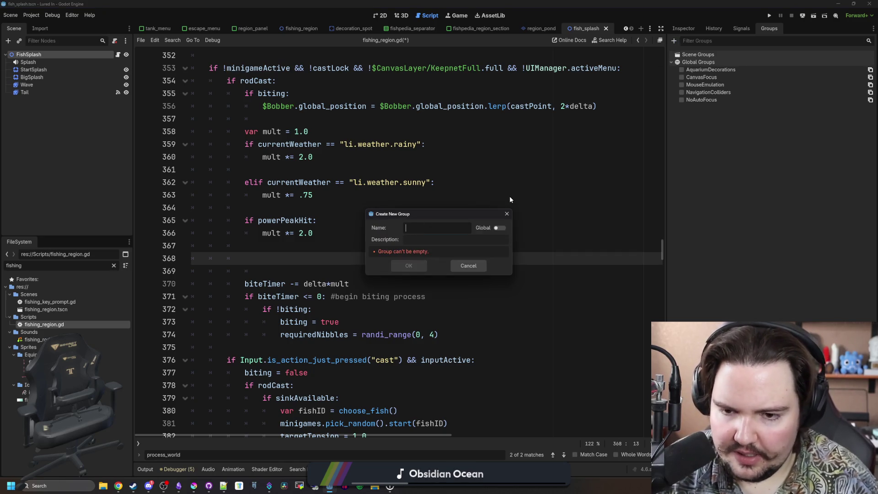
pyautogui.write('FishSplash')
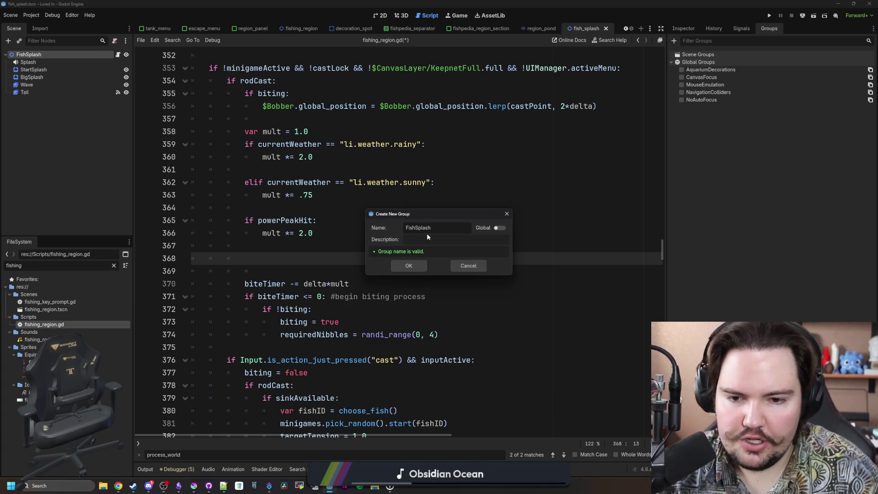
pyautogui.click(413, 262)
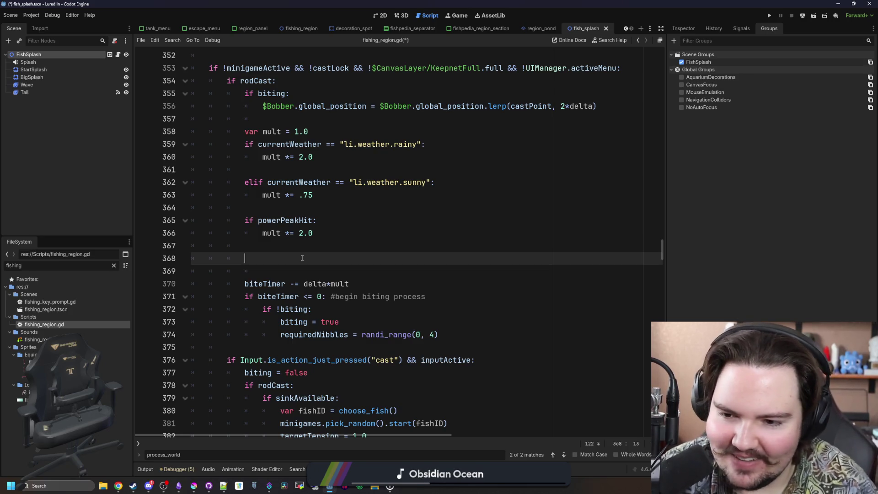
# Write a for loop over get_tree().get_nodes_in_group("FishSplash").
pyautogui.write('if get_tr')
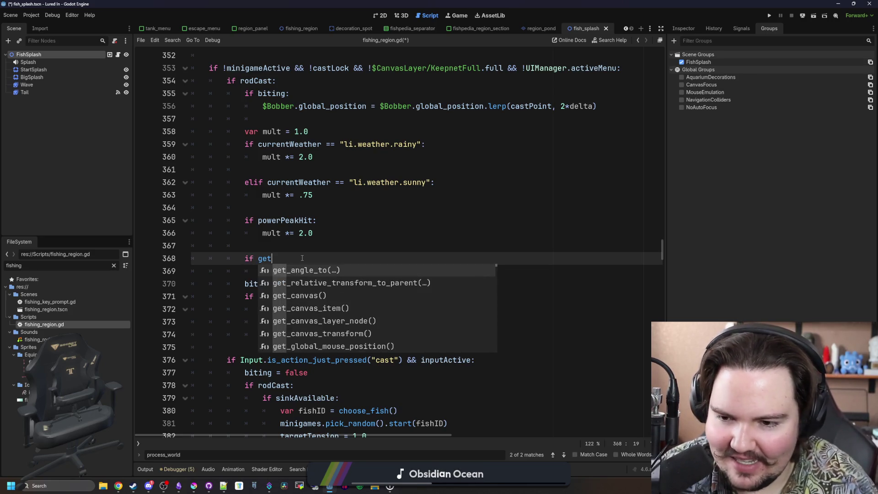
pyautogui.press('Return')
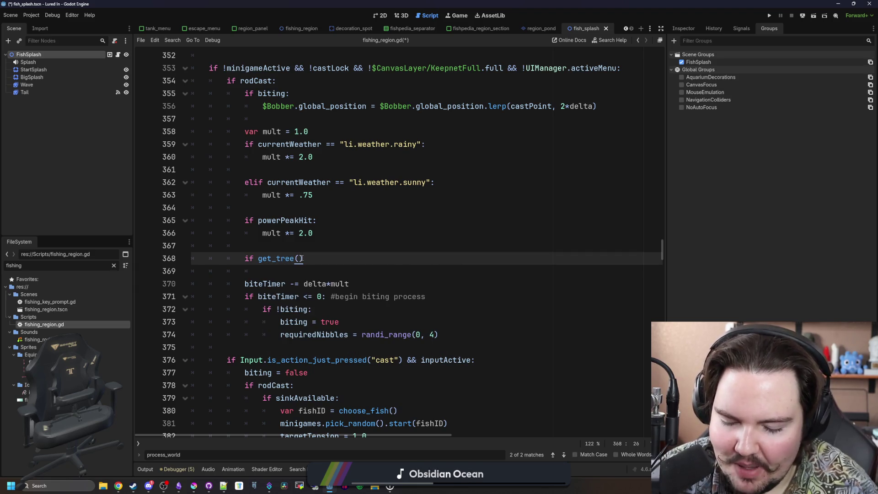
pyautogui.write('.get_node')
pyautogui.press('Return')
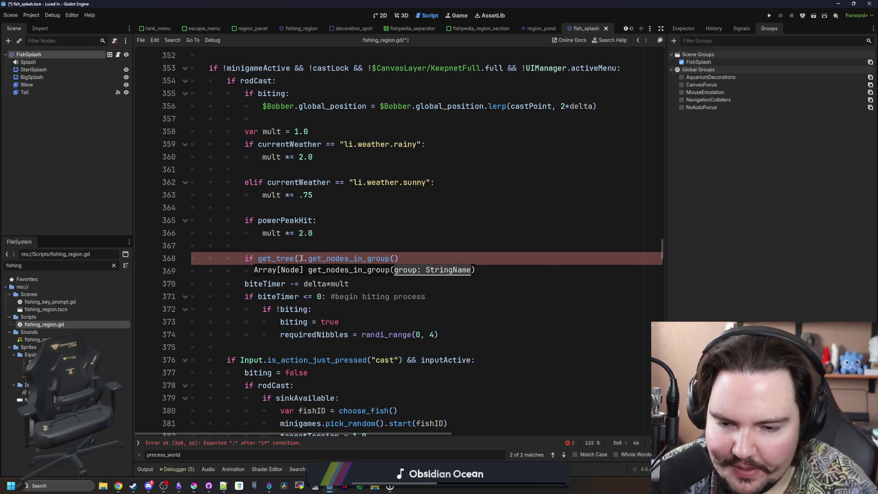
pyautogui.write('FishSplash')
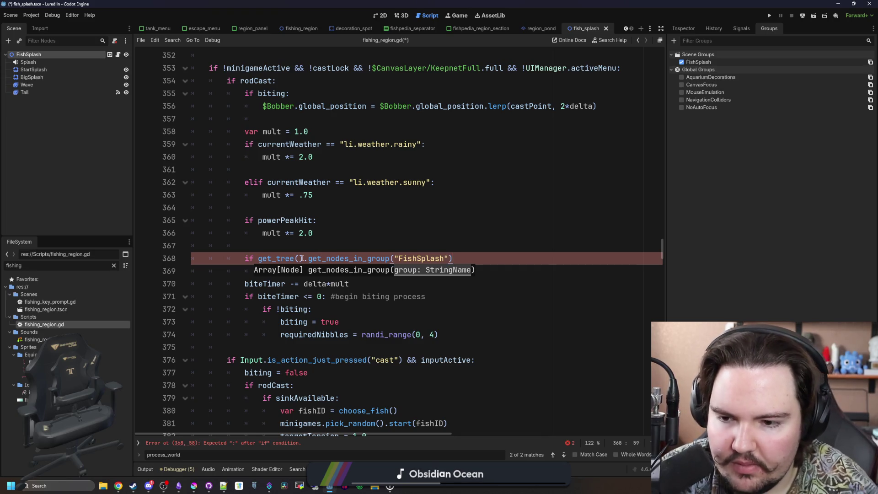
pyautogui.click(258, 259)
pyautogui.press('BackSpace')
pyautogui.press('BackSpace')
pyautogui.press('BackSpace')
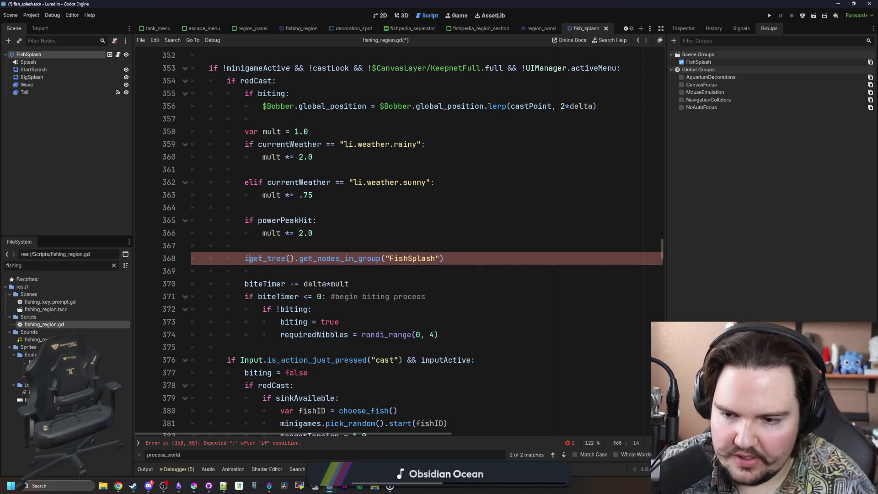
pyautogui.write('for i in ')
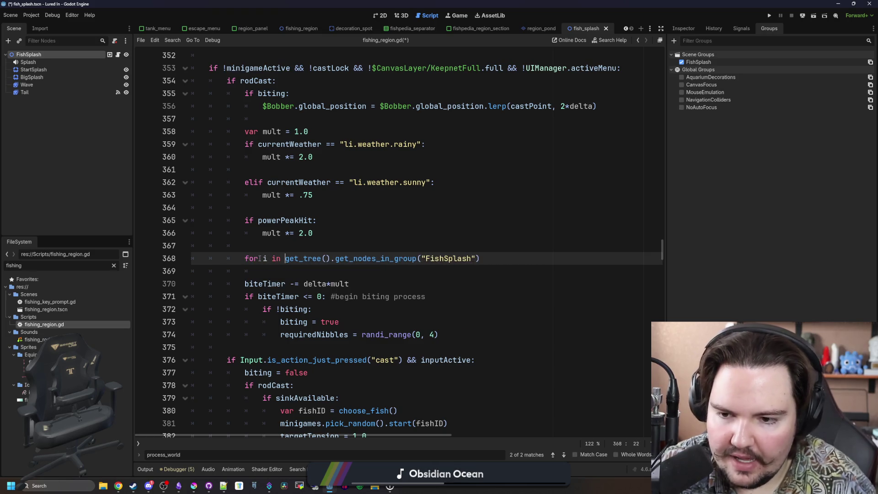
pyautogui.write(':')
pyautogui.press('Return')
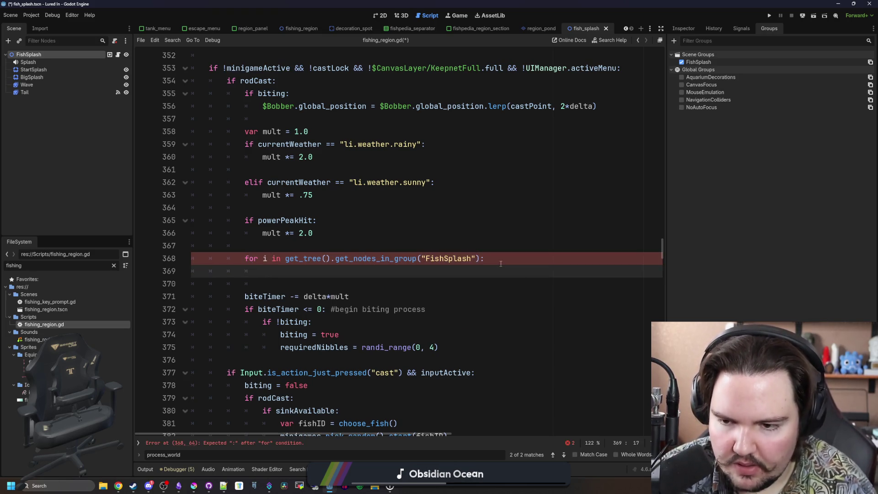
# Inside the loop, check castPoint.distance_to(i.global_position) < 32.
pyautogui.write('if')
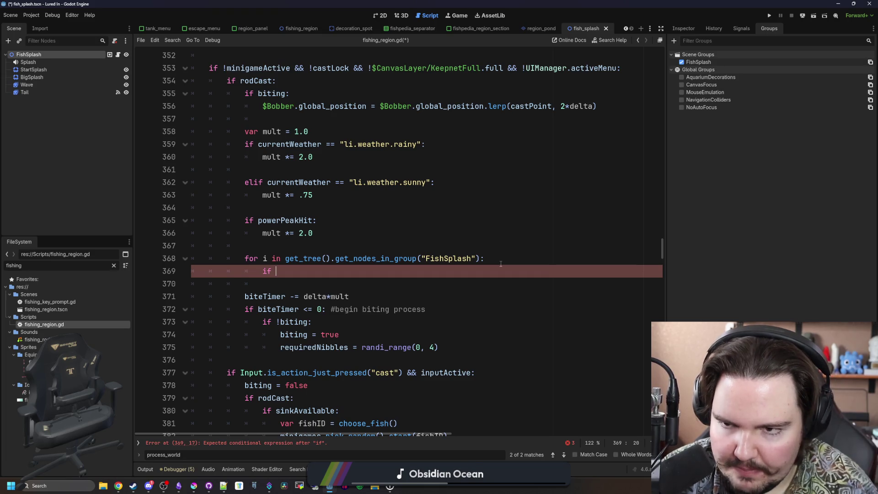
pyautogui.hotkey('ctrl', 'space')
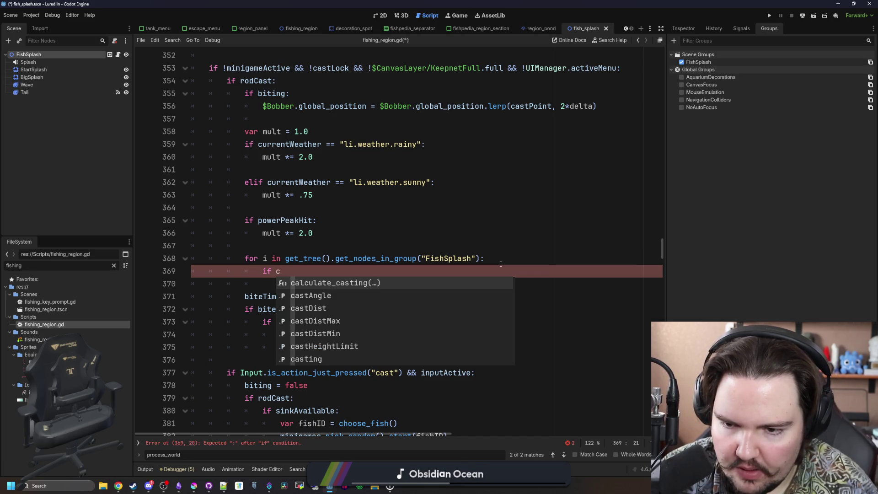
pyautogui.scroll(6, 441, 214)
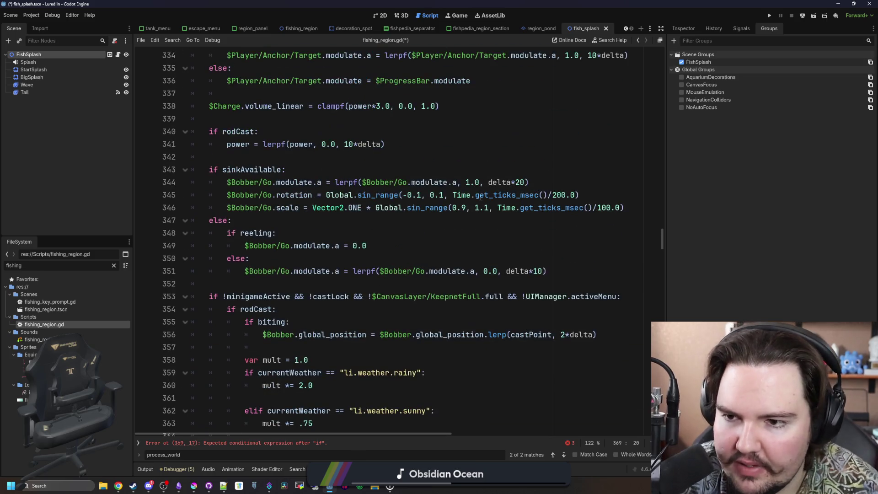
pyautogui.scroll(4, 280, 263)
pyautogui.scroll(-10, 317, 239)
pyautogui.write('cast')
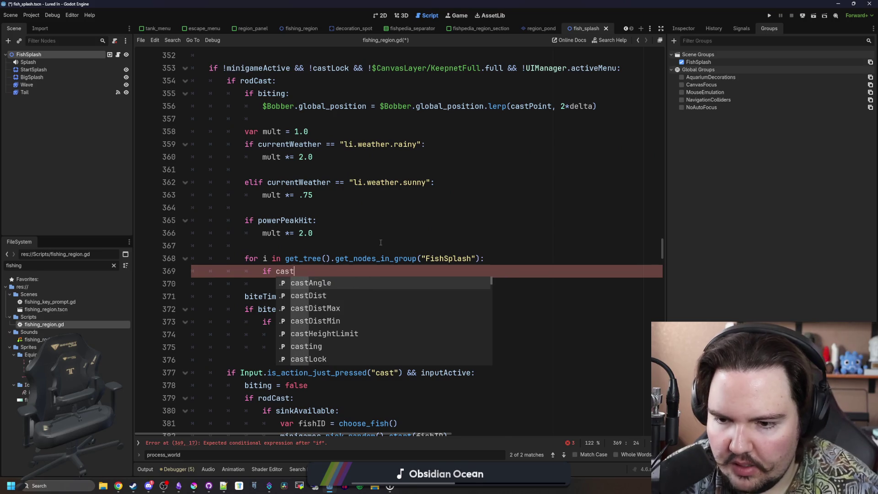
pyautogui.write('P')
pyautogui.press('Return')
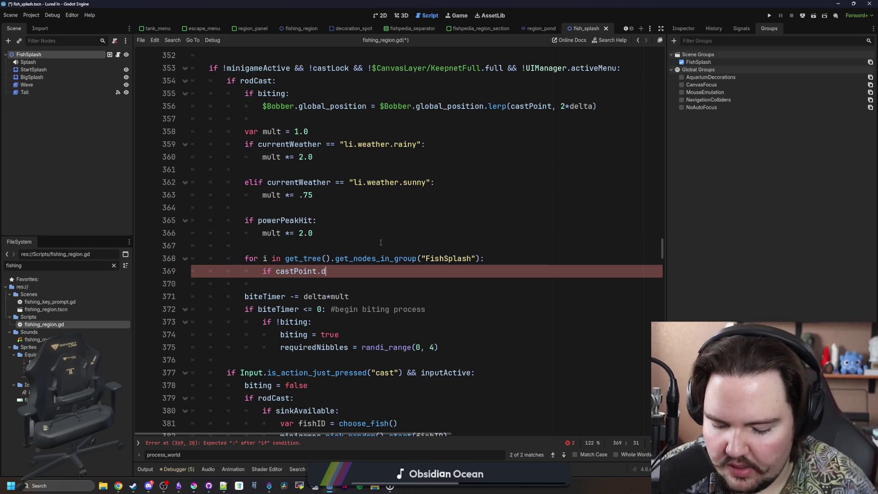
pyautogui.write('istance_to')
pyautogui.press('Return')
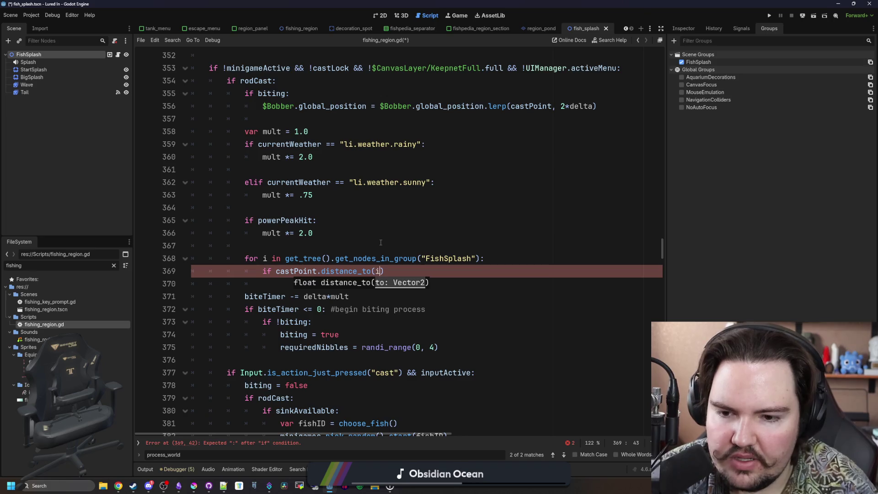
pyautogui.write('.global_position')
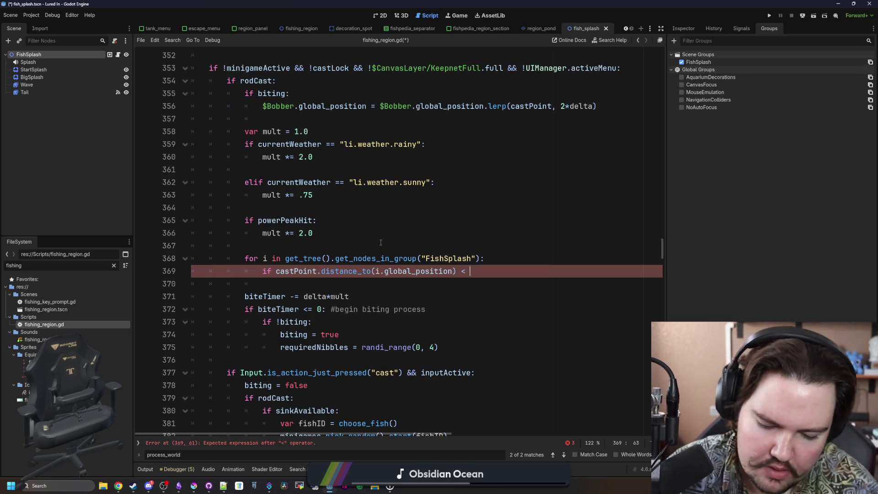
pyautogui.write('32:')
pyautogui.press('Return')
pyautogui.write('mult *= 2.0')
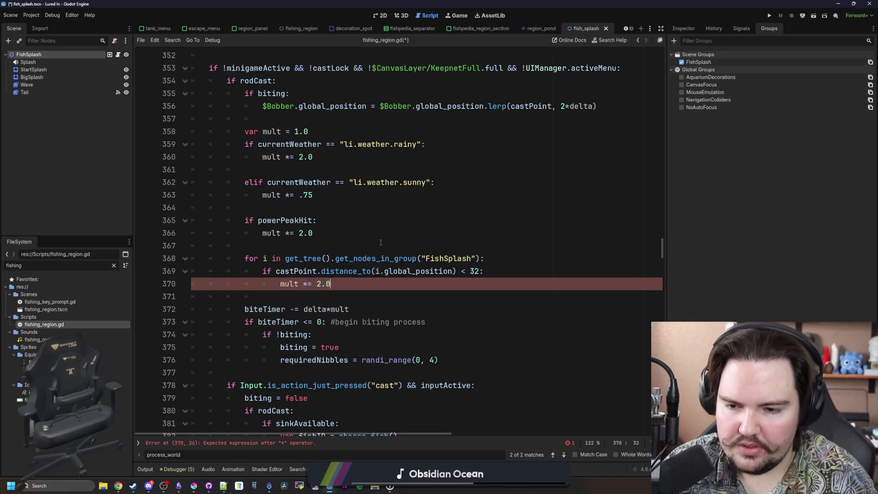
# Add an empty line in the if block, save fishing_region.gd, and switch to fish_splash.gd.
pyautogui.click(495, 270)
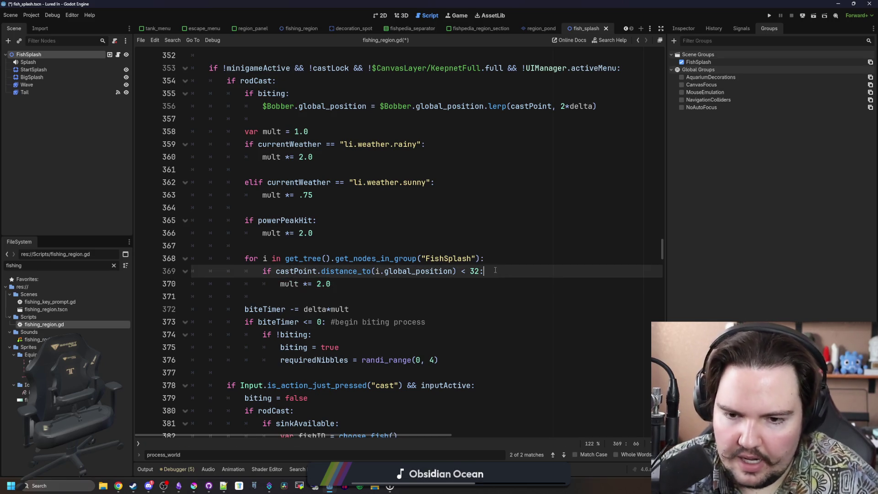
pyautogui.press('Return')
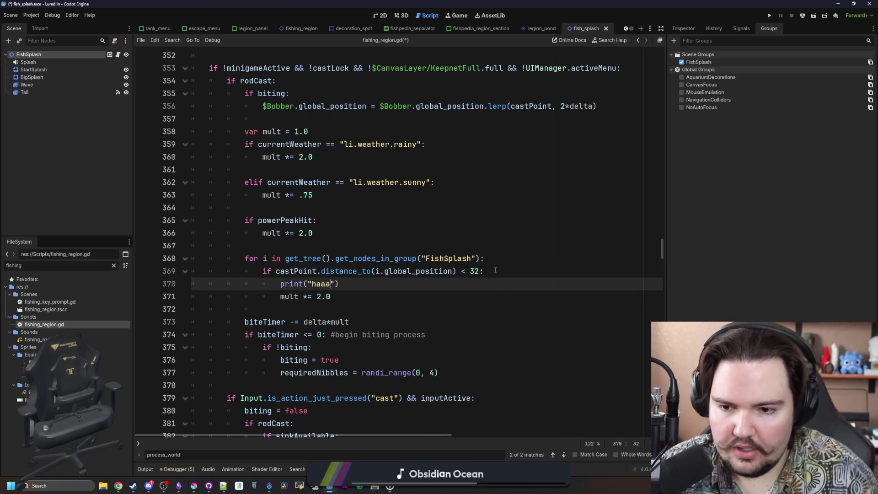
pyautogui.click(495, 270)
pyautogui.hotkey('ctrl', 's')
pyautogui.press('Up')
pyautogui.press('Up')
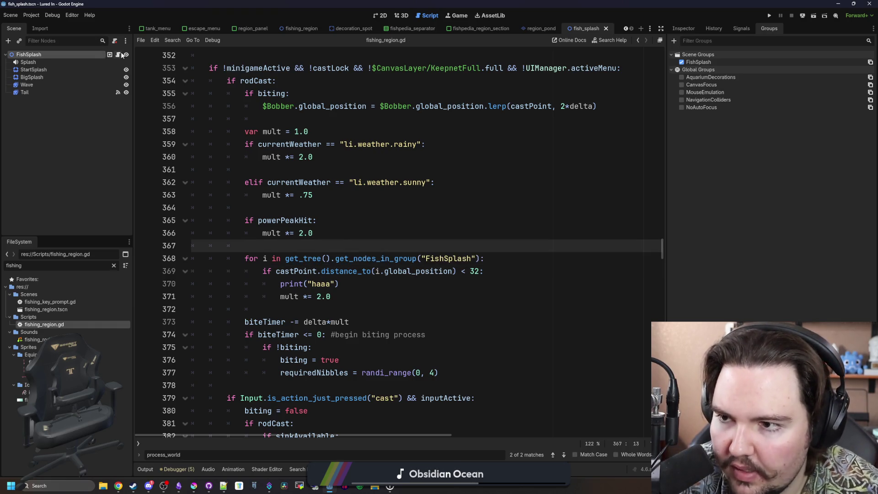
pyautogui.click(119, 54)
pyautogui.click(327, 92)
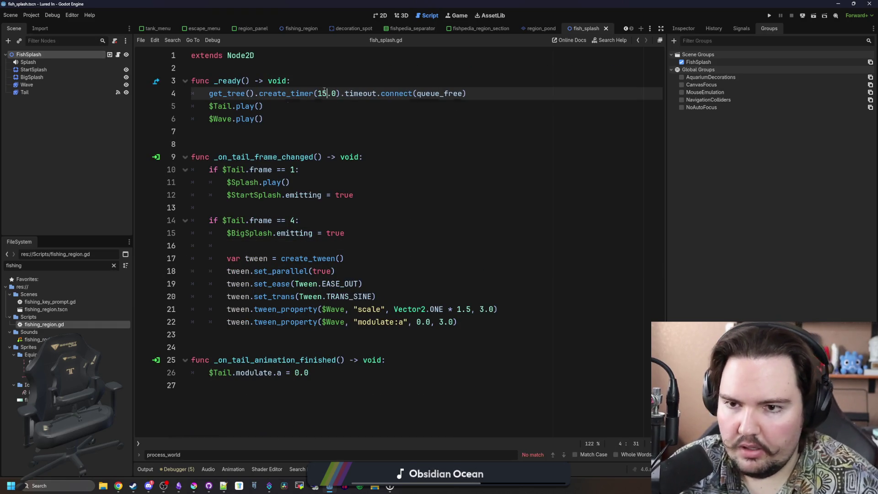
# Finish the 15.0-second splash timer edit and run the project with F5.
pyautogui.click(582, 128)
pyautogui.press('F5')
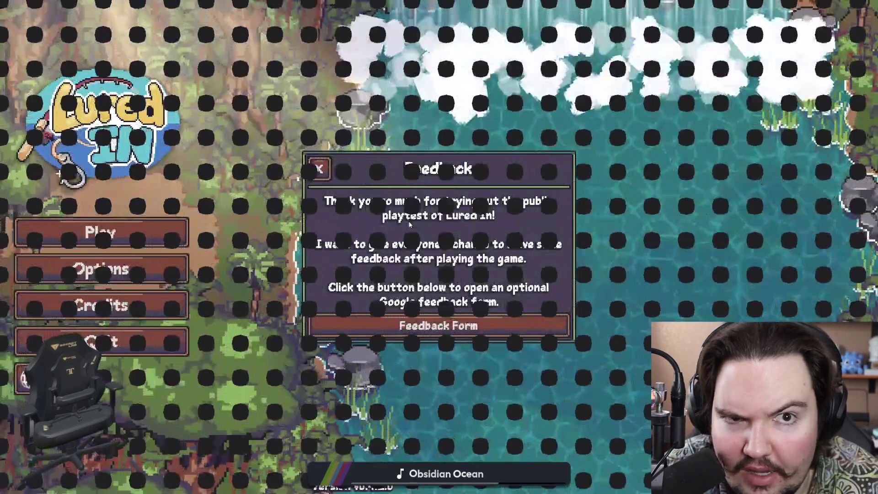
# Dismiss the feedback notice, start playing, travel to the Pond, and browse the shop.
pyautogui.click(319, 168)
pyautogui.click(101, 232)
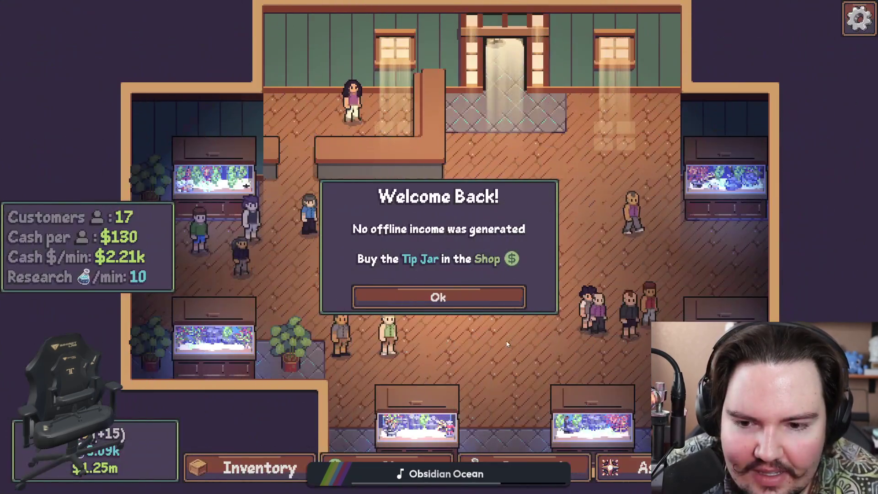
pyautogui.click(438, 297)
pyautogui.click(622, 164)
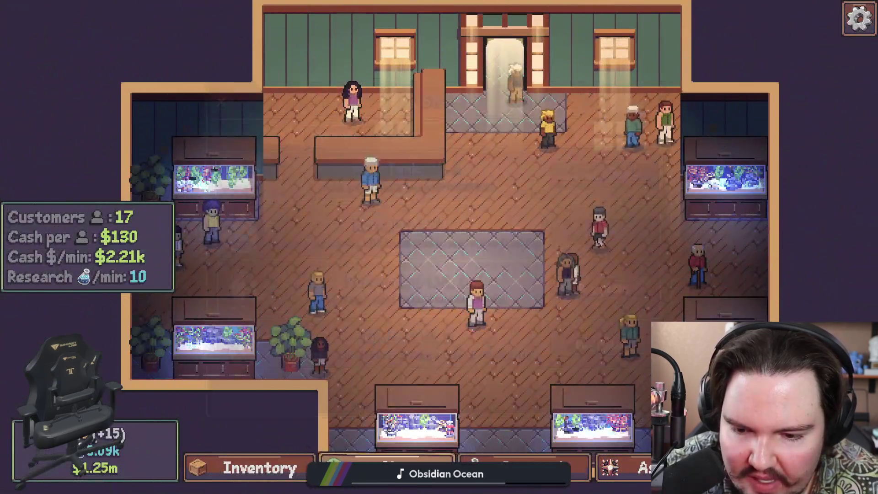
pyautogui.click(404, 457)
pyautogui.click(538, 128)
pyautogui.click(465, 128)
# Take the game out of fullscreen and travel back to the Pond.
pyautogui.press('Escape')
pyautogui.press('Escape')
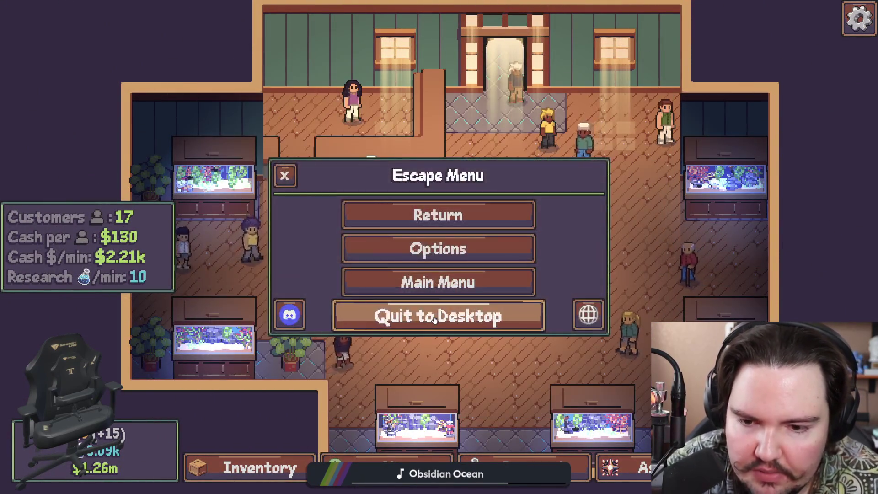
pyautogui.press('super')
pyautogui.press('super')
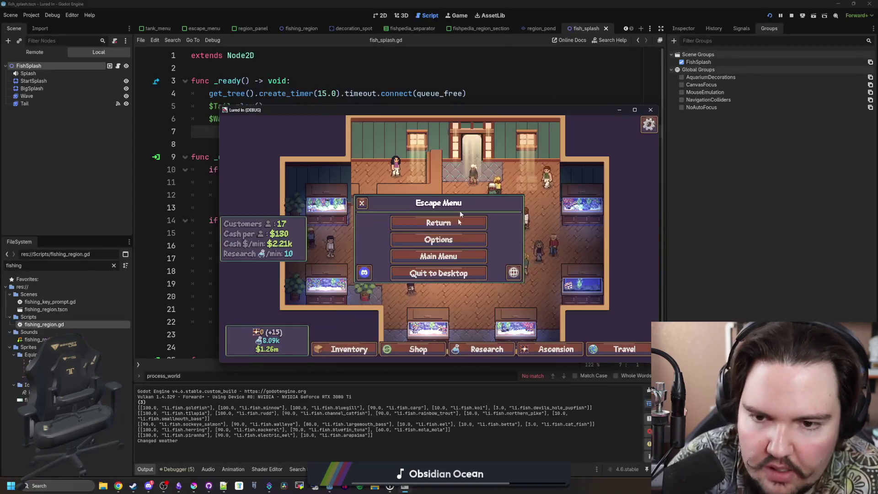
pyautogui.click(438, 222)
pyautogui.click(625, 349)
pyautogui.click(360, 315)
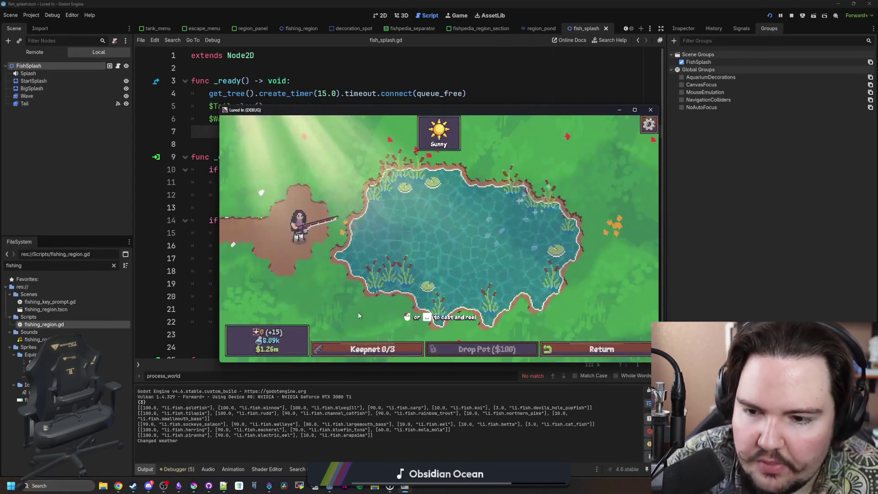
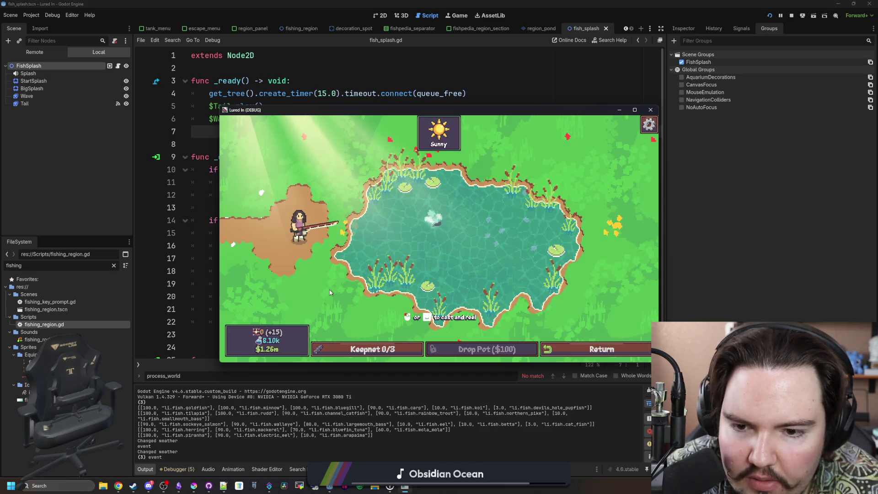
# Cast into the pond and win the Follow the Fish minigame, landing a Koi (keepnet 1/3).
pyautogui.moveTo(436, 234); pyautogui.dragTo(434, 228)
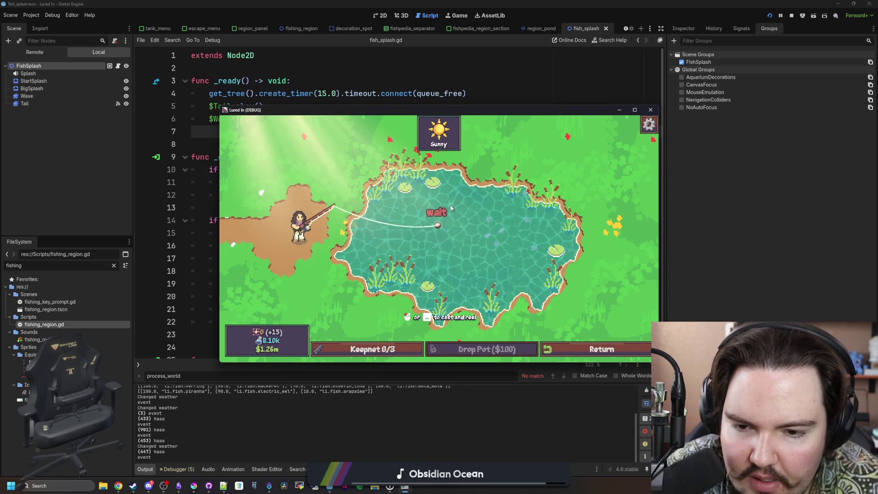
pyautogui.click(430, 265)
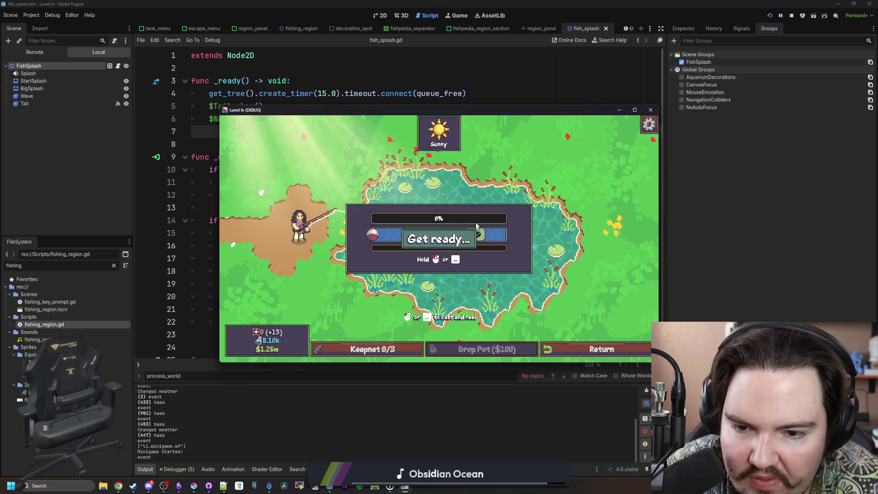
pyautogui.moveTo(471, 236)
pyautogui.mouseDown()
pyautogui.moveTo(483, 229)
pyautogui.moveTo(477, 218)
pyautogui.mouseUp()
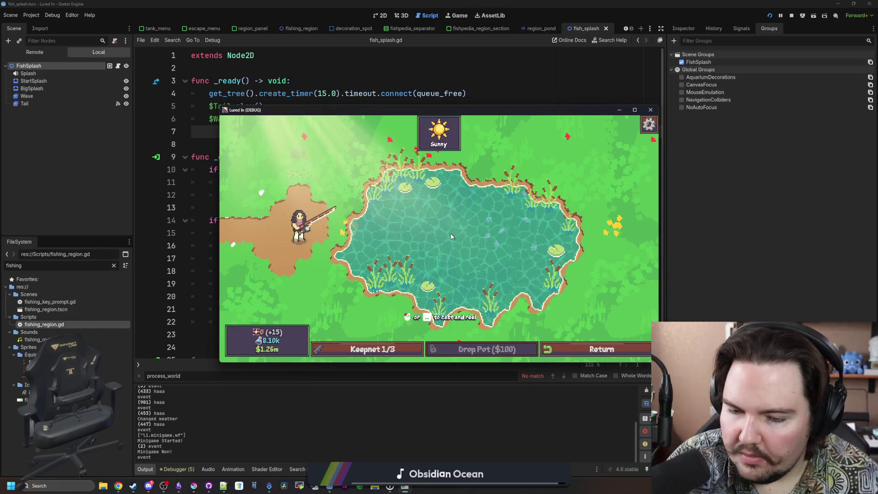
pyautogui.click(410, 294)
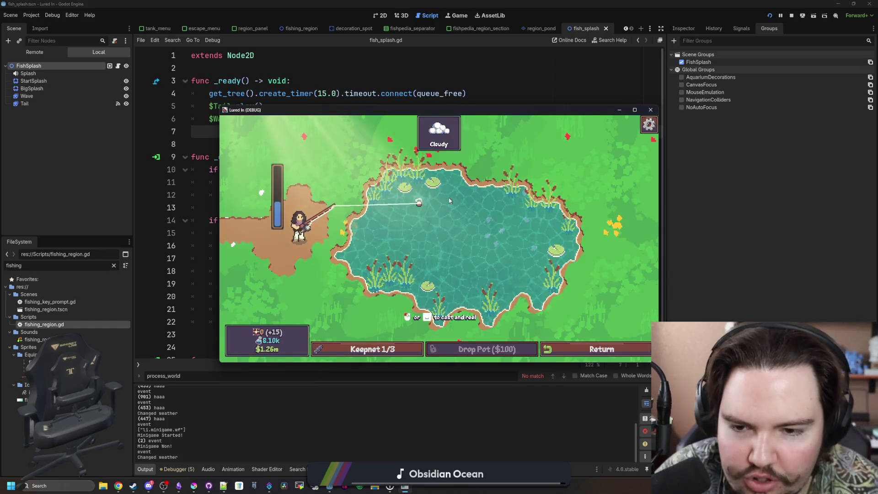
# Recast the line and hold, then mash through the minigame to catch a second fish.
pyautogui.click(403, 282)
pyautogui.click(491, 207)
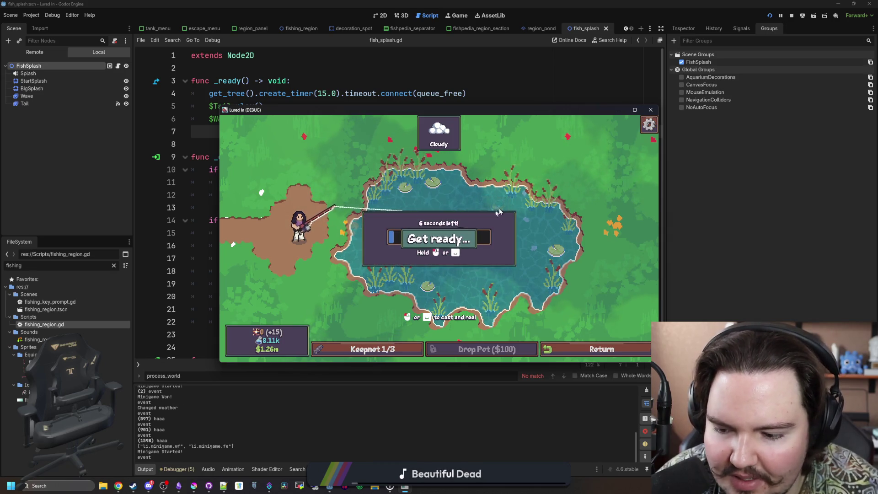
pyautogui.moveTo(402, 317)
pyautogui.mouseDown()
pyautogui.moveTo(417, 313)
pyautogui.moveTo(472, 230)
pyautogui.mouseUp()
pyautogui.click(473, 232)
pyautogui.click(476, 233)
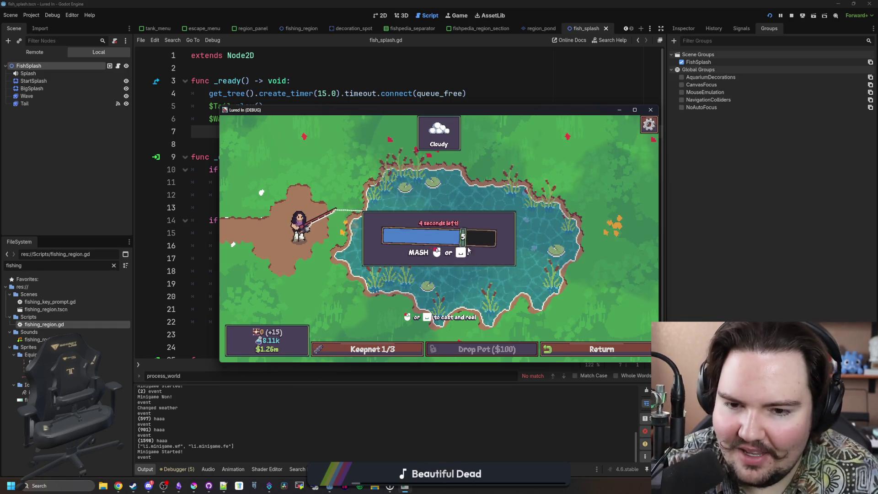
pyautogui.click(479, 235)
pyautogui.click(479, 238)
pyautogui.click(479, 242)
pyautogui.click(479, 247)
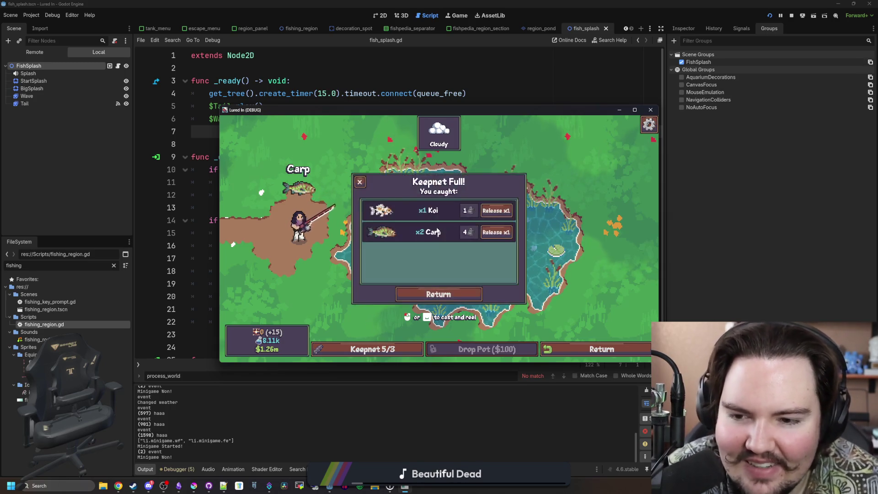
# Dismiss the Keepnet Full summary and cast into the pond again.
pyautogui.click(452, 295)
pyautogui.click(602, 349)
pyautogui.click(512, 200)
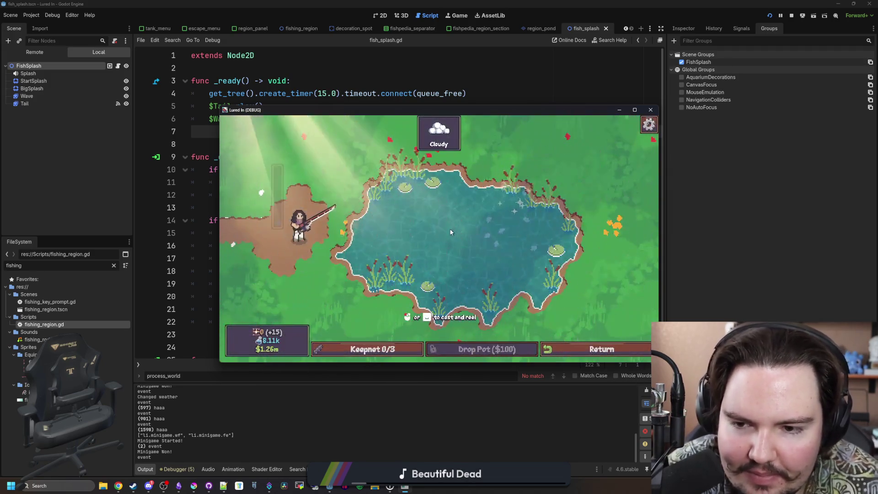
pyautogui.click(430, 244)
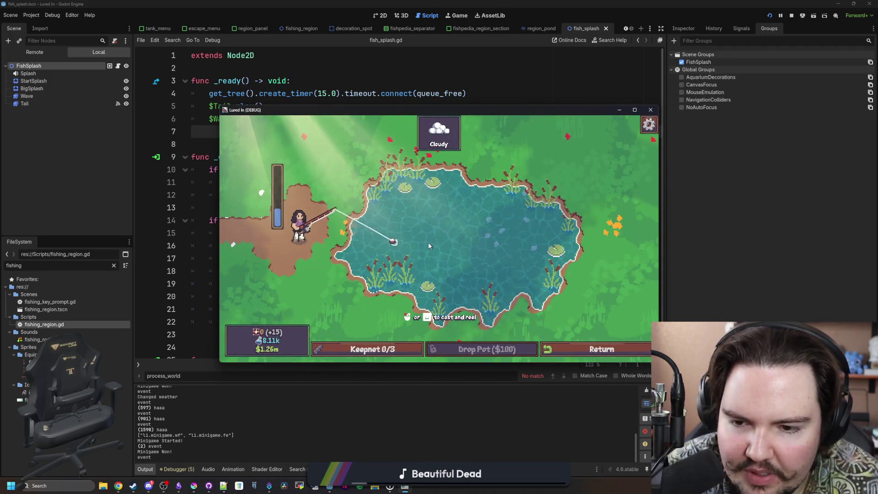
# Bring the fish_splash.gd script editor back in front, caret on blank line 13.
pyautogui.click(761, 258)
pyautogui.click(283, 220)
pyautogui.click(284, 204)
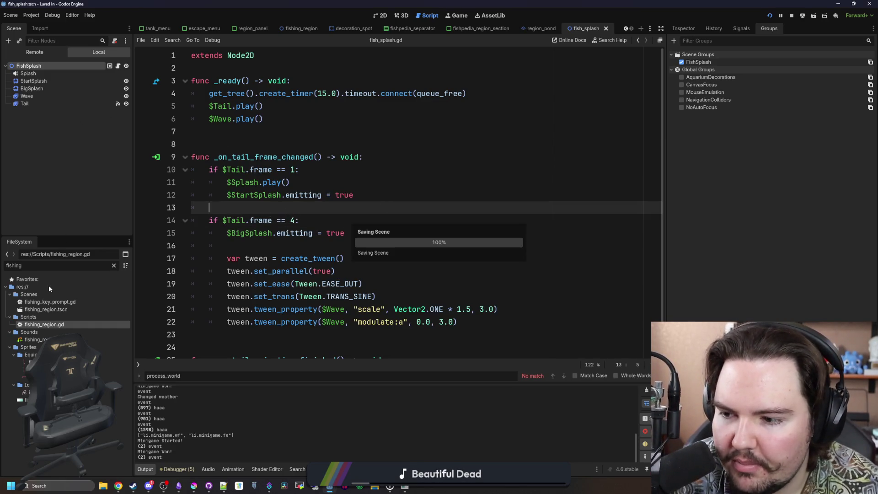
# Open fishing_region.gd, delete the print("haaa") debug line, and save the script.
pyautogui.doubleClick(51, 325)
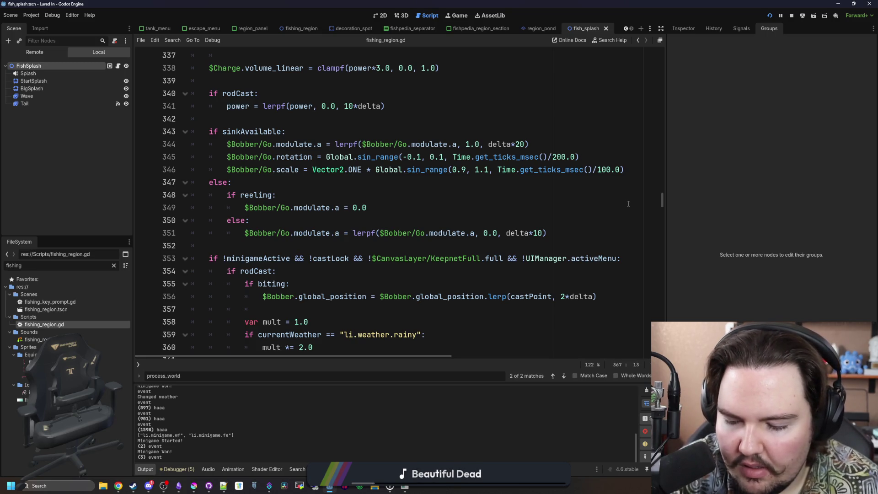
pyautogui.scroll(-5, 330, 177)
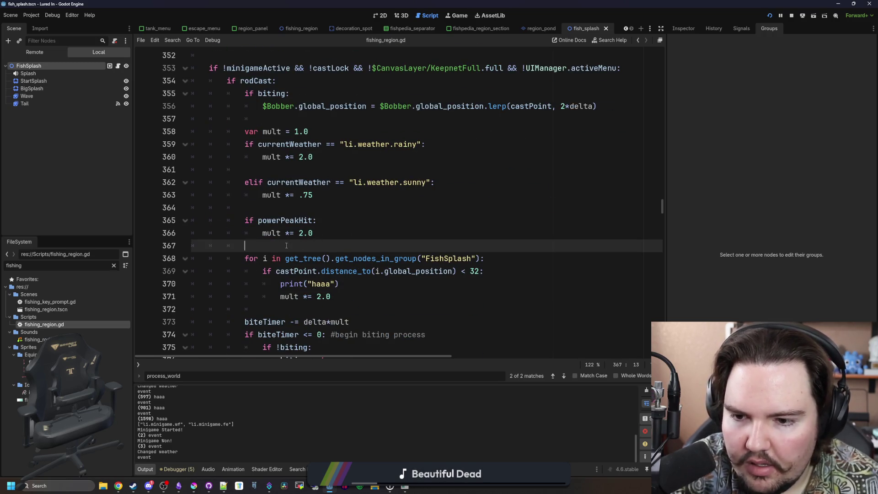
pyautogui.tripleClick(341, 283)
pyautogui.press('BackSpace')
pyautogui.press('BackSpace')
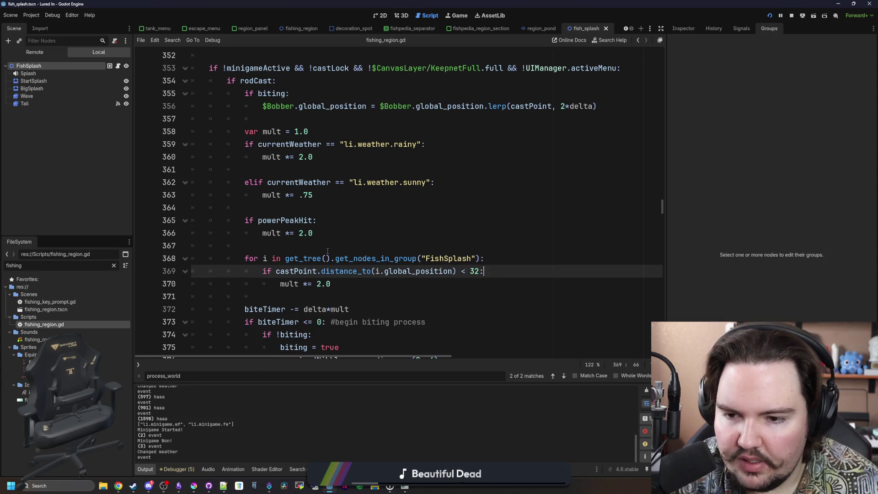
pyautogui.click(341, 248)
pyautogui.hotkey('ctrl', 's')
pyautogui.hotkey('ctrl', 'f')
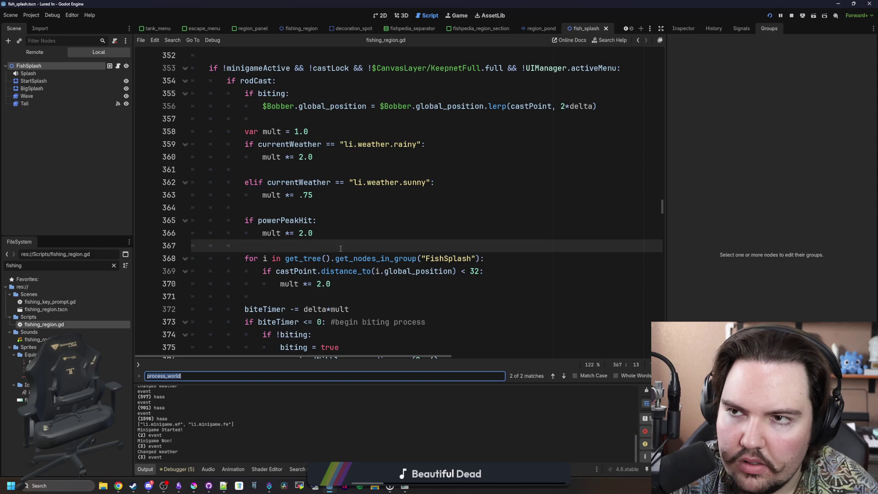
# Search the script for fish_splash, then _process, to locate the splash code.
pyautogui.write('fish_splash')
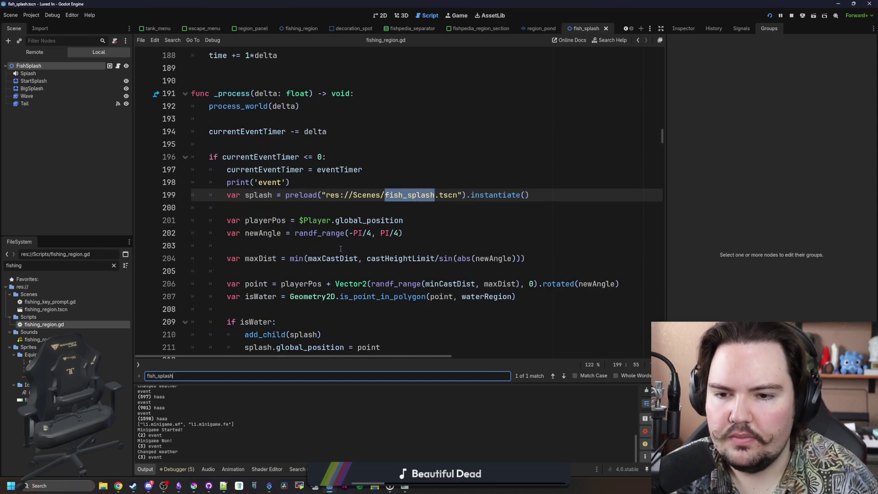
pyautogui.press('BackSpace')
pyautogui.press('BackSpace')
pyautogui.press('BackSpace')
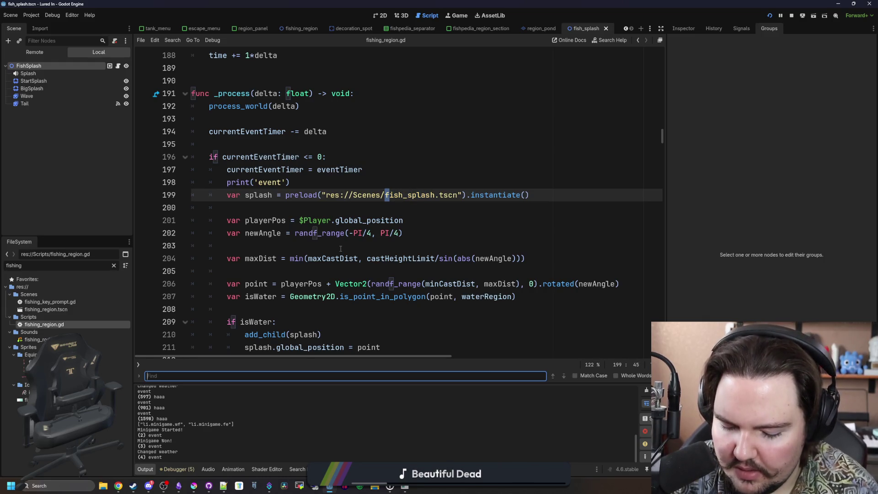
pyautogui.write('_process')
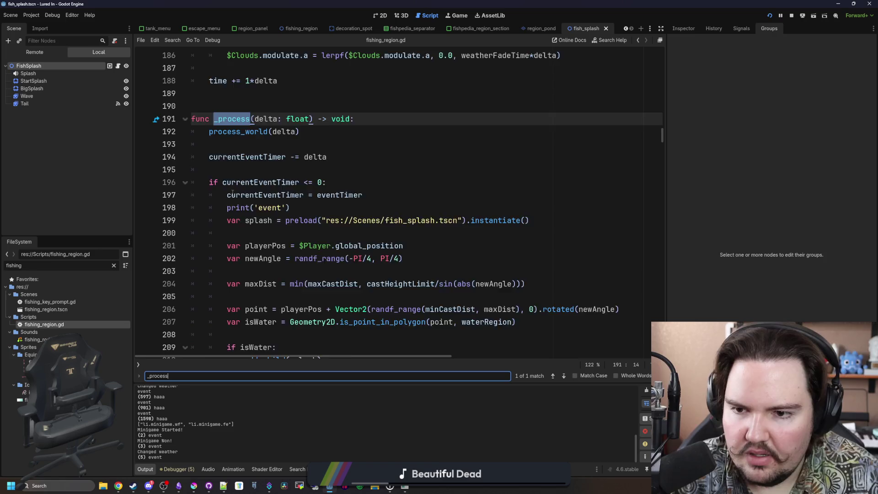
pyautogui.scroll(-2, 330, 136)
pyautogui.click(330, 136)
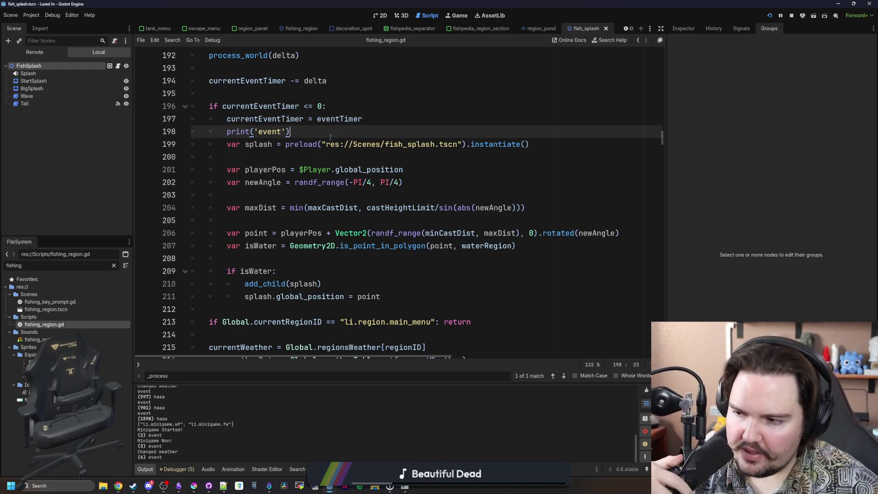
# Delete the blank lines between the splash declarations and select lines 201–205 through isWater.
pyautogui.click(312, 197)
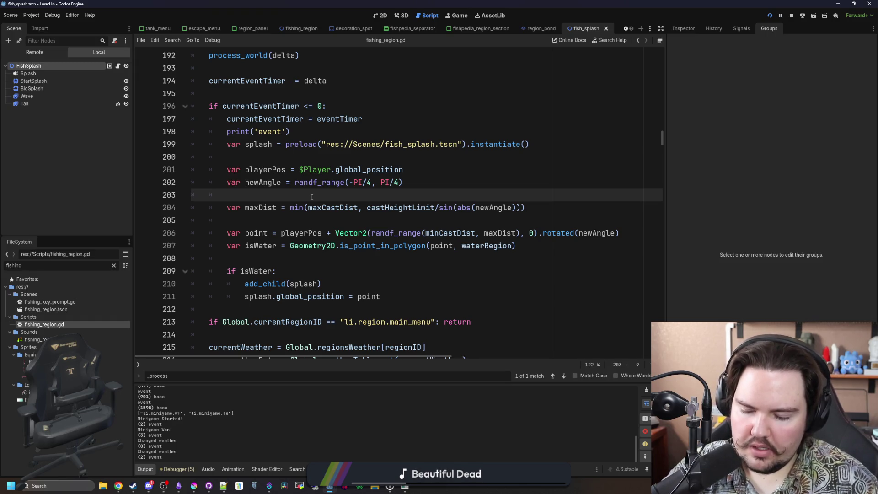
pyautogui.scroll(2, 471, 192)
pyautogui.scroll(-1, 475, 226)
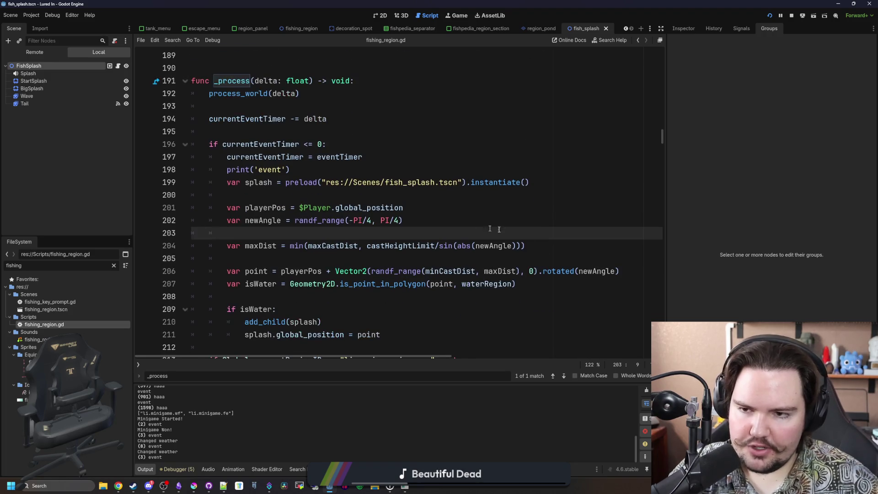
pyautogui.moveTo(516, 284)
pyautogui.mouseDown()
pyautogui.moveTo(177, 184)
pyautogui.moveTo(155, 209)
pyautogui.mouseUp()
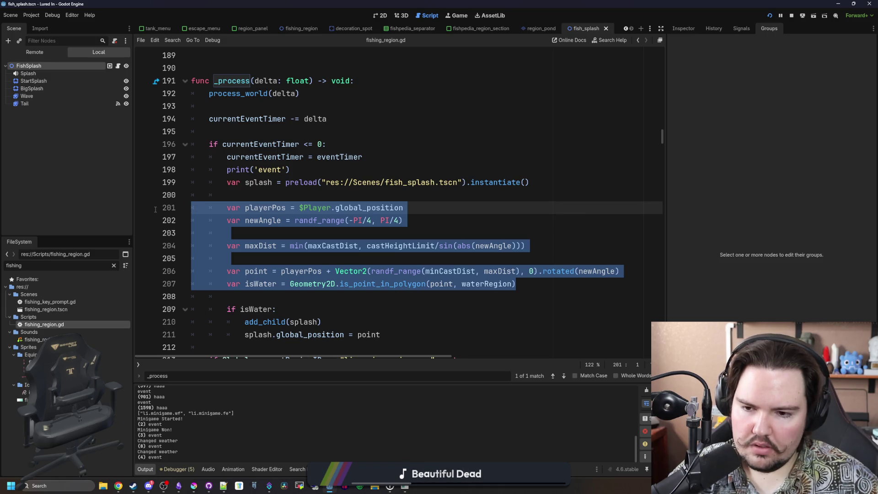
pyautogui.click(431, 271)
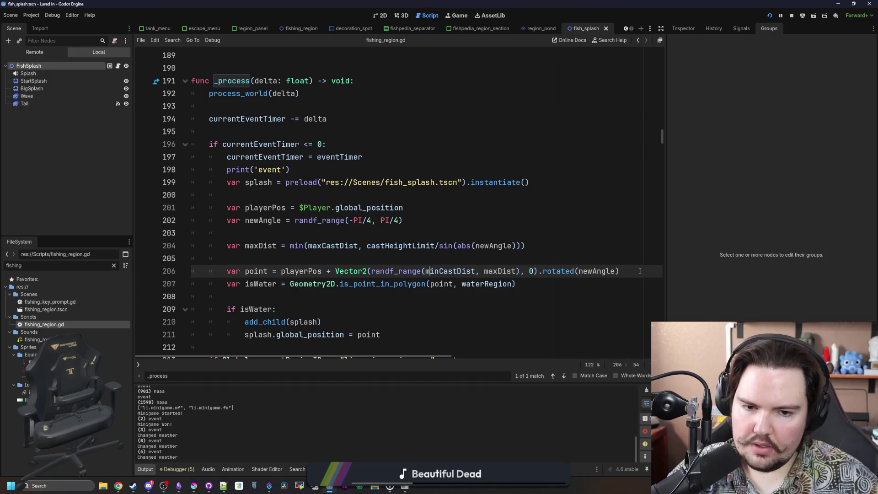
pyautogui.click(318, 259)
pyautogui.press('BackSpace')
pyautogui.press('Up')
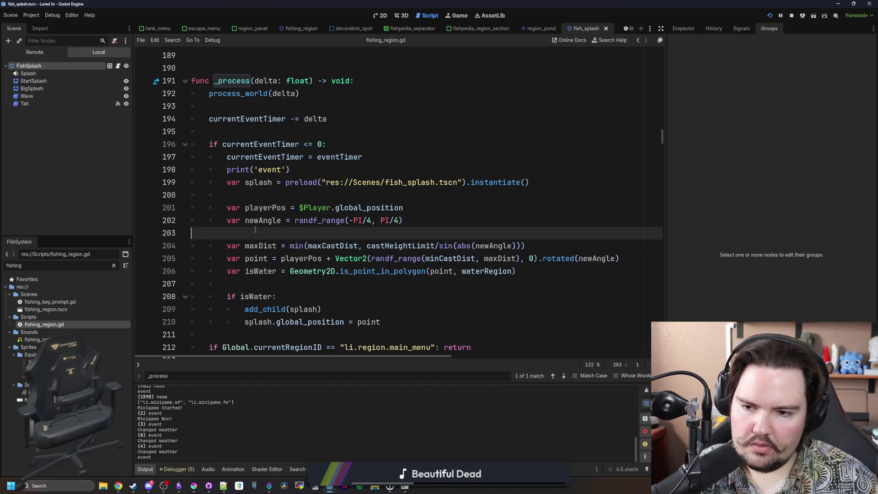
pyautogui.press('BackSpace')
pyautogui.moveTo(624, 247)
pyautogui.mouseDown()
pyautogui.moveTo(531, 246)
pyautogui.moveTo(164, 195)
pyautogui.moveTo(157, 205)
pyautogui.mouseUp()
pyautogui.moveTo(516, 259)
pyautogui.mouseDown()
pyautogui.moveTo(320, 258)
pyautogui.moveTo(197, 208)
pyautogui.mouseUp()
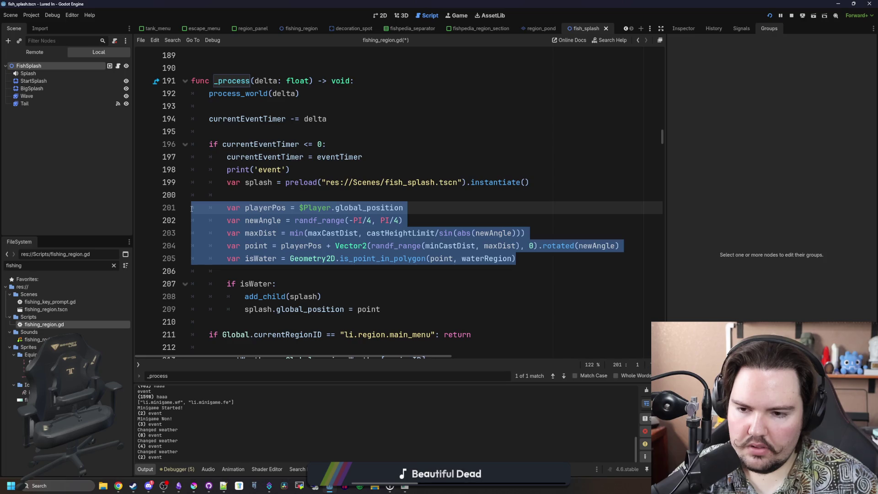
# Cut the splash position lines and add a 'func get_random_cast_point():' header above _process.
pyautogui.hotkey('ctrl', 'x')
pyautogui.scroll(2, 241, 138)
pyautogui.click(240, 138)
pyautogui.press('Return')
pyautogui.press('Return')
pyautogui.press('Return')
pyautogui.press('Up')
pyautogui.press('Up')
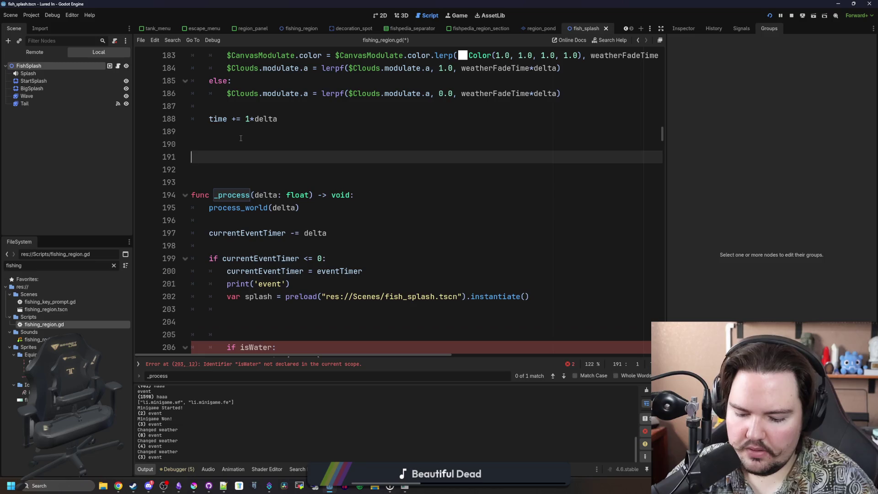
pyautogui.write('func get_')
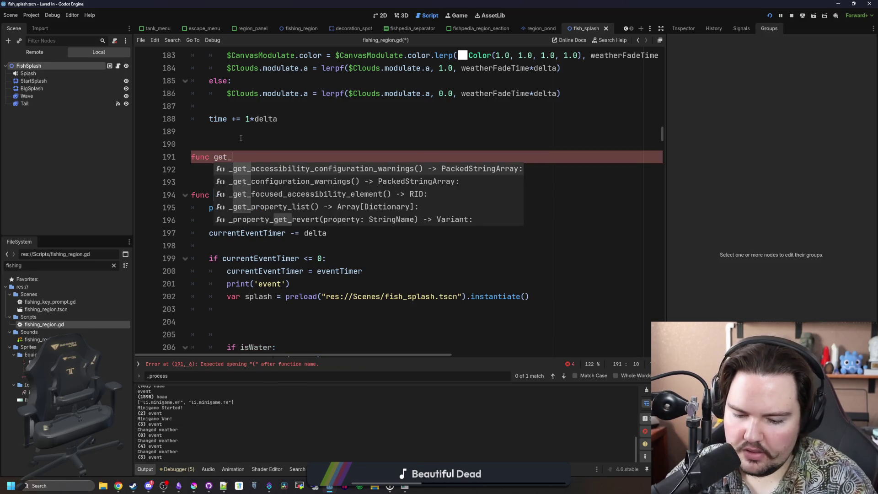
pyautogui.write('po')
pyautogui.press('BackSpace')
pyautogui.press('BackSpace')
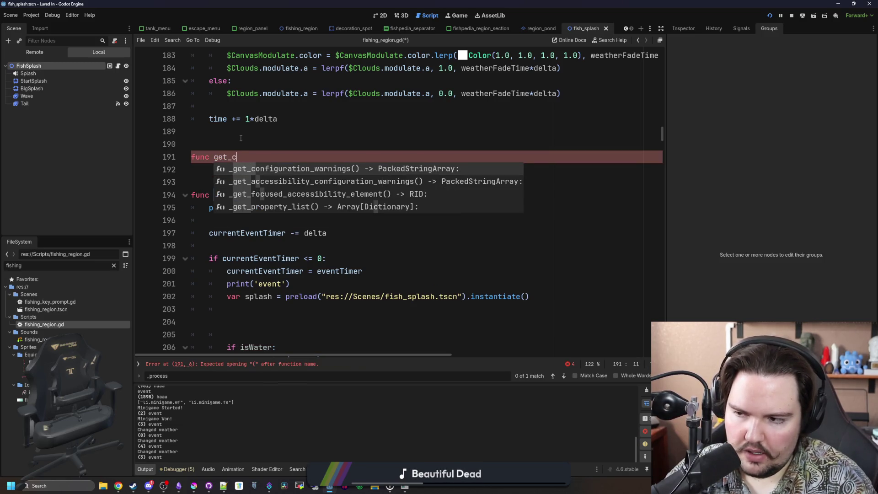
pyautogui.write('random_cast_point():')
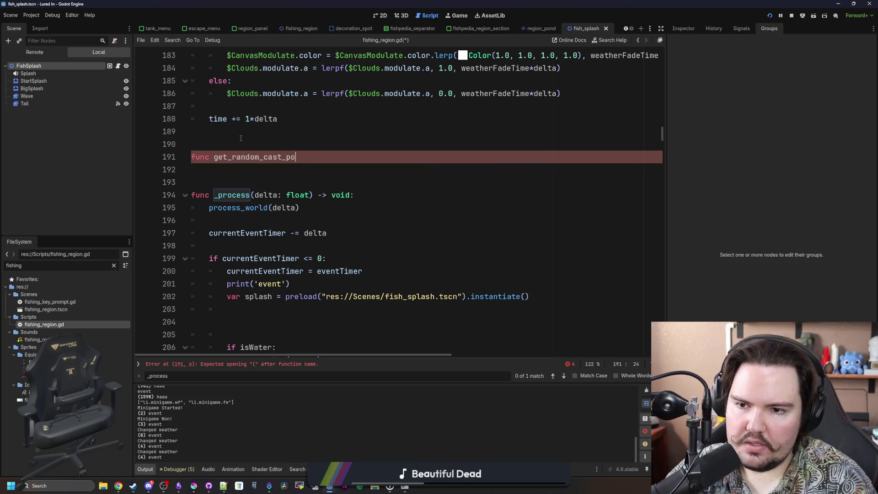
# Paste the cast-point lines into the new function and unindent them one level.
pyautogui.press('Return')
pyautogui.hotkey('ctrl', 'v')
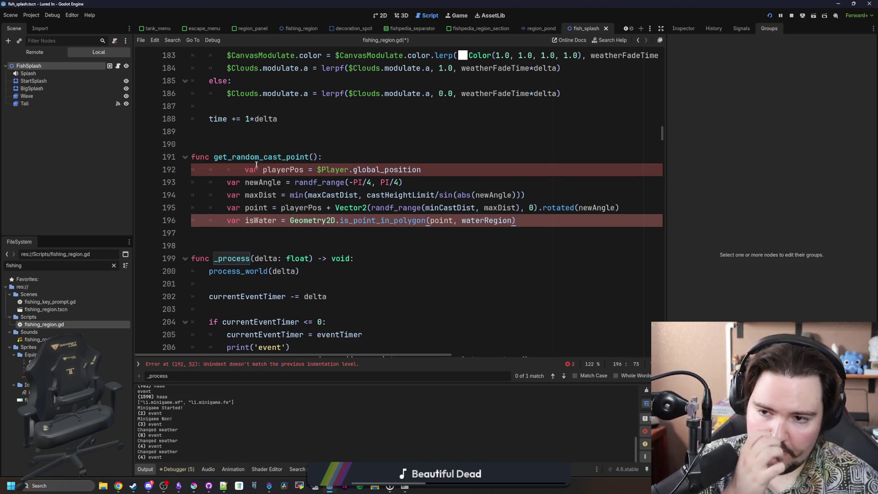
pyautogui.hotkey('shift', 'Tab')
pyautogui.moveTo(526, 225)
pyautogui.mouseDown()
pyautogui.moveTo(434, 220)
pyautogui.moveTo(191, 169)
pyautogui.mouseUp()
pyautogui.hotkey('shift', 'Tab')
pyautogui.click(473, 220)
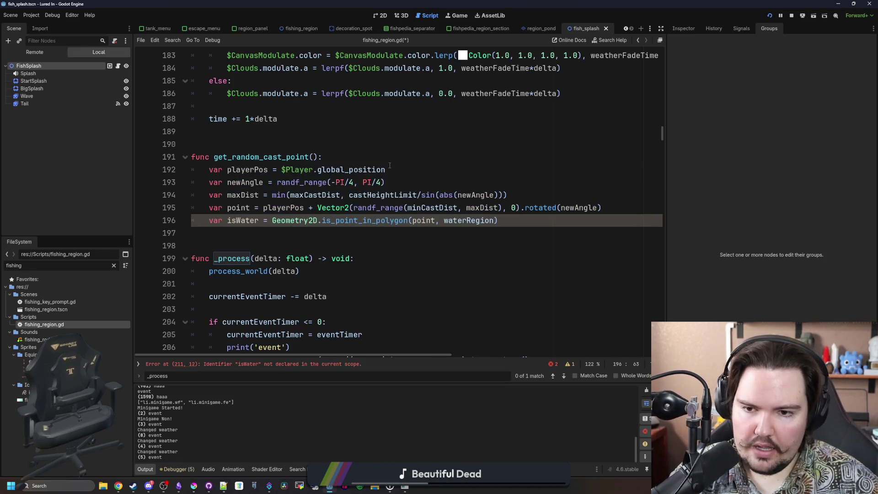
# Tidy the function body, removing the blank line under the header and opening a gap before isWater.
pyautogui.click(348, 160)
pyautogui.press('Return')
pyautogui.write('var')
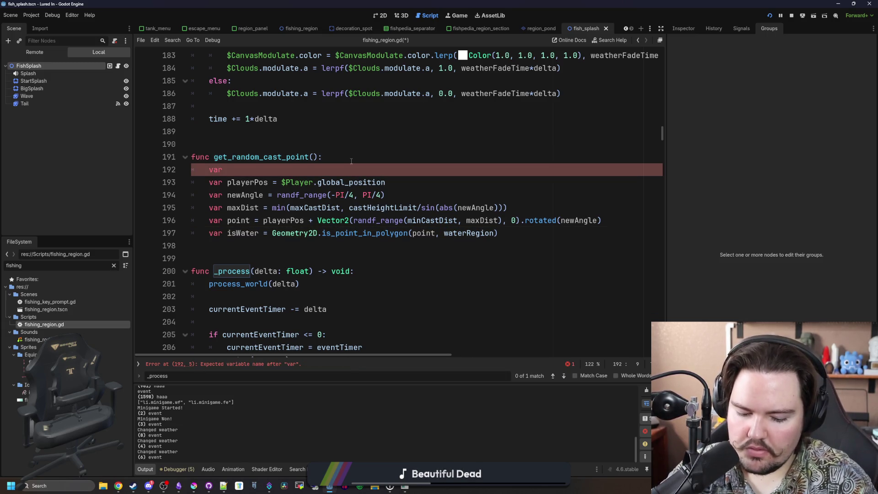
pyautogui.press('BackSpace')
pyautogui.press('BackSpace')
pyautogui.press('BackSpace')
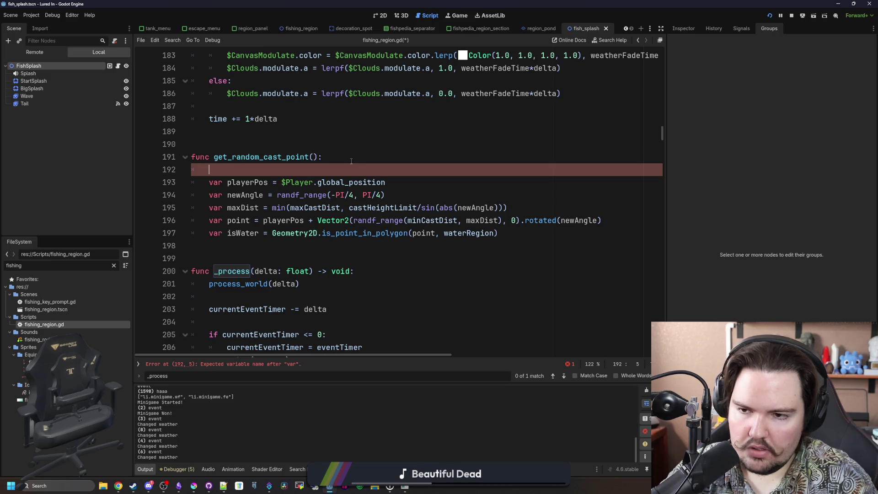
pyautogui.write('while do:')
pyautogui.press('BackSpace')
pyautogui.press('BackSpace')
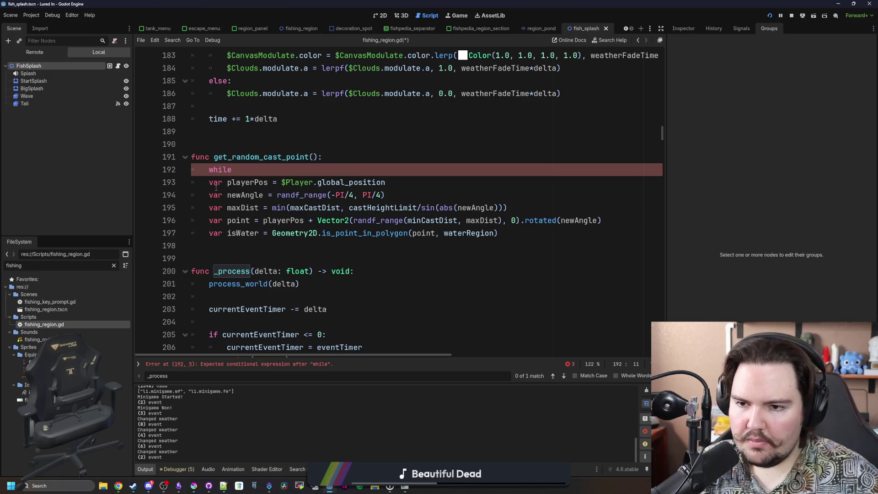
pyautogui.press('BackSpace')
pyautogui.press('BackSpace')
pyautogui.press('BackSpace')
pyautogui.press('BackSpace')
pyautogui.press('BackSpace')
pyautogui.press('BackSpace')
pyautogui.moveTo(498, 234); pyautogui.dragTo(207, 235)
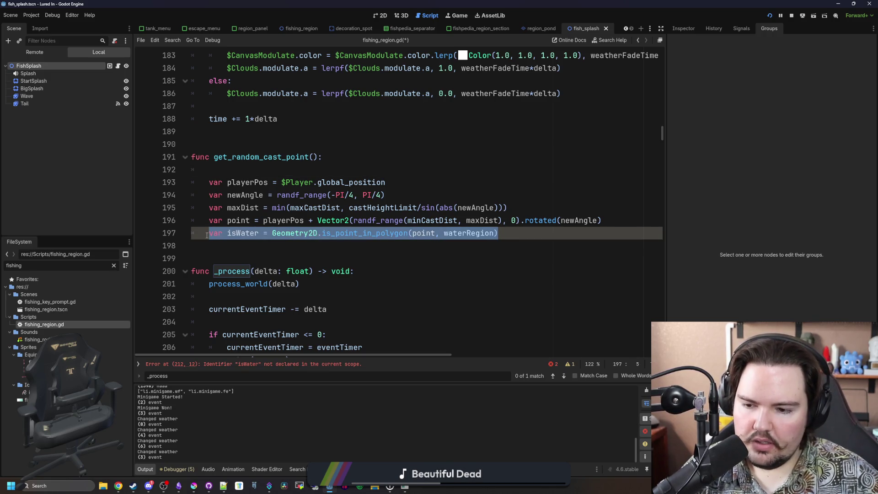
pyautogui.click(330, 171)
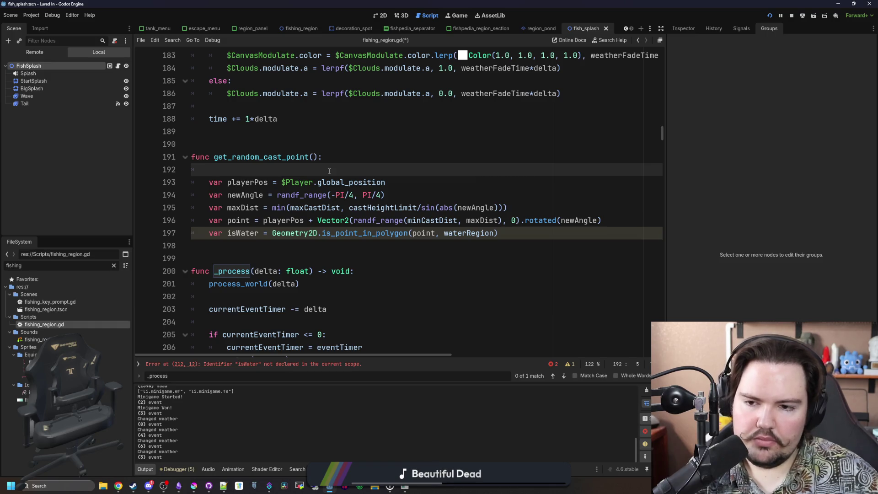
pyautogui.press('BackSpace')
pyautogui.press('BackSpace')
pyautogui.click(600, 208)
pyautogui.press('Return')
pyautogui.press('Return')
pyautogui.press('Return')
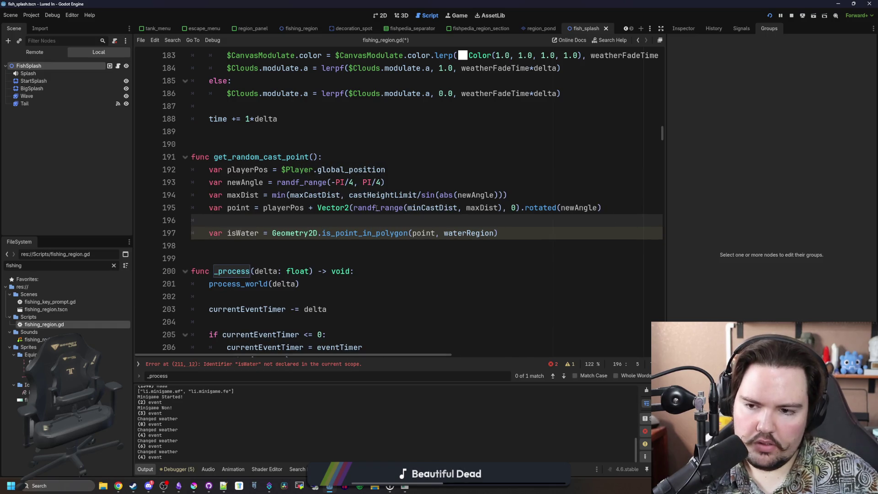
pyautogui.click(329, 230)
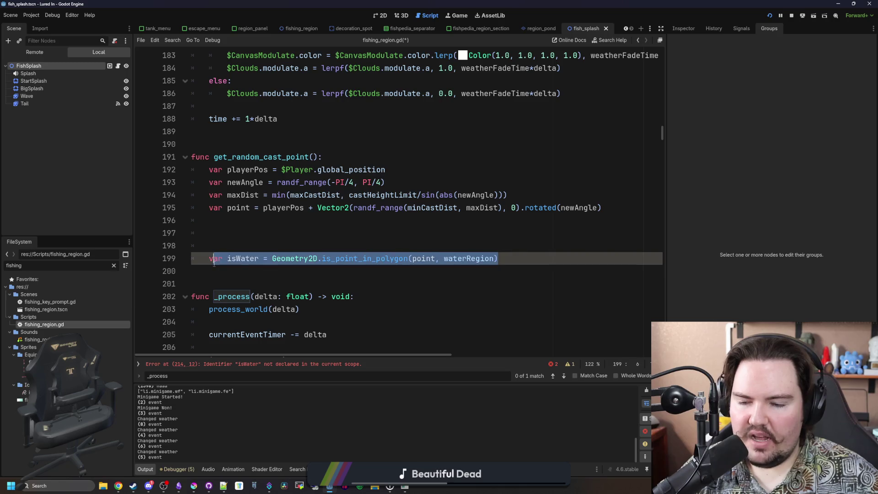
pyautogui.moveTo(529, 259); pyautogui.dragTo(231, 237)
# Add 'var inWater : bool = true' and a 'while inWater:' line at the function's start.
pyautogui.click(354, 156)
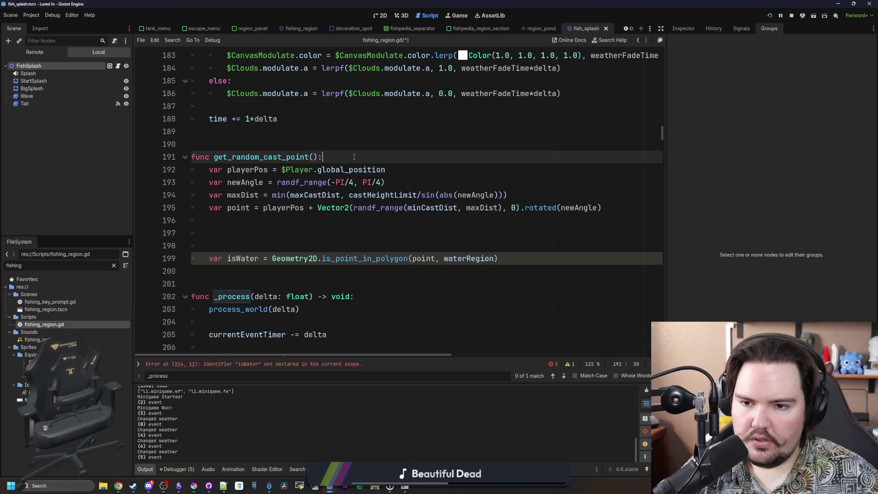
pyautogui.press('Return')
pyautogui.write('var inWater : bool = false')
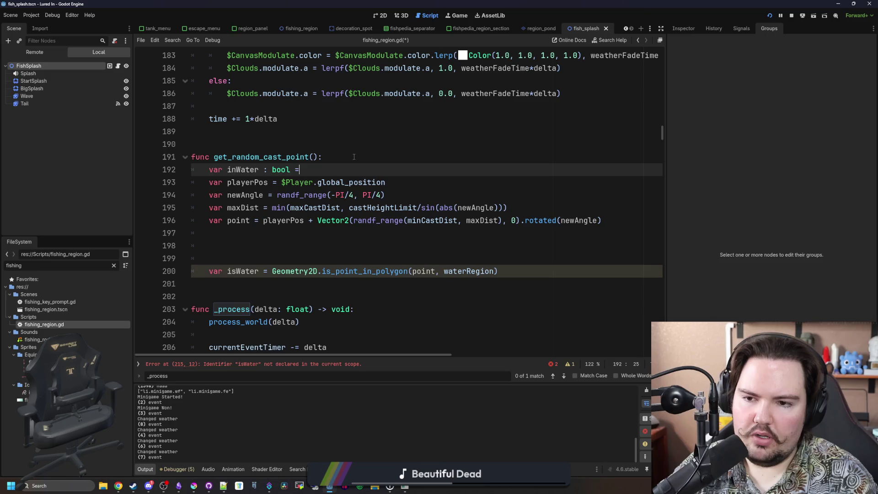
pyautogui.press('Return')
pyautogui.press('Up')
pyautogui.press('End')
pyautogui.press('BackSpace')
pyautogui.press('BackSpace')
pyautogui.press('BackSpace')
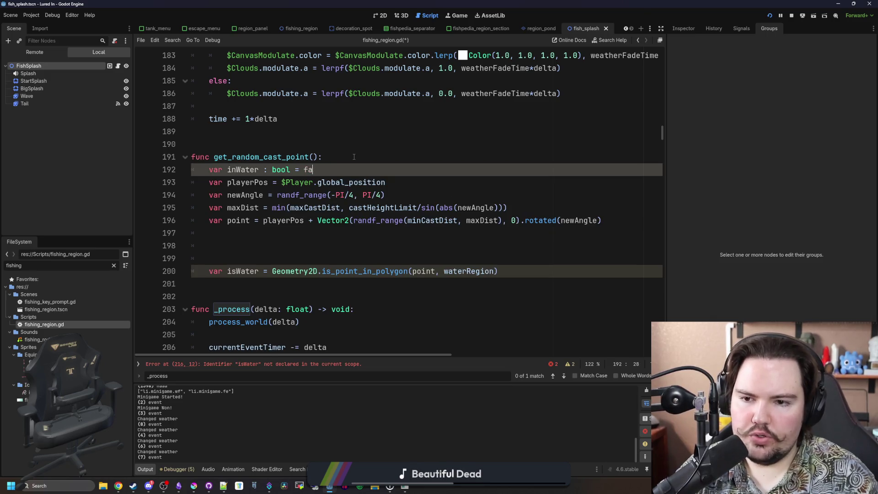
pyautogui.write('true')
pyautogui.press('Down')
pyautogui.press('Return')
pyautogui.press('Return')
pyautogui.press('Up')
pyautogui.write('while inWater:')
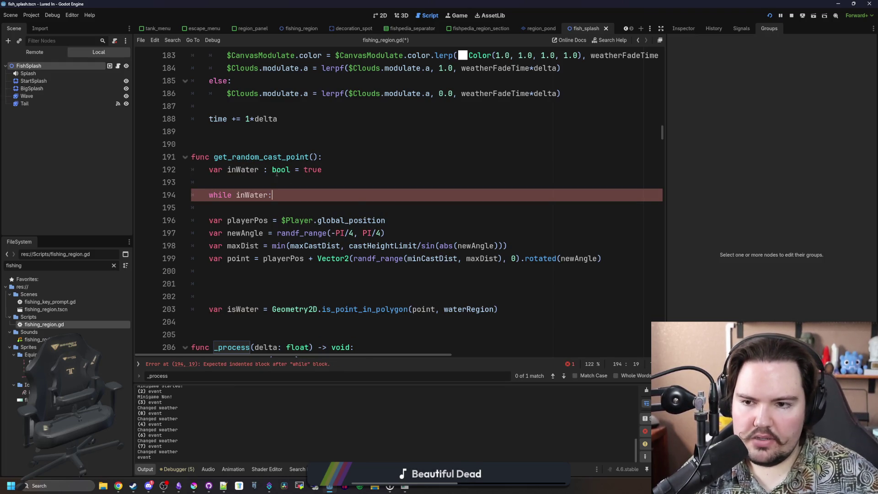
# Set inWater's initial value to false and change the loop condition to !inWater.
pyautogui.doubleClick(318, 169)
pyautogui.write('false')
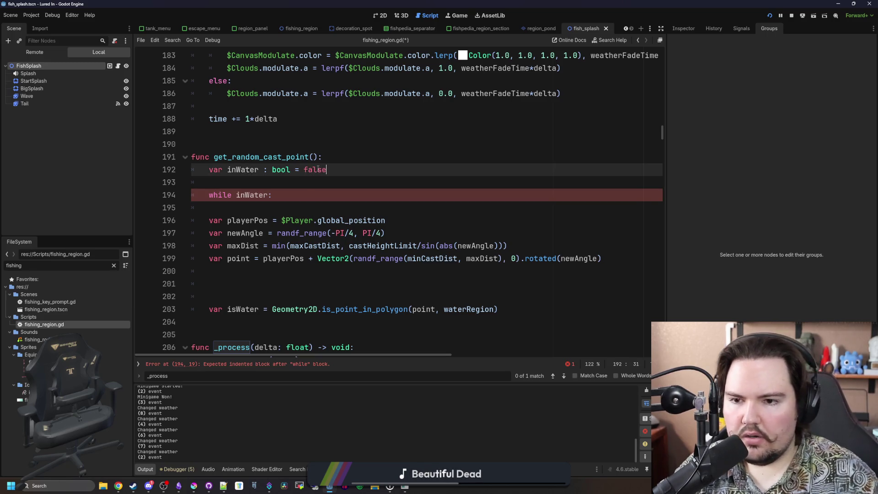
pyautogui.click(233, 195)
pyautogui.write('!')
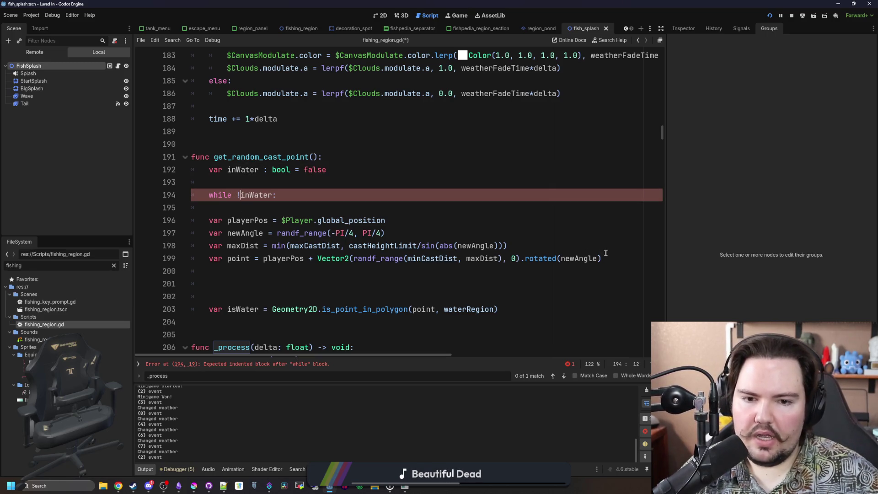
# Indent the cast-point lines into the loop and make the last line reassign inWater.
pyautogui.moveTo(602, 259); pyautogui.dragTo(209, 220)
pyautogui.press('Tab')
pyautogui.click(241, 207)
pyautogui.press('BackSpace')
pyautogui.press('BackSpace')
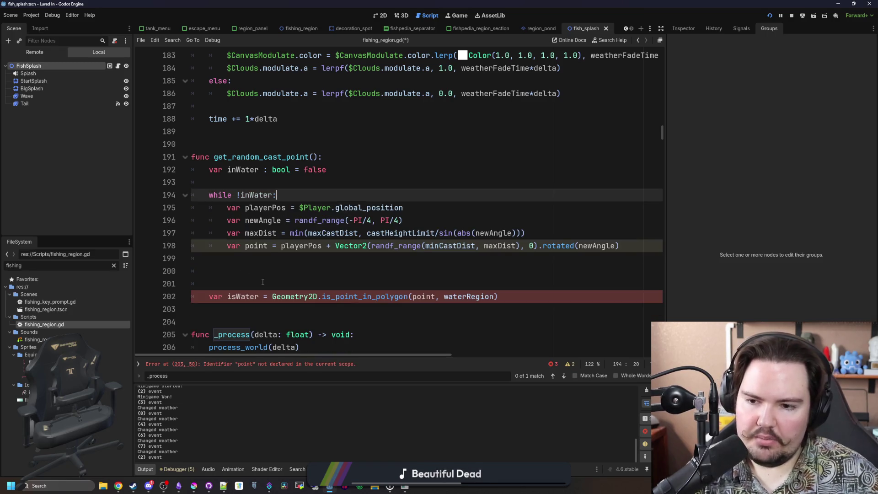
pyautogui.click(262, 281)
pyautogui.press('BackSpace')
pyautogui.press('BackSpace')
pyautogui.press('BackSpace')
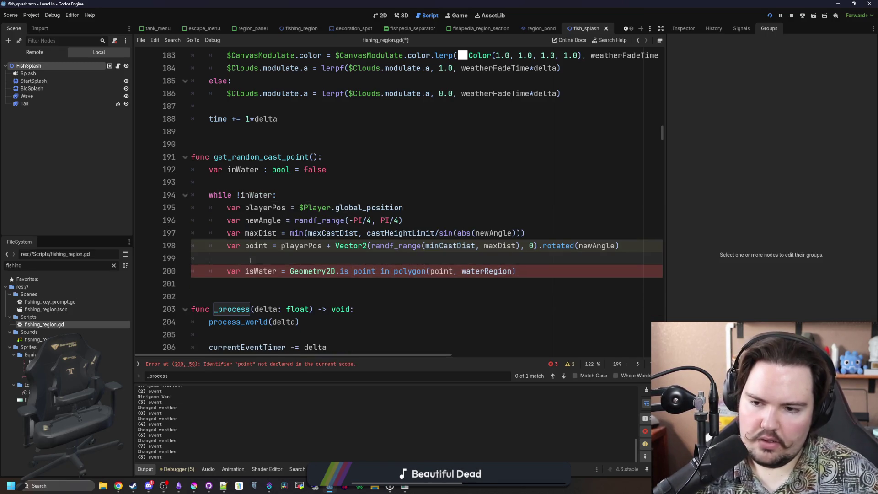
pyautogui.press('Delete')
pyautogui.doubleClick(258, 259)
pyautogui.write('inWater')
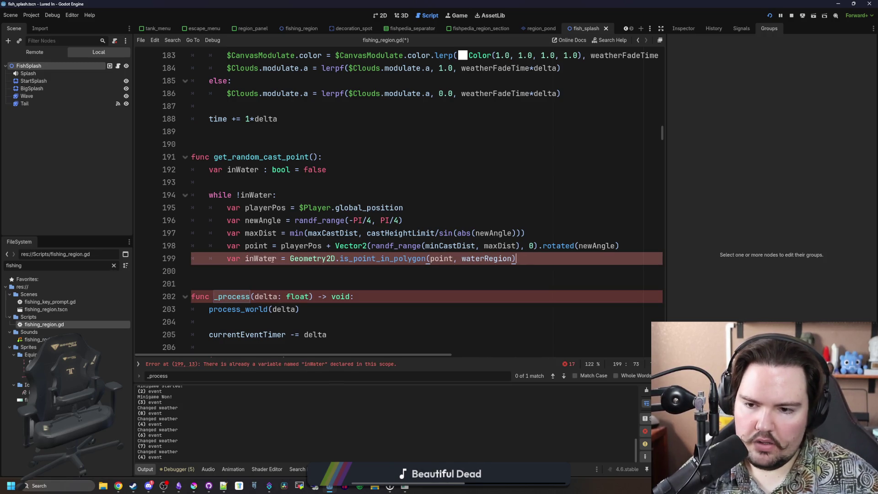
pyautogui.click(246, 258)
pyautogui.press('BackSpace')
pyautogui.press('BackSpace')
pyautogui.press('BackSpace')
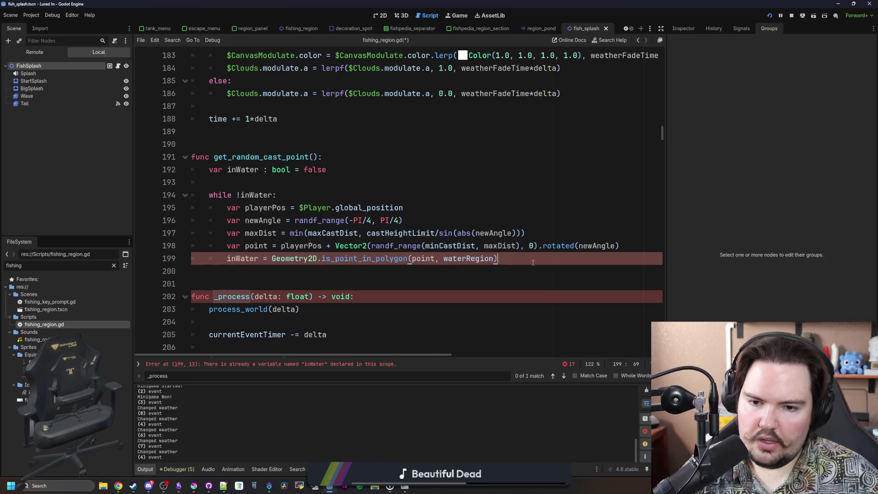
# Add 'return point' after the loop.
pyautogui.click(532, 261)
pyautogui.press('Return')
pyautogui.press('Return')
pyautogui.write('return poi')
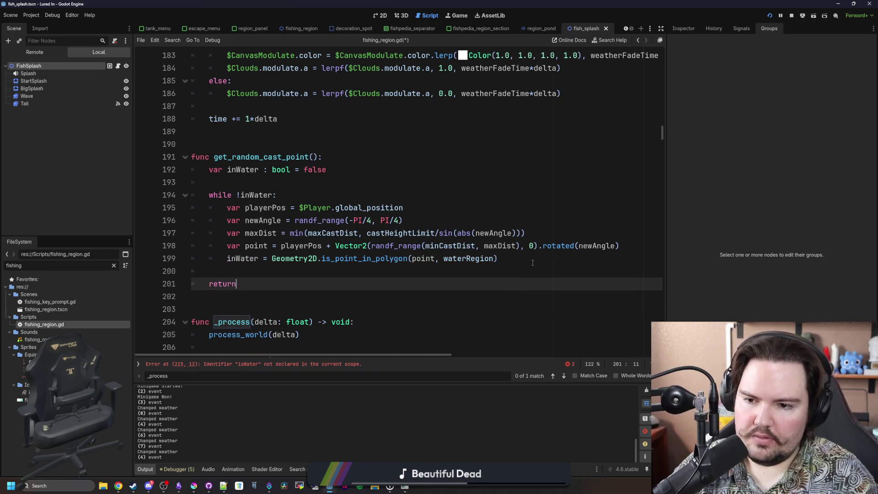
pyautogui.press('BackSpace')
pyautogui.press('BackSpace')
pyautogui.press('BackSpace')
pyautogui.write('point')
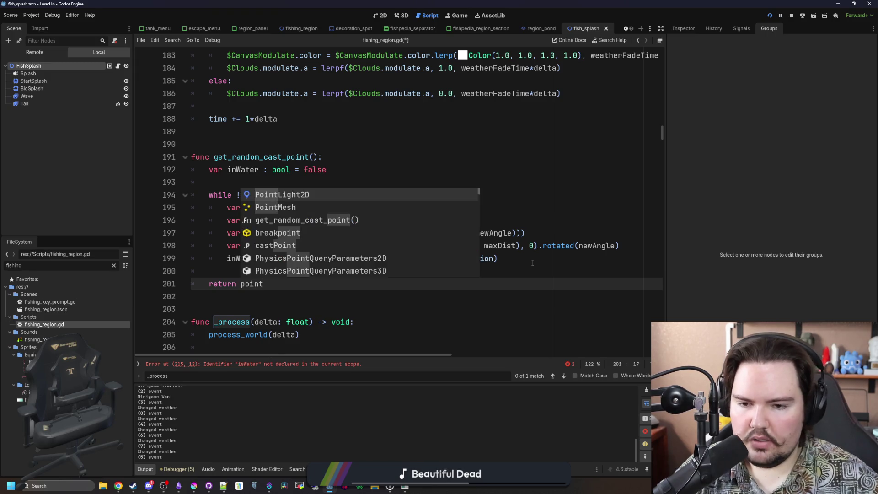
# Declare 'var point : Vector2' before the loop and drop var from the loop's point line.
pyautogui.click(523, 187)
pyautogui.write('var poin')
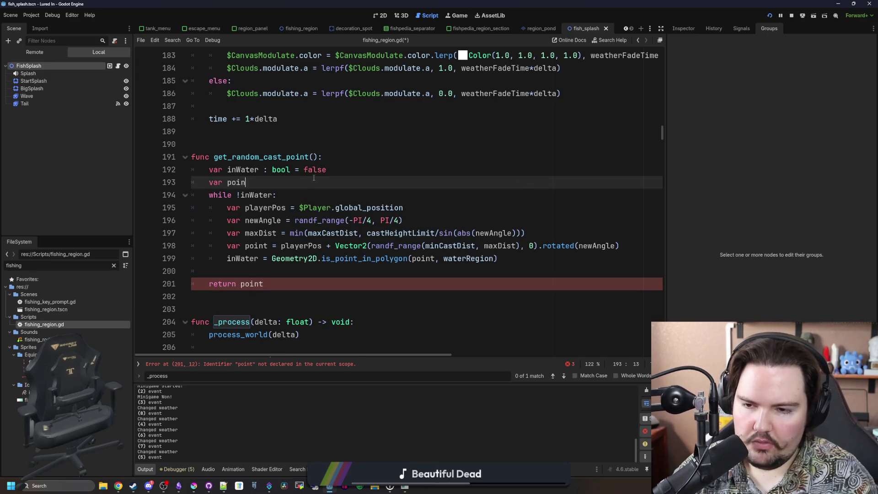
pyautogui.write('t : Vector2')
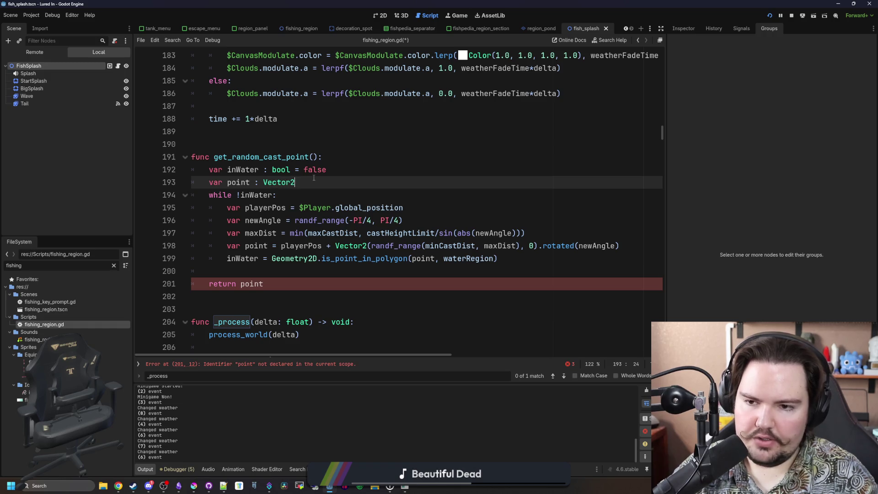
pyautogui.press('Return')
pyautogui.press('Return')
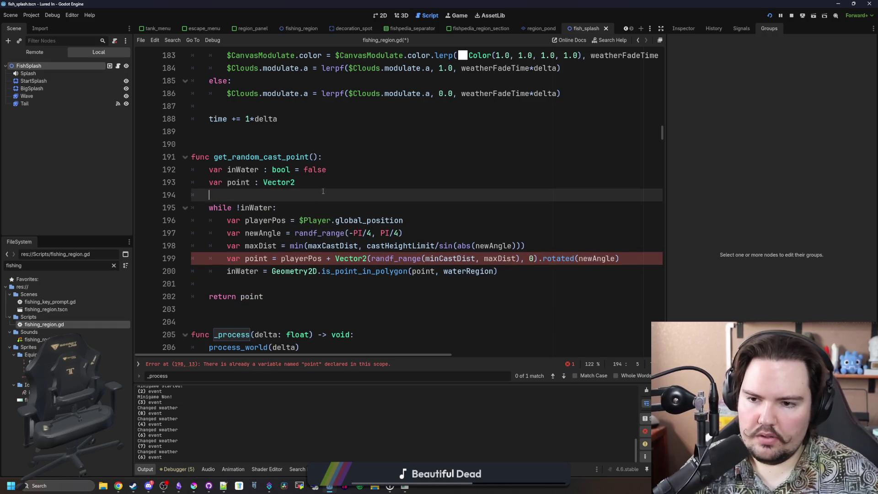
pyautogui.click(245, 259)
pyautogui.press('BackSpace')
pyautogui.press('BackSpace')
pyautogui.press('BackSpace')
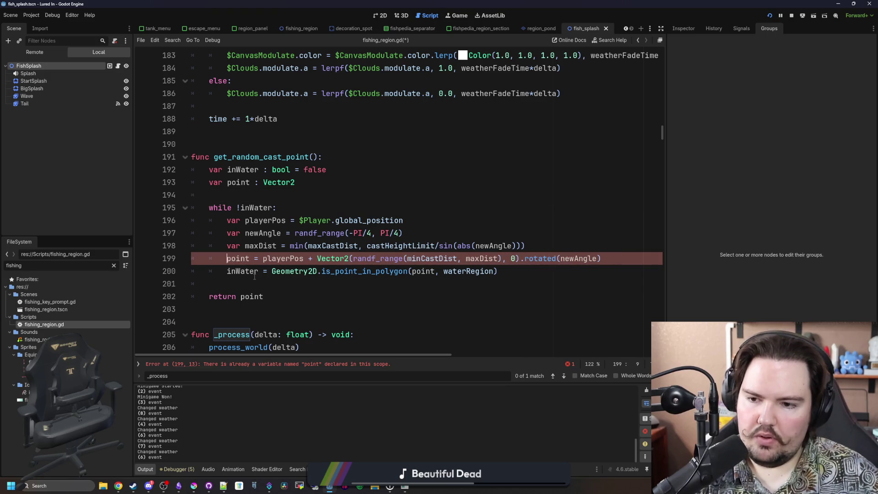
pyautogui.click(255, 280)
# Add a '-> Vector2' return type to the get_random_cast_point signature.
pyautogui.click(319, 157)
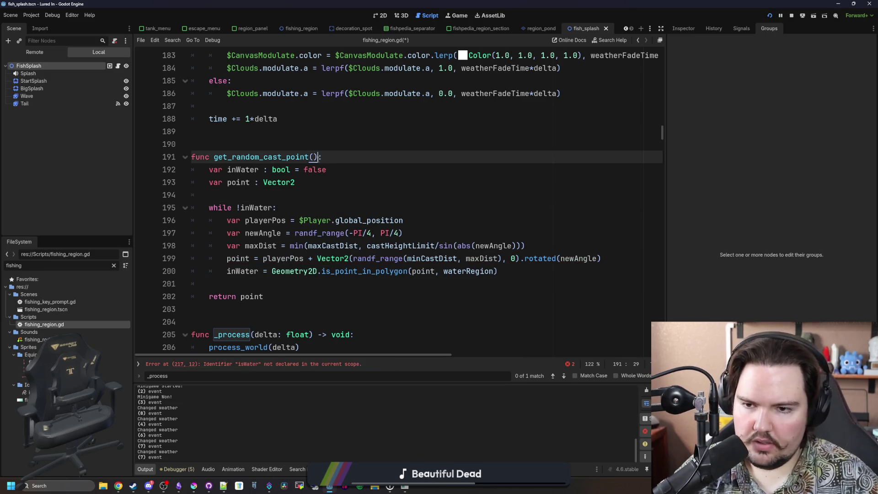
pyautogui.write('-> Vector2')
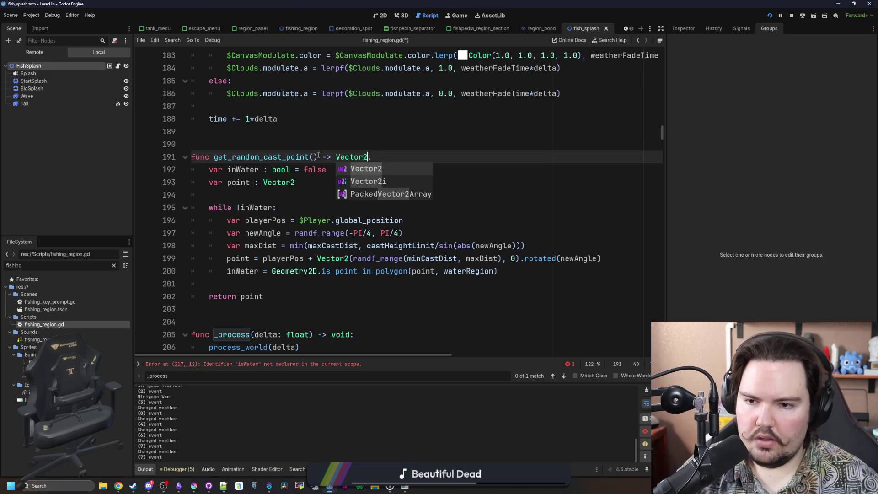
pyautogui.click(234, 190)
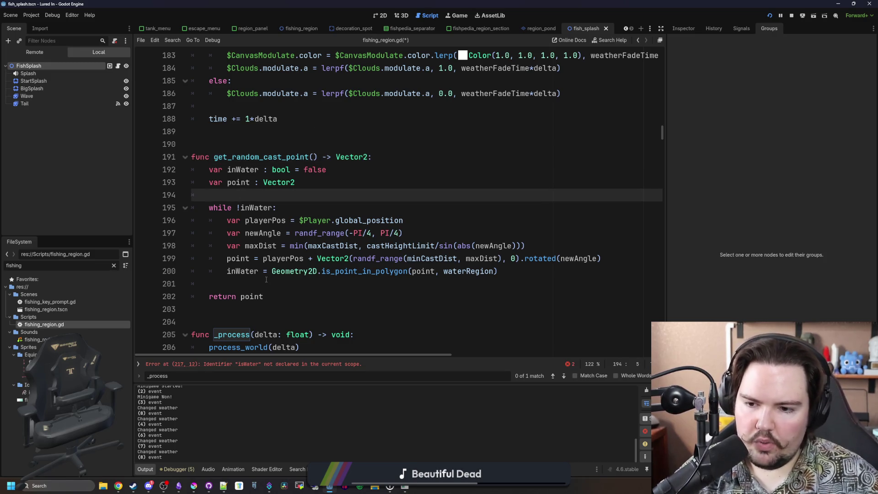
# Delete the 'if isWater:' line at the error and unindent the splash lines beneath it.
pyautogui.click(295, 363)
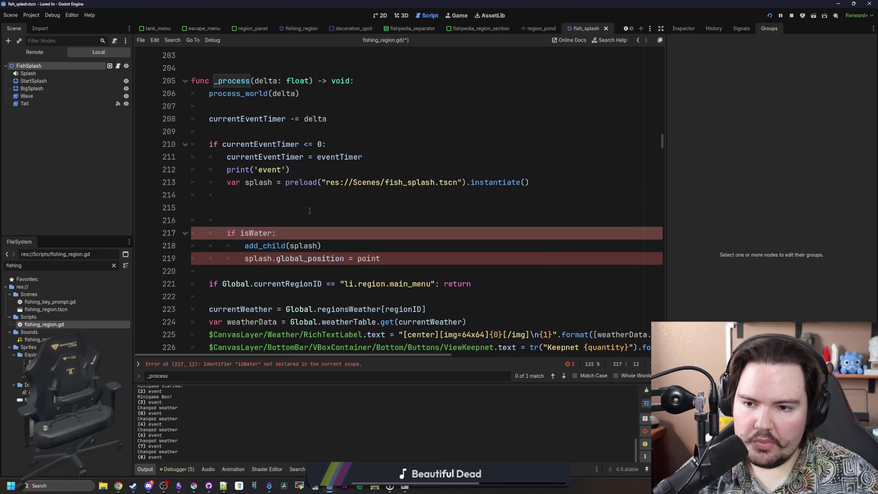
pyautogui.moveTo(286, 231); pyautogui.dragTo(167, 226)
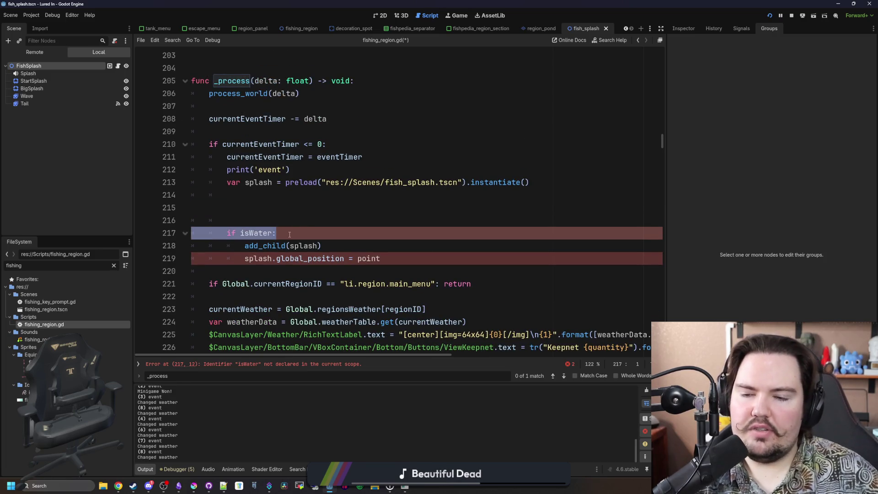
pyautogui.press('Delete')
pyautogui.press('Delete')
pyautogui.hotkey('shift', 'Down')
pyautogui.hotkey('shift', 'Down')
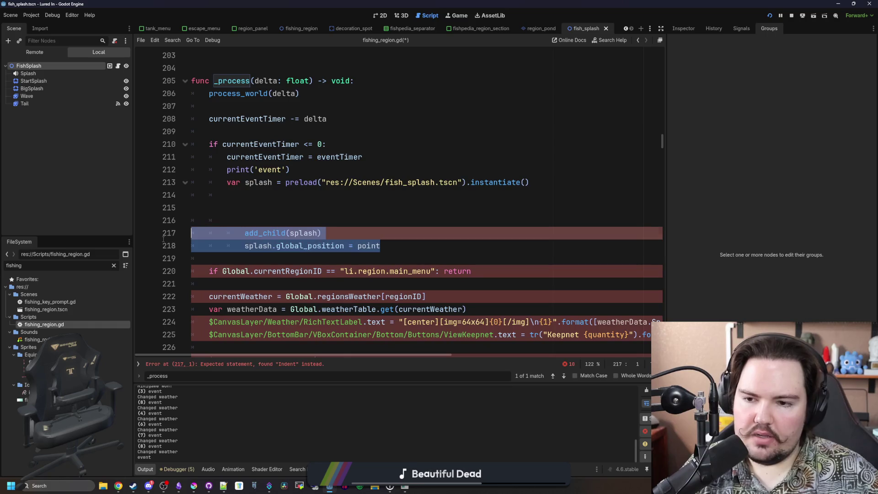
pyautogui.hotkey('shift', 'Tab')
# Add 'var point = get_random_cast_point()' above the splash code.
pyautogui.click(299, 225)
pyautogui.click(300, 209)
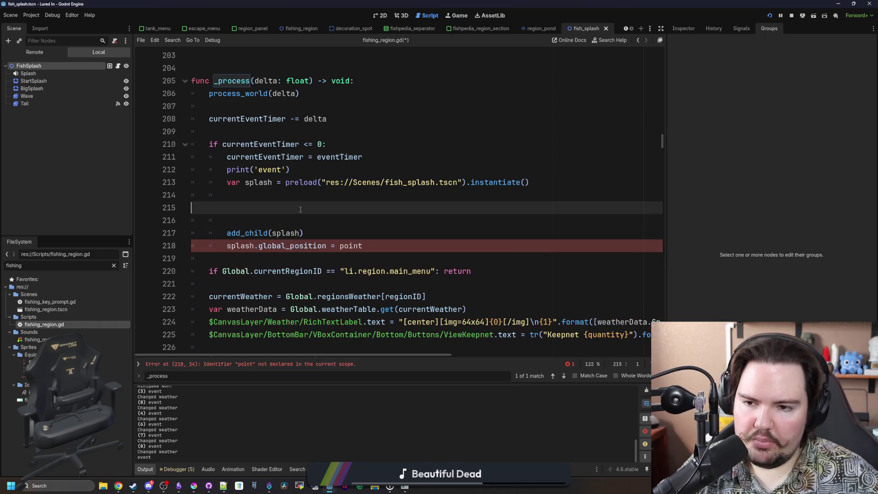
pyautogui.write('get_')
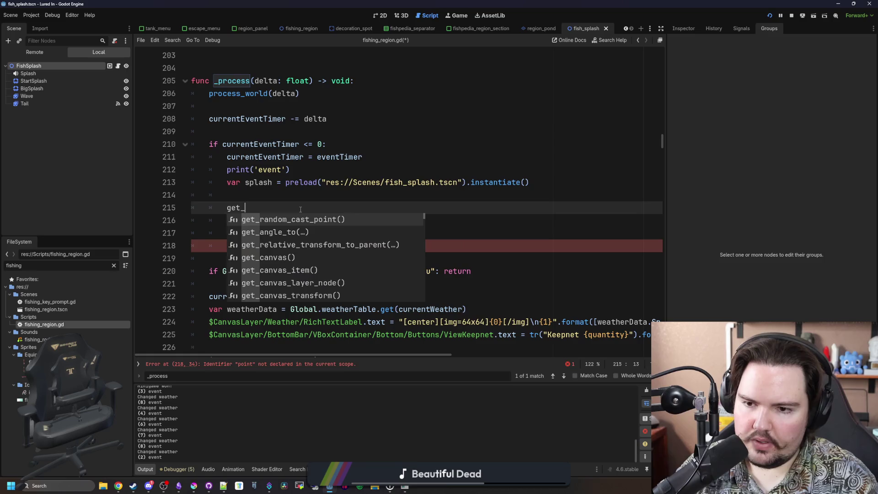
pyautogui.press('Return')
pyautogui.press('Home')
pyautogui.write('var point =')
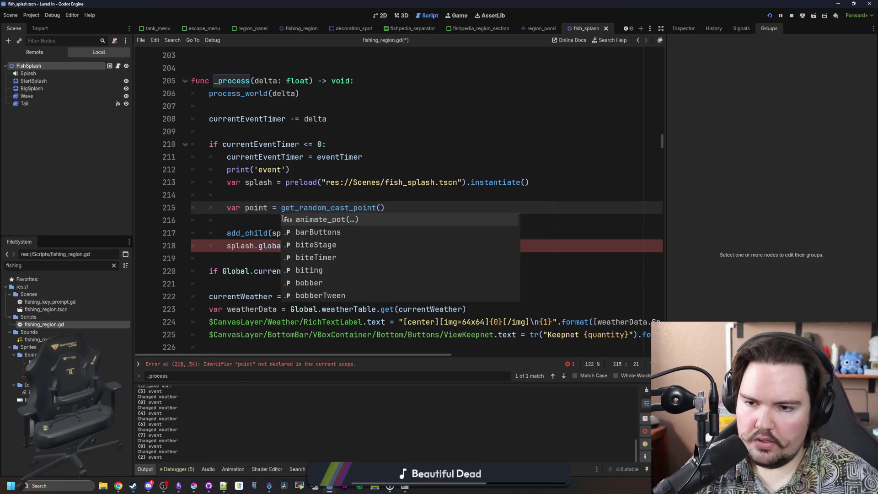
# Remove leftover blank lines in the splash block, then save and run the game with F5.
pyautogui.click(255, 197)
pyautogui.hotkey('ctrl', 'shift', 'k')
pyautogui.press('Down')
pyautogui.hotkey('ctrl', 'shift', 'k')
pyautogui.click(323, 207)
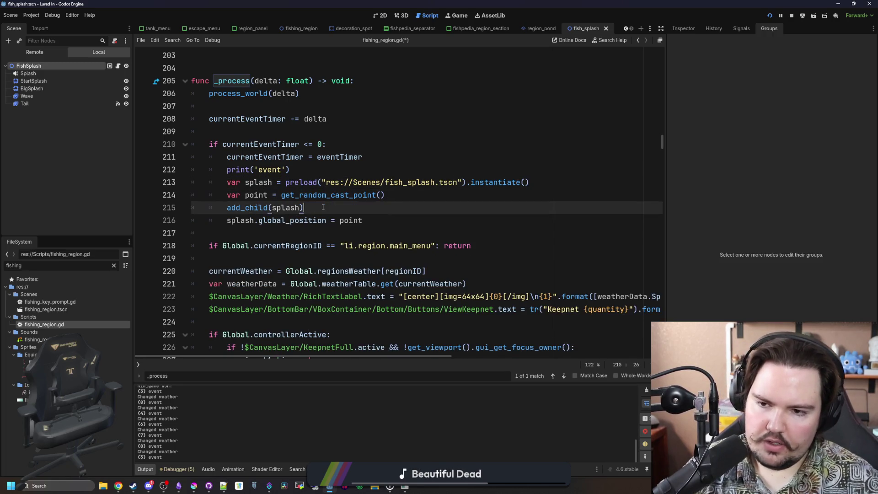
pyautogui.click(302, 232)
pyautogui.press('F5')
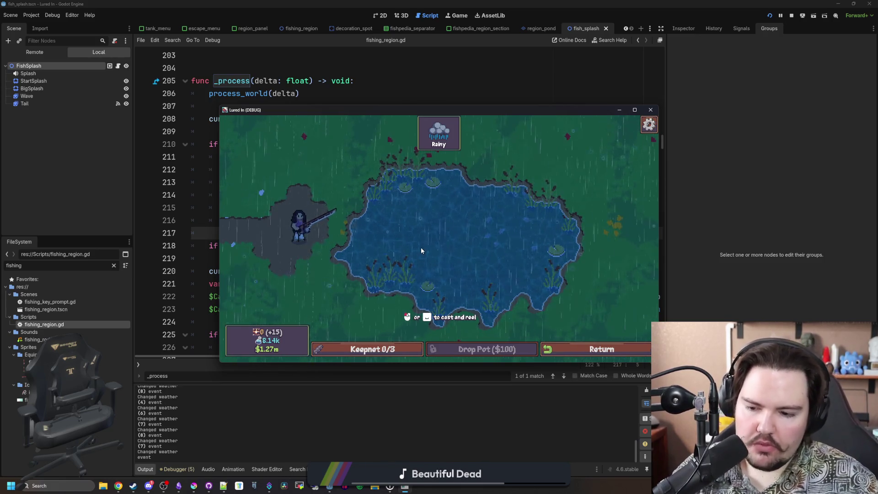
# In Discord, view the Arabic pixel-font sample image at full size.
pyautogui.moveTo(149, 485)
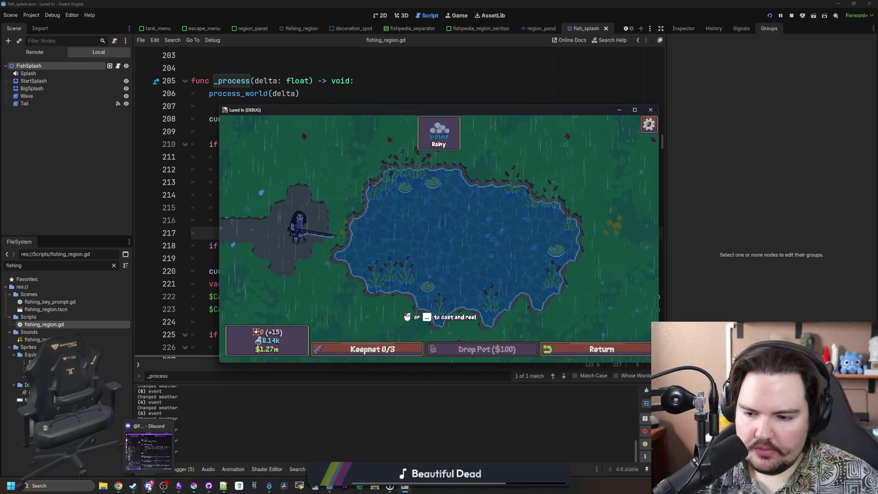
pyautogui.click(149, 486)
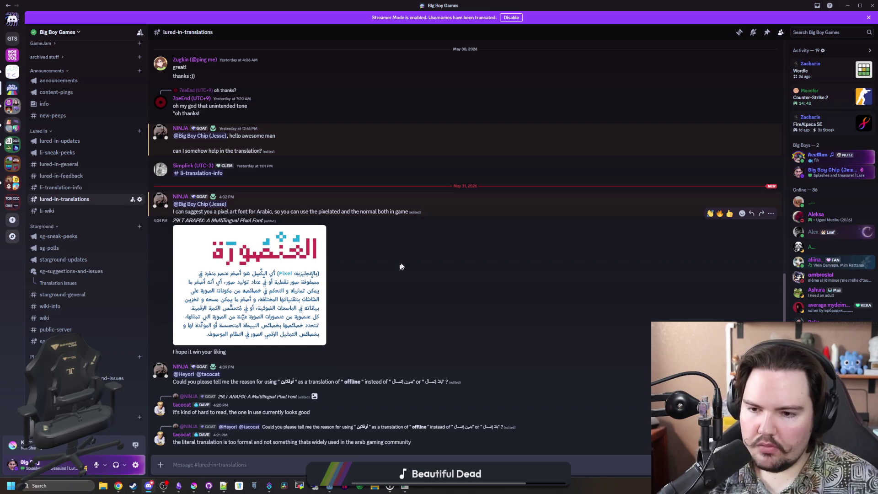
pyautogui.click(270, 315)
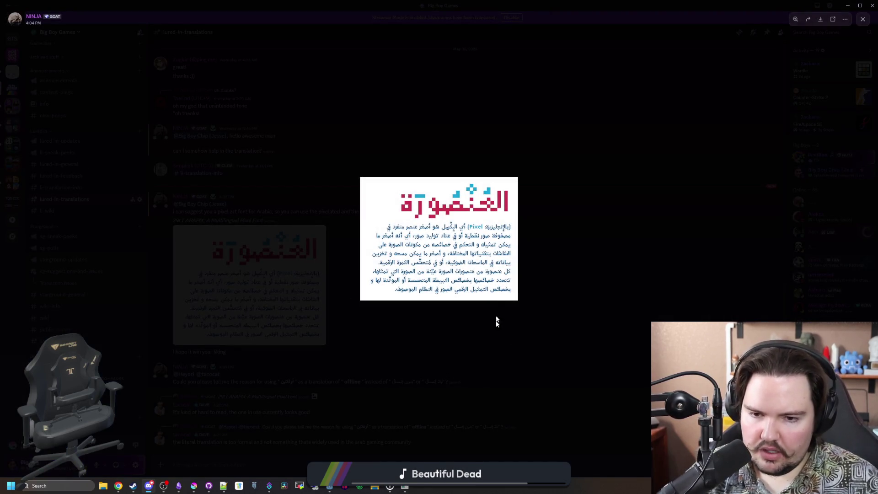
pyautogui.click(496, 295)
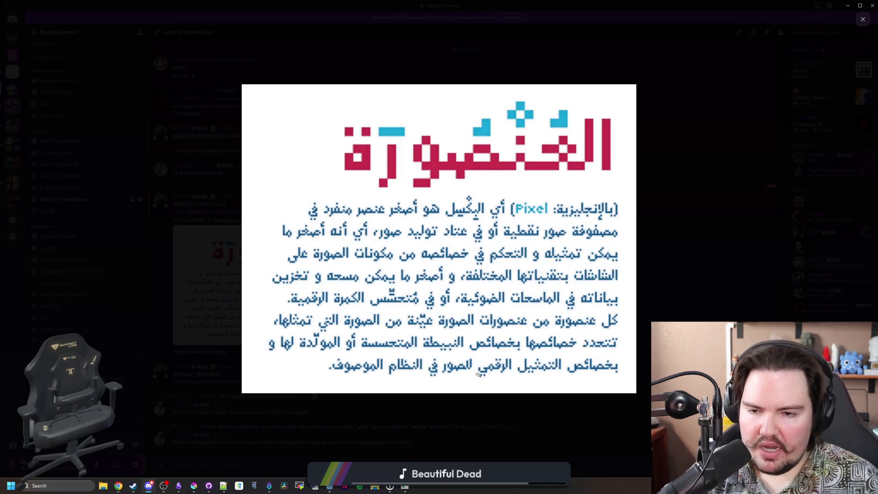
pyautogui.click(423, 404)
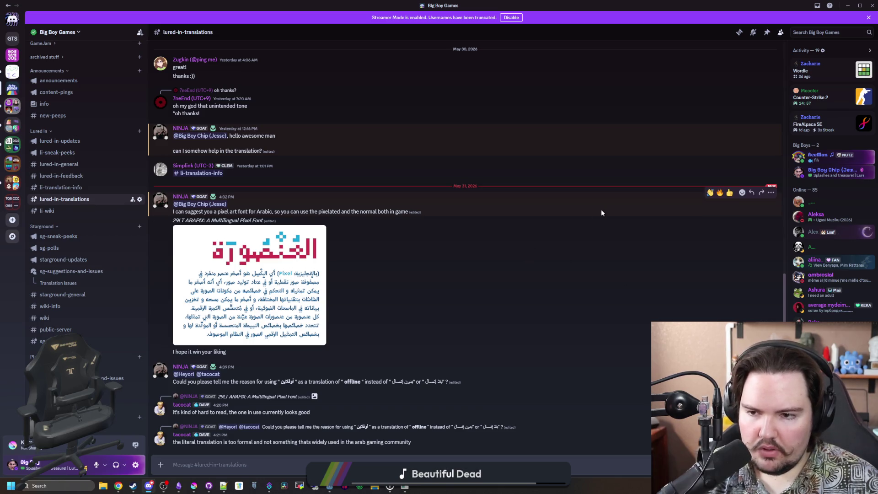
# Post a reply thanking for the font suggestion, then return to fishing_region.gd in Godot.
pyautogui.click(746, 196)
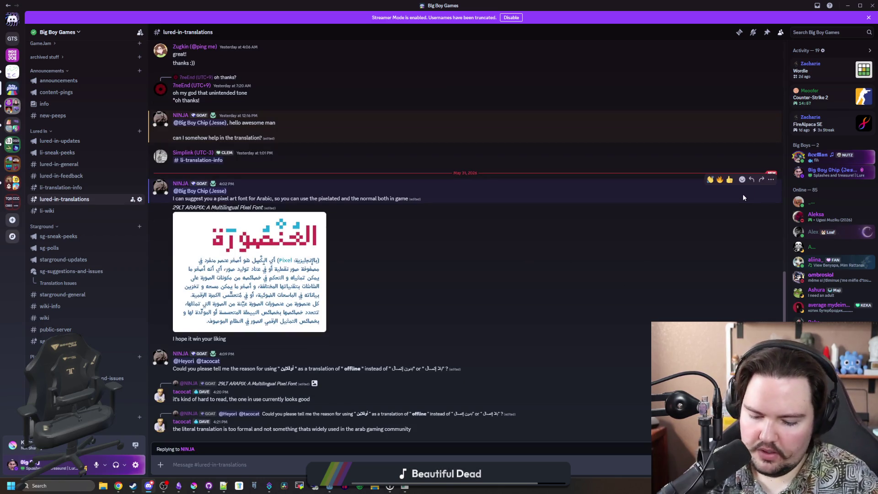
pyautogui.write('( appreciate')
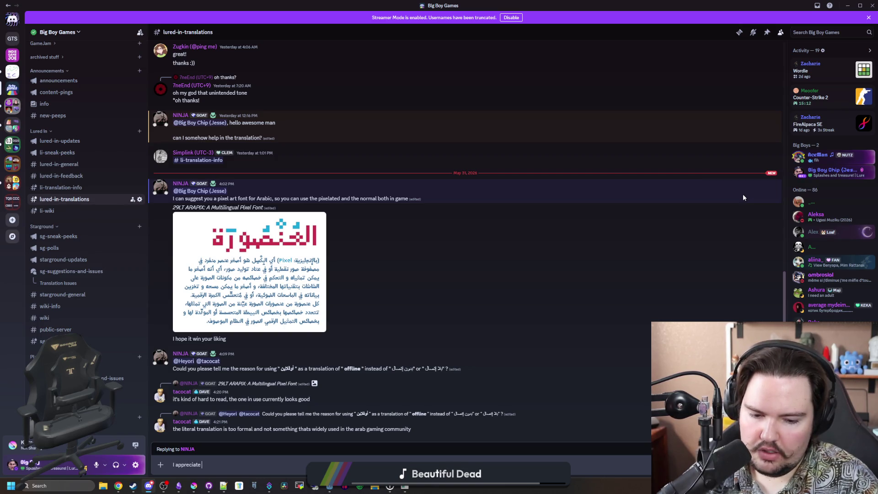
pyautogui.write('the suggestion')
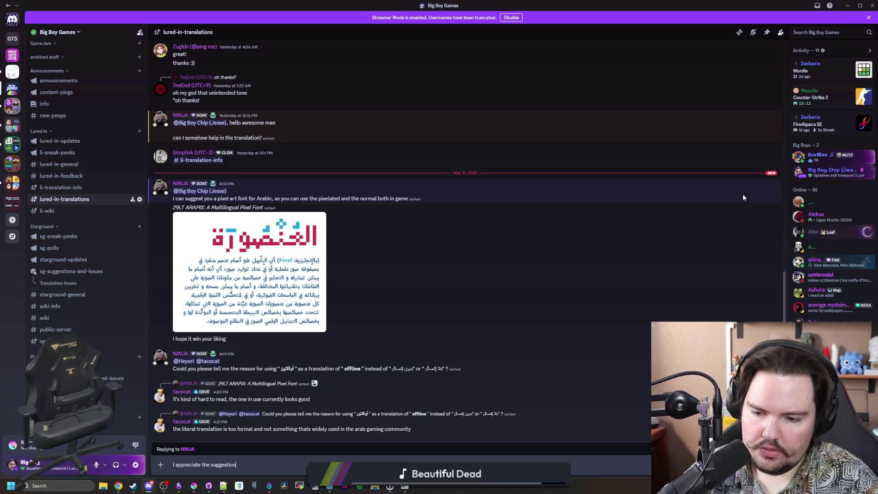
pyautogui.write('! Ill definitely')
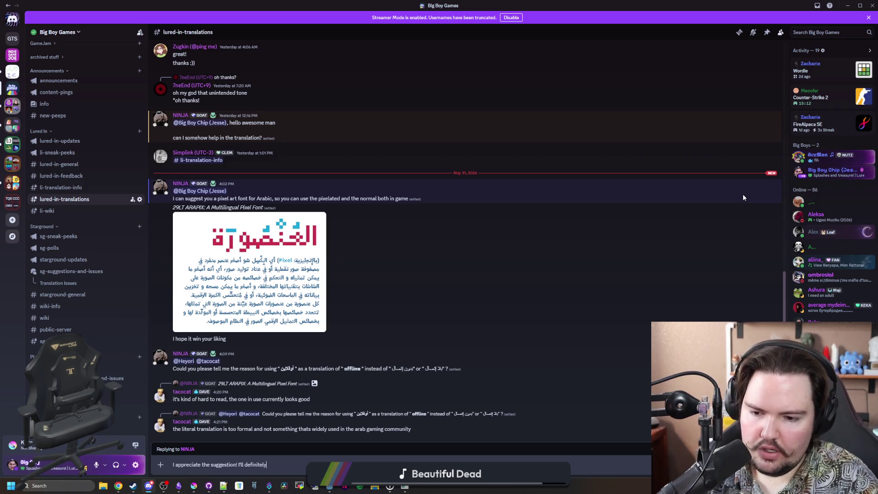
pyautogui.write(' take a look at tha')
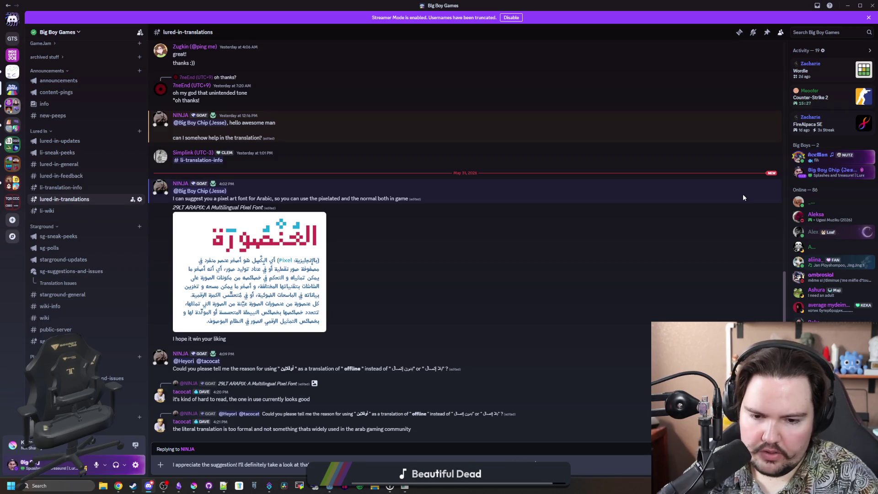
pyautogui.write('thing')
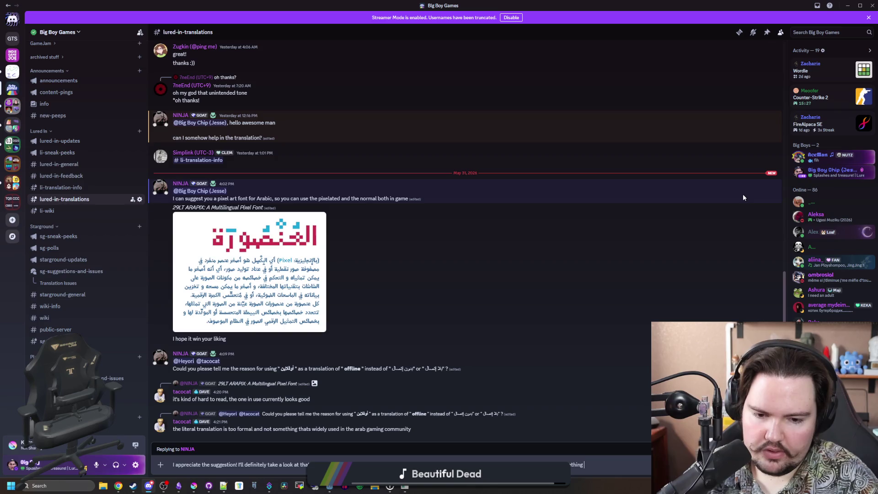
pyautogui.write('.k.a n')
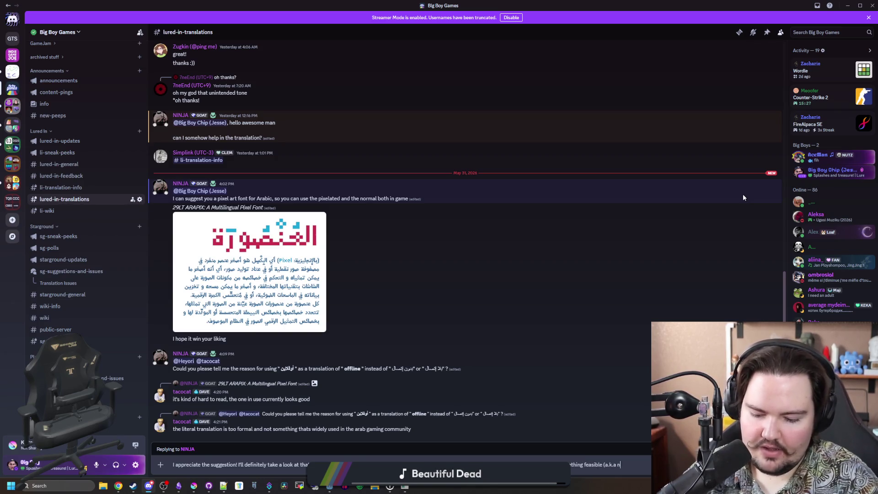
pyautogui.write('ot over 1000')
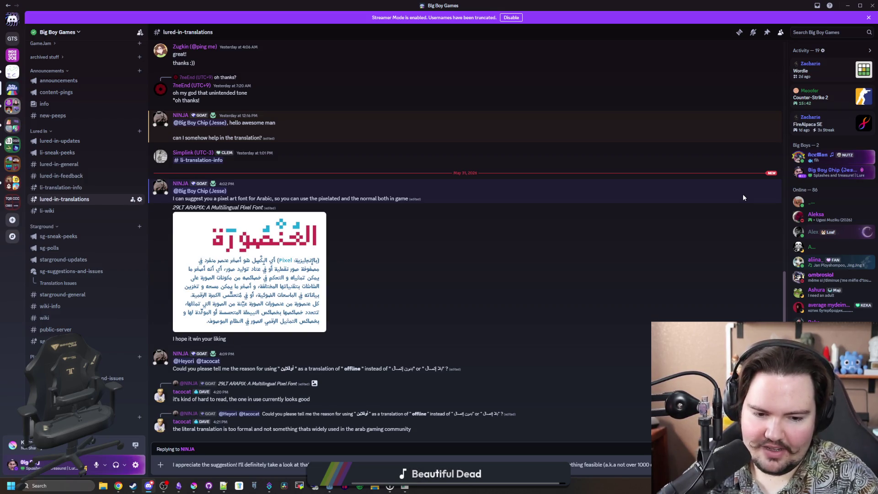
pyautogui.write('chinese')
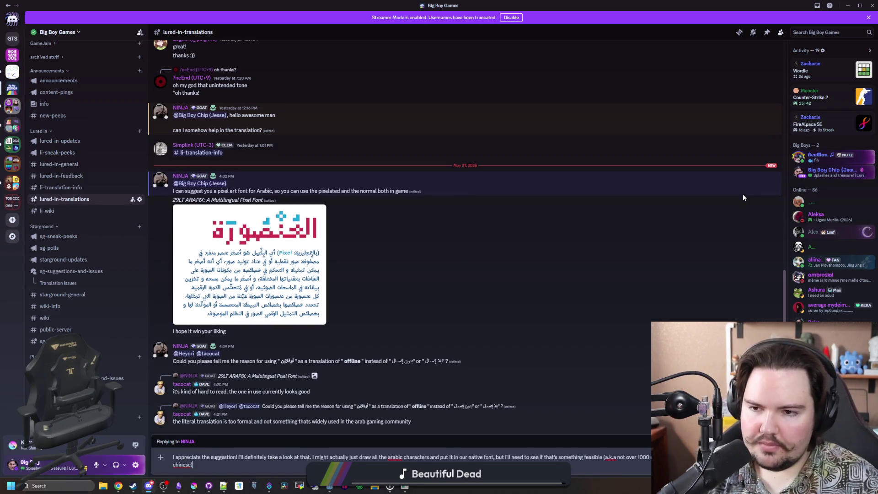
pyautogui.press('Return')
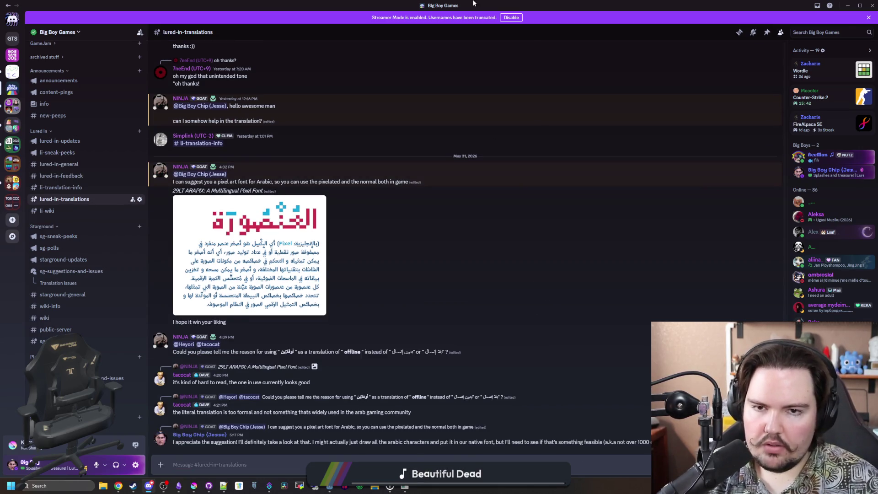
pyautogui.hotkey('alt', 'Tab')
pyautogui.click(371, 228)
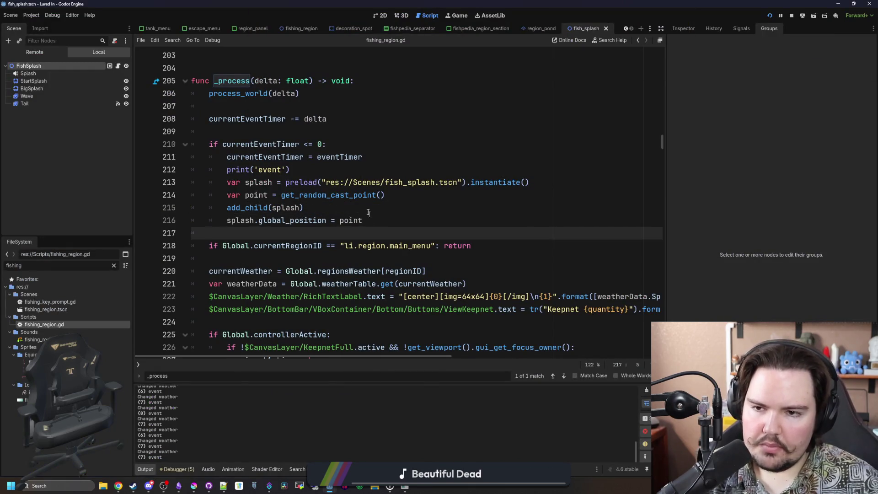
# Jump from the eventTimer check on line 211 to its declaration on line 40.
pyautogui.click(348, 144)
pyautogui.scroll(2, 244, 196)
pyautogui.click(245, 197)
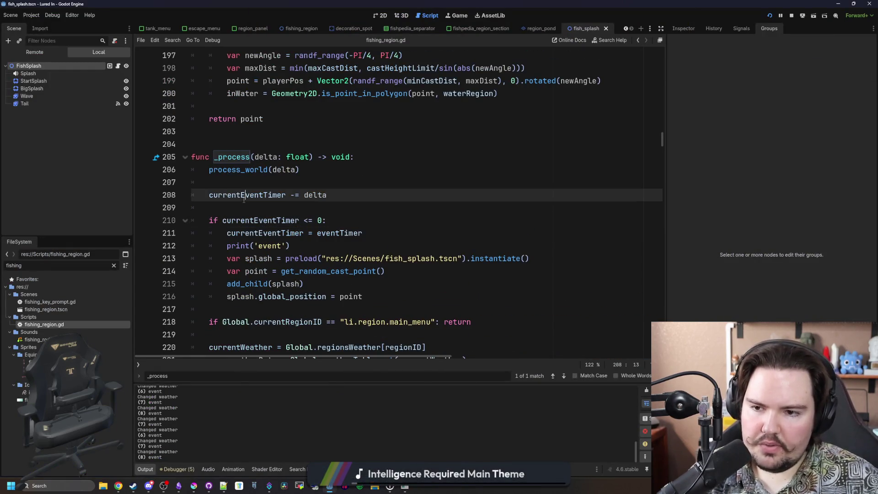
pyautogui.click(339, 221)
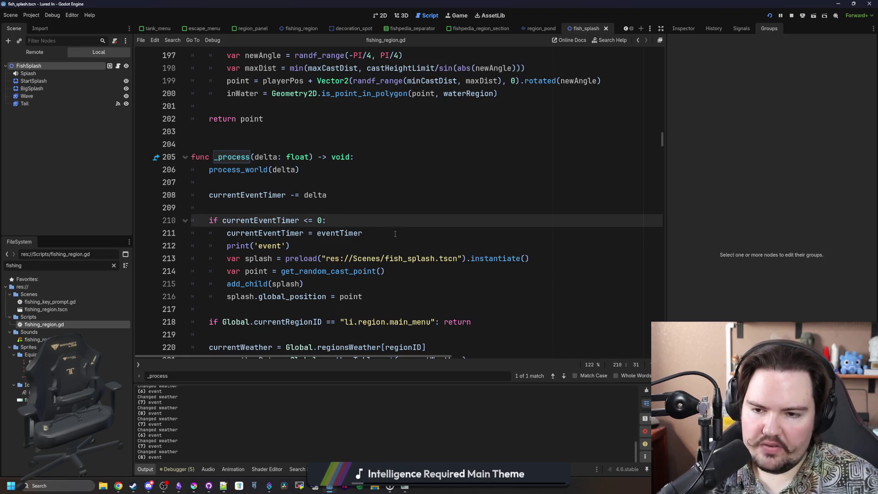
pyautogui.click(338, 234)
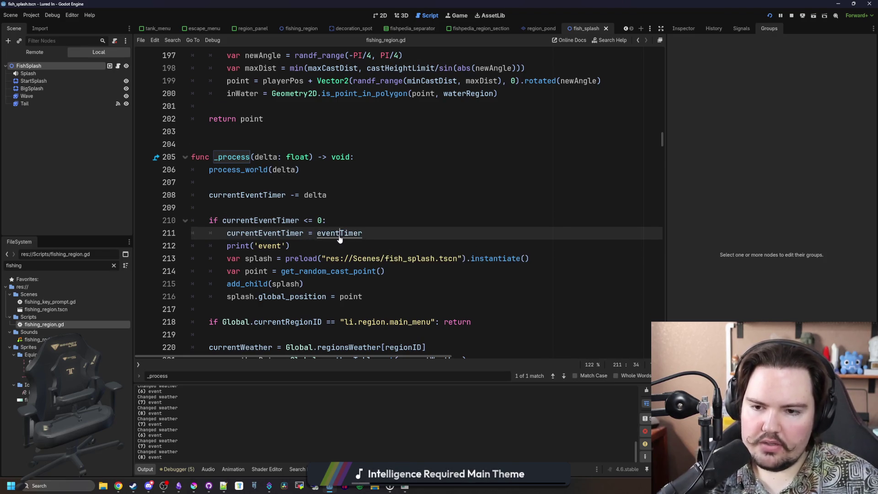
pyautogui.keyDown('ctrl'); pyautogui.click(339, 234); pyautogui.keyUp('ctrl')
# Change eventTimer's default from 5.0 to Vector2(5.0, 20.0).
pyautogui.moveTo(280, 230); pyautogui.dragTo(274, 232)
pyautogui.hotkey('shift', 'Left')
pyautogui.write('Vector2()')
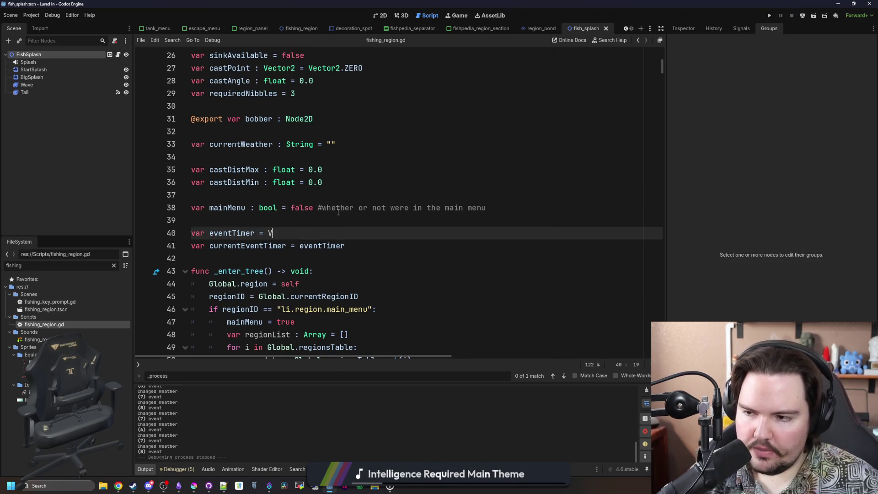
pyautogui.press('Left')
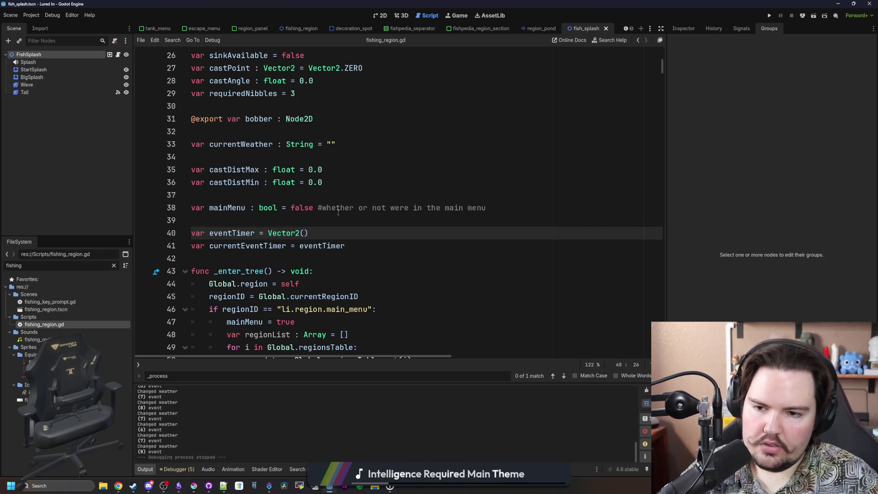
pyautogui.press('Left')
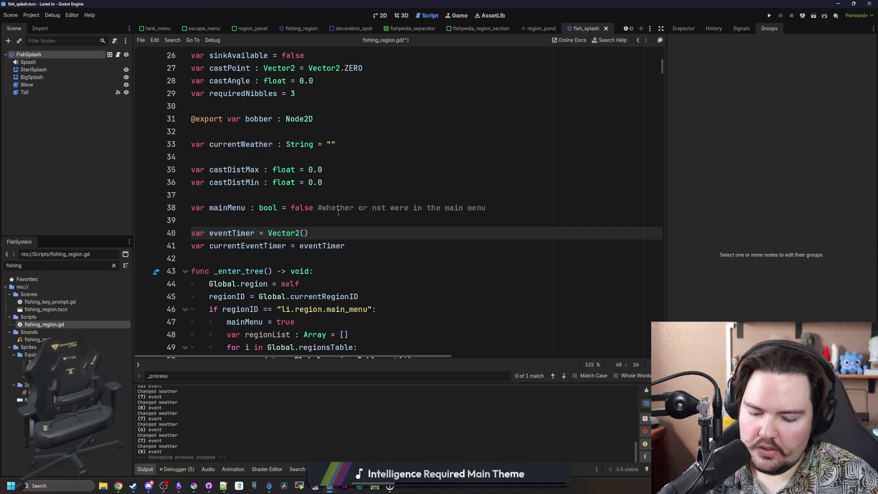
pyautogui.write('5.0, ')
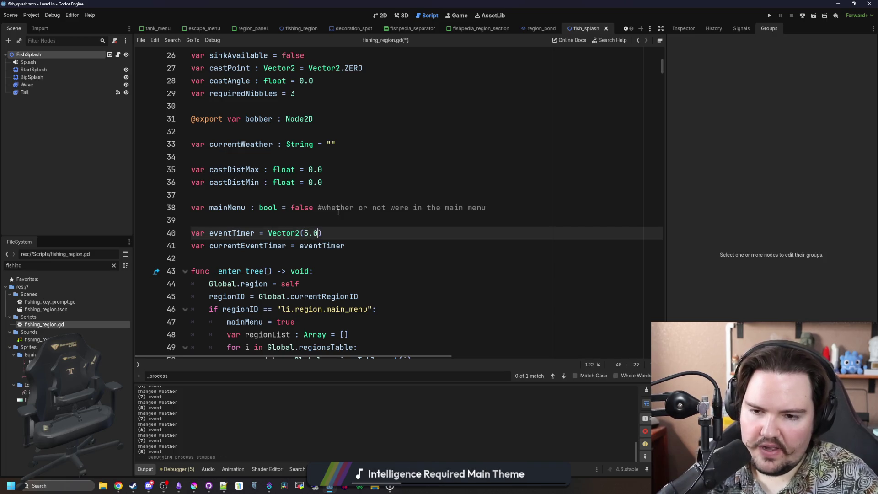
pyautogui.write('2.0')
pyautogui.press('BackSpace')
pyautogui.press('BackSpace')
pyautogui.write('0.0')
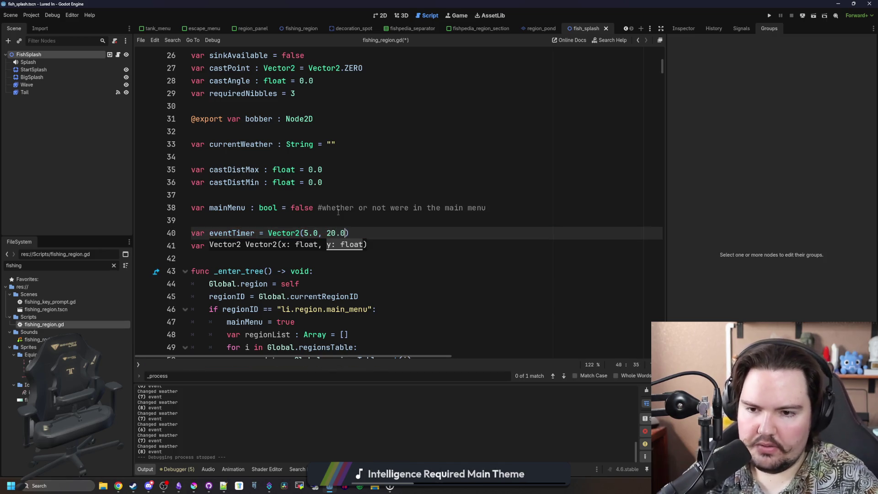
pyautogui.click(337, 209)
# Set currentEventTimer's initial value to randf_range(eventTimer.x, eventTimer.y) on line 41.
pyautogui.doubleClick(231, 233)
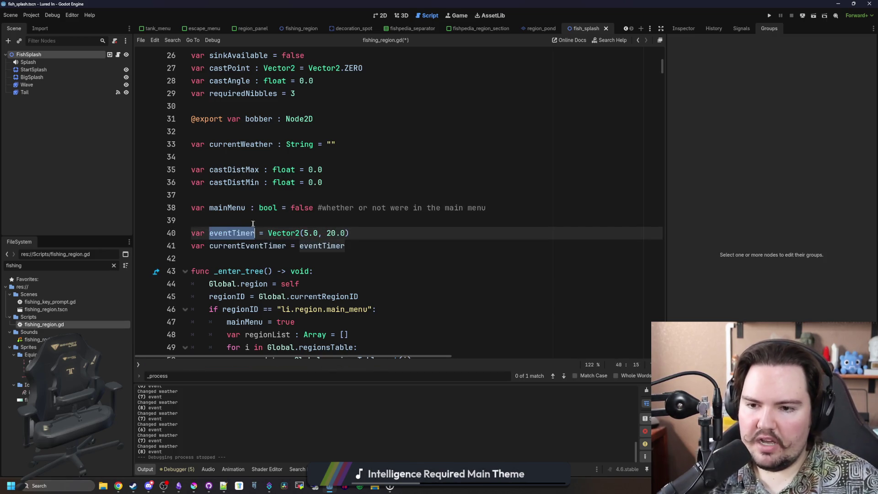
pyautogui.press('Up')
pyautogui.doubleClick(307, 246)
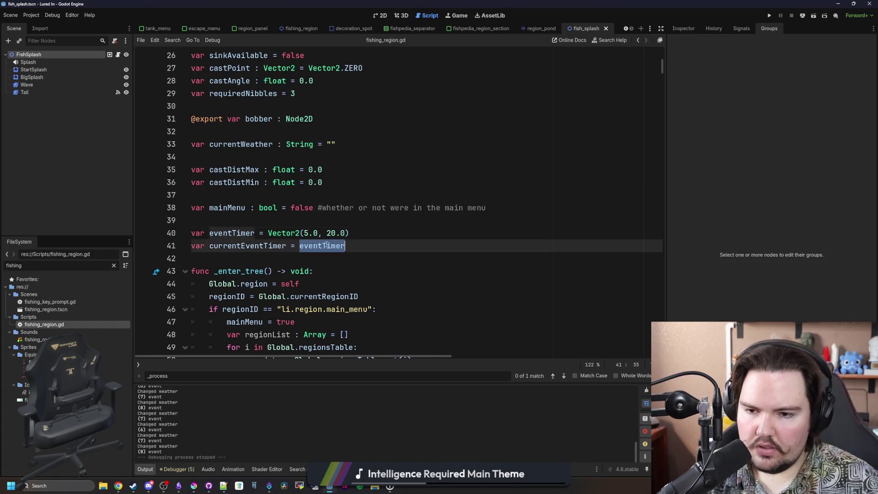
pyautogui.write('randf_')
pyautogui.press('Return')
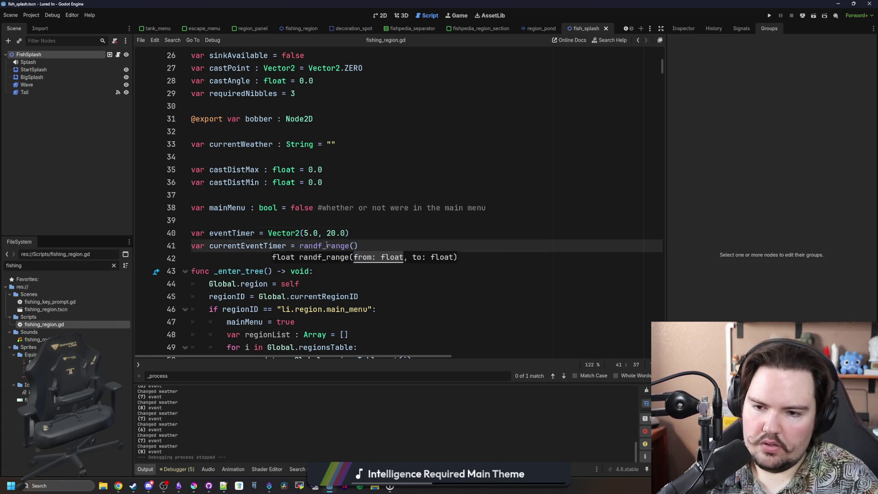
pyautogui.write('eventTimer.x, even')
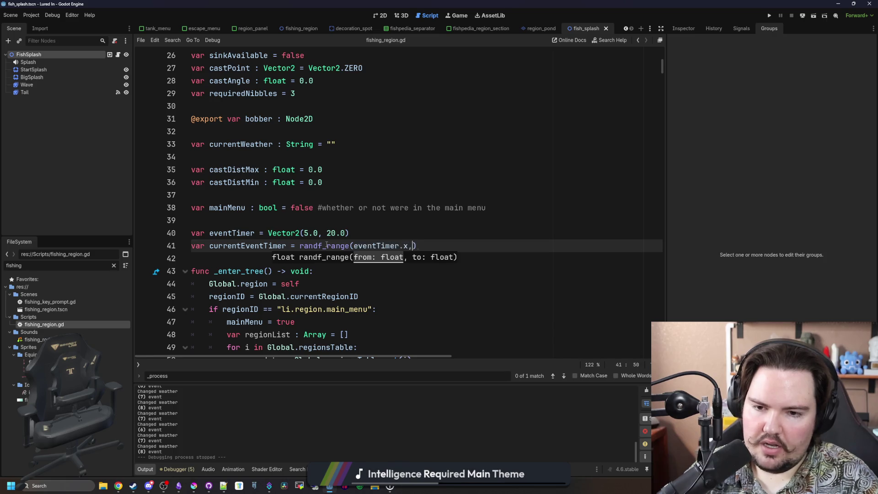
pyautogui.write('tTimer.y')
# Search the script for _process to find the splash event timer reset.
pyautogui.doubleClick(247, 245)
pyautogui.scroll(-5, 313, 277)
pyautogui.hotkey('ctrl', 'f')
pyautogui.write('_pr')
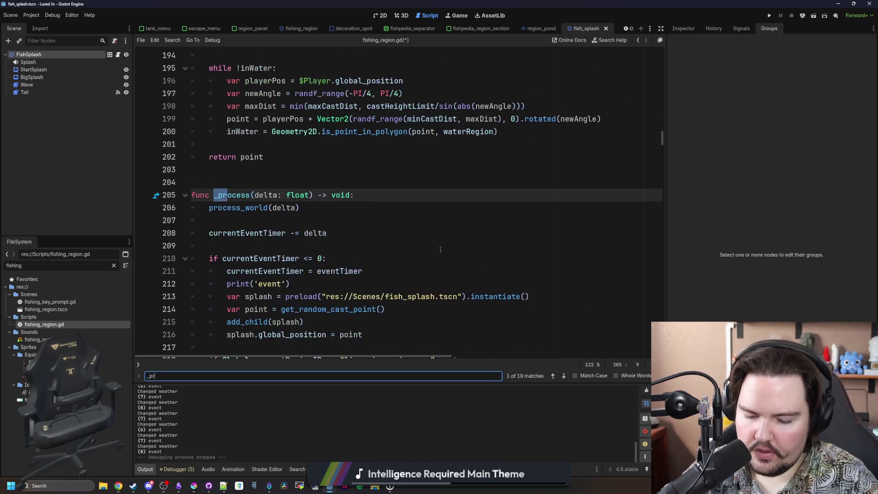
pyautogui.write('ocess')
pyautogui.scroll(-3, 440, 249)
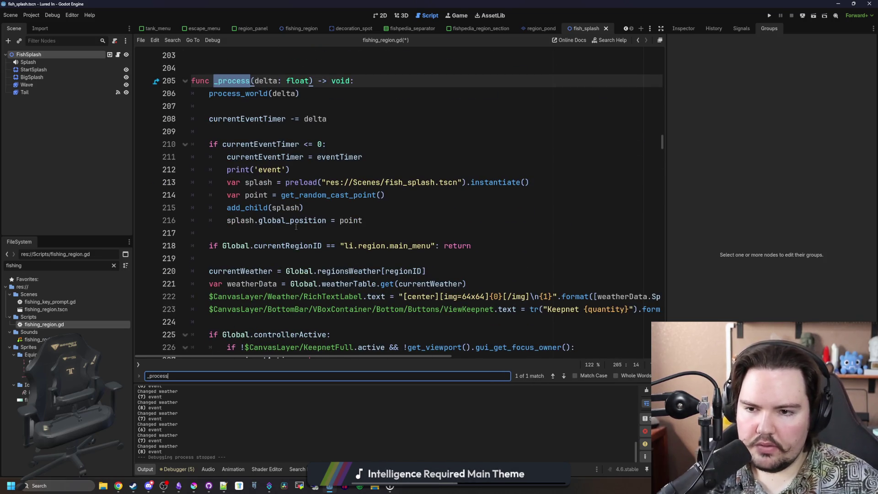
pyautogui.scroll(1, 296, 226)
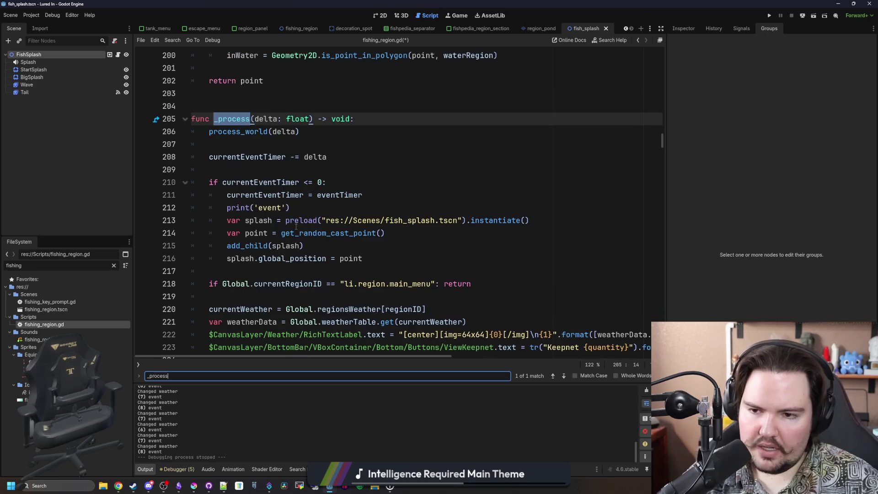
# Replace the eventTimer reset on line 211 with randf_range(eventTimer.x, eventTimer.y).
pyautogui.moveTo(372, 197); pyautogui.dragTo(317, 197)
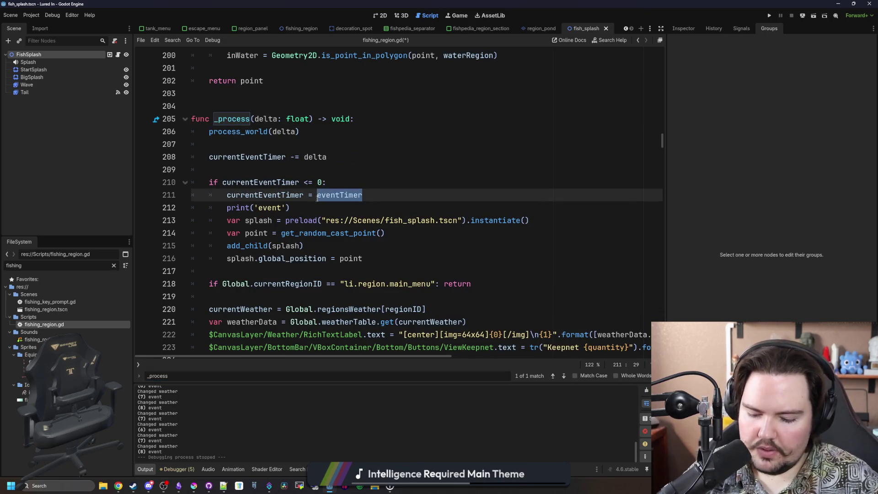
pyautogui.write('randf_Rang')
pyautogui.press('BackSpace')
pyautogui.press('BackSpace')
pyautogui.press('BackSpace')
pyautogui.write('ra')
pyautogui.press('Return')
pyautogui.write('event')
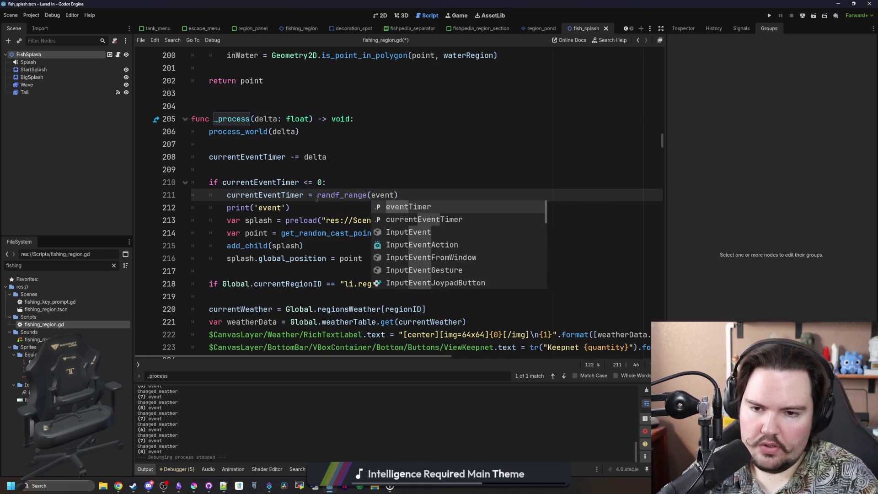
pyautogui.write('Timer.x, eventTimer')
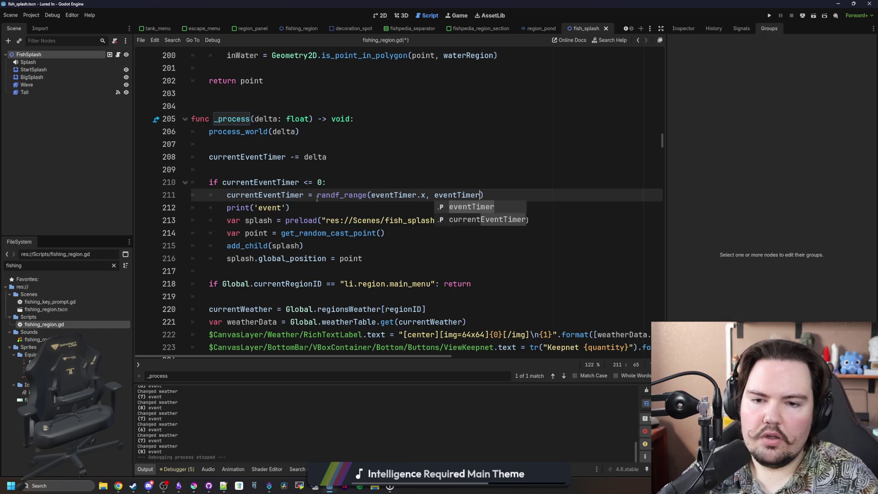